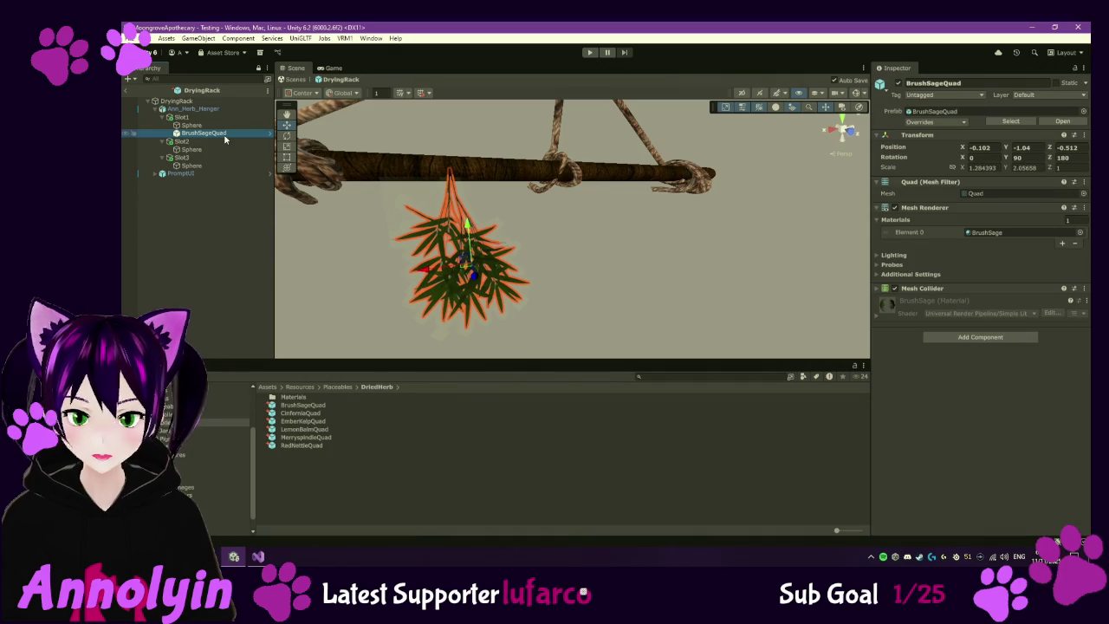
- Place a CinferniaQuad herb under Slot2 in the drying rack
left_click(305, 406)
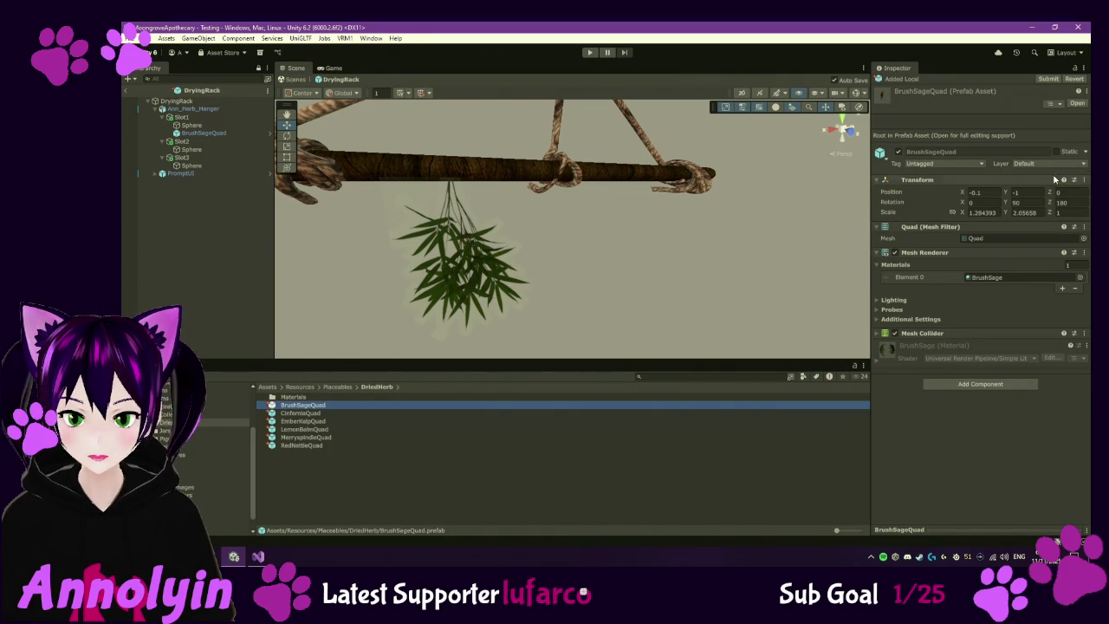
left_click(321, 416)
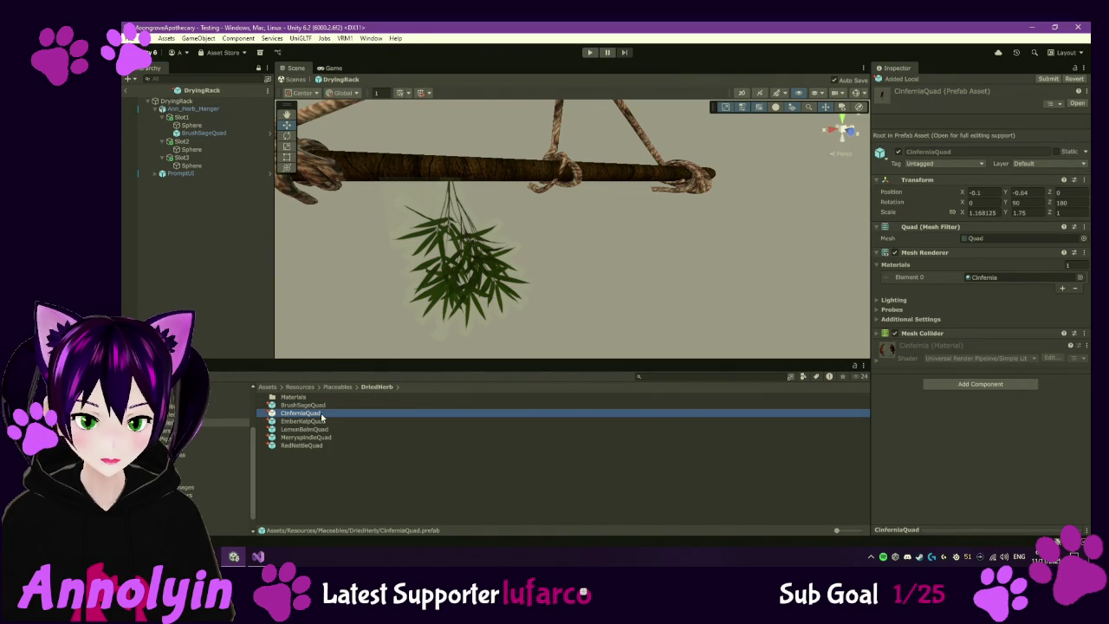
mouse_move(301, 417)
left_mouse_down()
mouse_move(217, 135)
mouse_move(214, 144)
left_mouse_up()
scroll(627, 251, "up", 3)
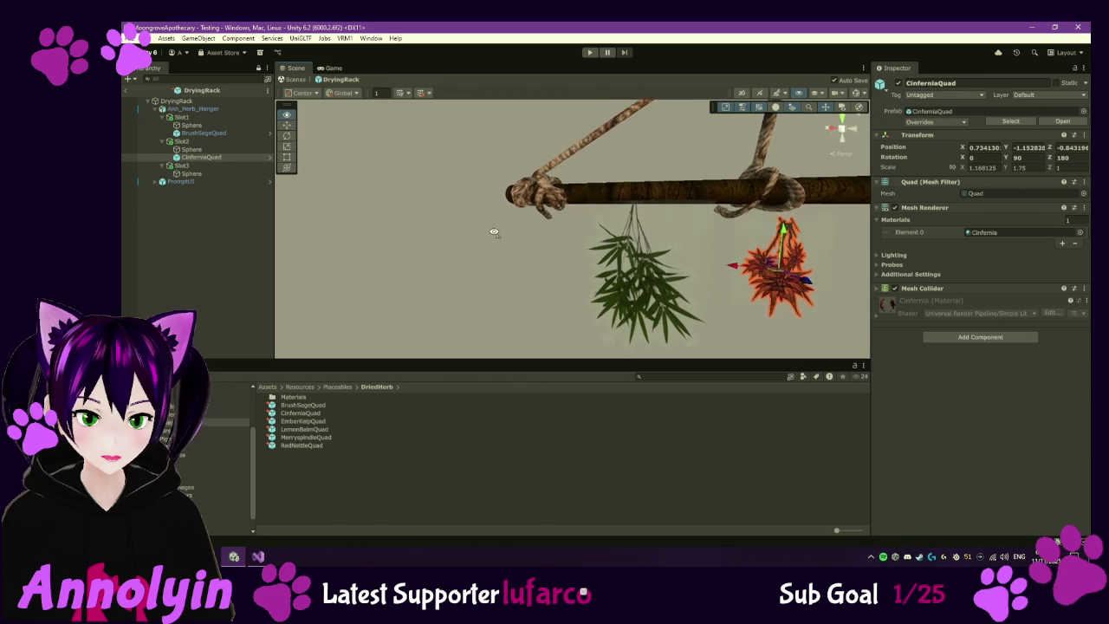
mouse_move(657, 251)
left_mouse_down()
mouse_move(631, 244)
mouse_move(719, 255)
mouse_move(695, 187)
mouse_move(720, 260)
left_mouse_up()
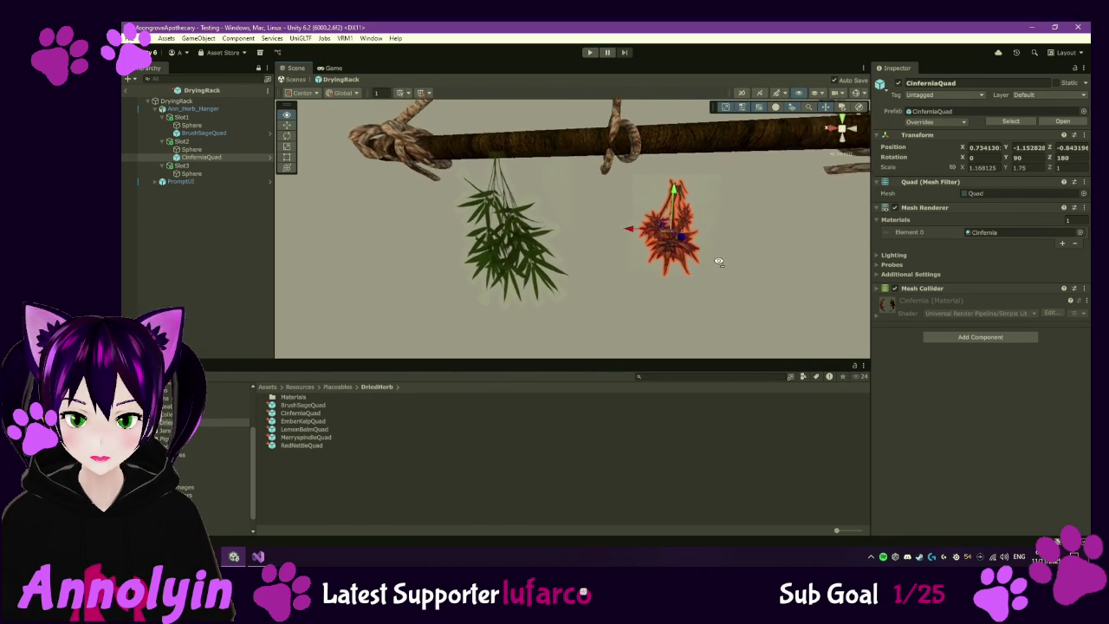
- Centre the Cinfernia herb by setting its X and Z positions to 0
double_click(984, 147)
type("0")
key("Tab")
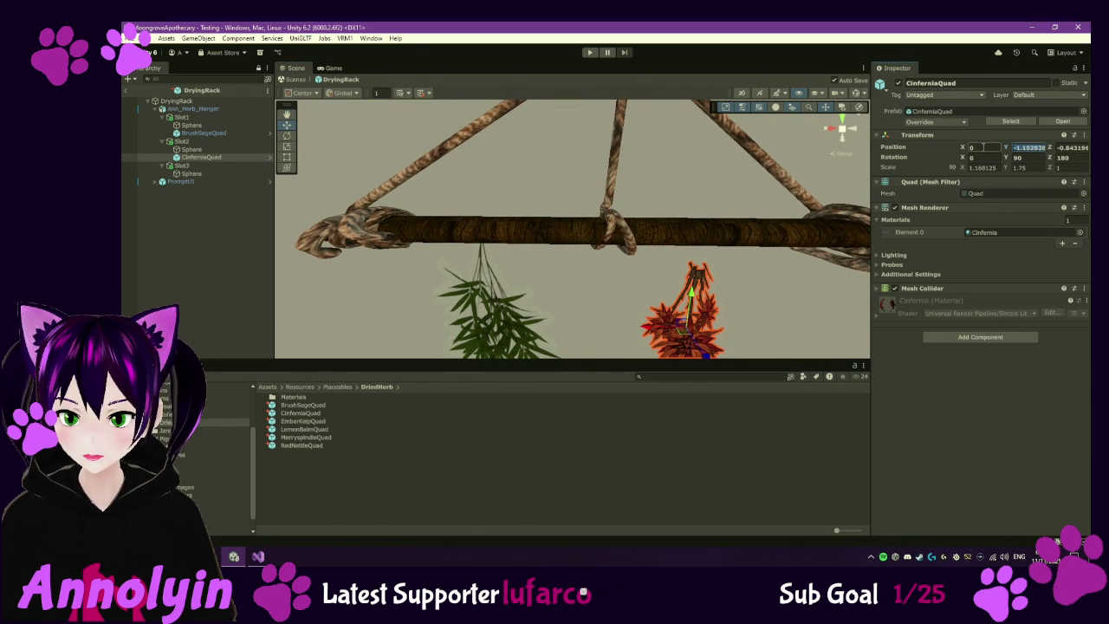
key("Tab")
type("0")
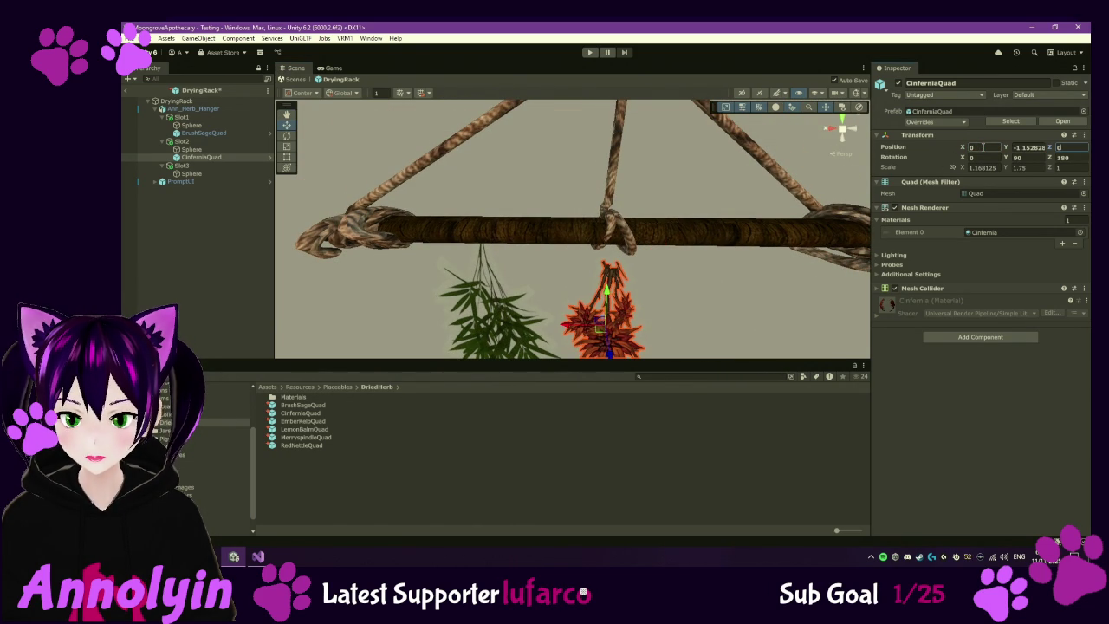
- Lower the Cinfernia herb to hang just below the rack branch
left_click(313, 414)
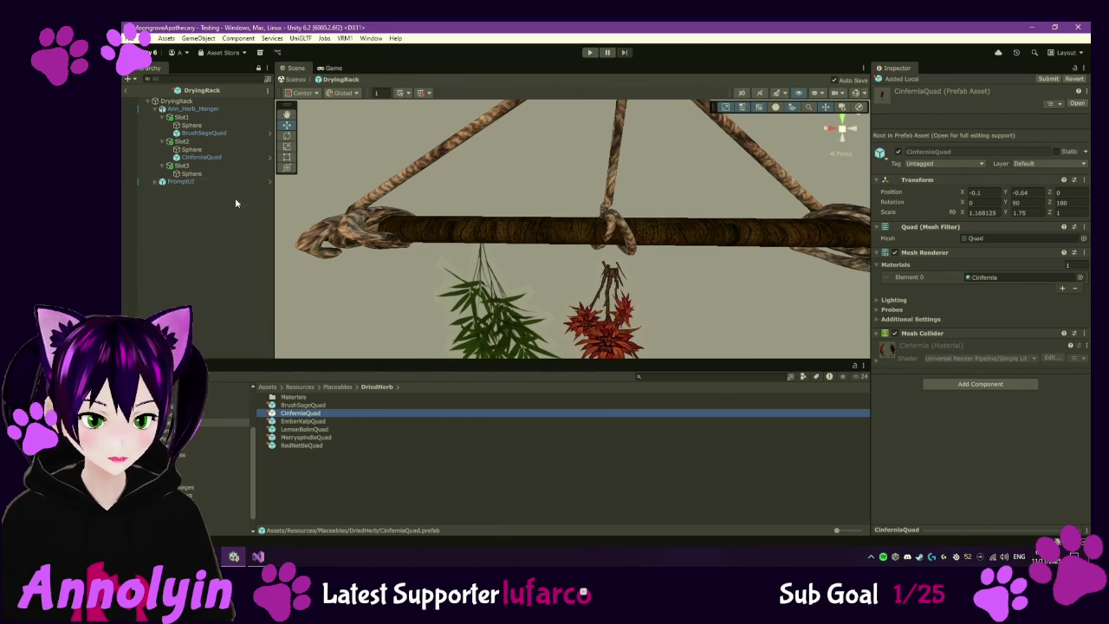
left_click(203, 156)
left_click(1032, 147)
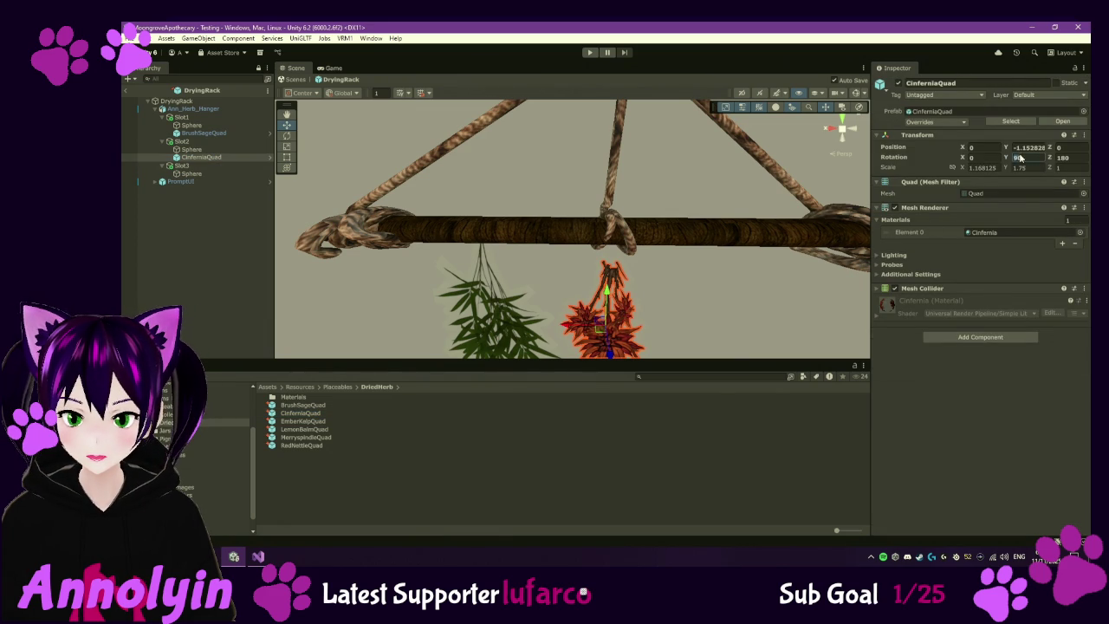
type("-.64")
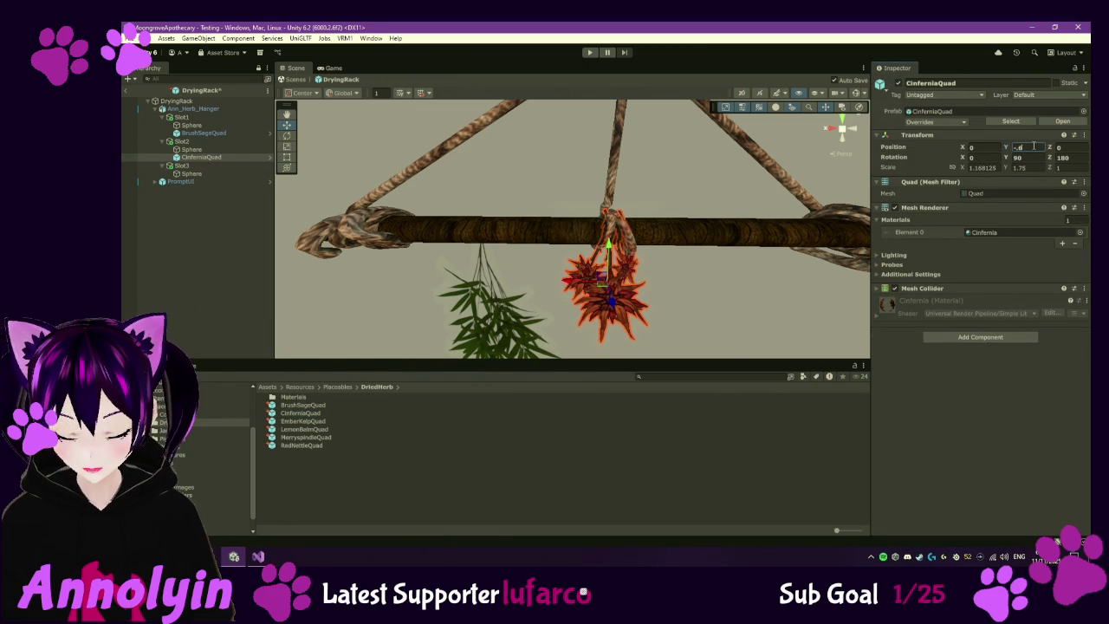
left_click_drag(615, 247, 614, 267)
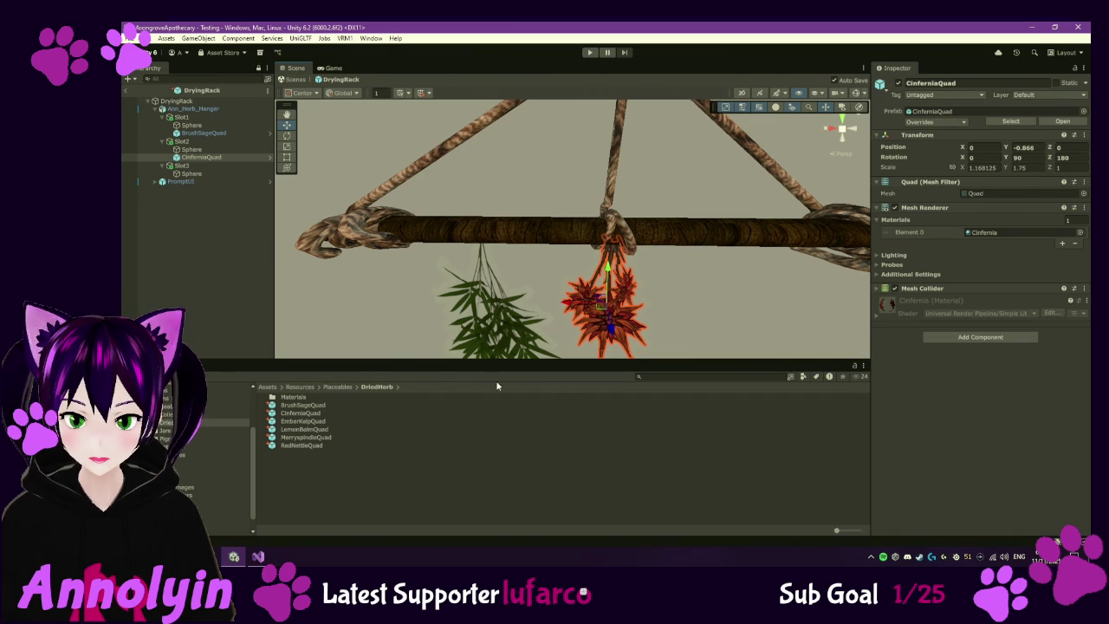
- Set the CinferniaQuad prefab's default Y position to -0.86
left_click(395, 414)
left_click(1035, 194)
type("-")
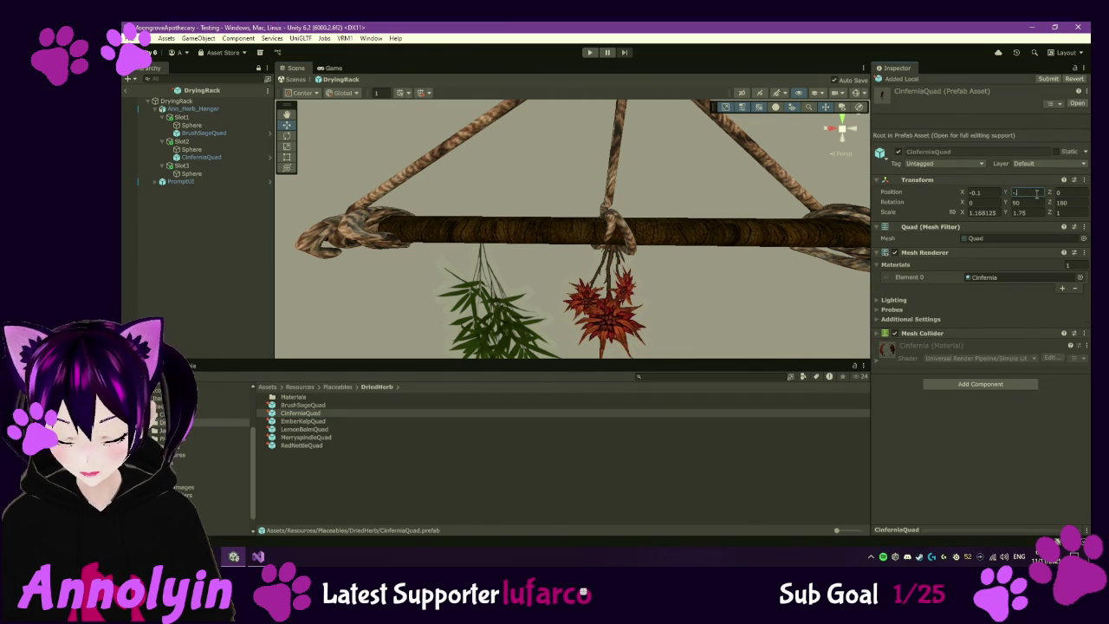
type(".88")
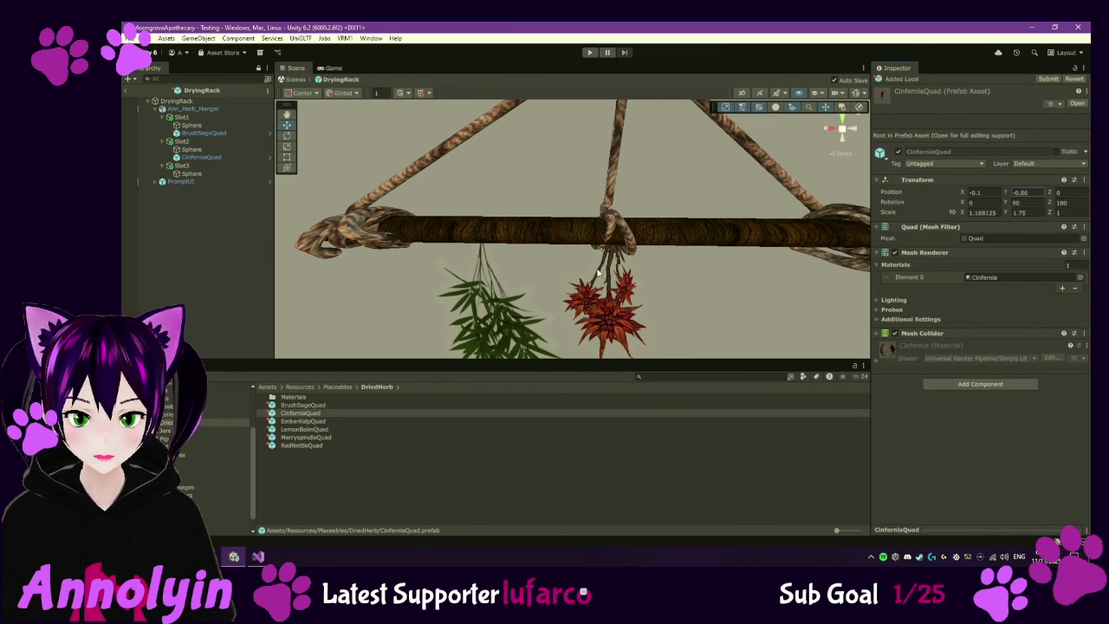
left_click_drag(596, 295, 611, 259)
left_click(321, 422)
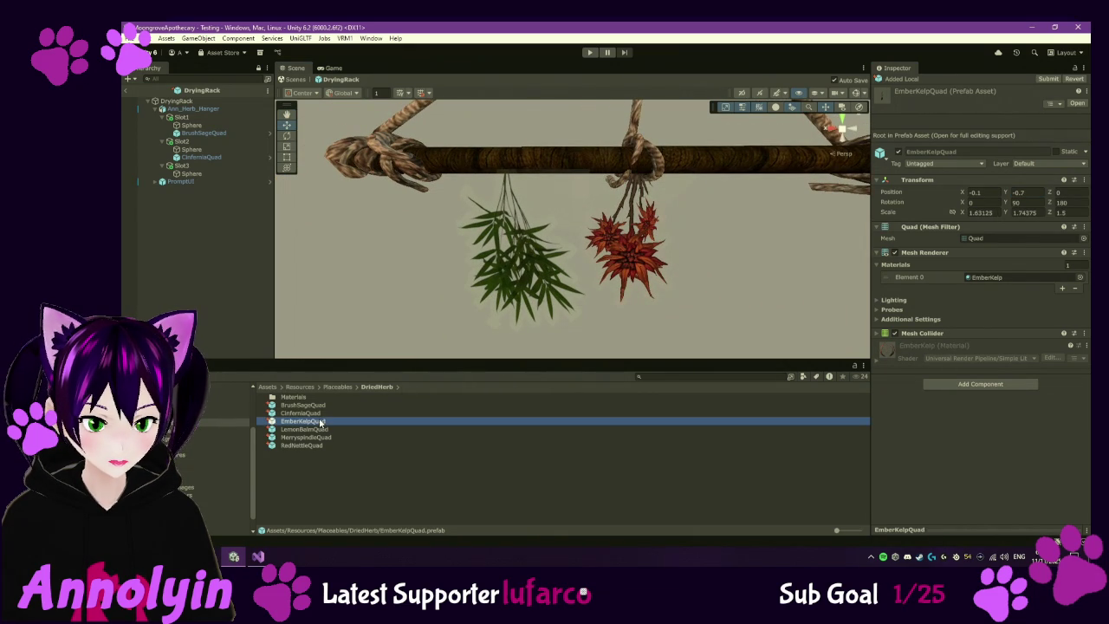
- Place an EmberKelpQuad herb under Slot2 and raise it toward the branch
left_click_drag(316, 424, 192, 150)
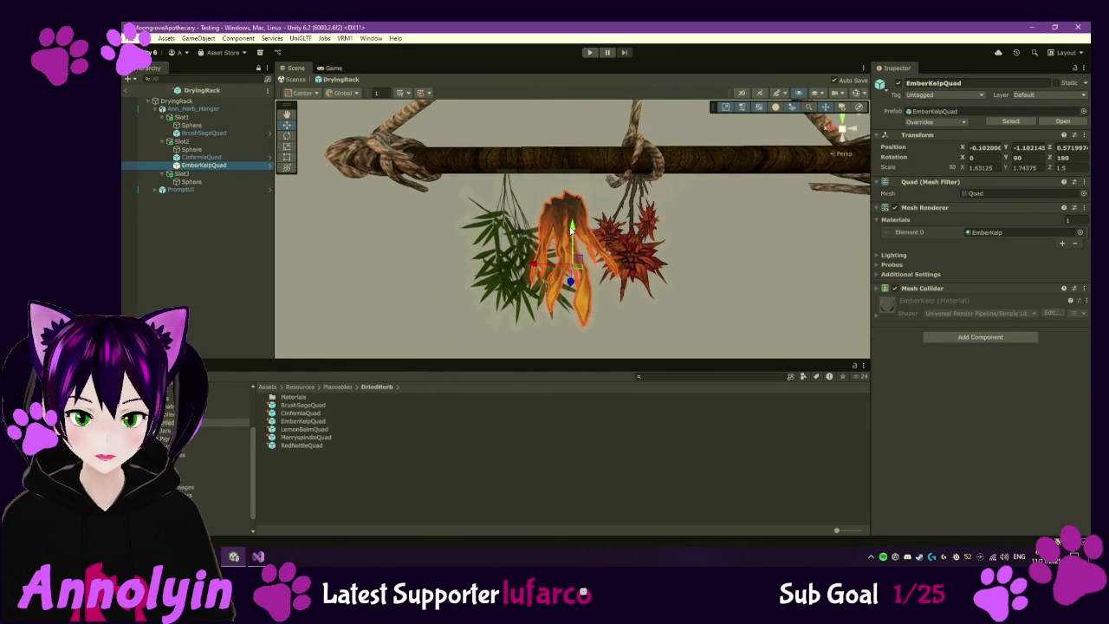
left_click_drag(572, 230, 574, 197)
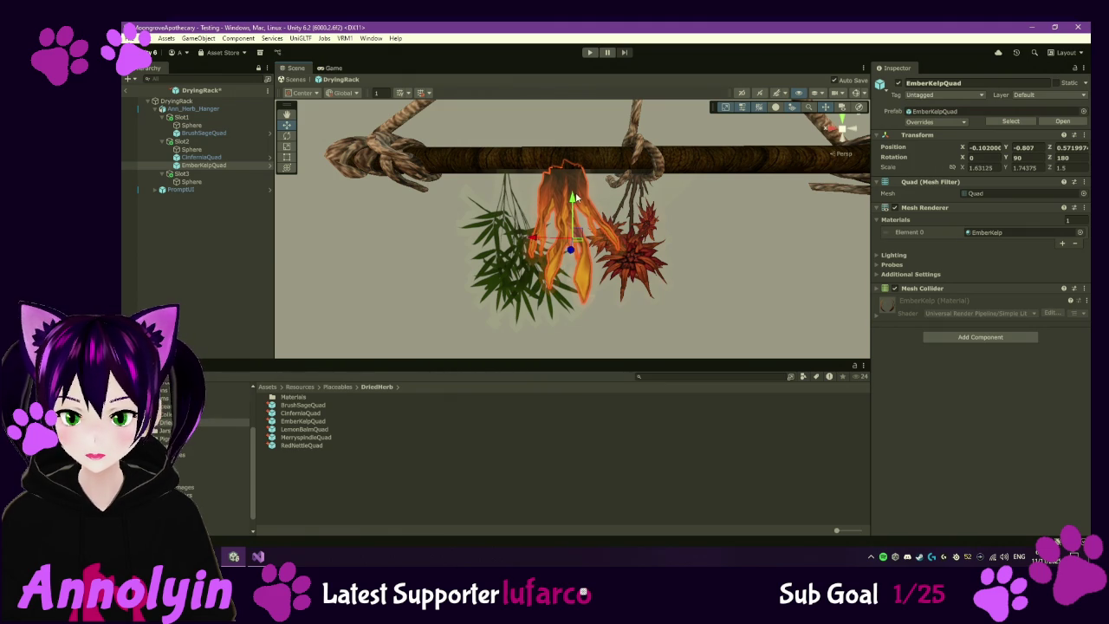
- Set the EmberKelpQuad prefab's default Y to -0.8, then hang a MerryspindleQuad under Slot3
left_click(295, 421)
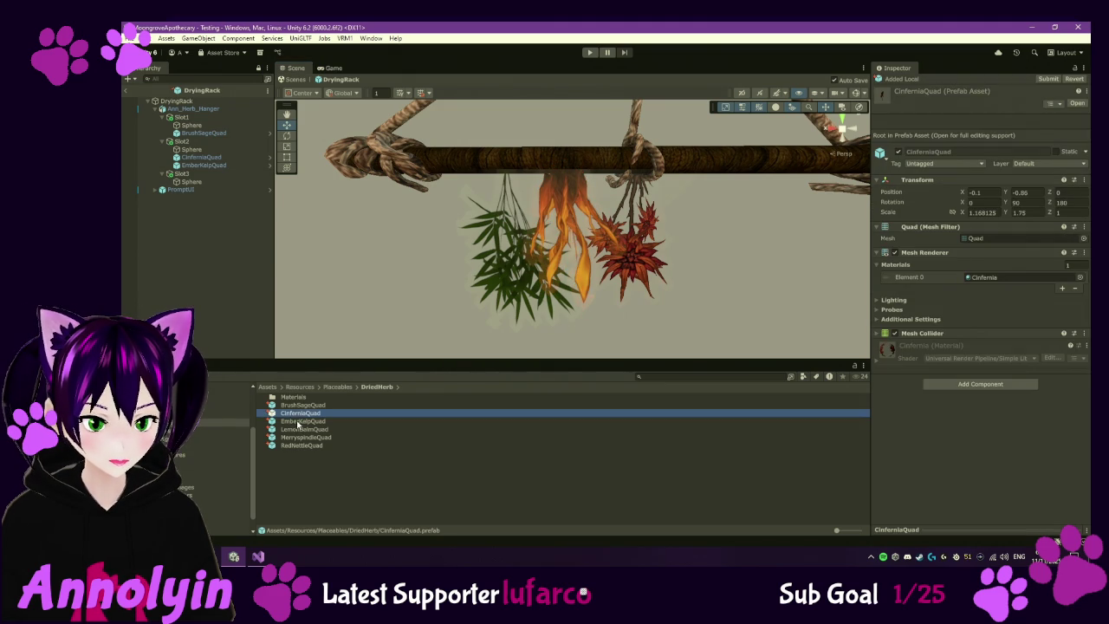
left_click(1027, 192)
type("-0.8")
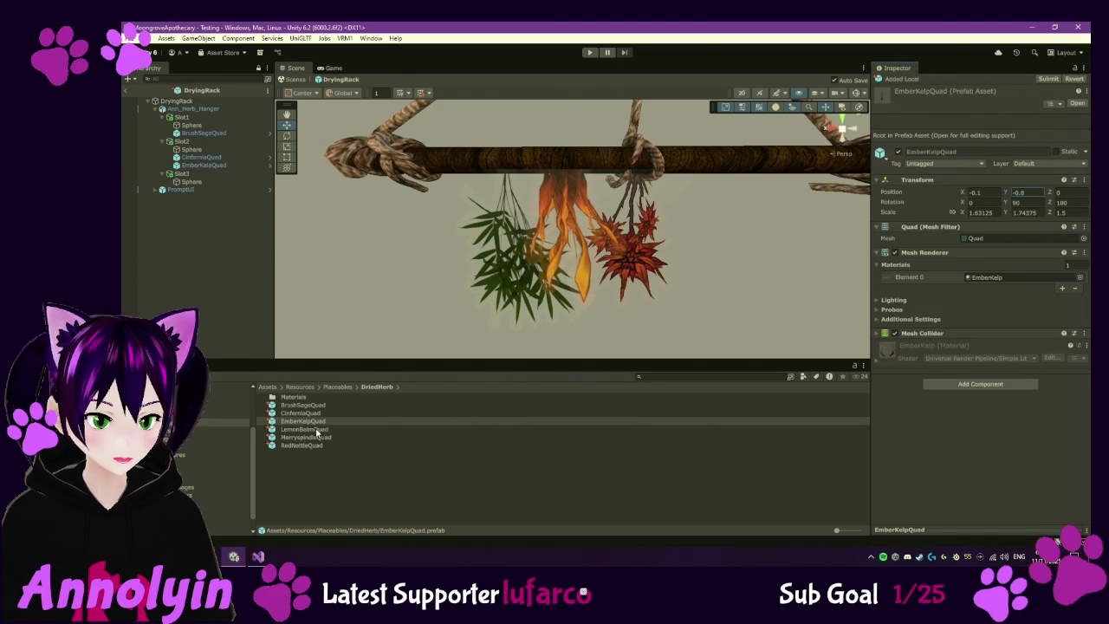
mouse_move(306, 437)
left_mouse_down()
mouse_move(182, 172)
mouse_move(198, 174)
left_mouse_up()
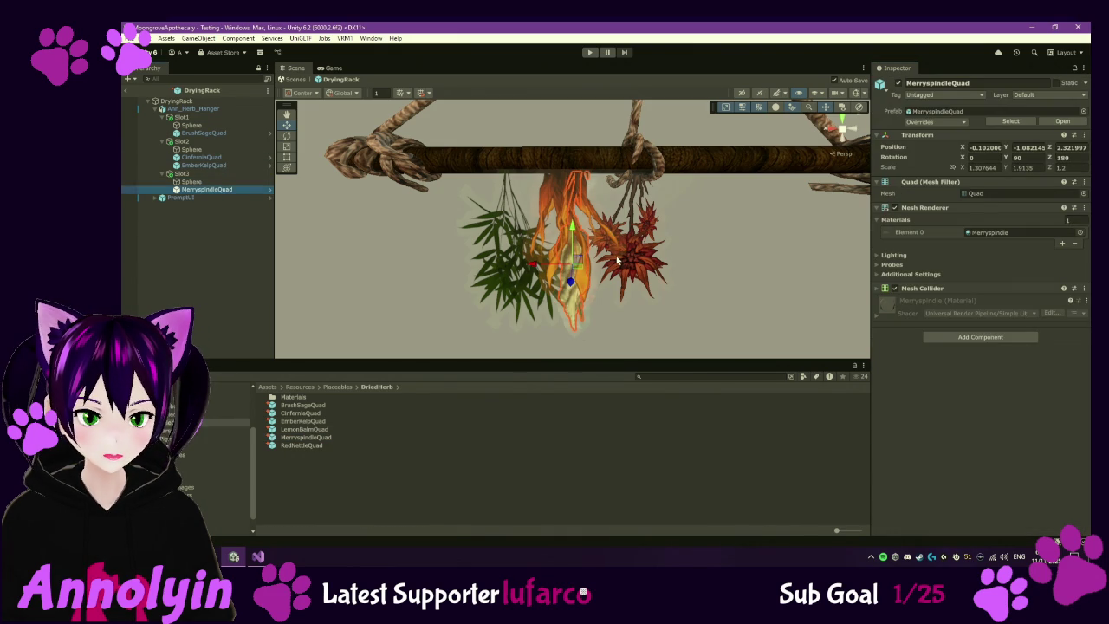
- Zero the Merryspindle herb's X, Y and Z position, then lower it below the branch
left_click(986, 148)
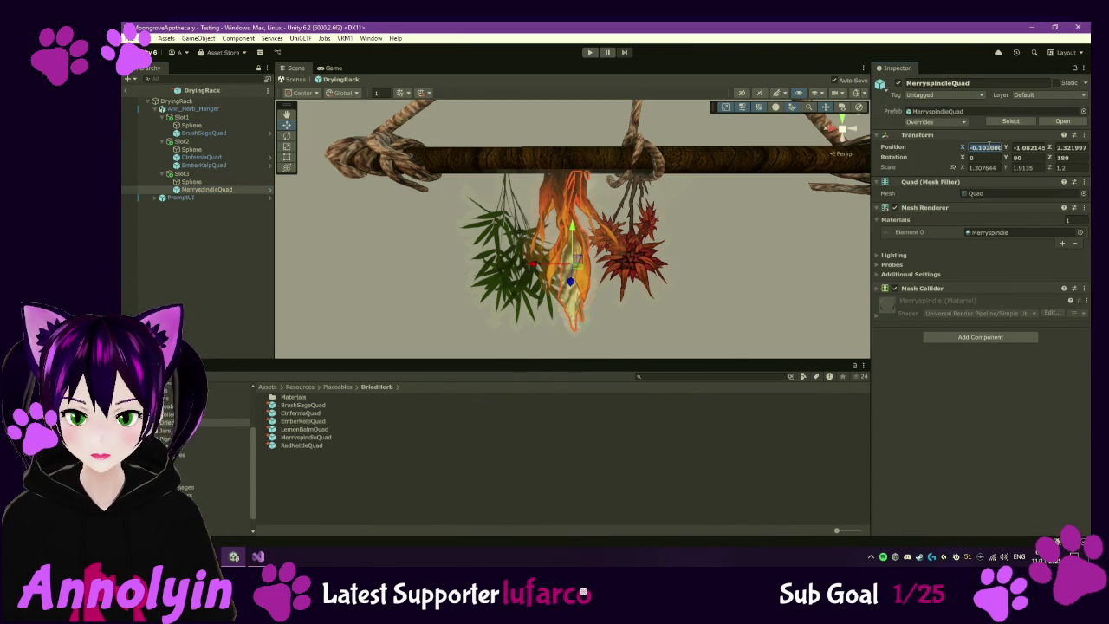
type("0")
key("Tab")
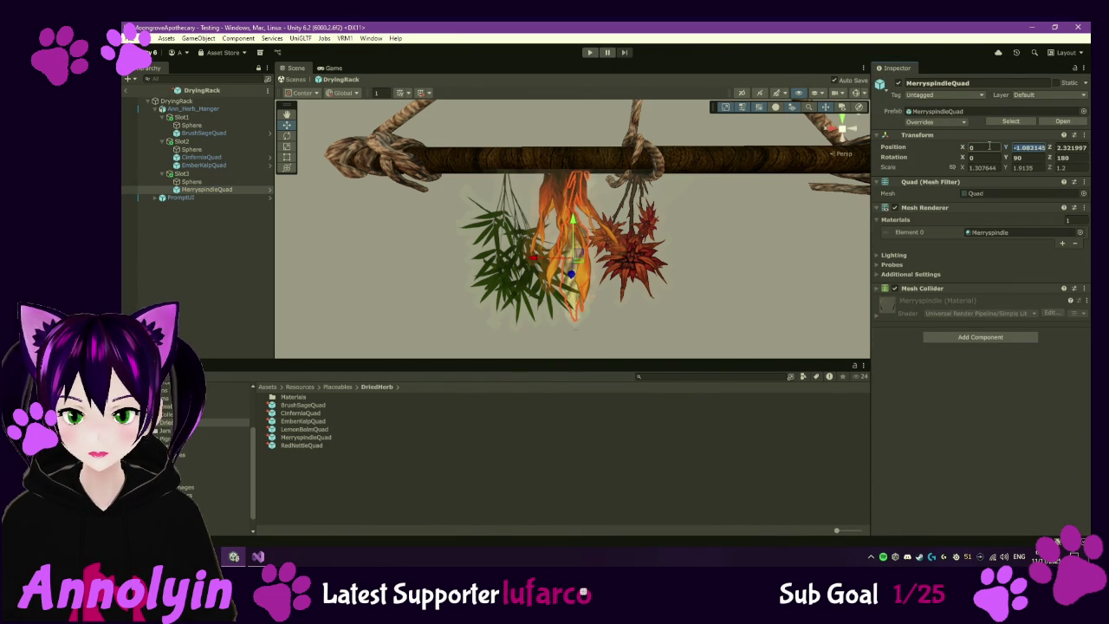
type("0")
key("Tab")
type("0")
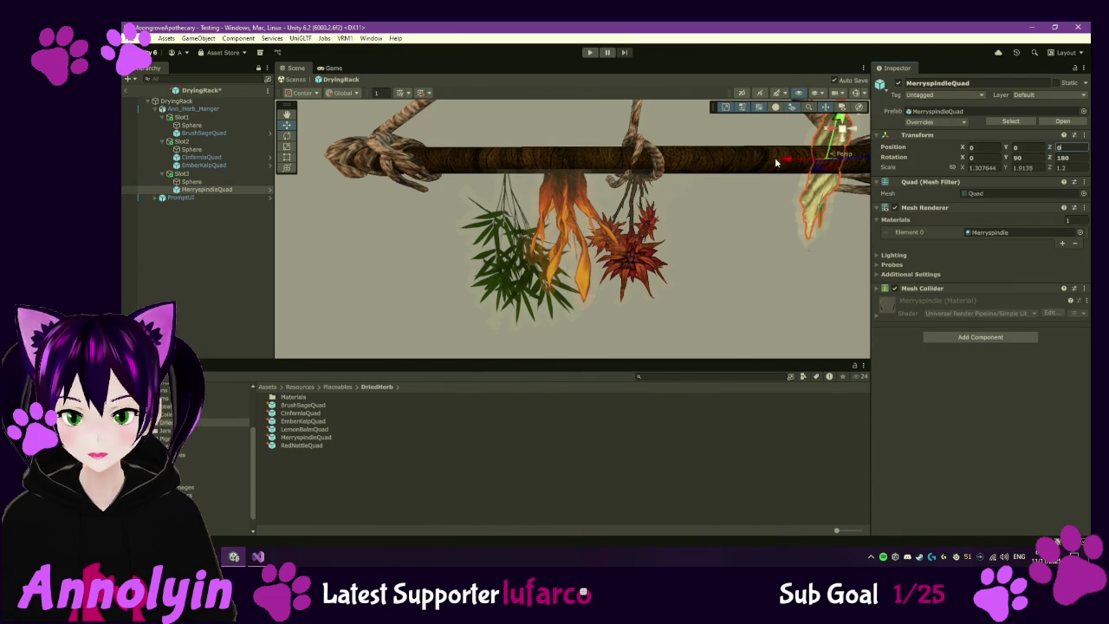
type("f")
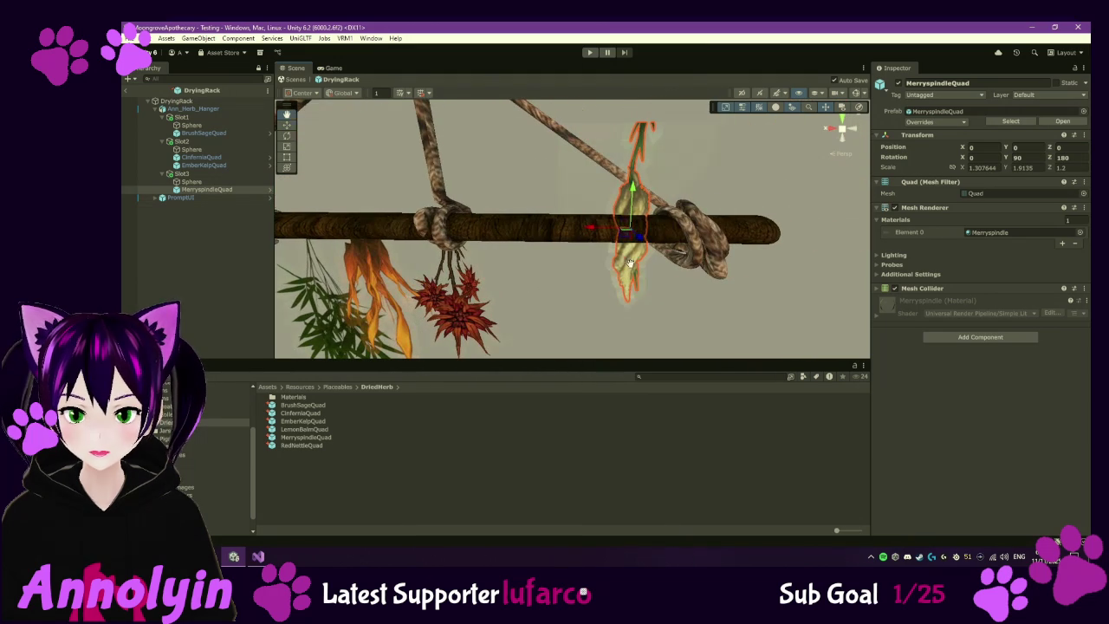
left_click_drag(634, 186, 657, 286)
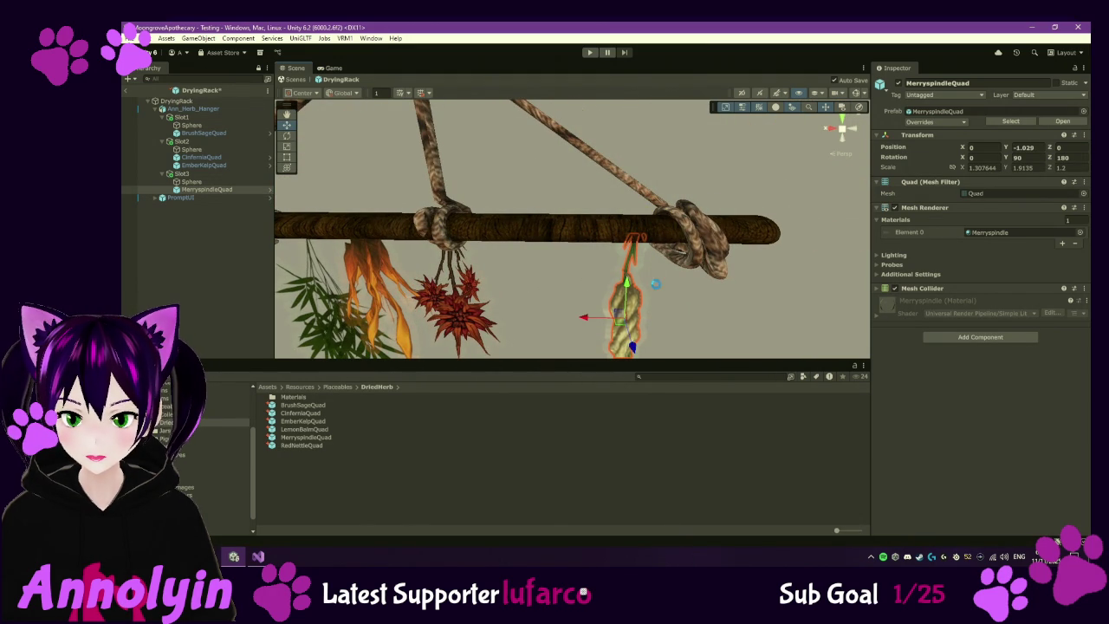
- Set the MerryspindleQuad prefab's default Y to -1 and add a RedNettleQuad under Slot3
left_click(306, 437)
left_click(1023, 192)
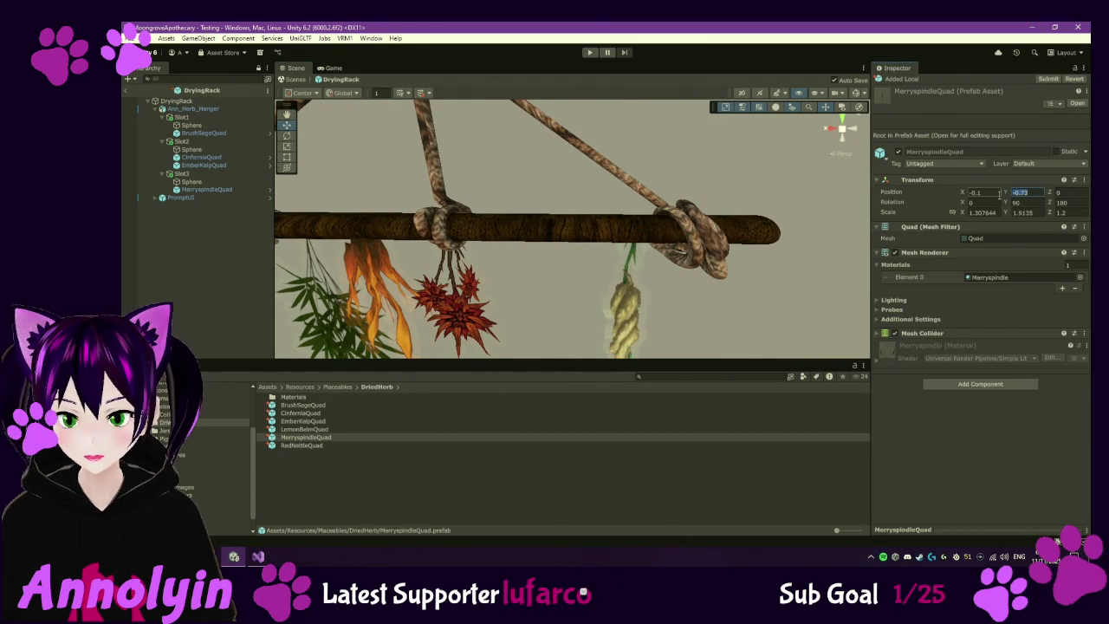
type("-01")
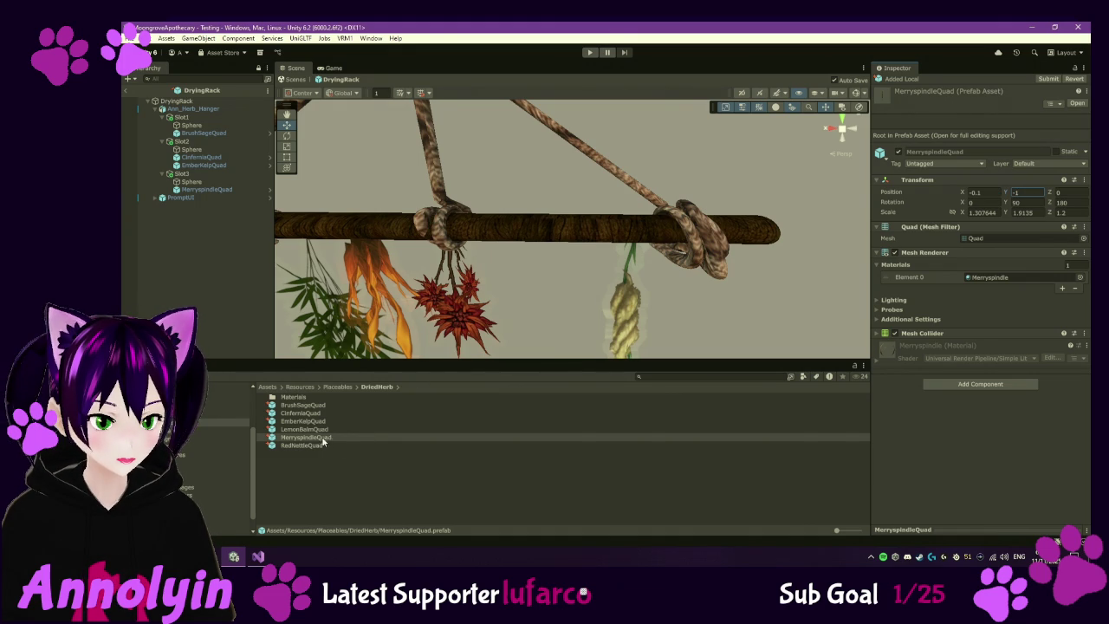
left_click_drag(308, 446, 183, 175)
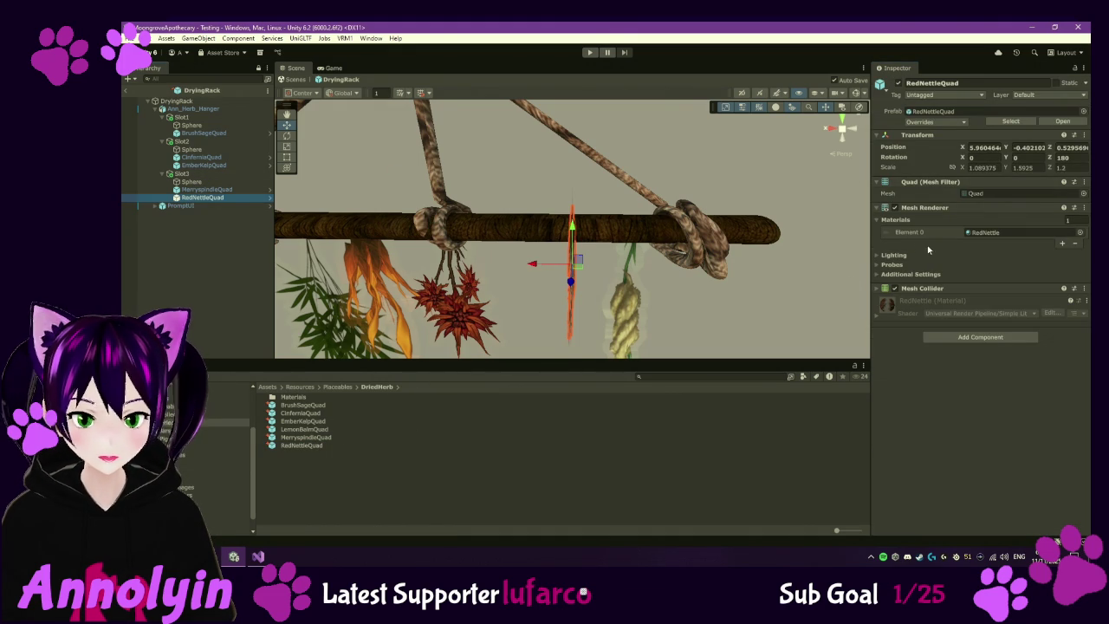
- Rotate the nettle herb 90 on Y, zero its position, and lower it below the branch
left_click(1027, 157)
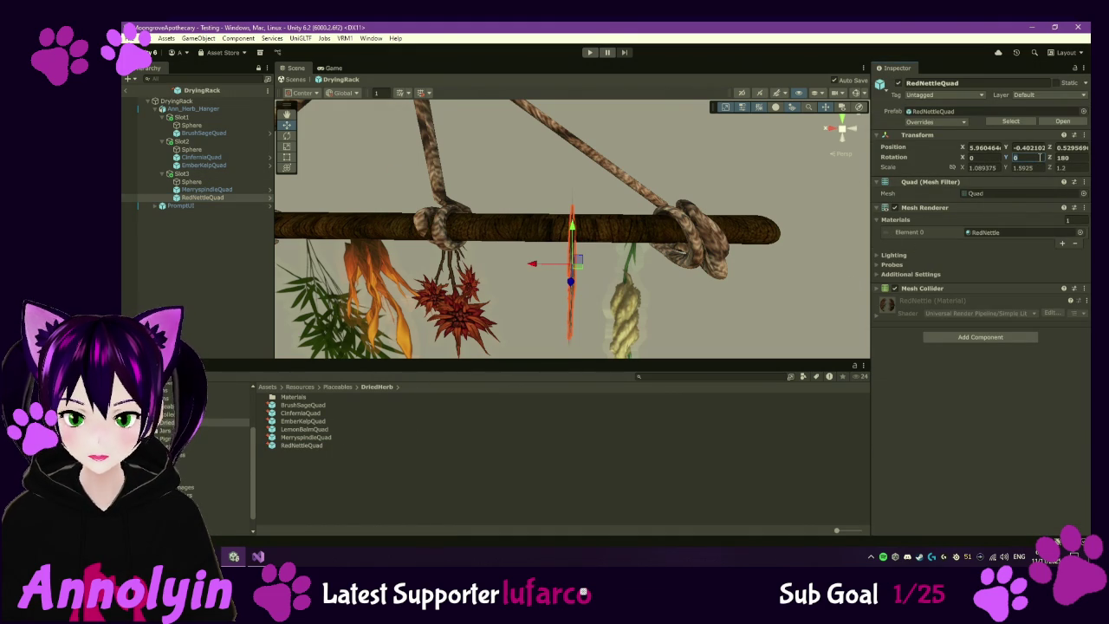
type("90")
left_click(983, 147)
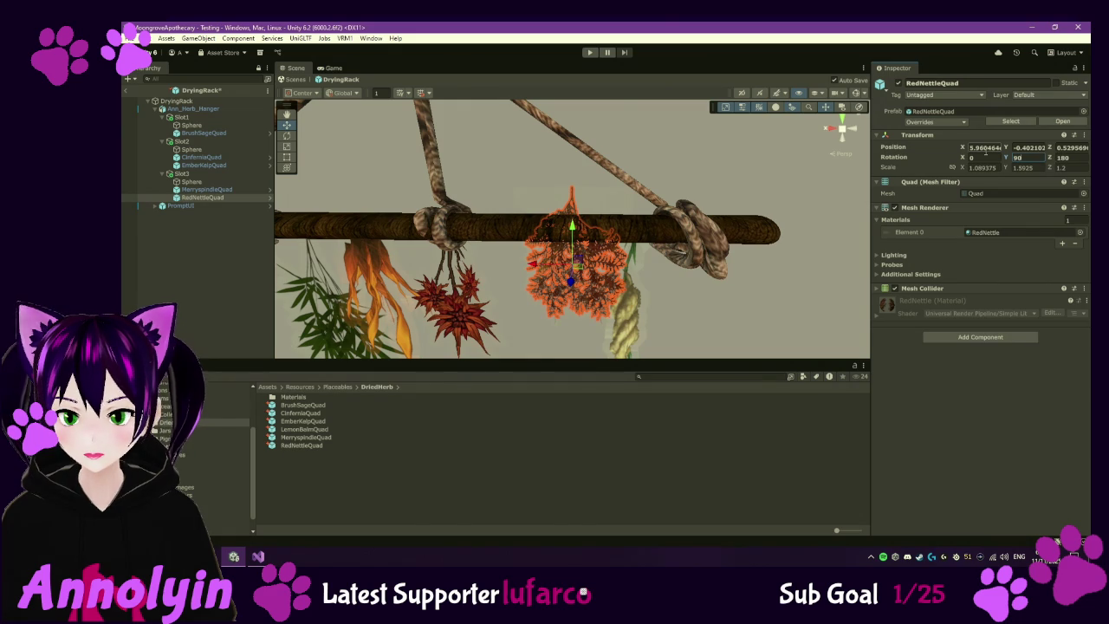
type("0")
key("Tab")
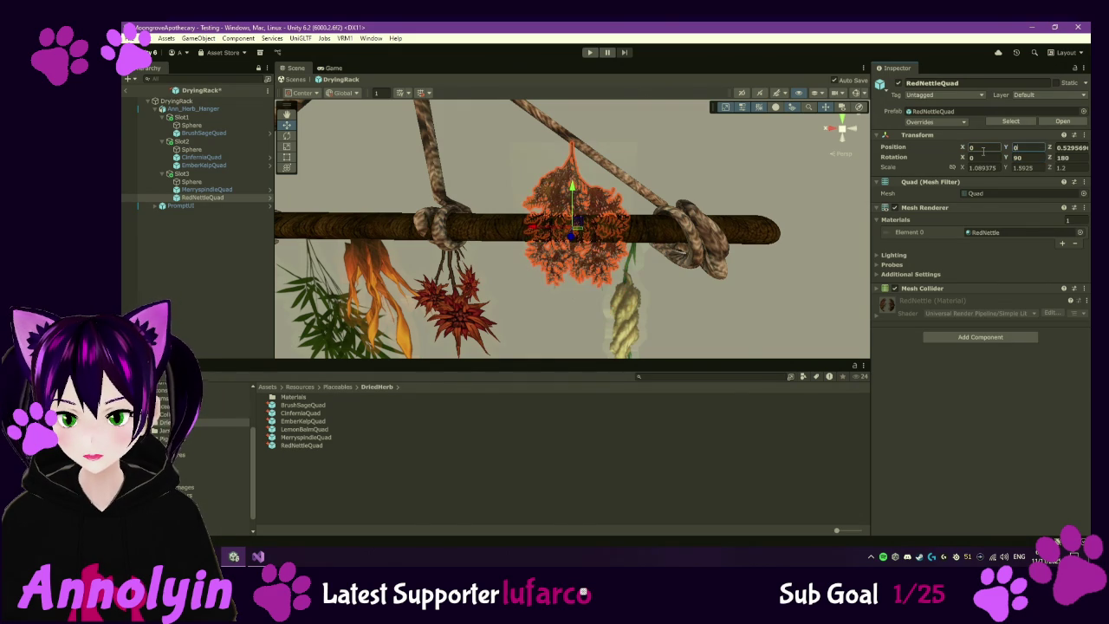
type("0")
key("Tab")
type("0")
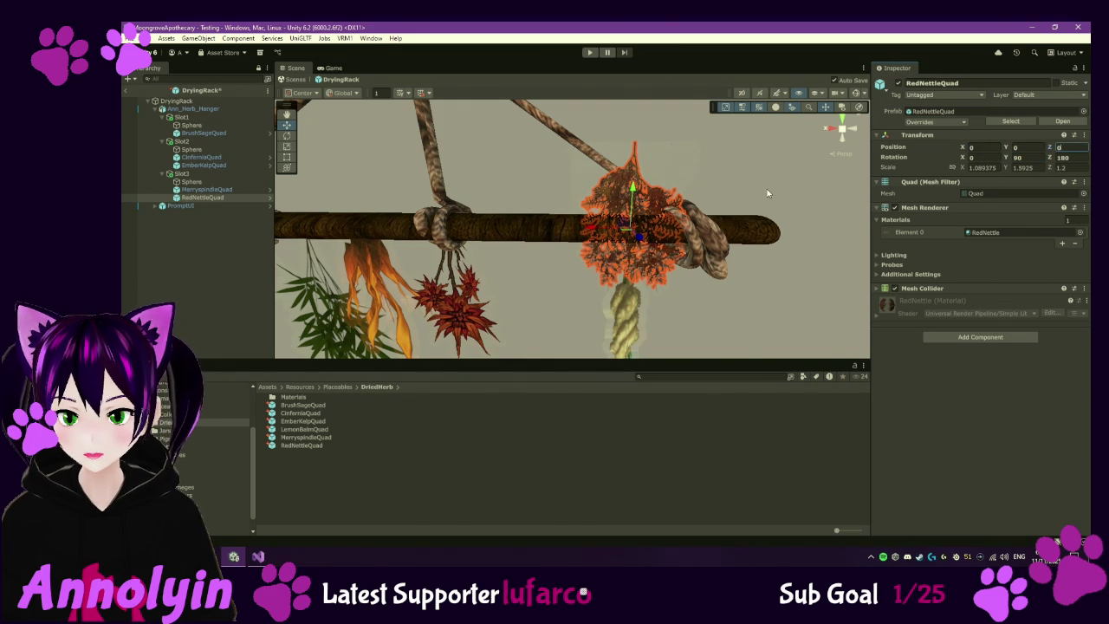
left_click_drag(642, 197, 646, 282)
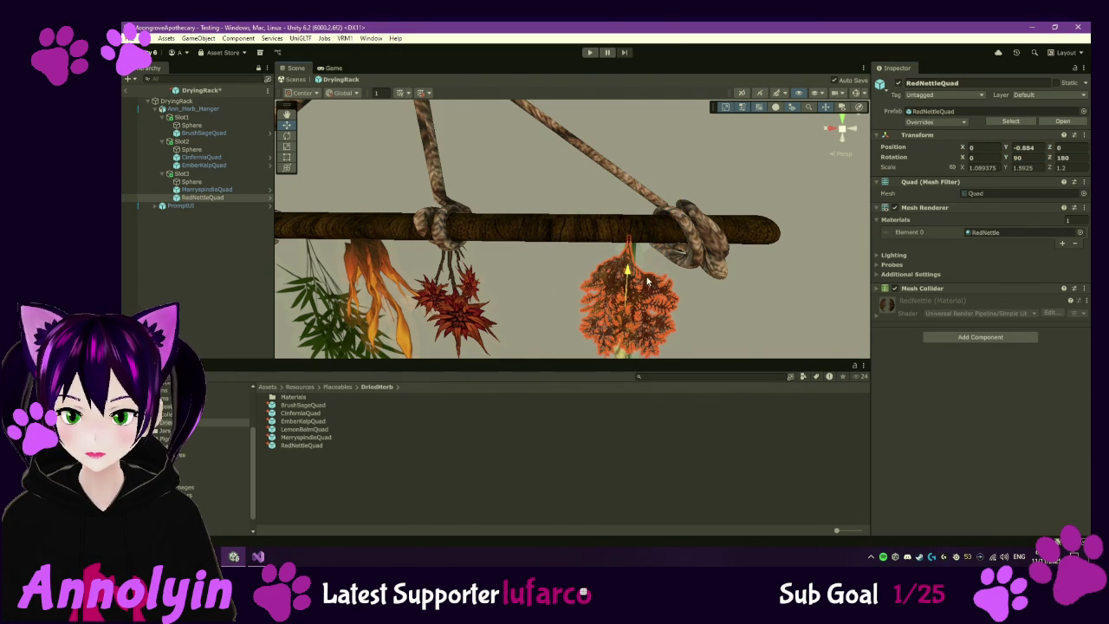
- Give the RedNettleQuad prefab a default Y position of -0.8 and Y rotation of 90
left_click(300, 445)
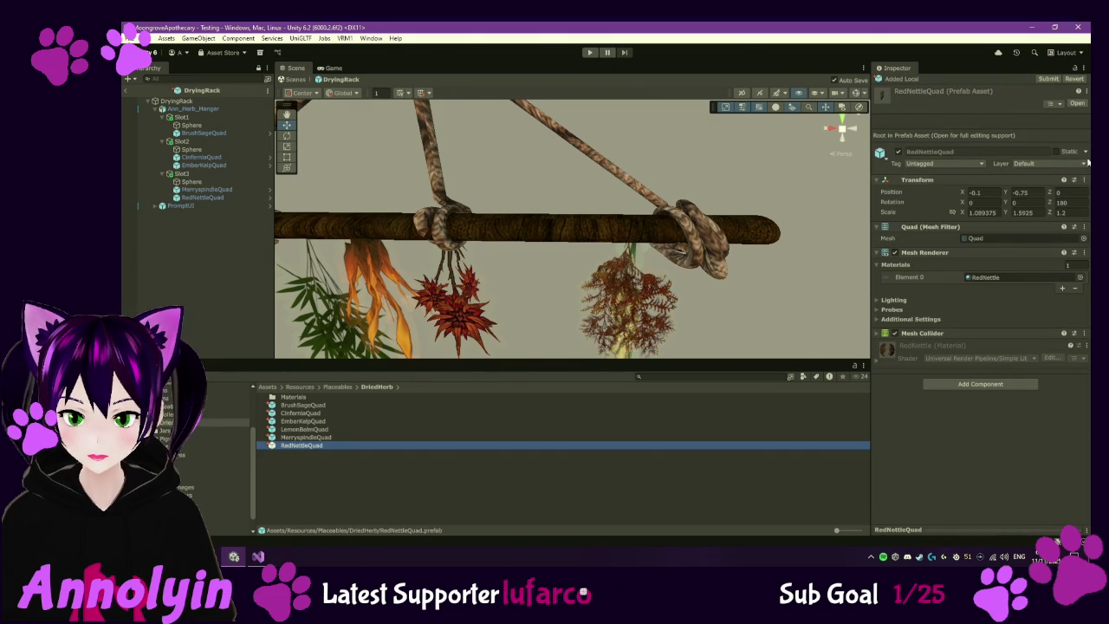
left_click(1037, 192)
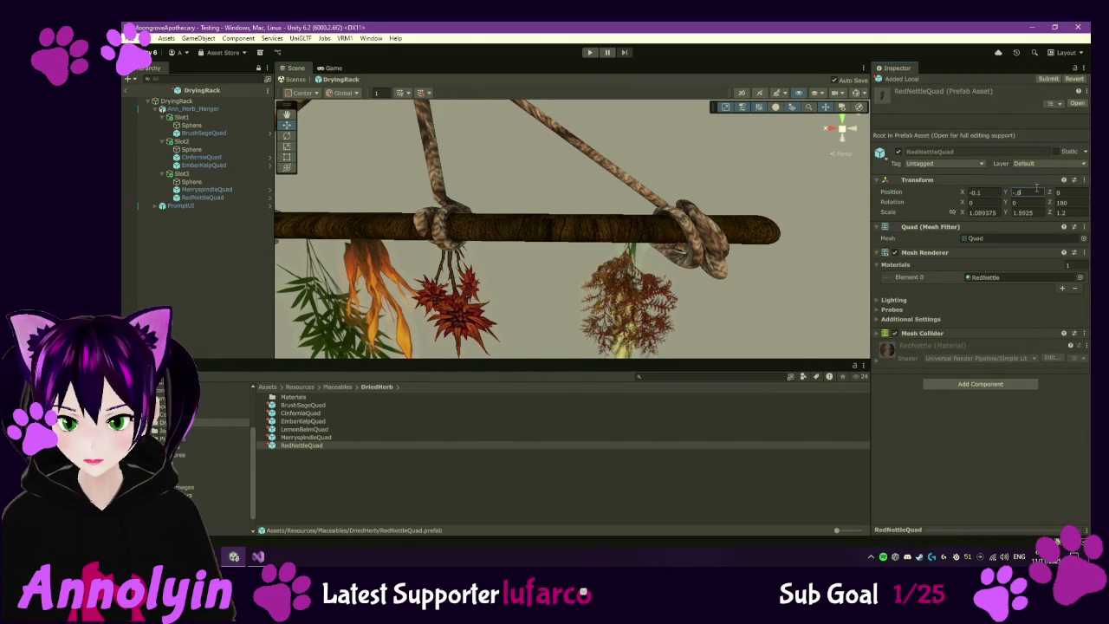
left_click(1027, 203)
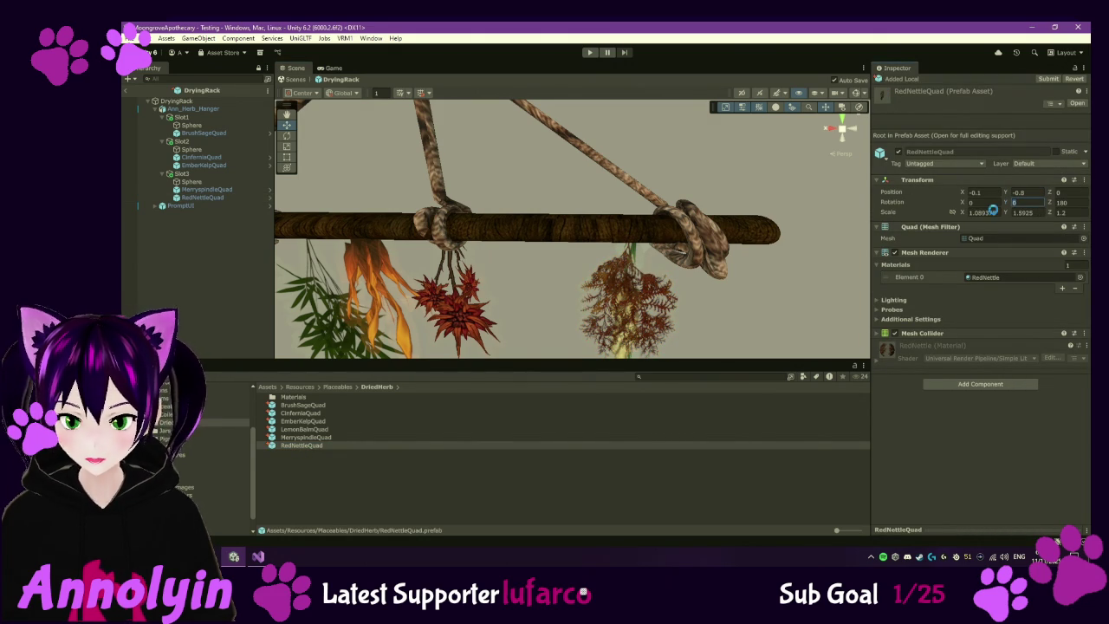
type("0")
key("Return")
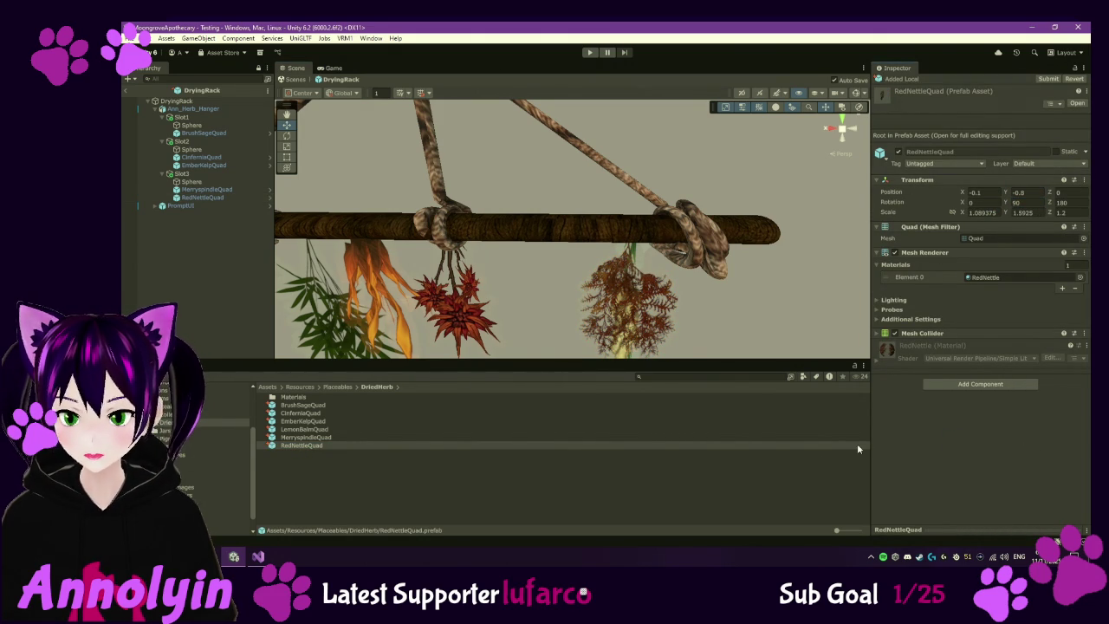
- Delete the RedNettleQuad and another herb quad from the rack
left_click(215, 196)
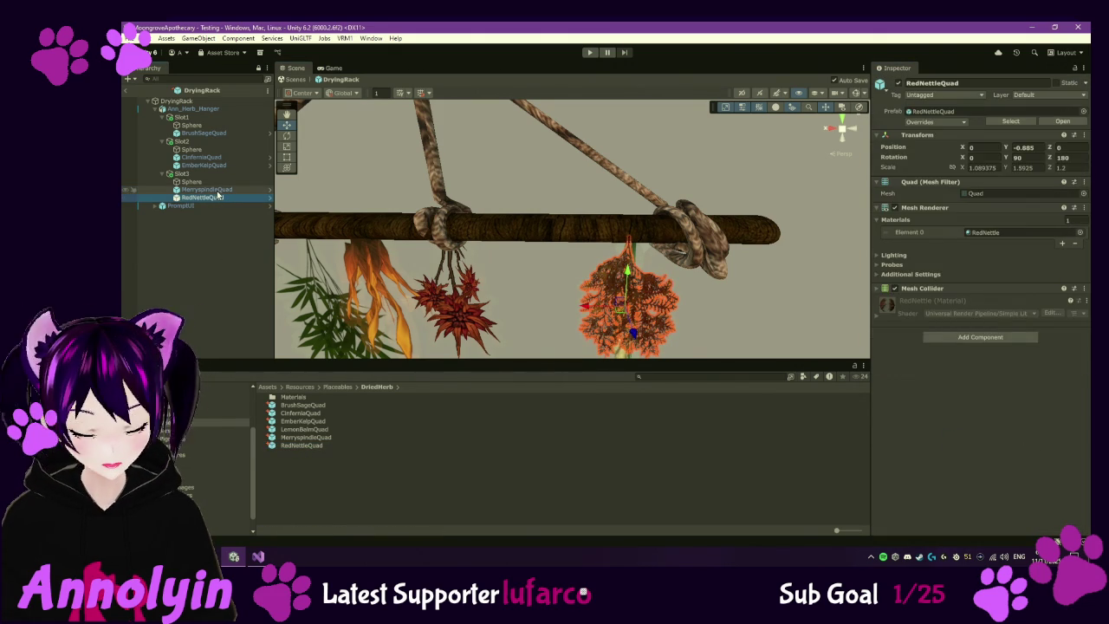
key("Delete")
left_click(208, 189)
key("Delete")
- Delete the remaining herb quads, including the BrushSageQuad, from the rack's slots
left_click(208, 157)
key("Delete")
left_click(213, 157)
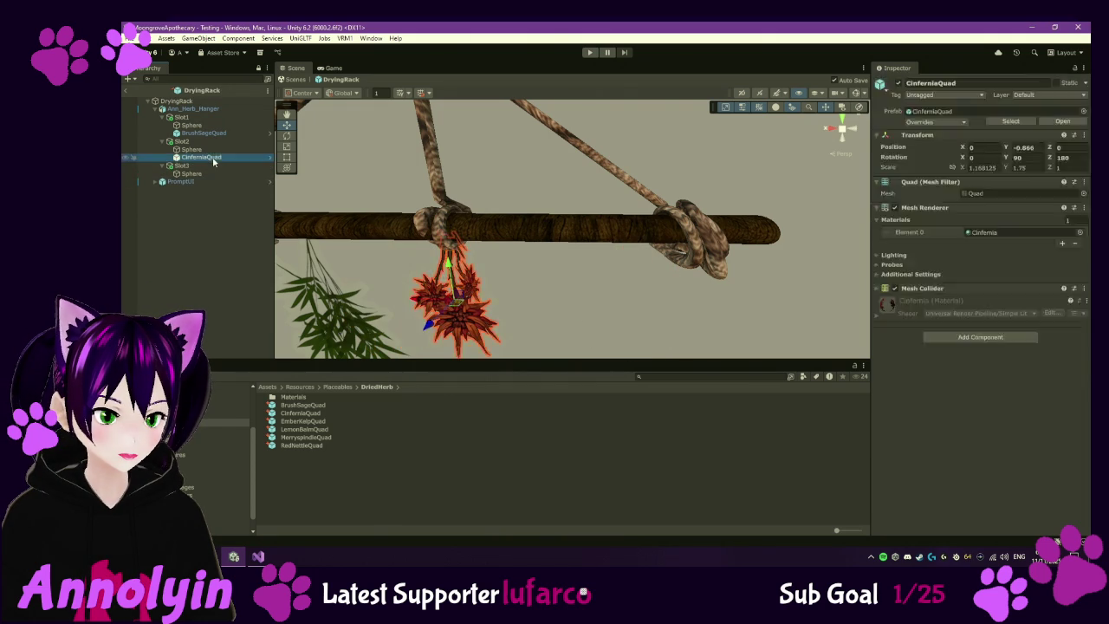
key("Delete")
left_click(212, 133)
key("Delete")
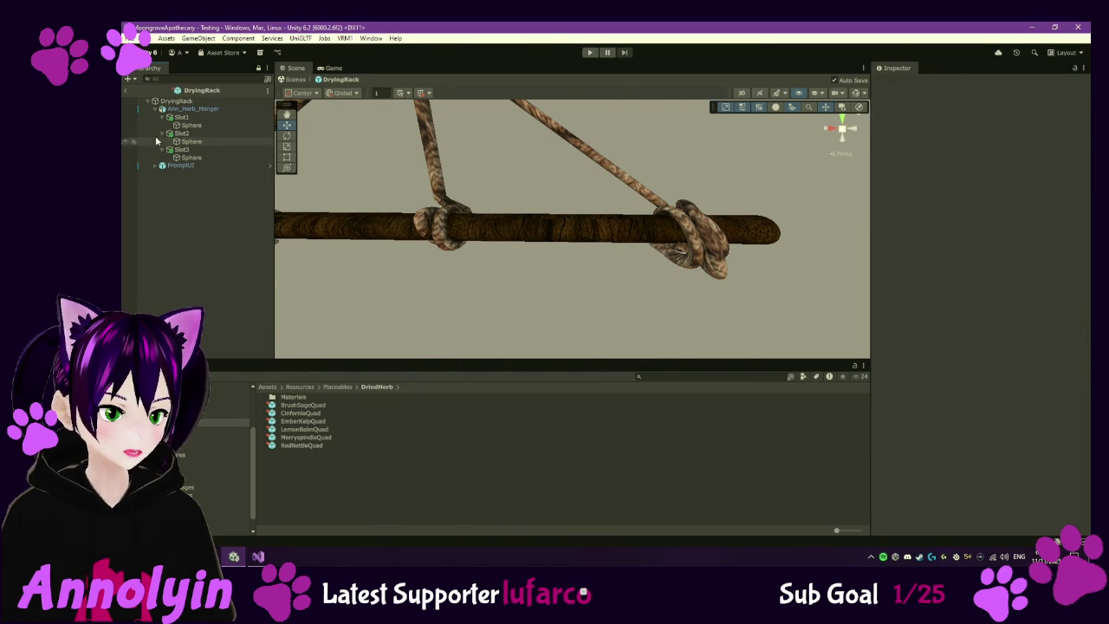
- Leave the DryingRack prefab, enter Play mode, and continue the saved game
left_click(129, 92)
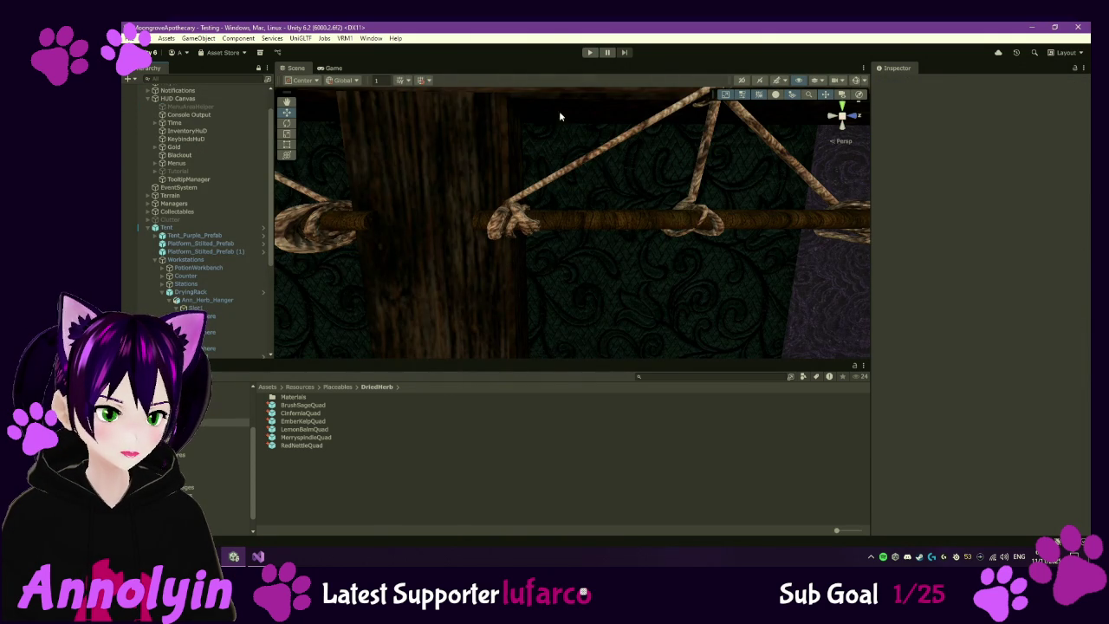
left_click(591, 53)
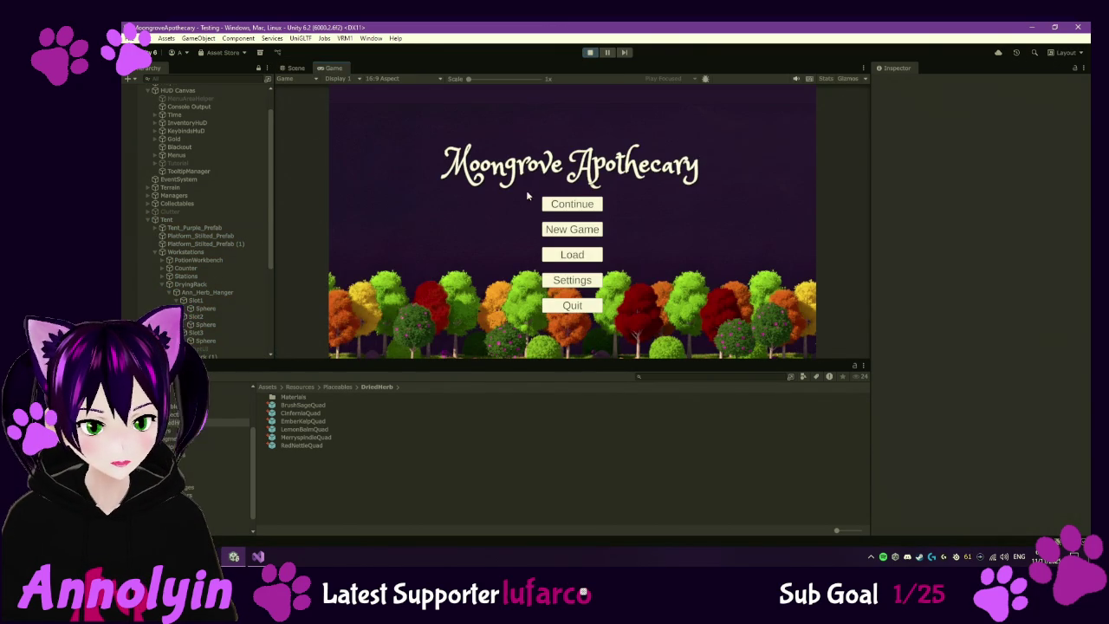
left_click(572, 203)
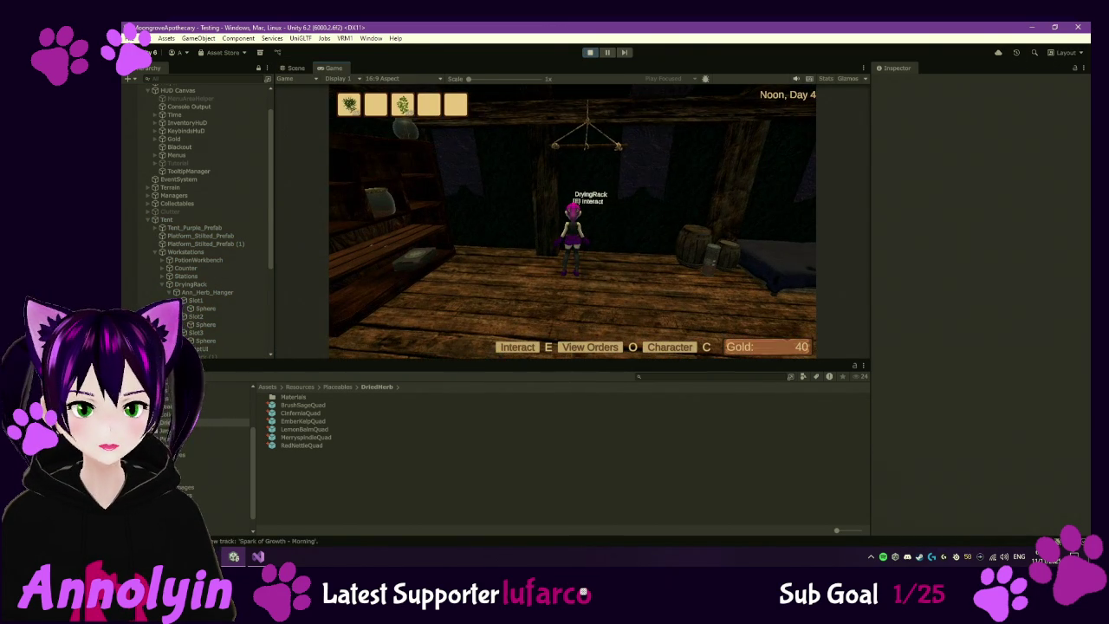
- At the drying rack, fill the three slots with Dried Brush Sage, Dried Lemon Balm and Dried Cinfernia
key("e")
left_click(586, 169)
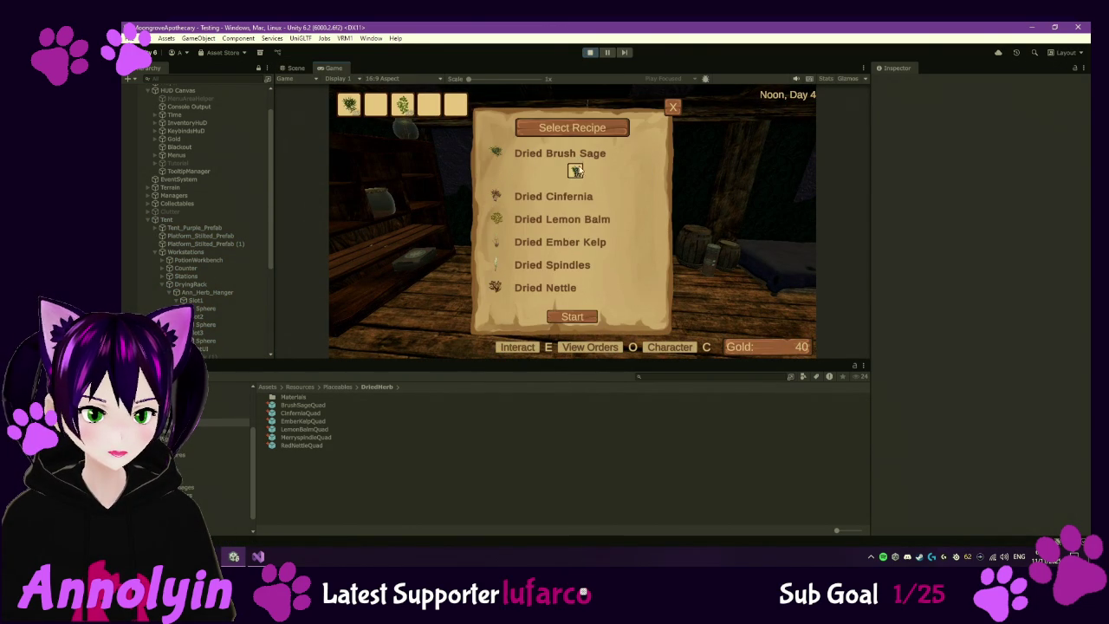
left_click(560, 153)
left_click(588, 201)
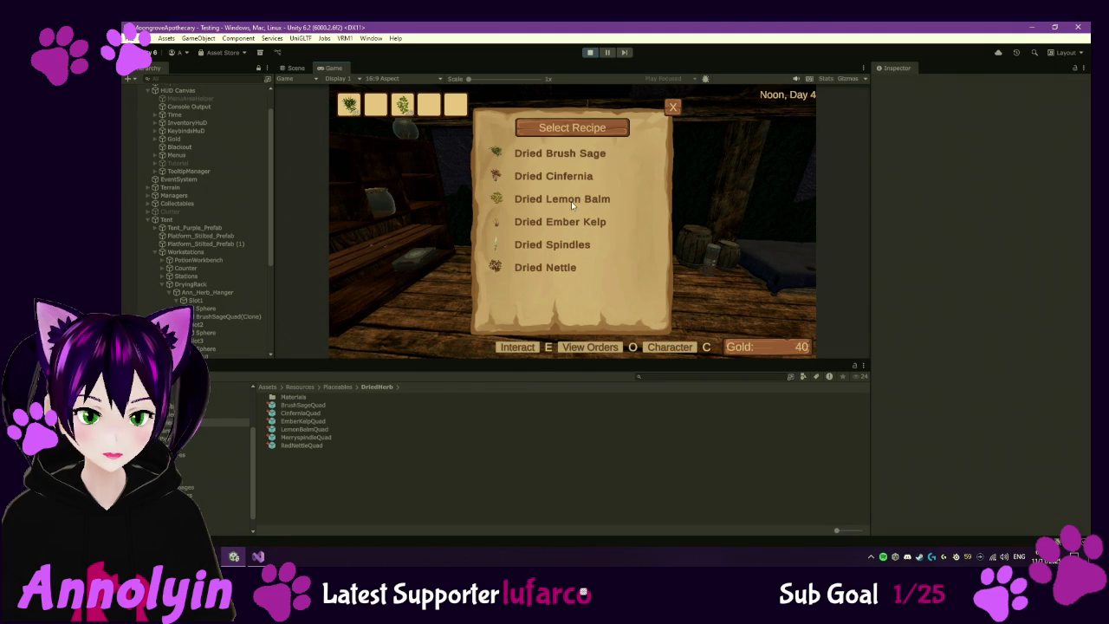
left_click(572, 203)
left_click(588, 235)
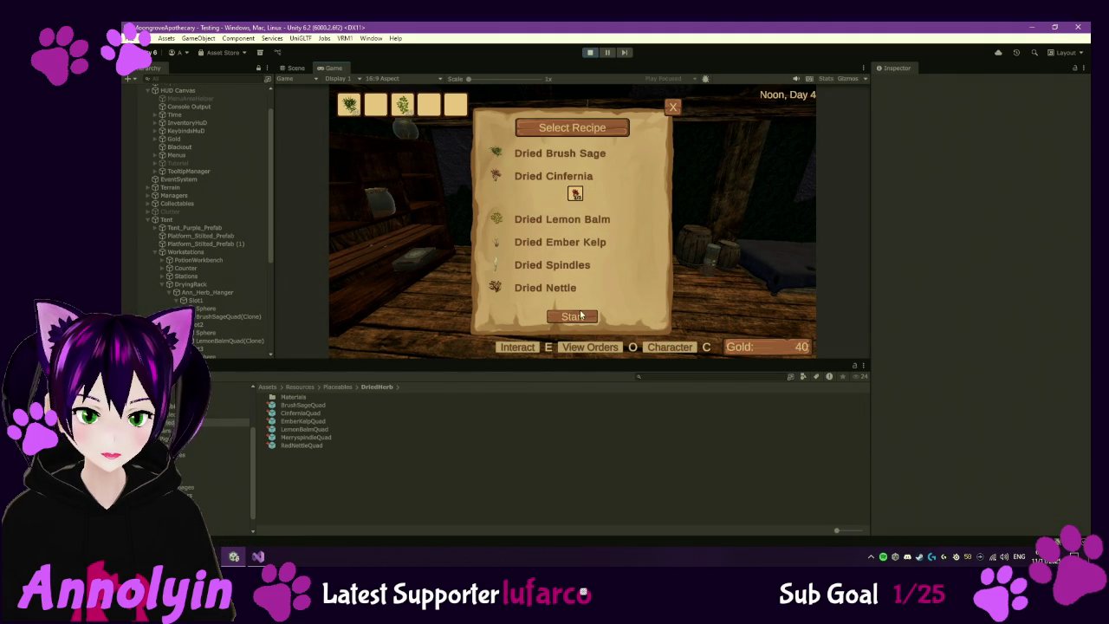
left_click(579, 184)
left_click(673, 107)
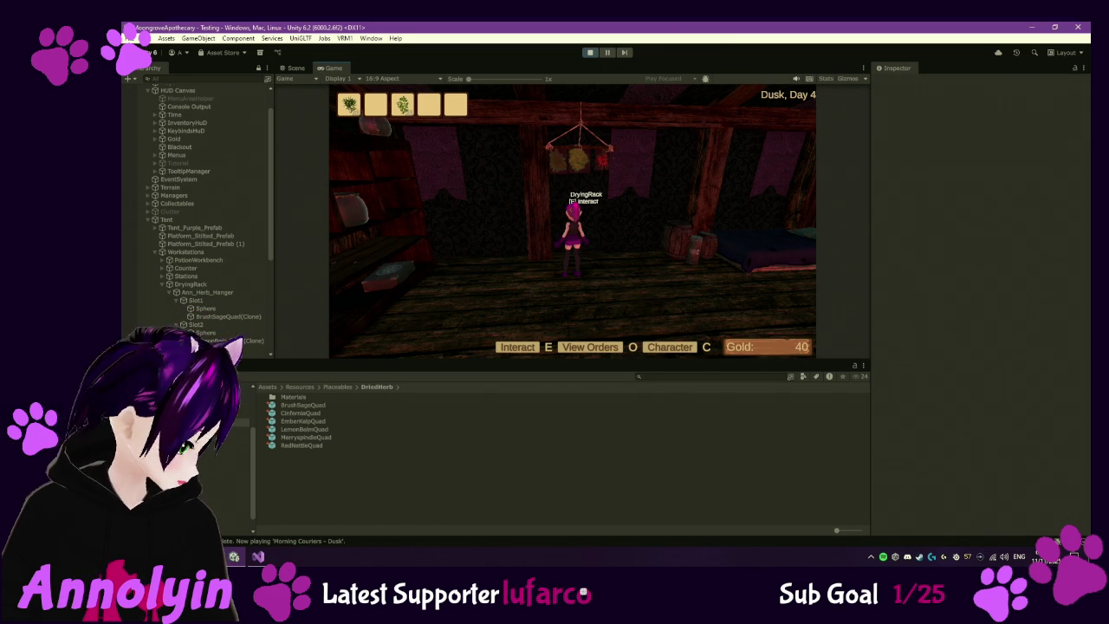
- Walk around the drying rack with WASD to view the hanging herbs from several angles
key("a")
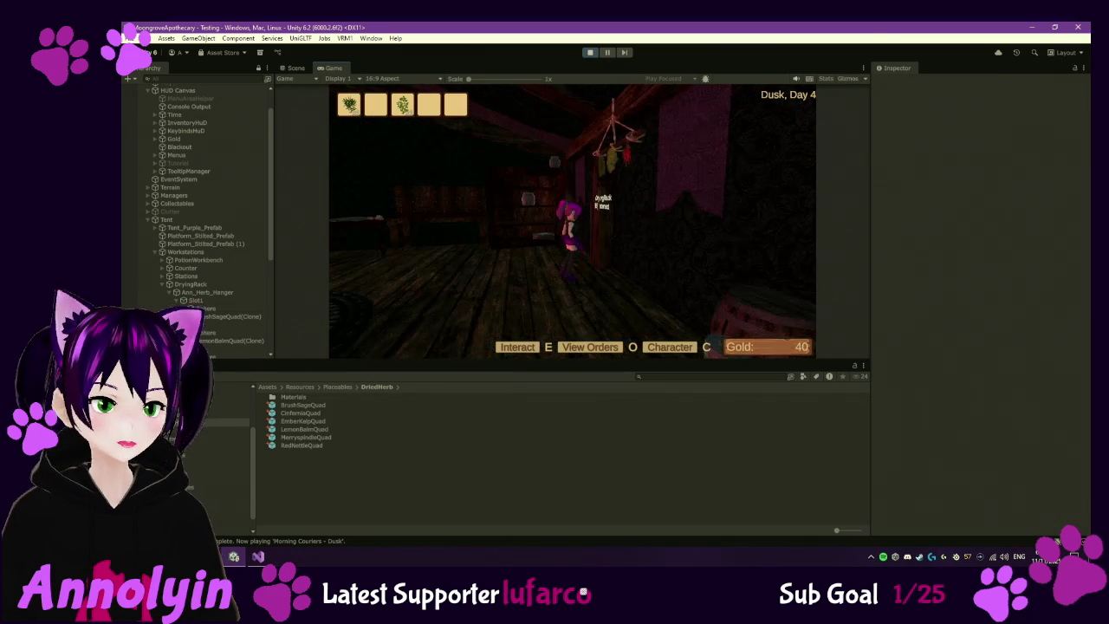
key("d")
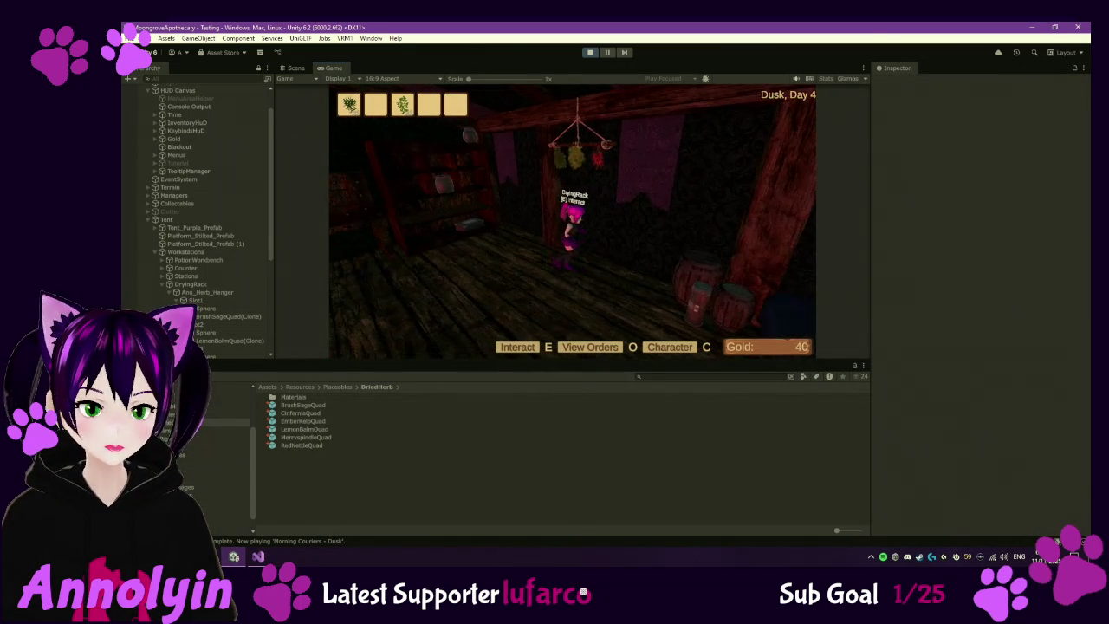
key("s")
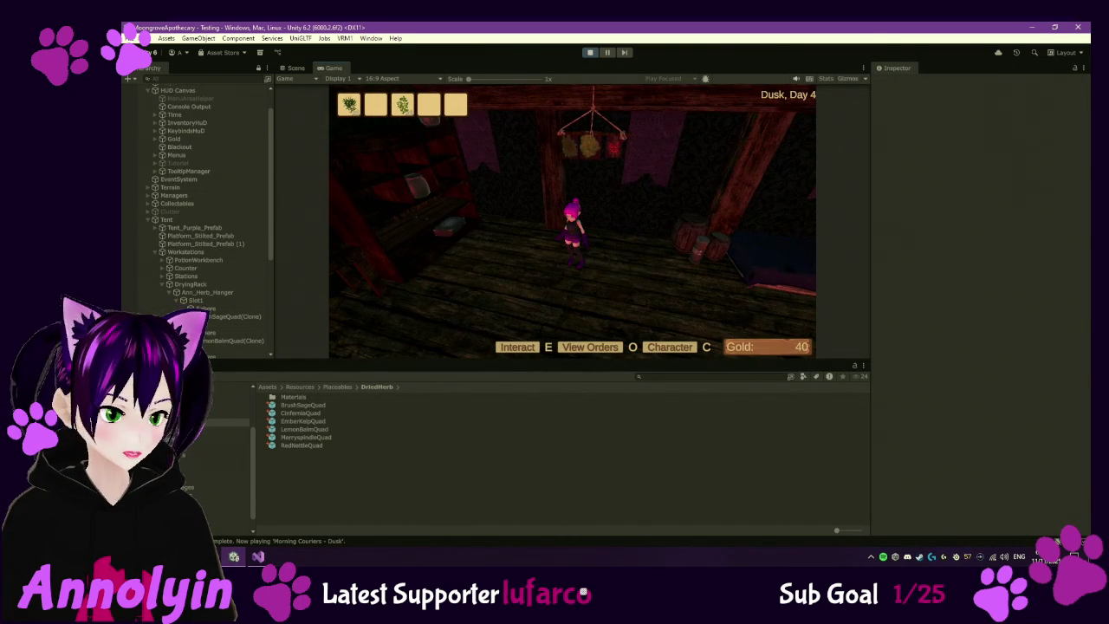
key("w")
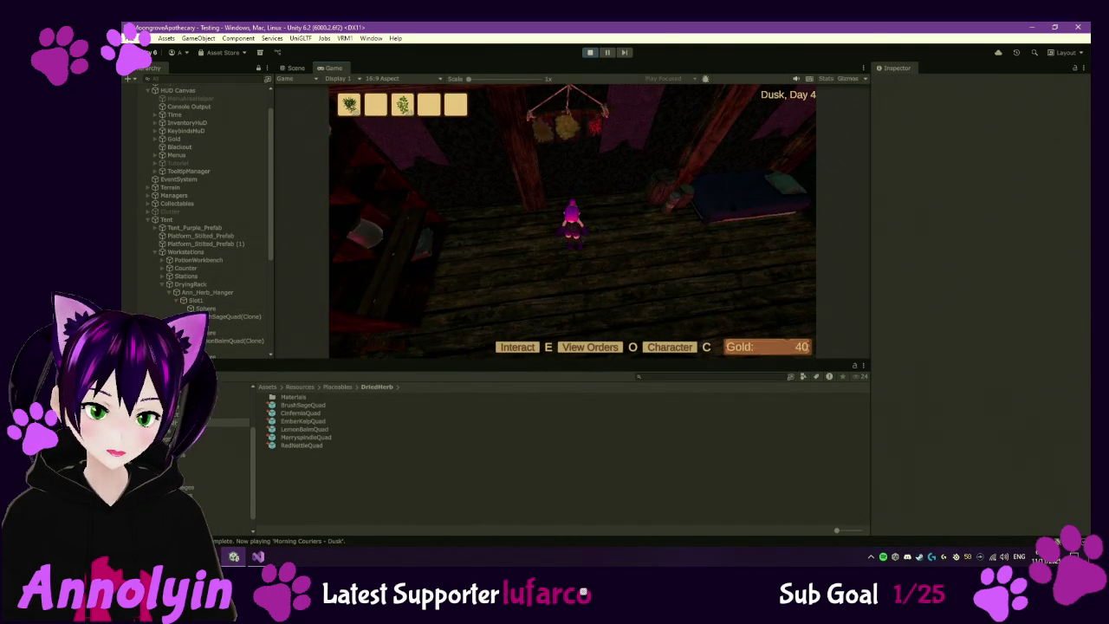
key("w")
key("w")
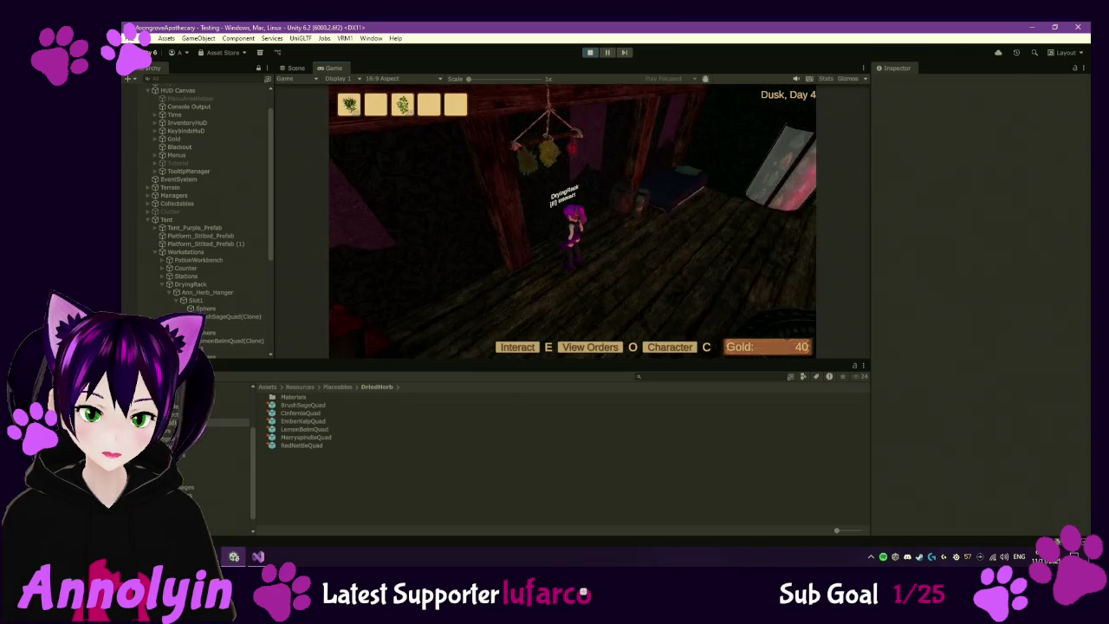
key("w")
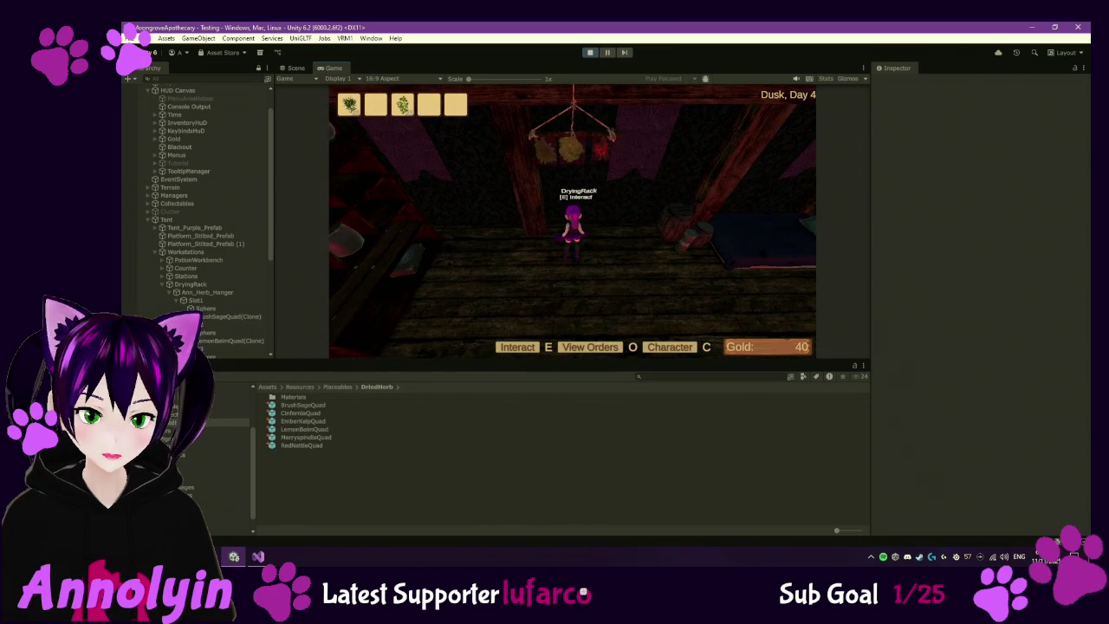
- Pause the game, stop the play test, and select the BrushSageQuad prefab asset
key("Escape")
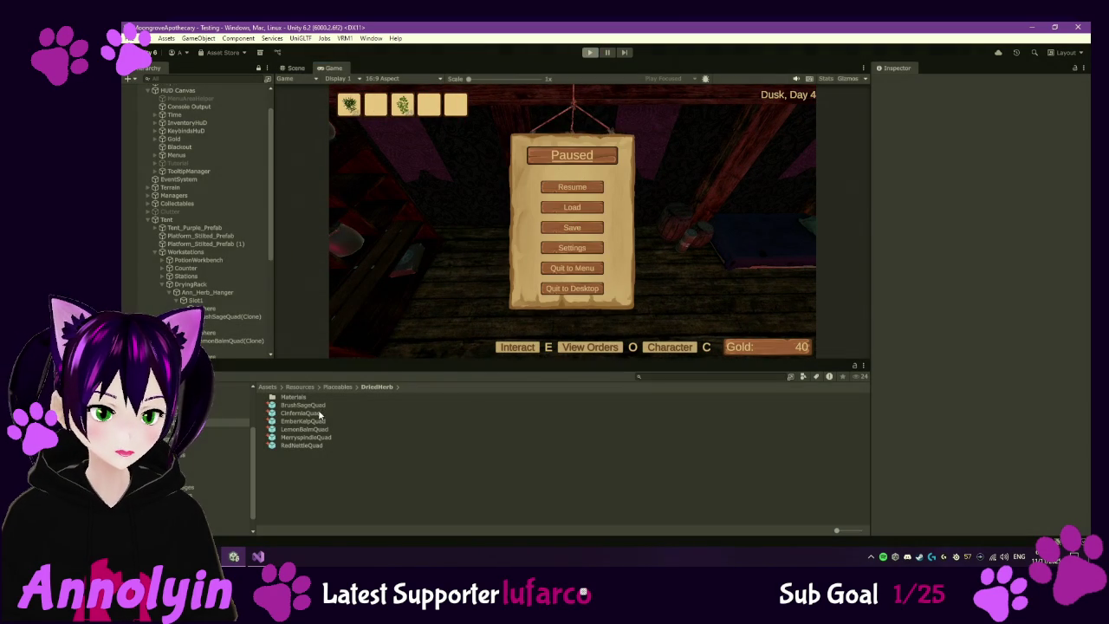
key("ctrl+p")
left_click(310, 405)
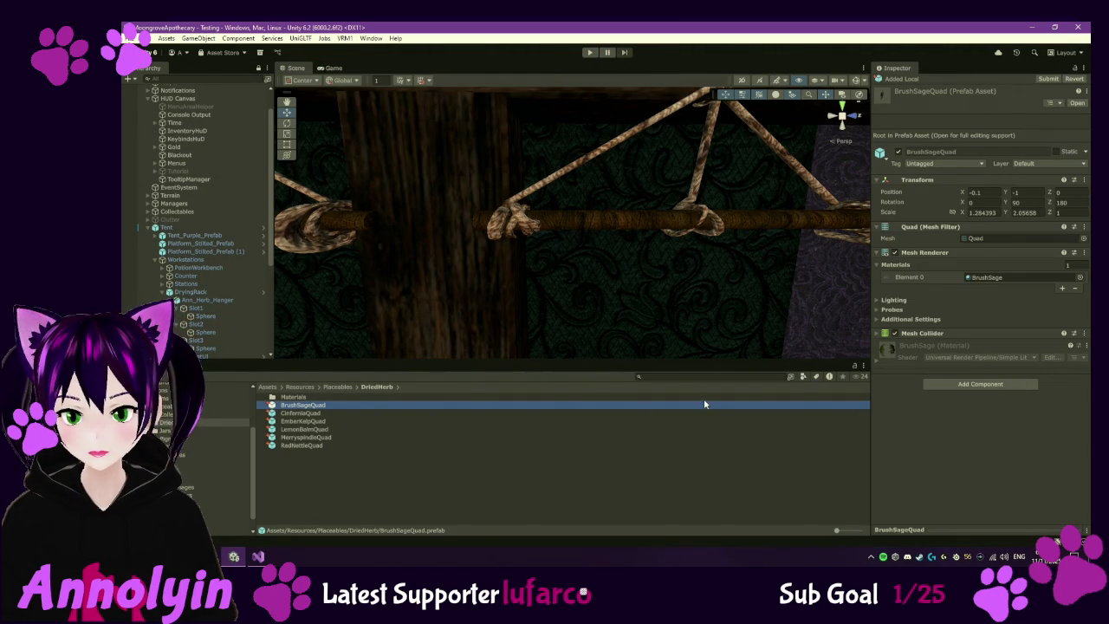
- Check out the BrushSage material and make its specular colour pure white at about -7.8 intensity
left_click(889, 355)
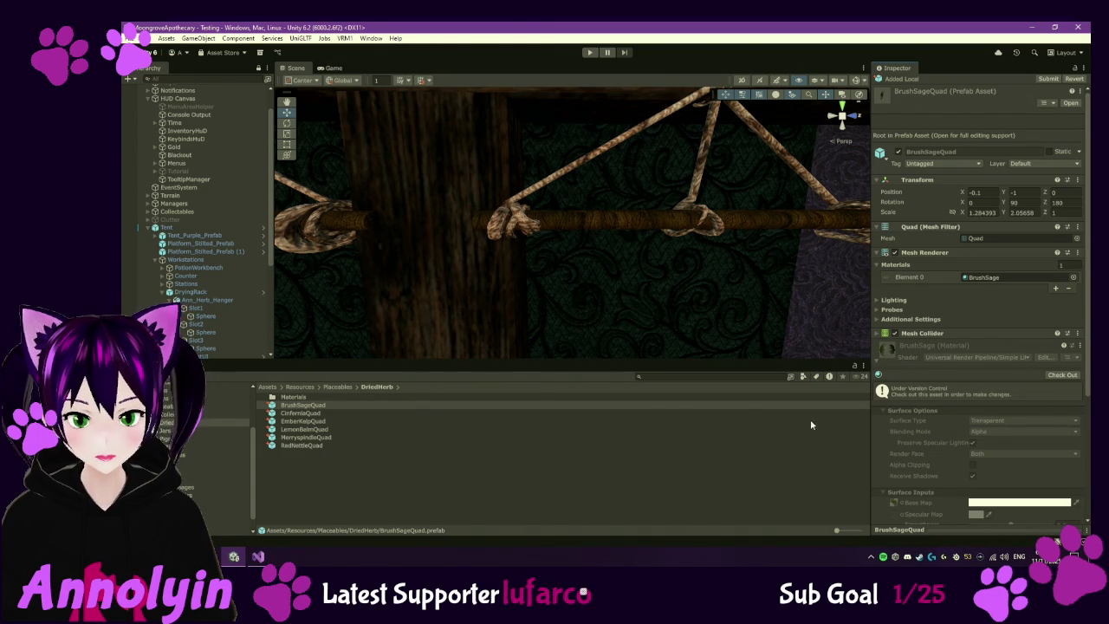
left_click(1062, 375)
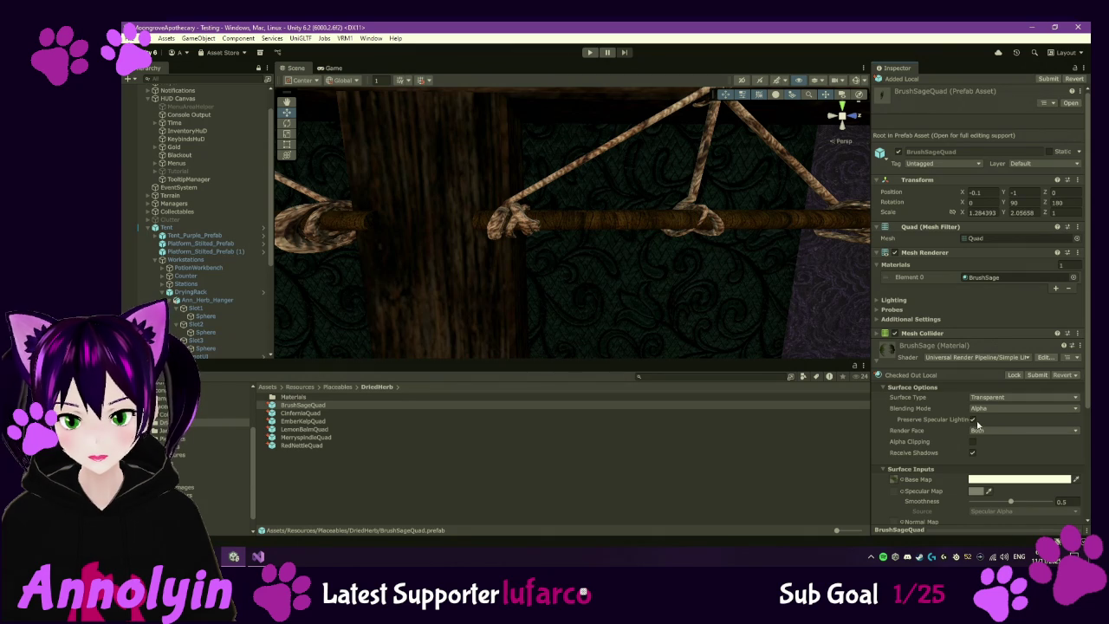
scroll(1020, 445, "down", 3)
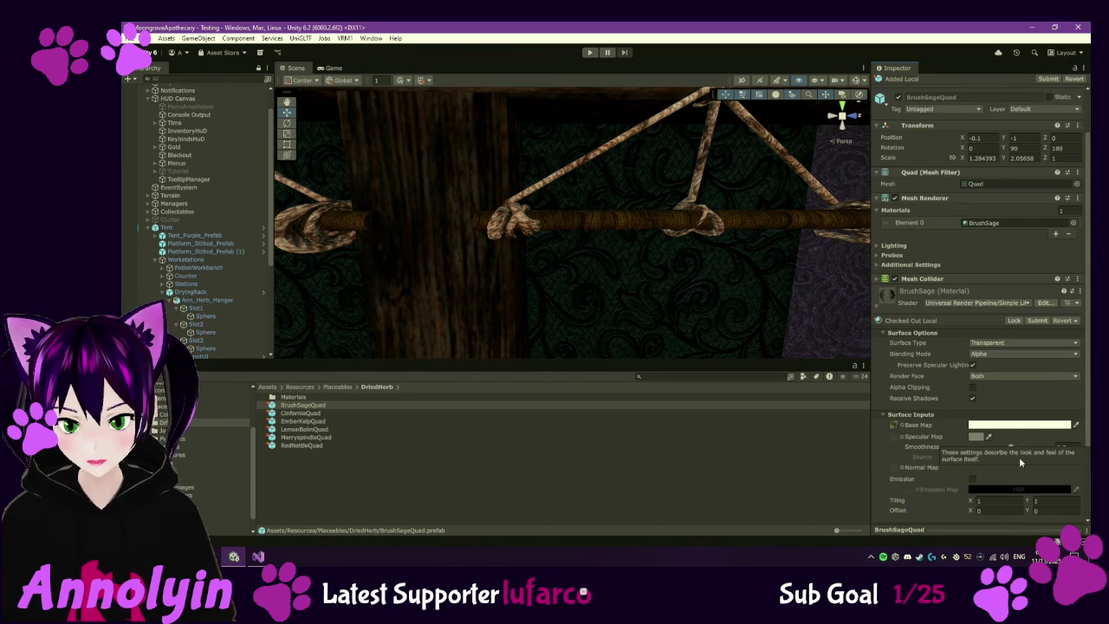
left_click(977, 437)
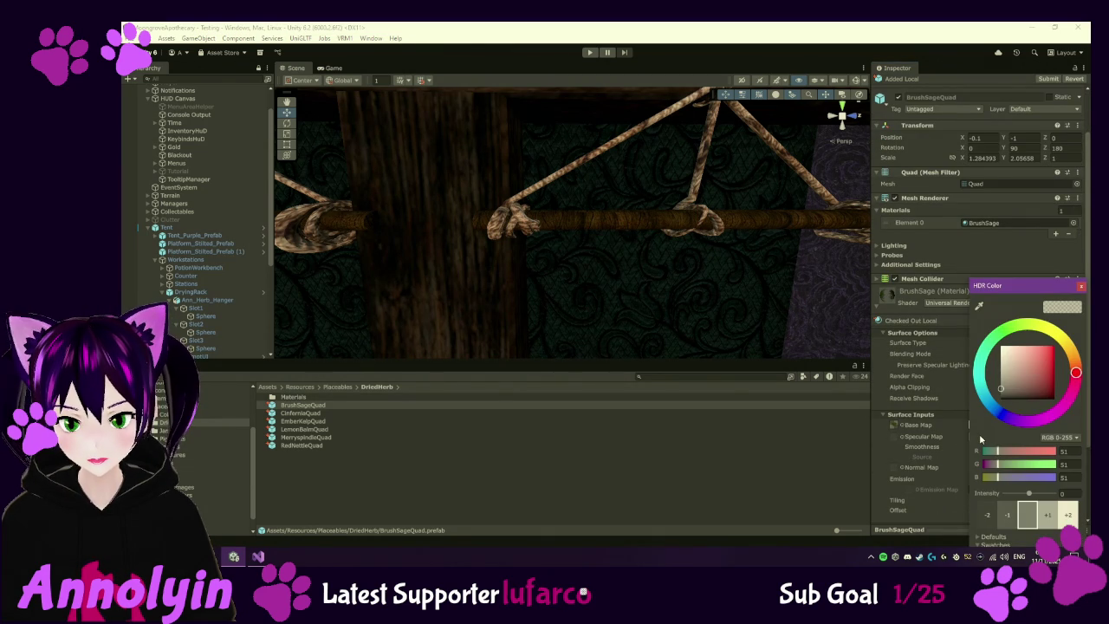
left_click_drag(1006, 392, 990, 343)
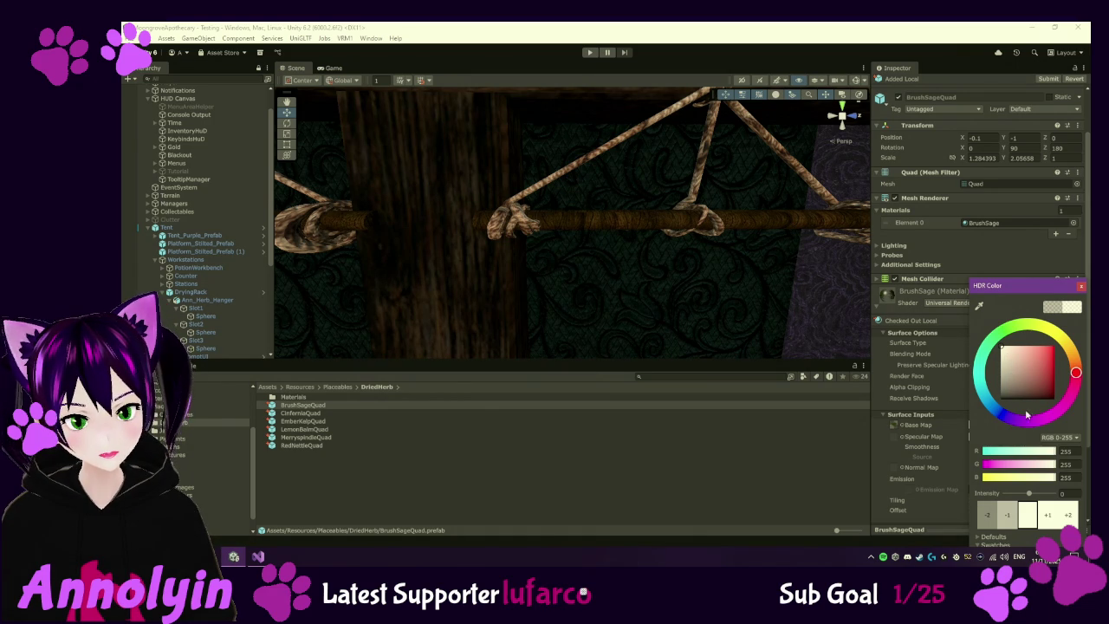
mouse_move(1028, 494)
left_mouse_down()
mouse_move(995, 494)
mouse_move(1029, 494)
left_mouse_up()
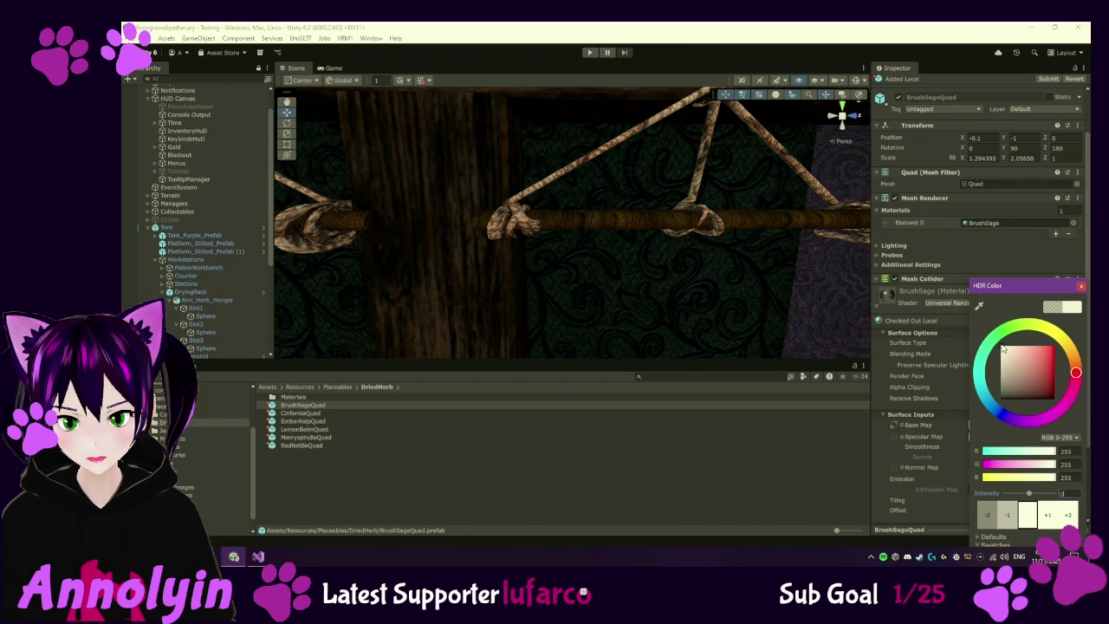
left_click(1081, 286)
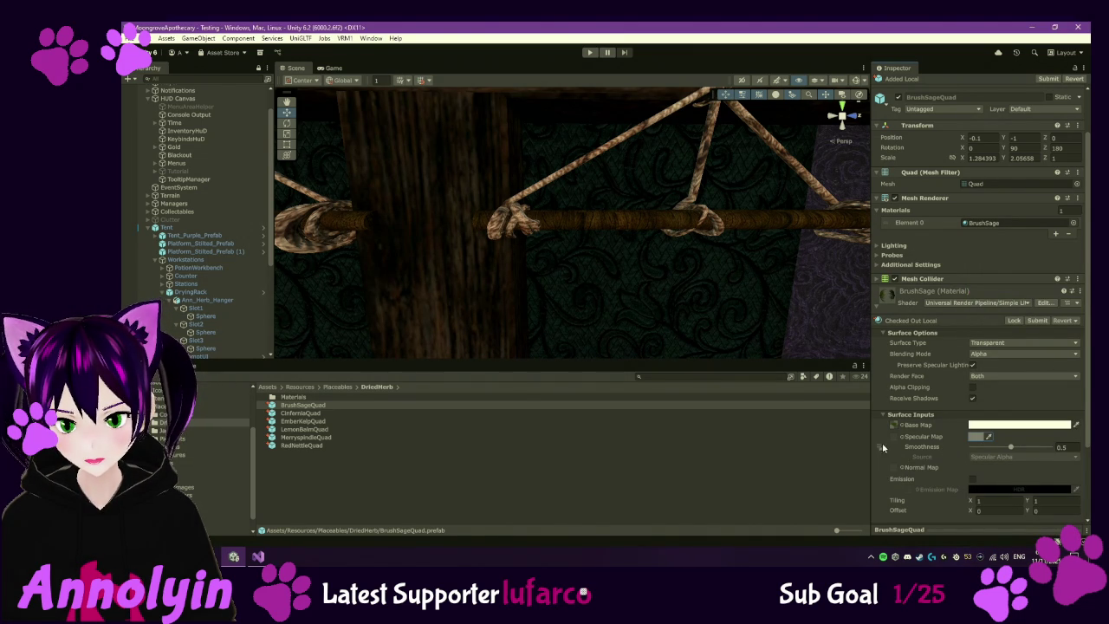
- Keep smoothness at 0.5 and switch the material's shader to Universal Render Pipeline > Lit
left_click_drag(1010, 447, 957, 448)
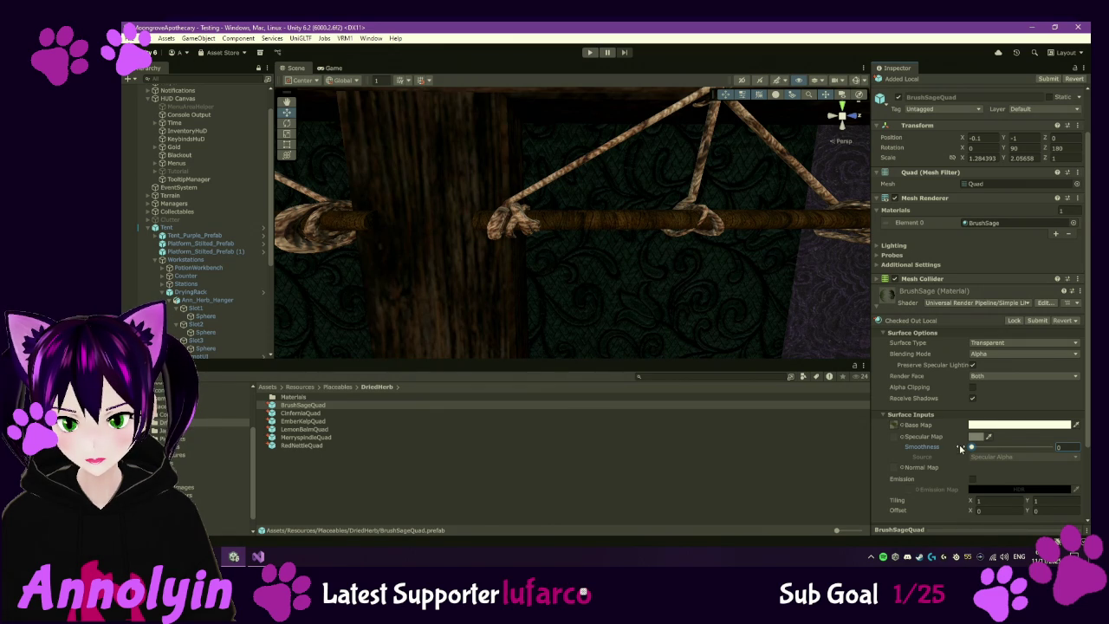
key("ctrl+z")
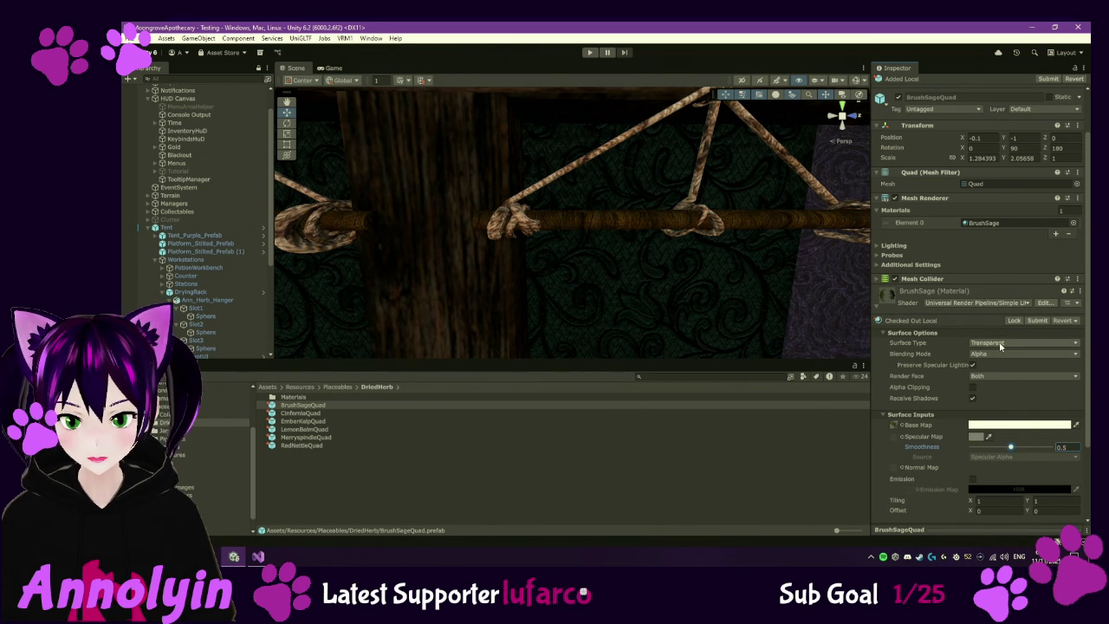
left_click(1030, 305)
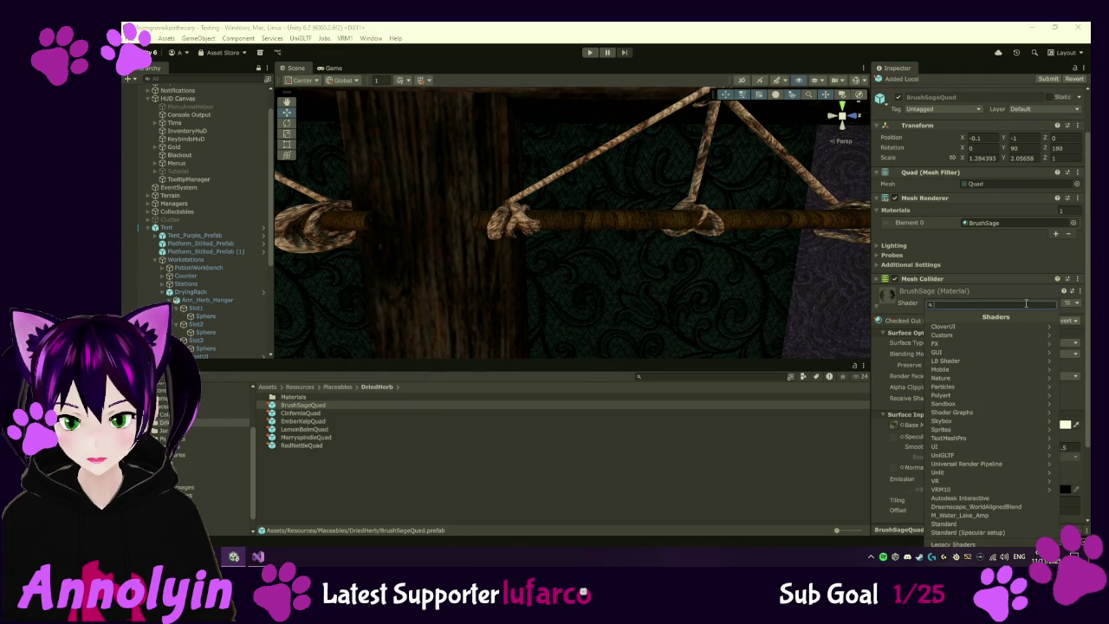
left_click(971, 463)
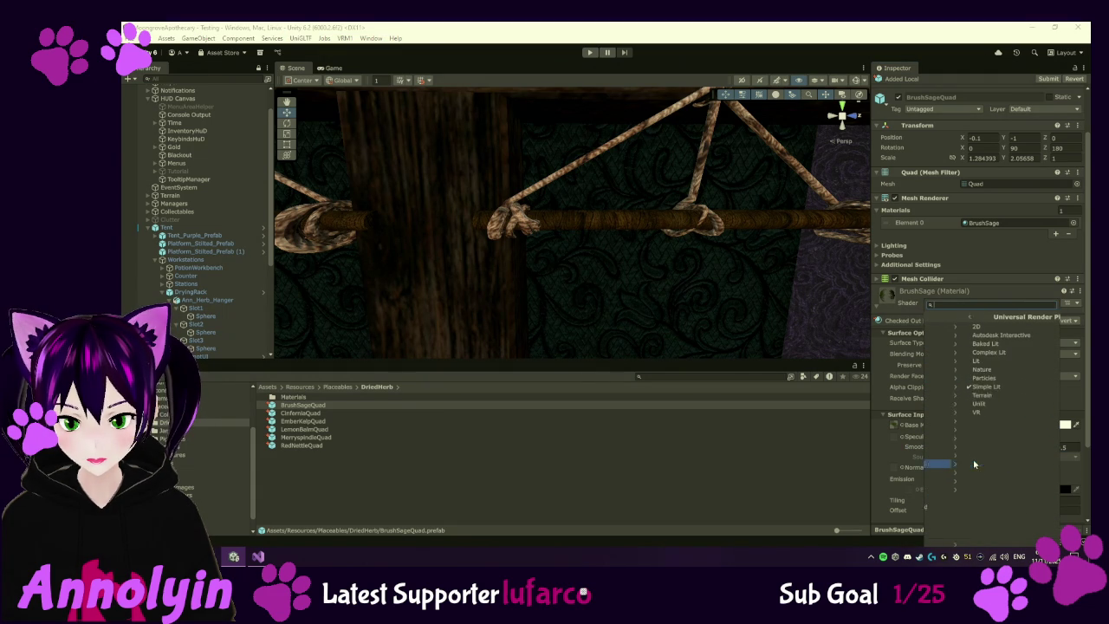
left_click(942, 360)
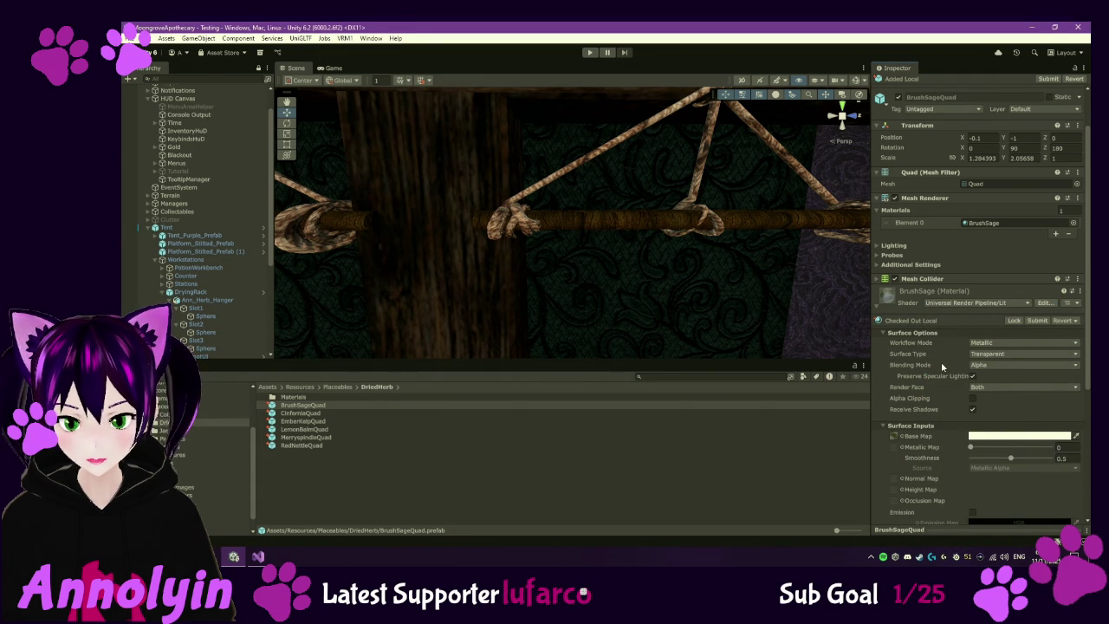
double_click(312, 407)
- Try the Specular workflow mode on the BrushSage material, then revert to Metallic
mouse_move(652, 284)
left_mouse_down()
mouse_move(710, 280)
mouse_move(614, 315)
mouse_move(577, 287)
mouse_move(629, 272)
left_mouse_up()
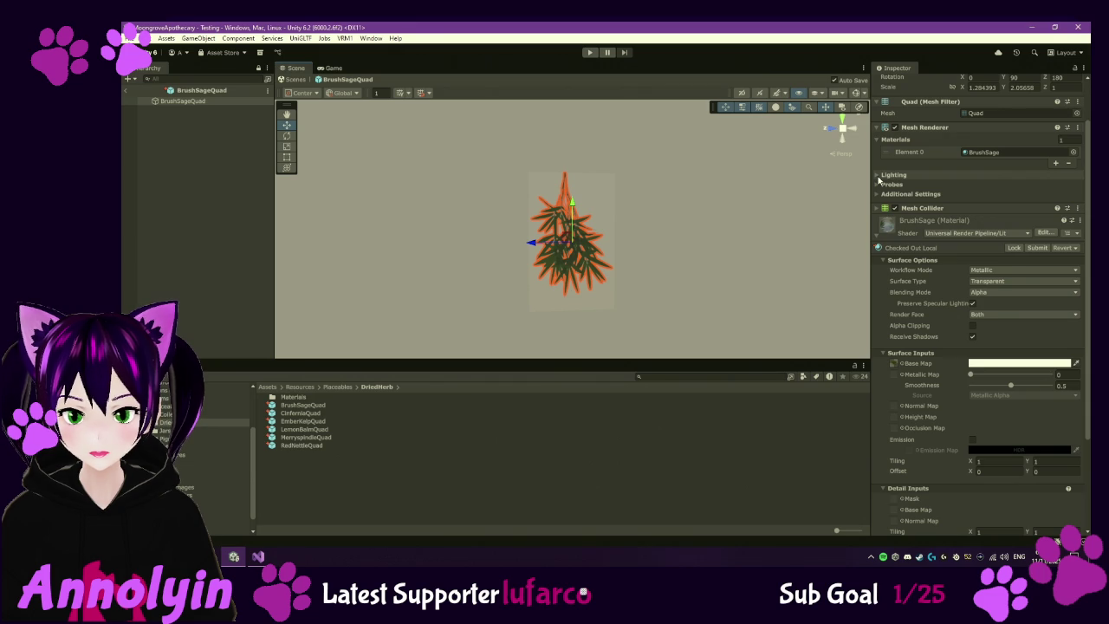
left_click(1010, 283)
left_click(1009, 284)
left_click(1009, 285)
left_click(957, 278)
left_click(979, 270)
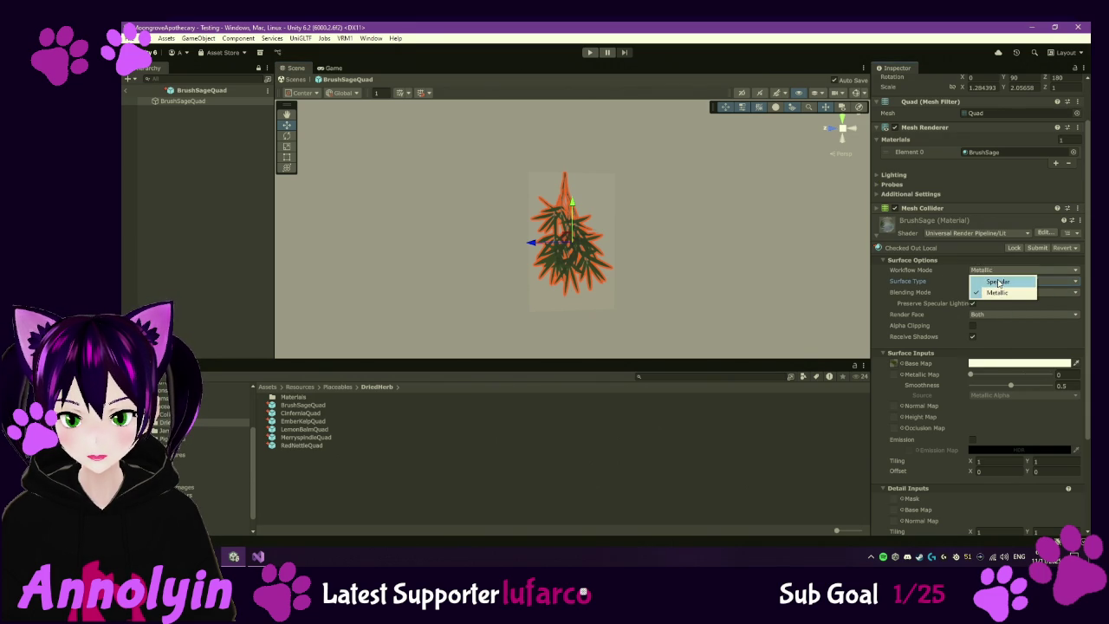
left_click(998, 282)
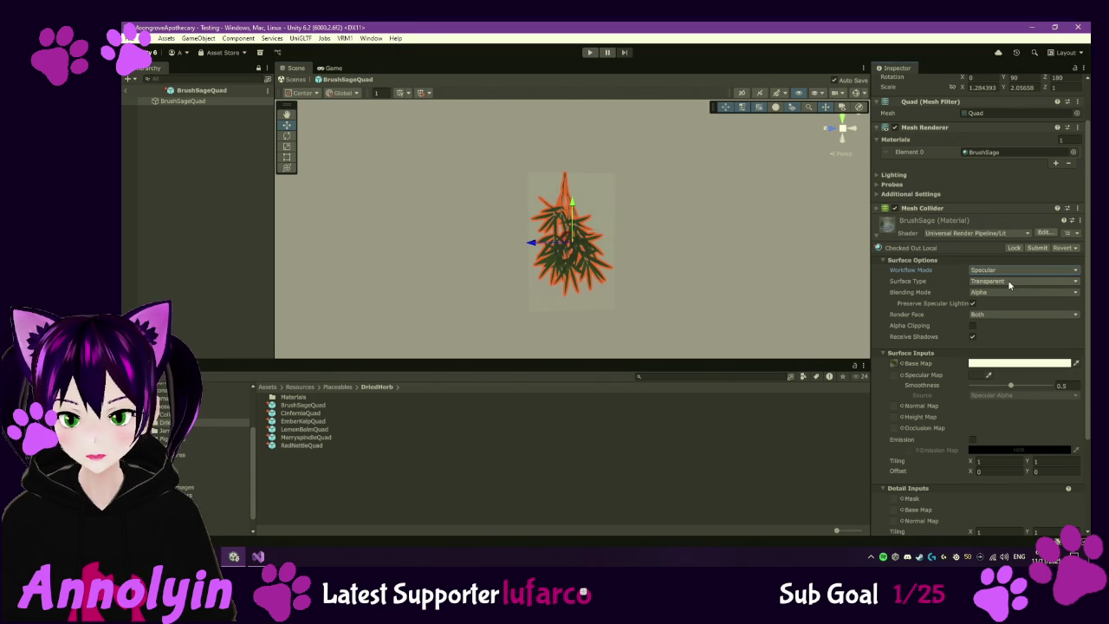
left_click(1009, 284)
left_click(1005, 270)
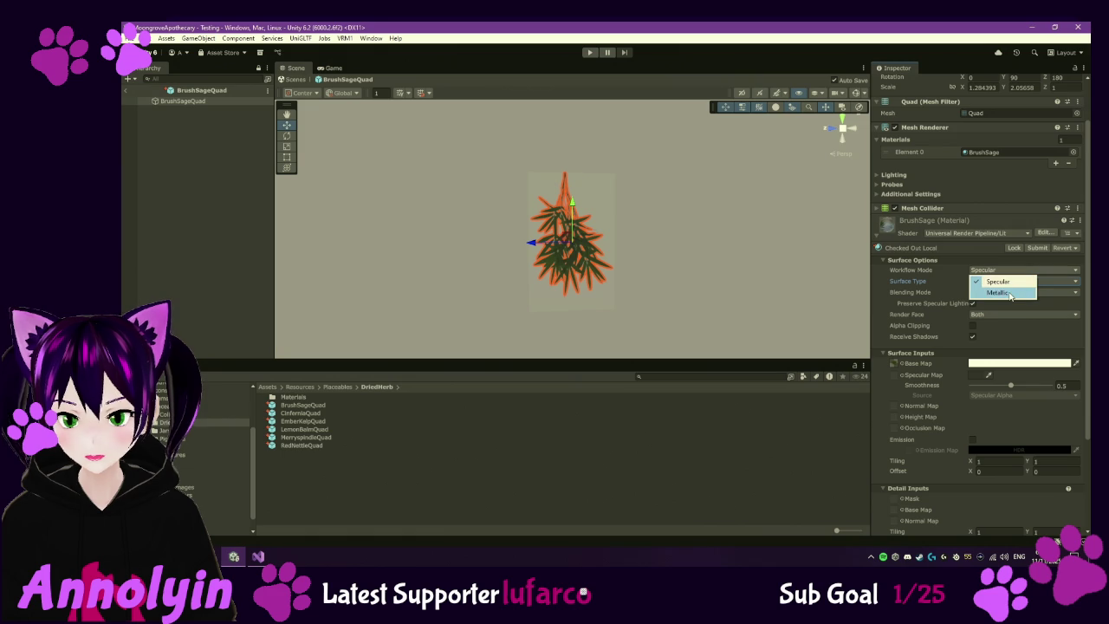
left_click(1009, 294)
- Keep blending at Alpha, set Render Face back to Both, and ping the BrushSageFresh base map
left_click(1010, 294)
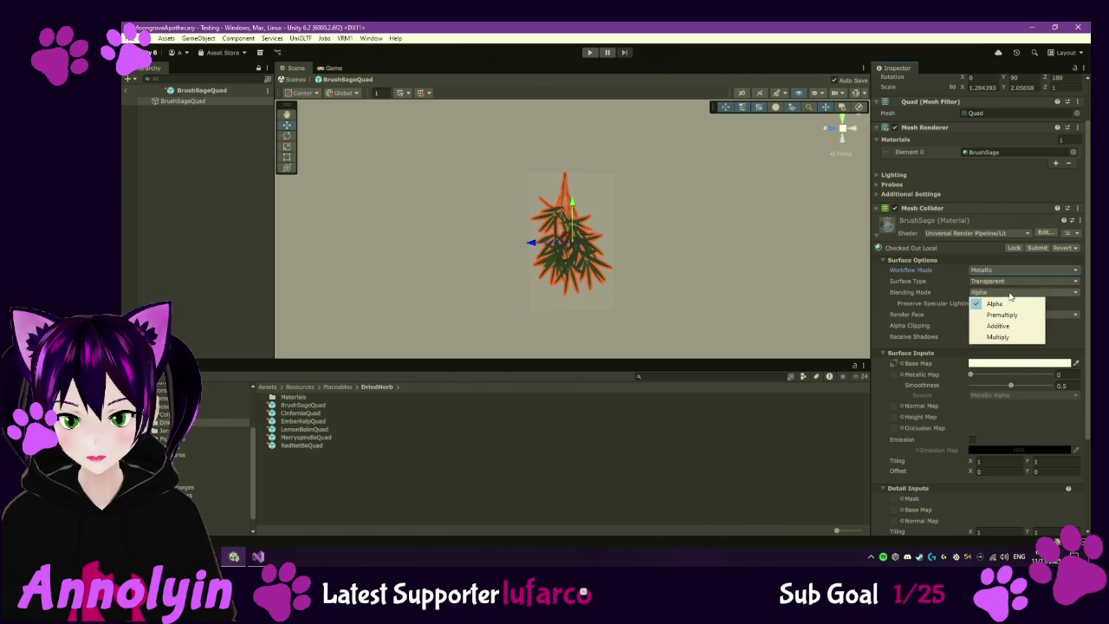
left_click(996, 303)
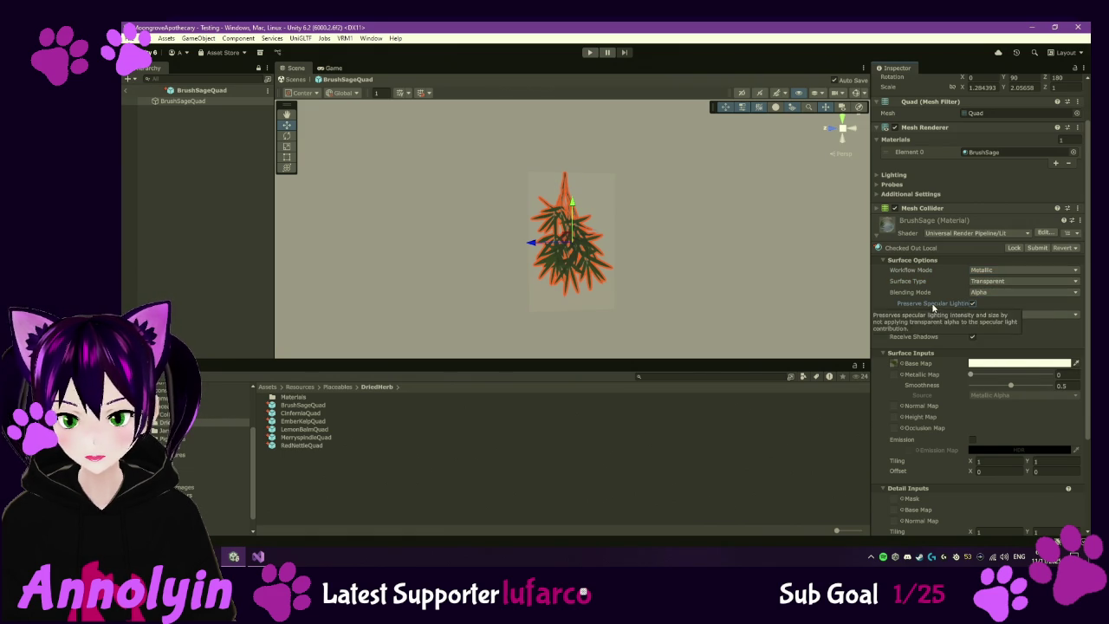
left_click(1061, 316)
left_click(1014, 349)
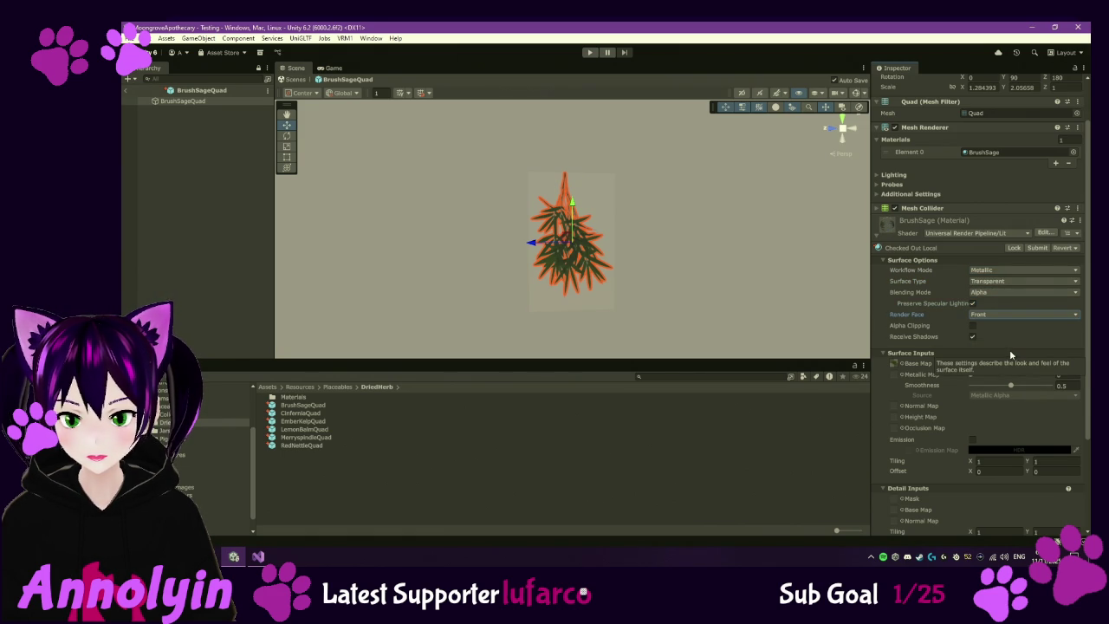
left_click(1002, 316)
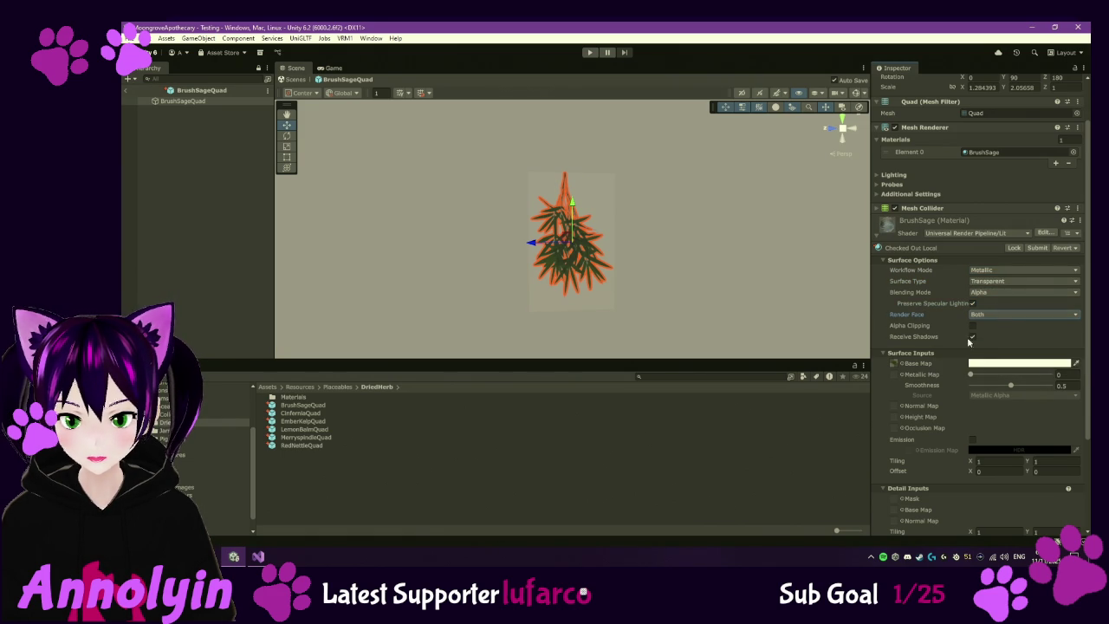
left_click(970, 336)
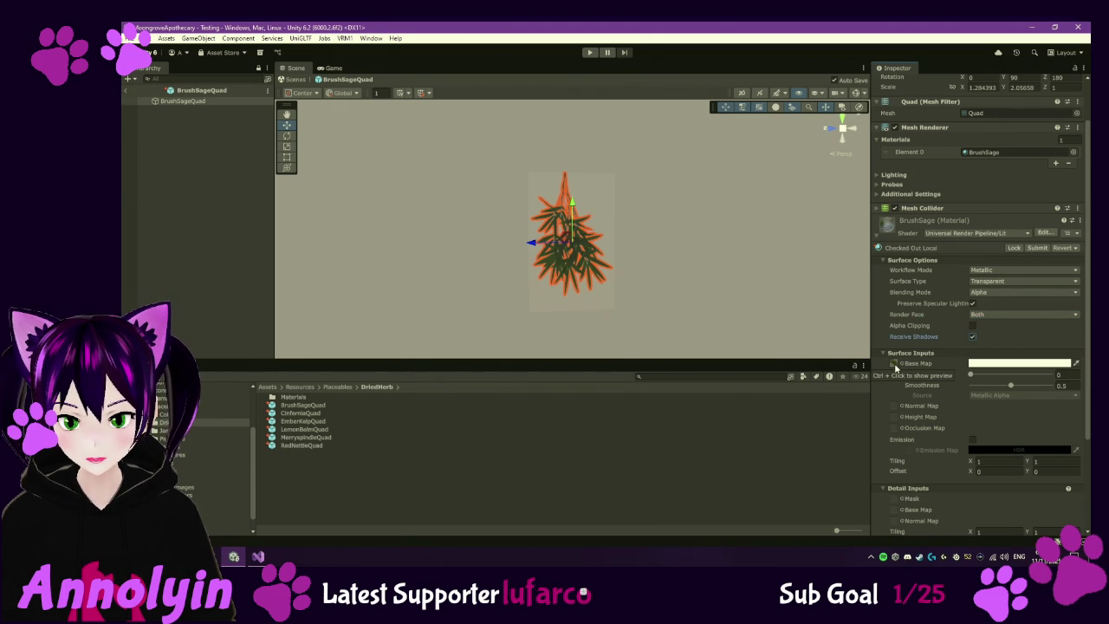
left_click(895, 367)
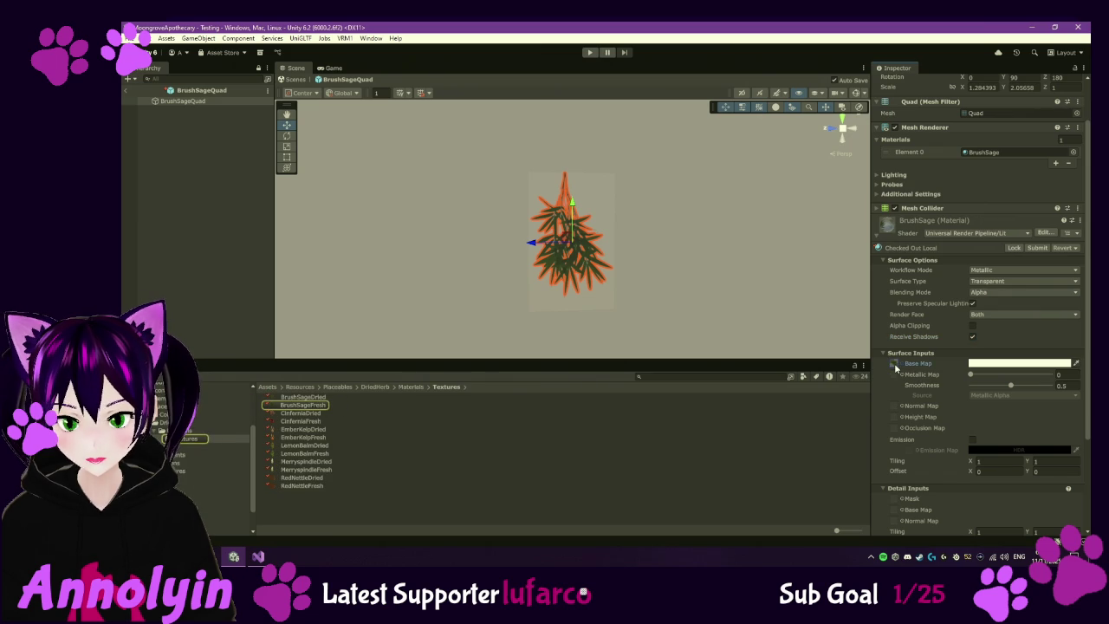
- Set the BrushSageFresh texture's Texture Type to Sprite (2D and UI) and apply it
left_click(303, 405)
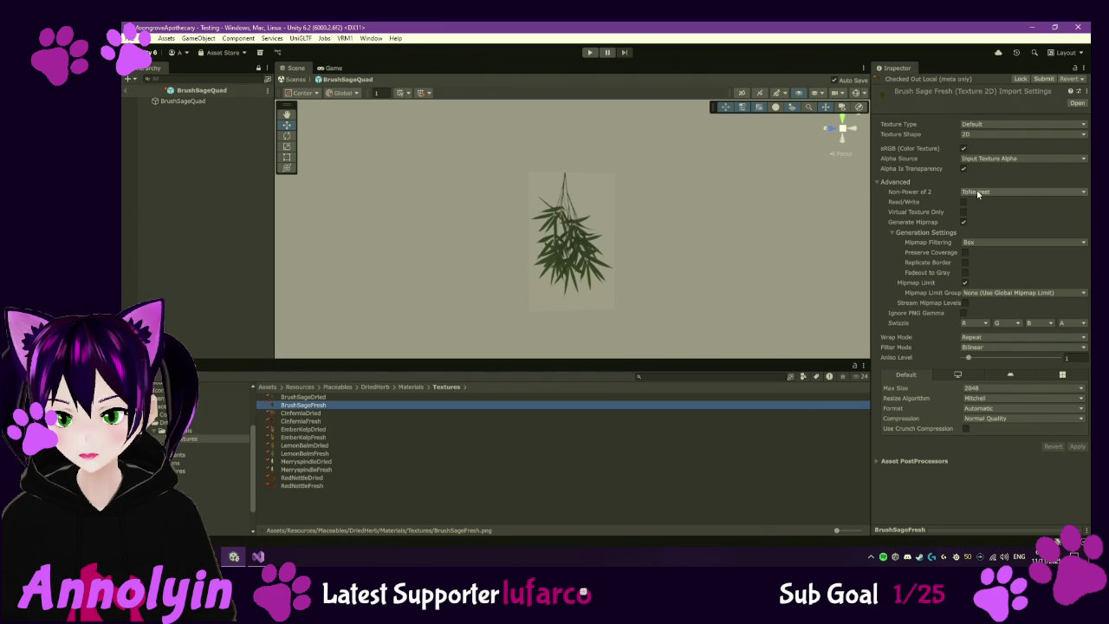
left_click(984, 159)
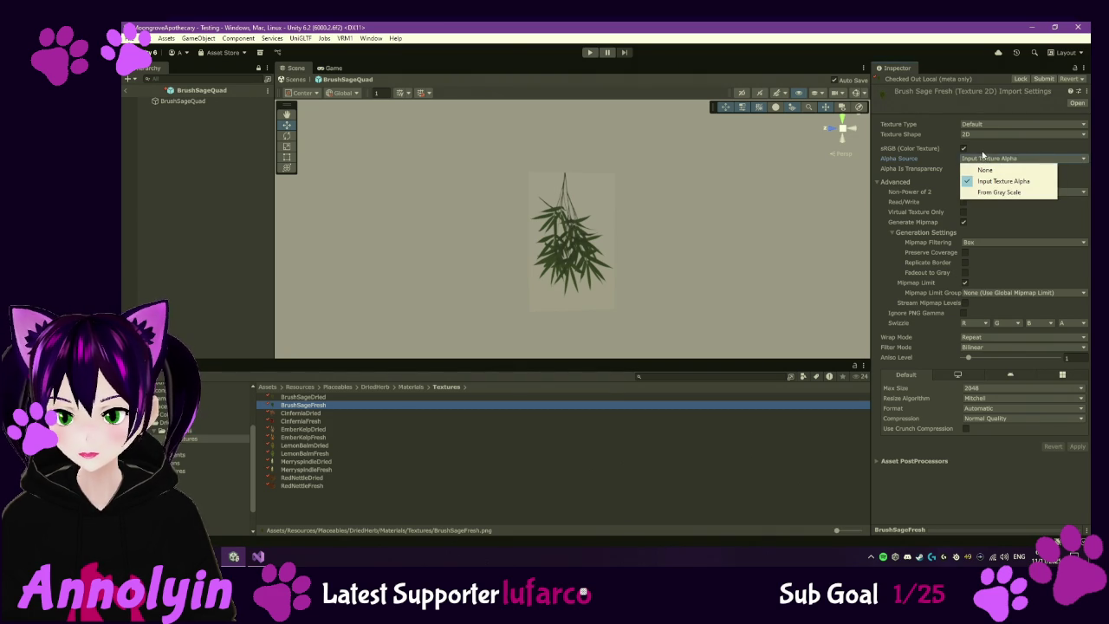
left_click(977, 137)
left_click(976, 137)
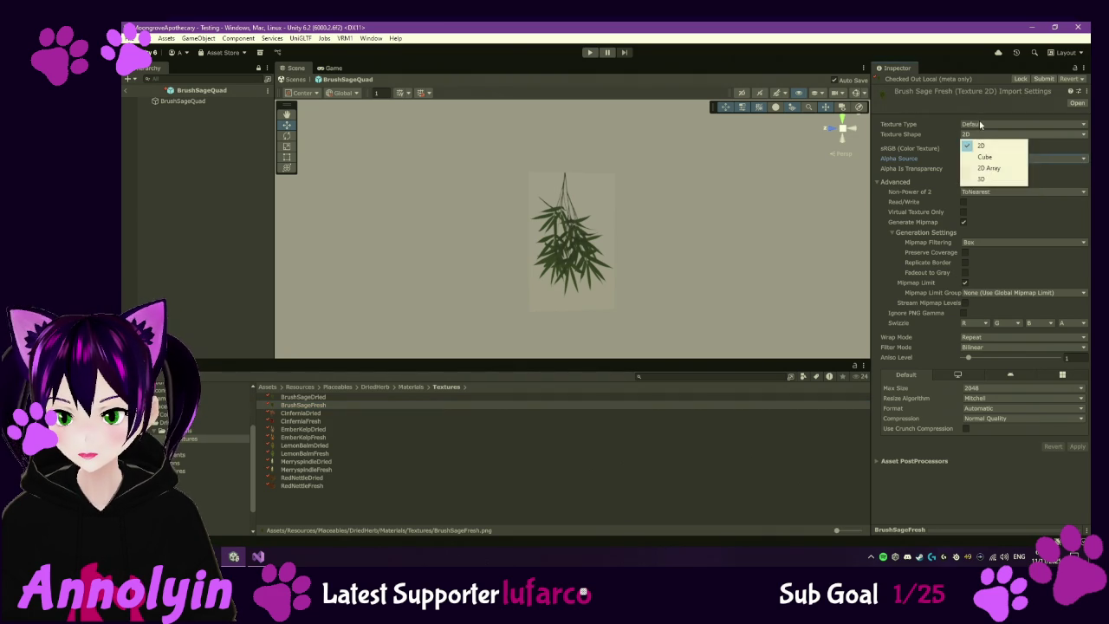
left_click(980, 125)
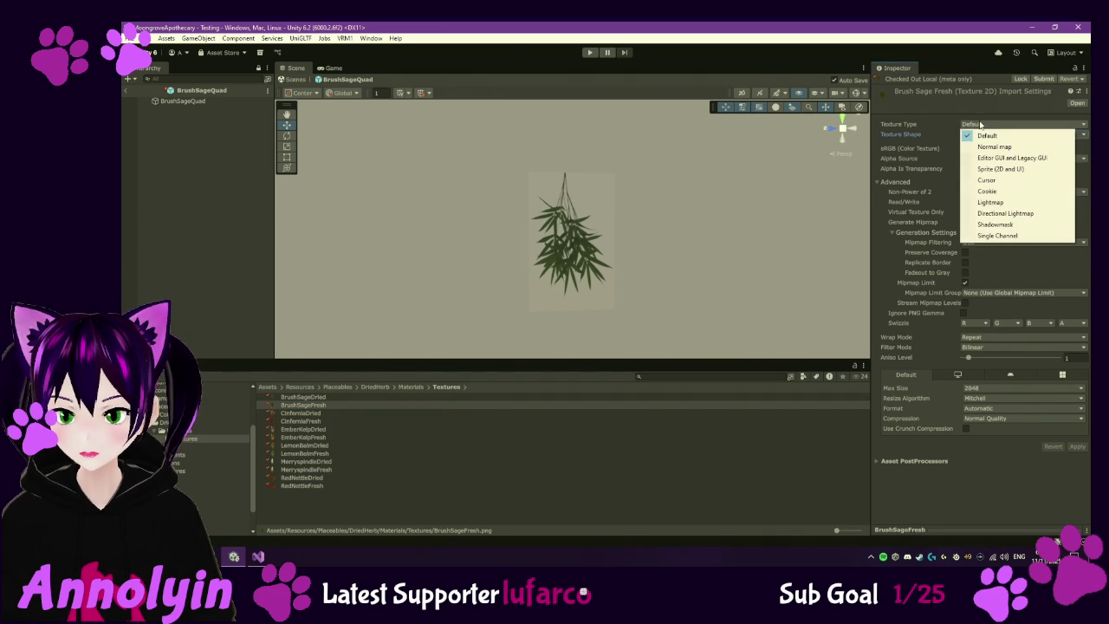
left_click(997, 169)
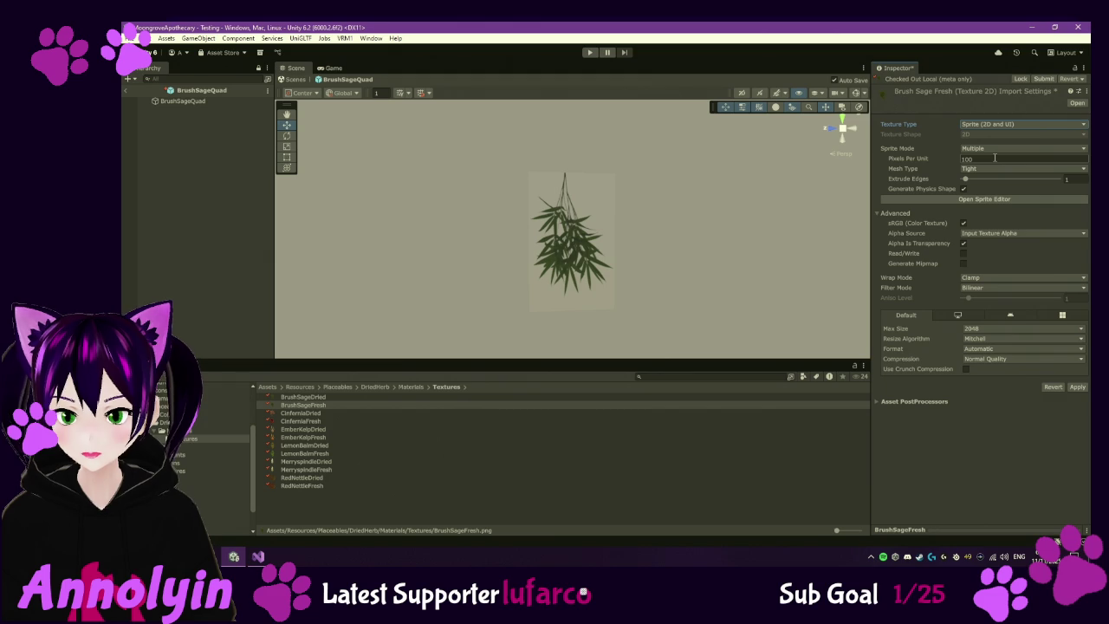
left_click(1079, 387)
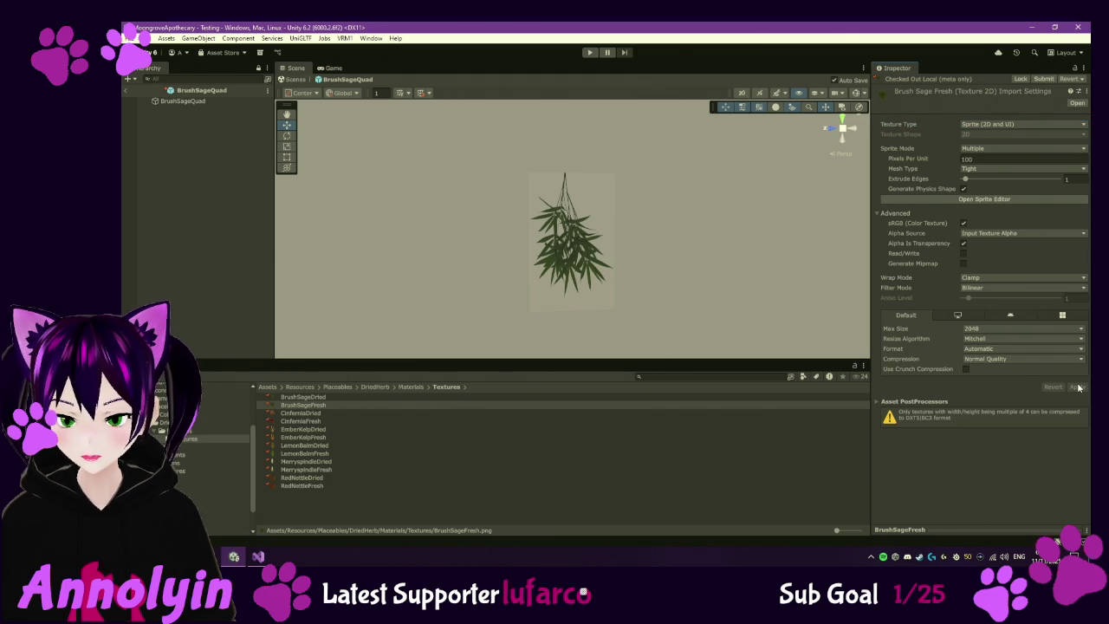
key("ctrl+z")
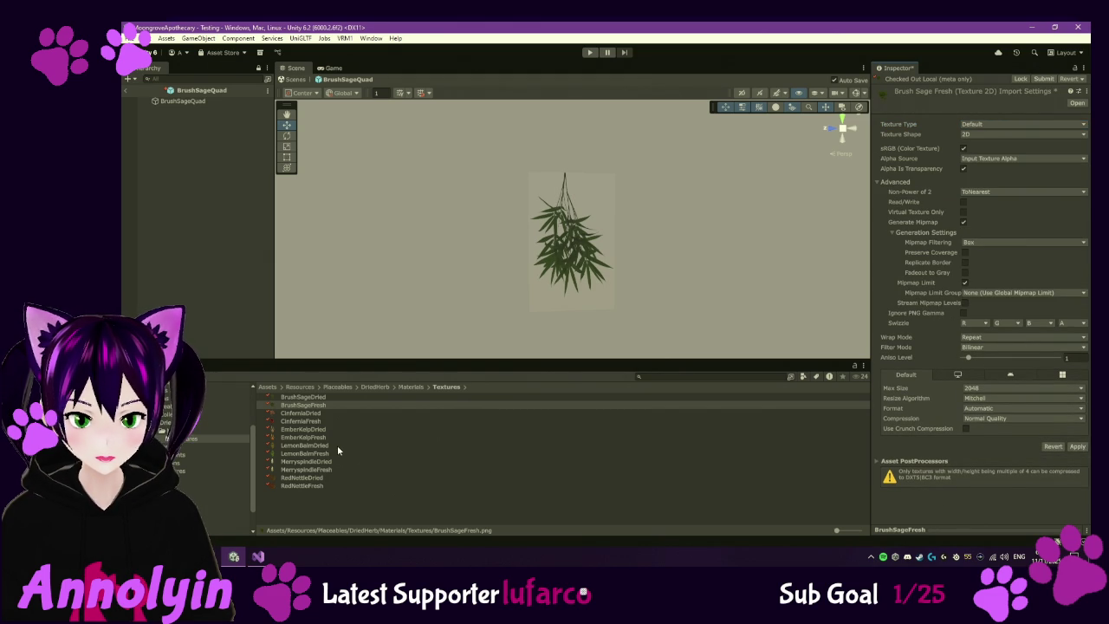
- Select BrushSageQuad, discard the unapplied import changes, and scroll to its material settings
left_click(182, 100)
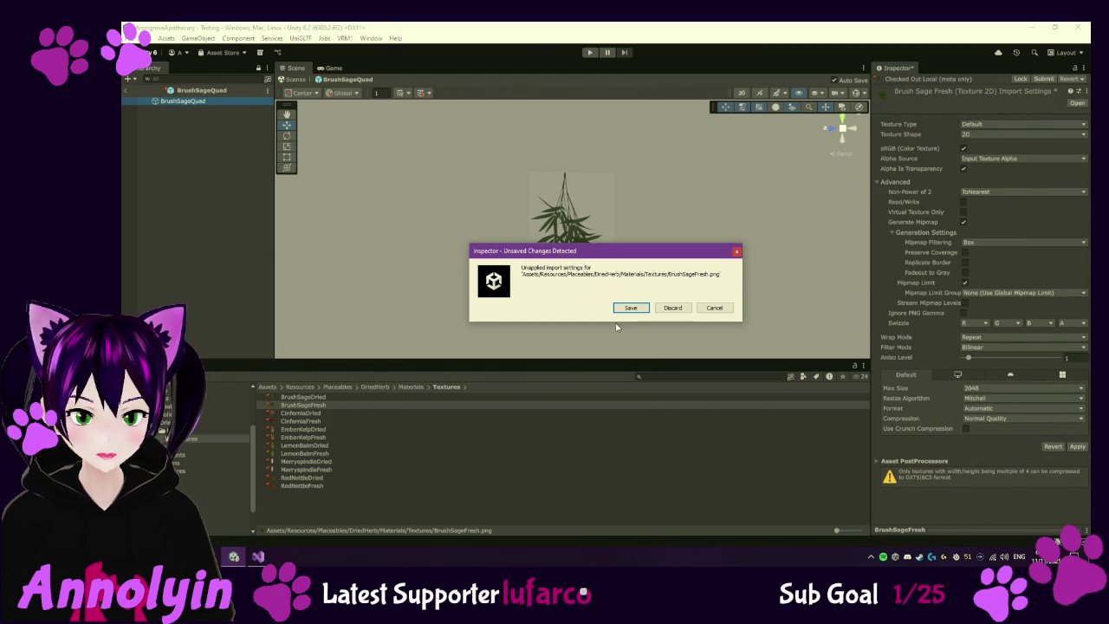
left_click(671, 308)
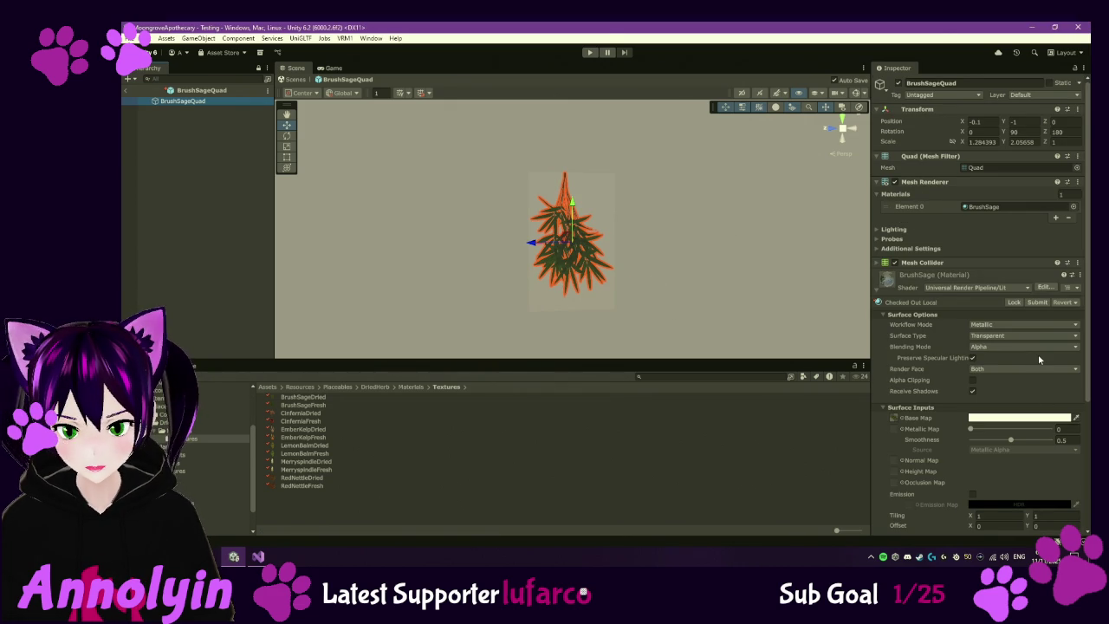
scroll(1040, 366, "down", 4)
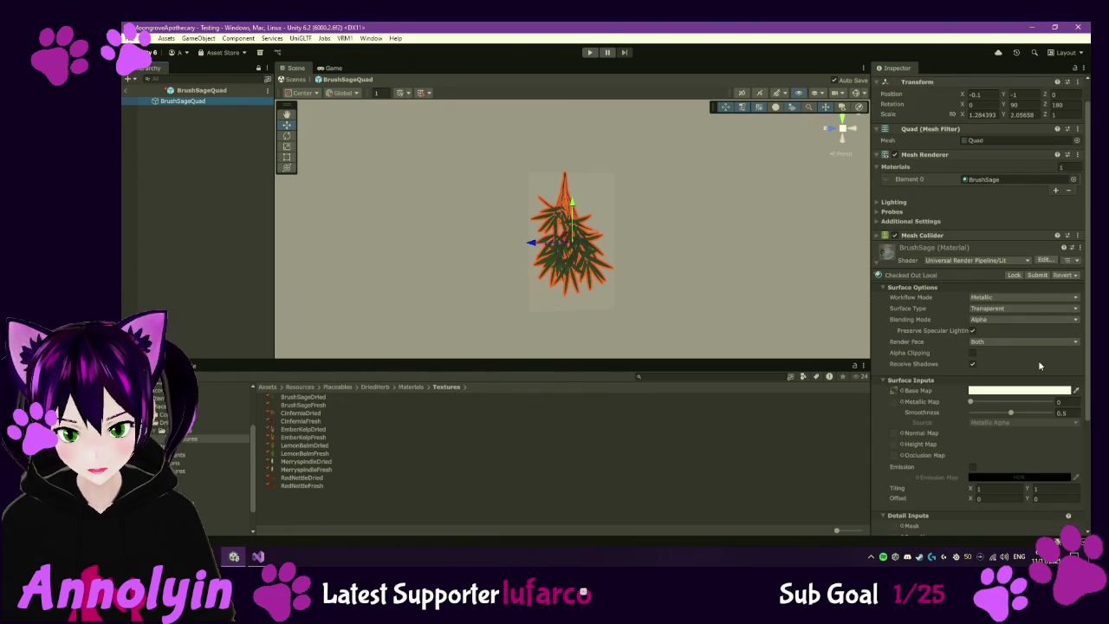
scroll(1040, 366, "down", 1)
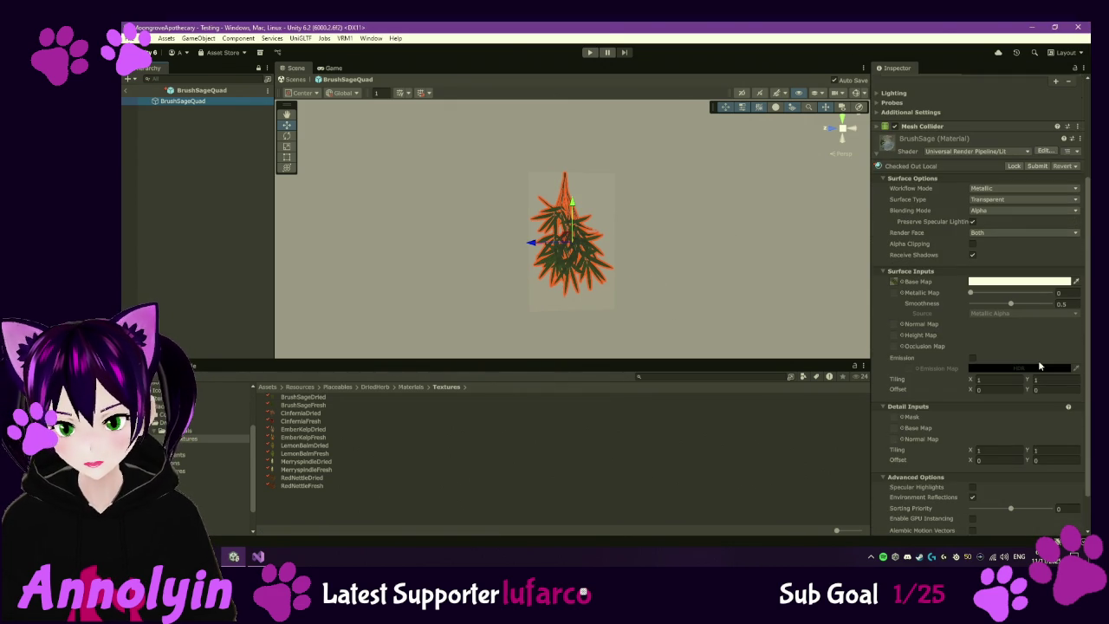
scroll(1040, 366, "down", 1)
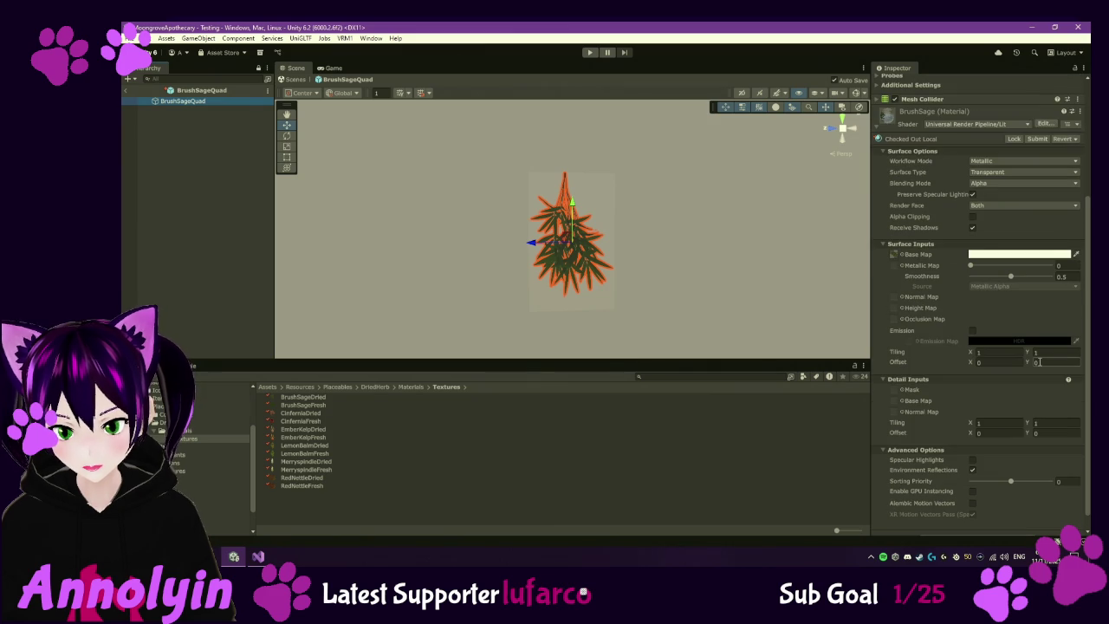
- Expand the quad's Lighting, Probes and Additional Settings foldouts to check Dynamic Occlusion
scroll(1038, 365, "up", 6)
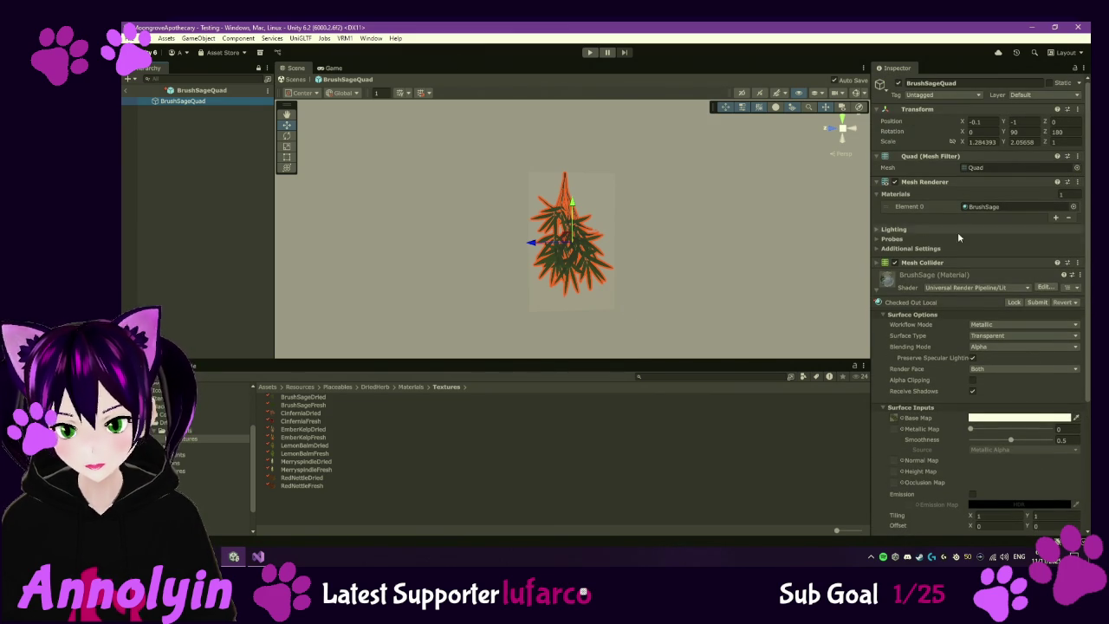
left_click(878, 230)
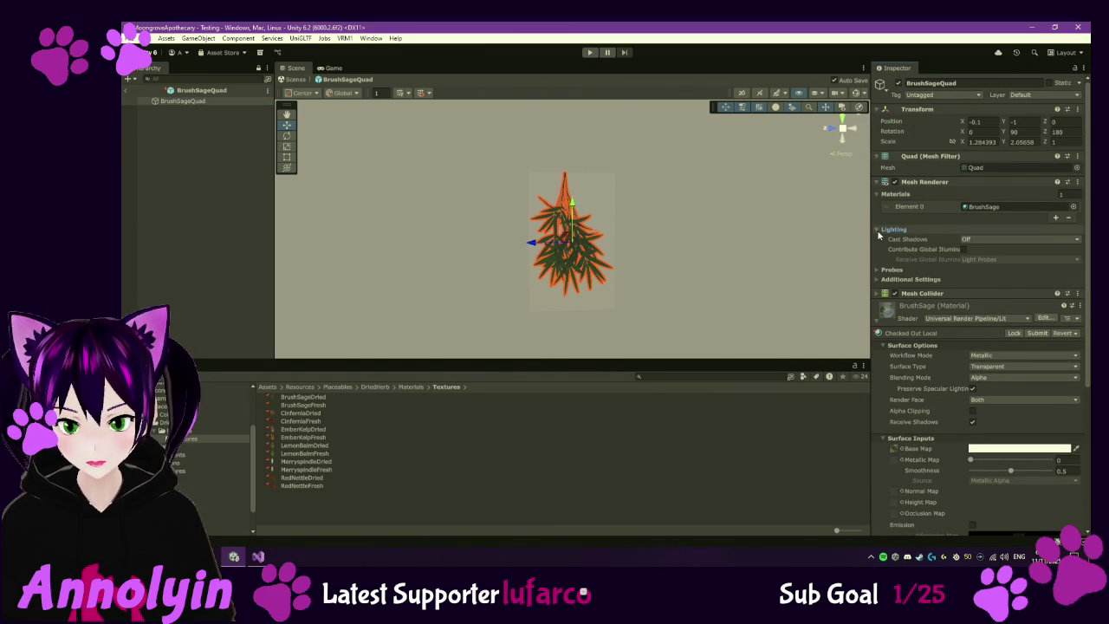
left_click(878, 269)
left_click(879, 270)
left_click(880, 279)
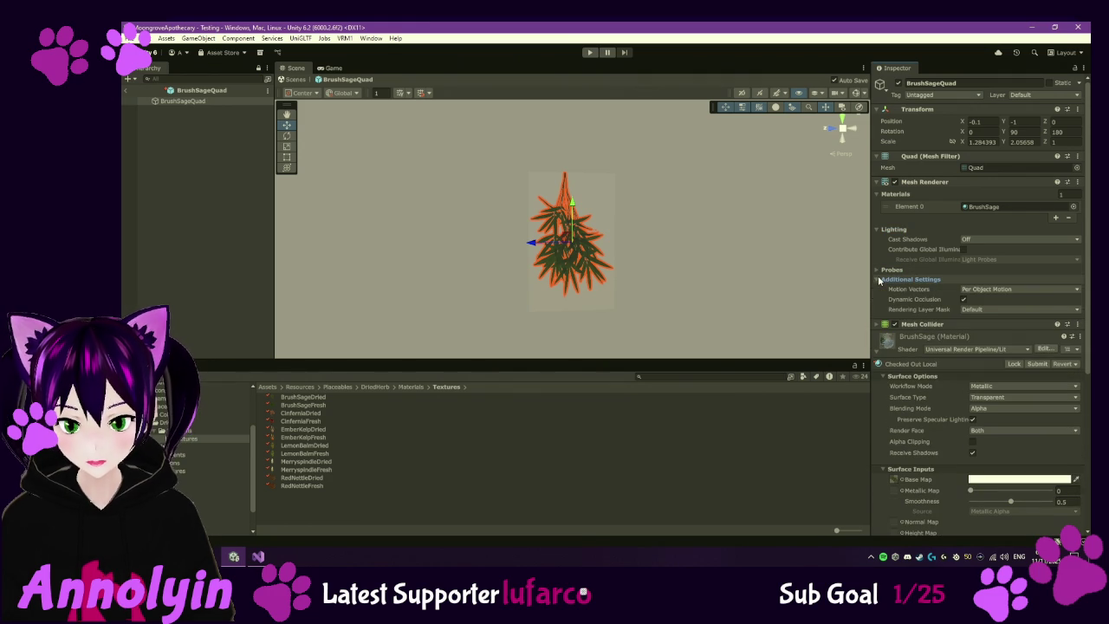
left_click(963, 299)
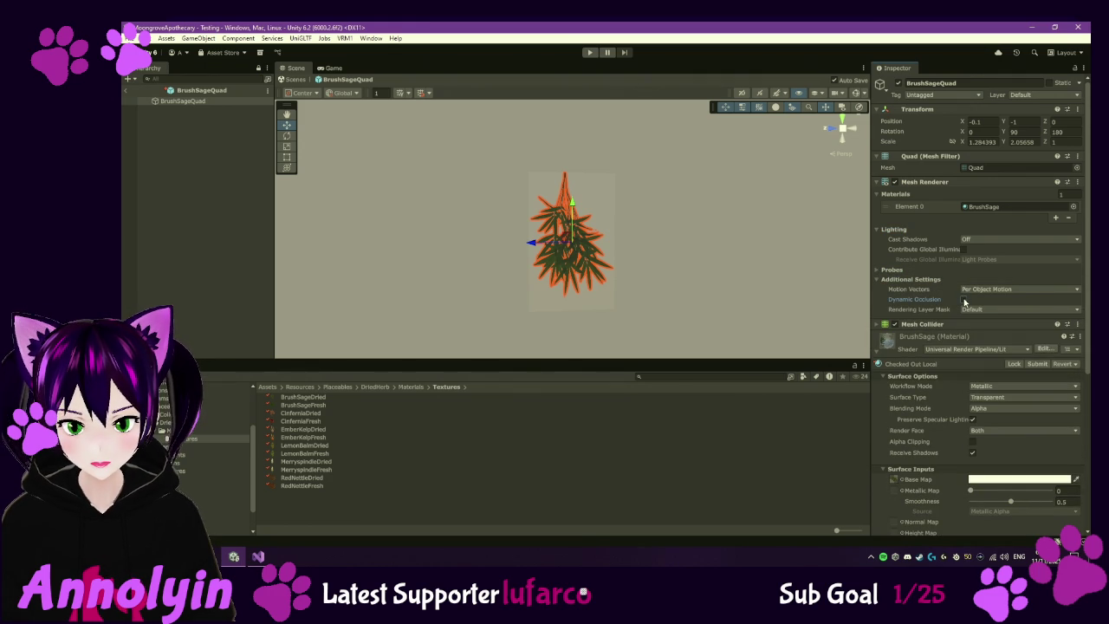
- Collapse Additional Settings, Lighting and the Mesh Renderer, and fold the BrushSage material properties
left_click(879, 279)
left_click(879, 280)
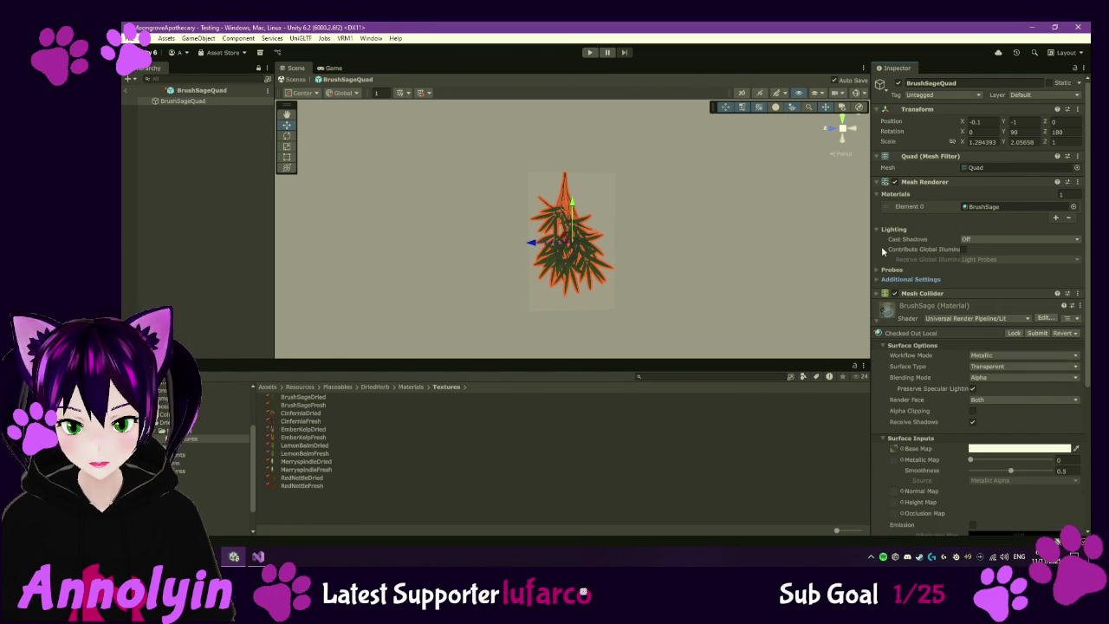
left_click(877, 229)
left_click(878, 183)
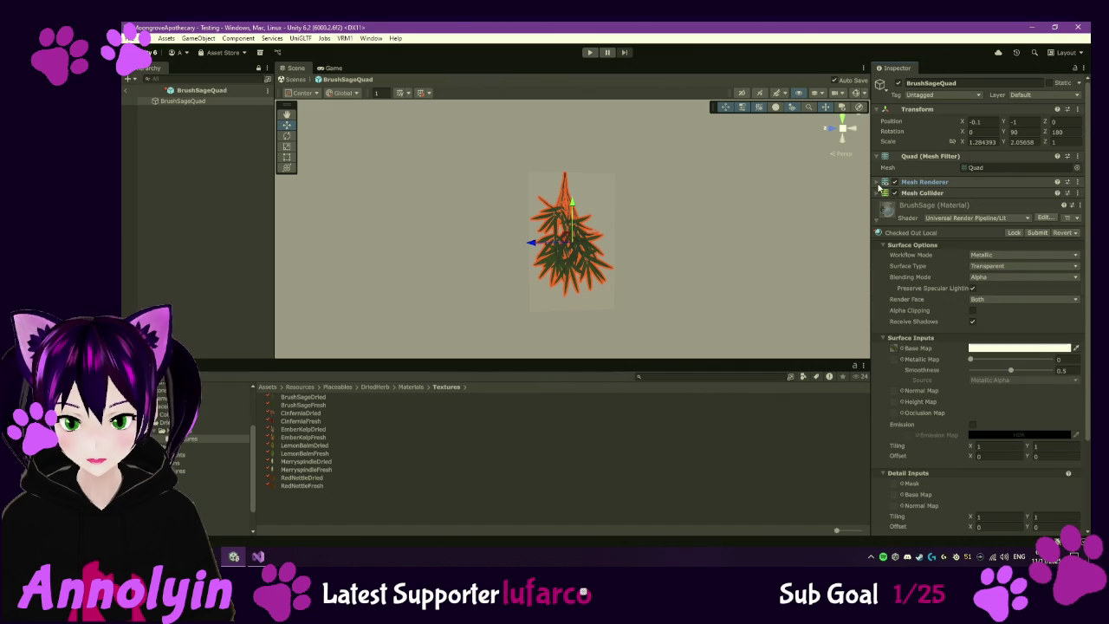
left_click(974, 168)
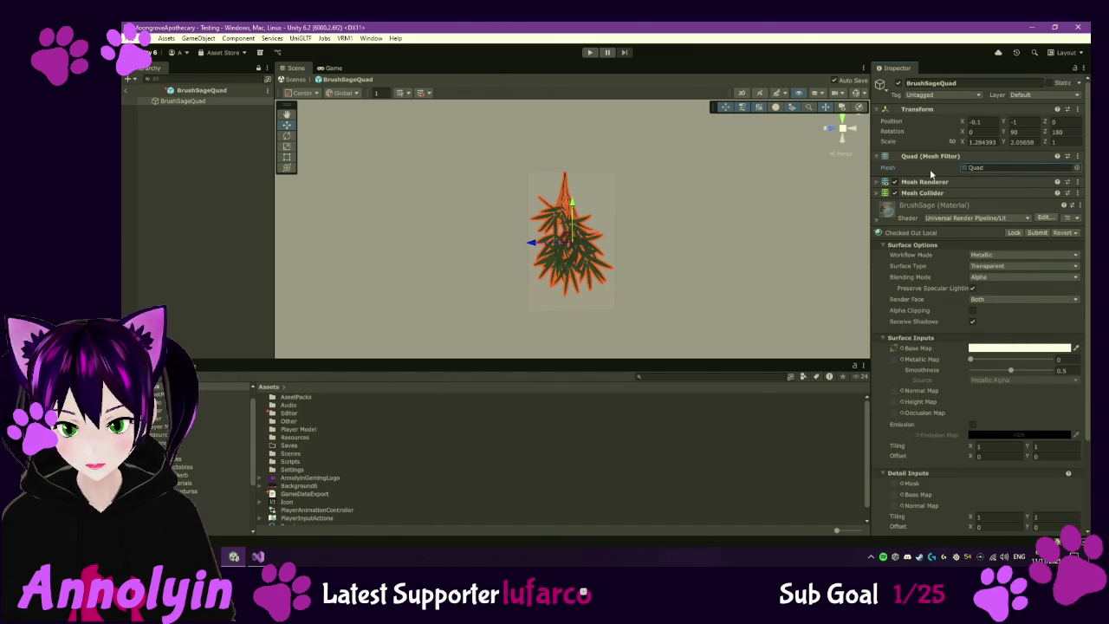
left_click(893, 208)
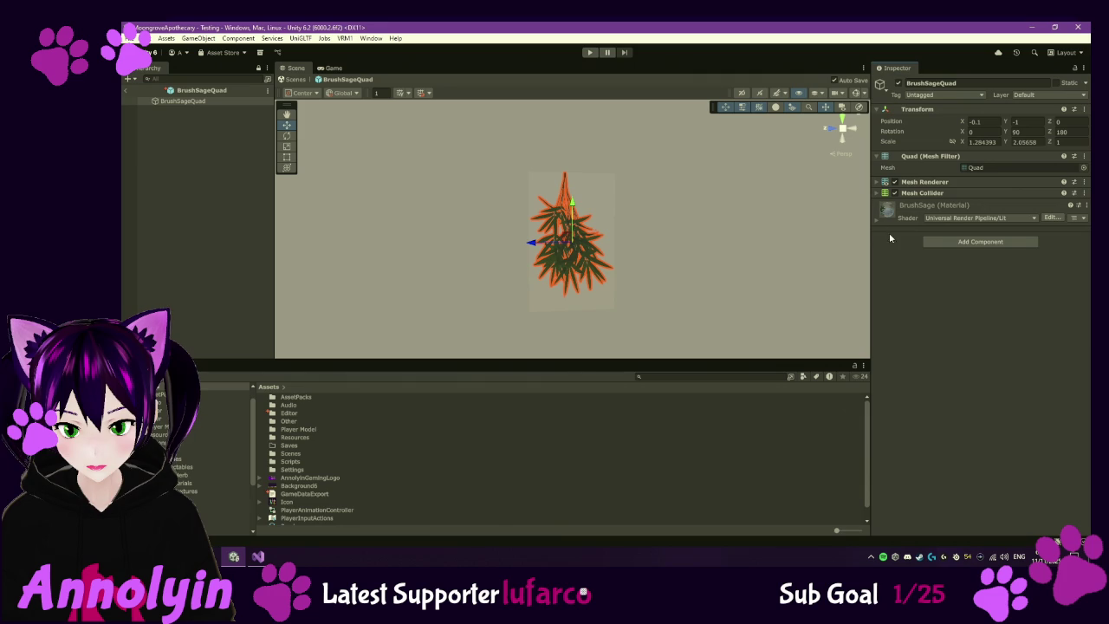
- Set BrushSage to Unlit/Transparent, then pick RedNettle in the DriedHerb Materials folder
left_click(985, 219)
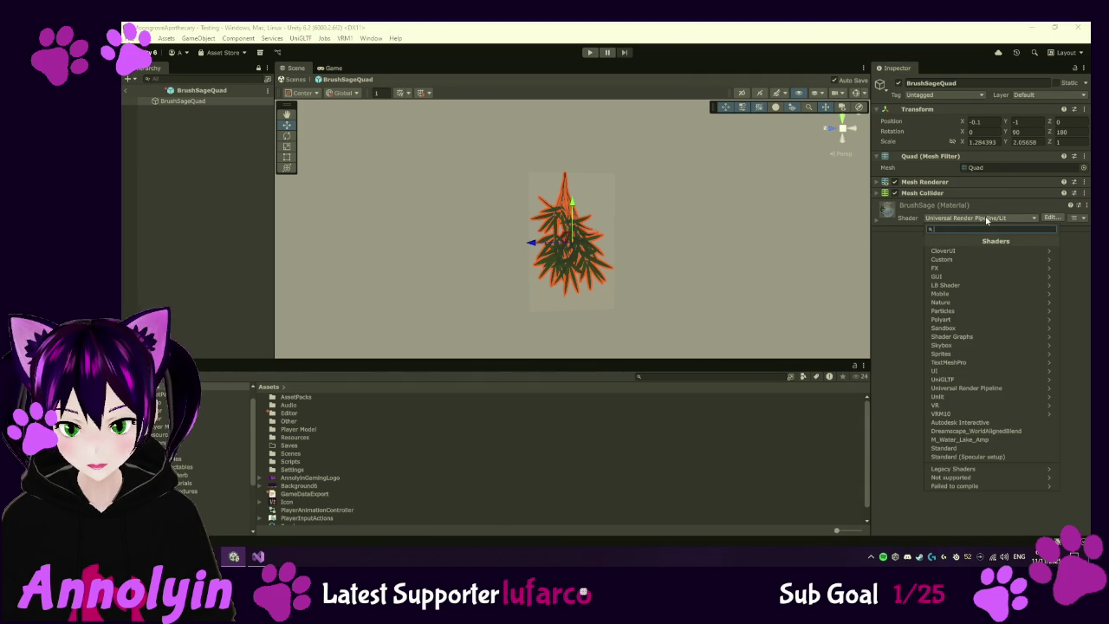
left_click(942, 398)
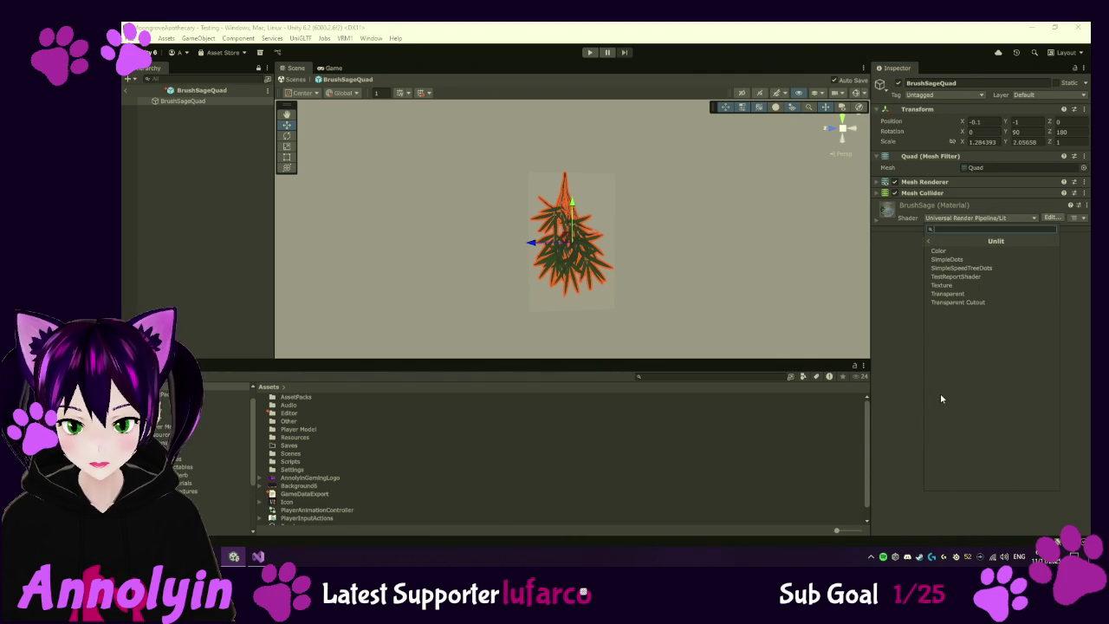
left_click(970, 298)
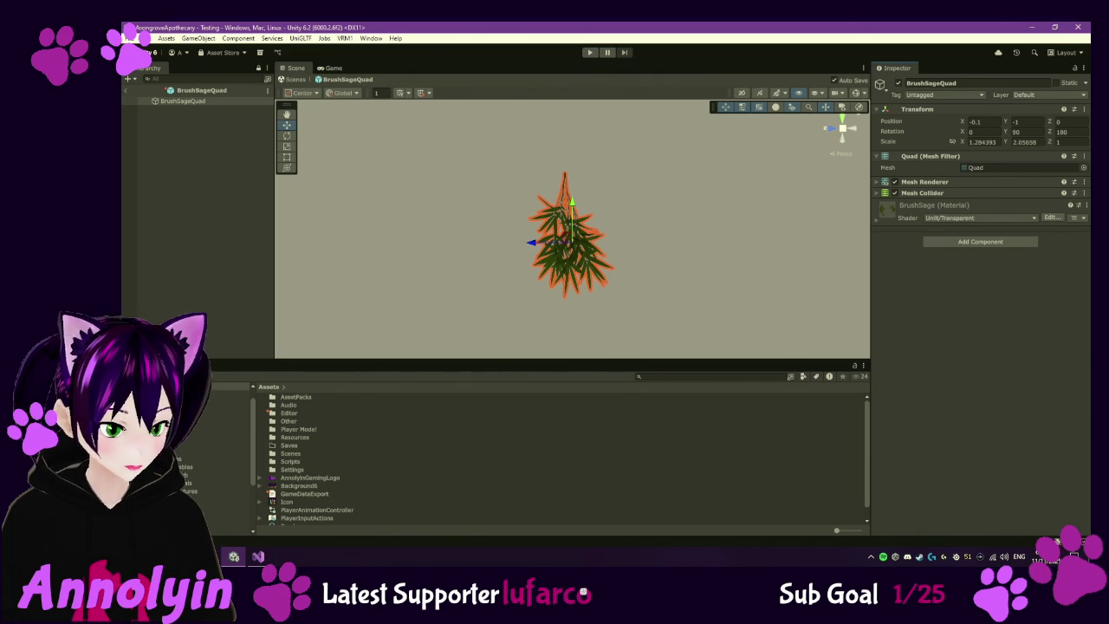
left_click(208, 483)
left_click(334, 444)
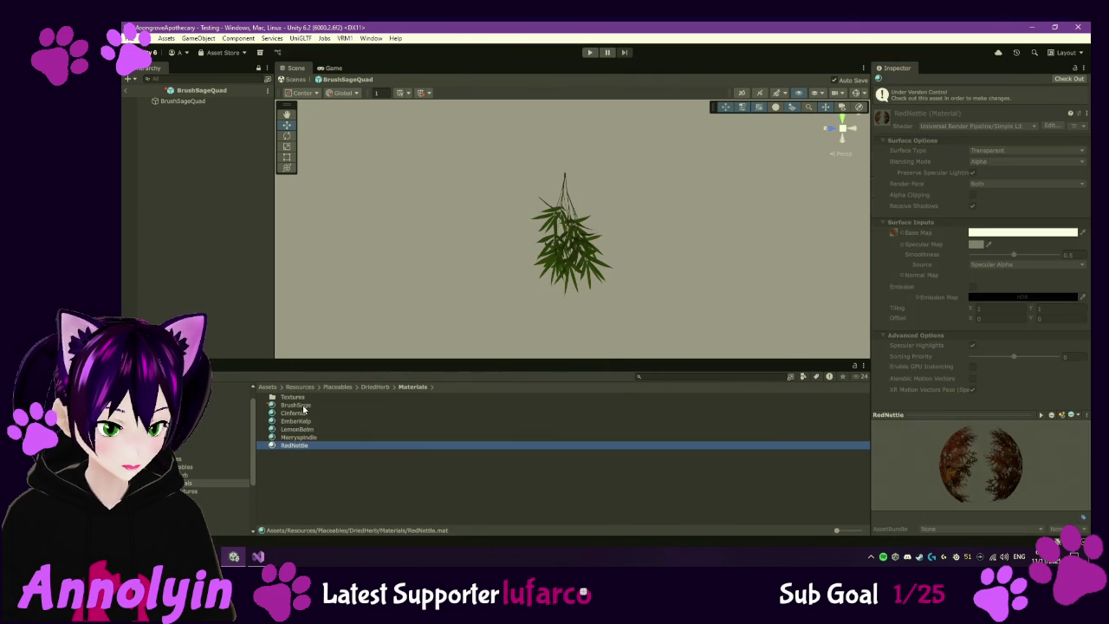
- Check out all six herb materials, set them to Unlit/Transparent, then select CinferniaQuad in DriedHerb
left_click(333, 407, "shift")
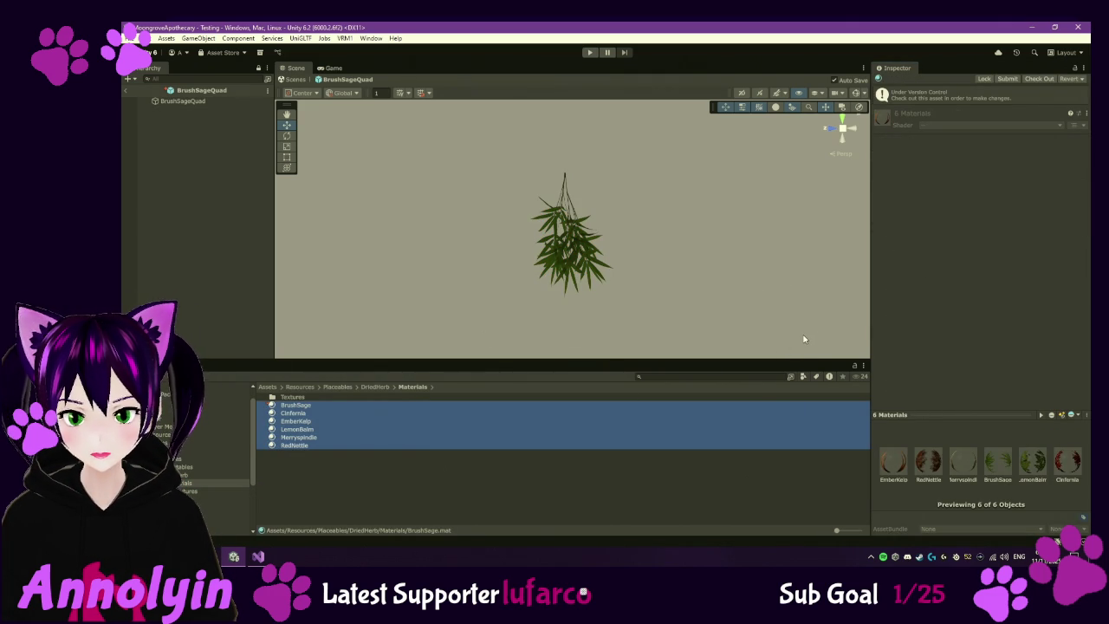
left_click(1018, 128)
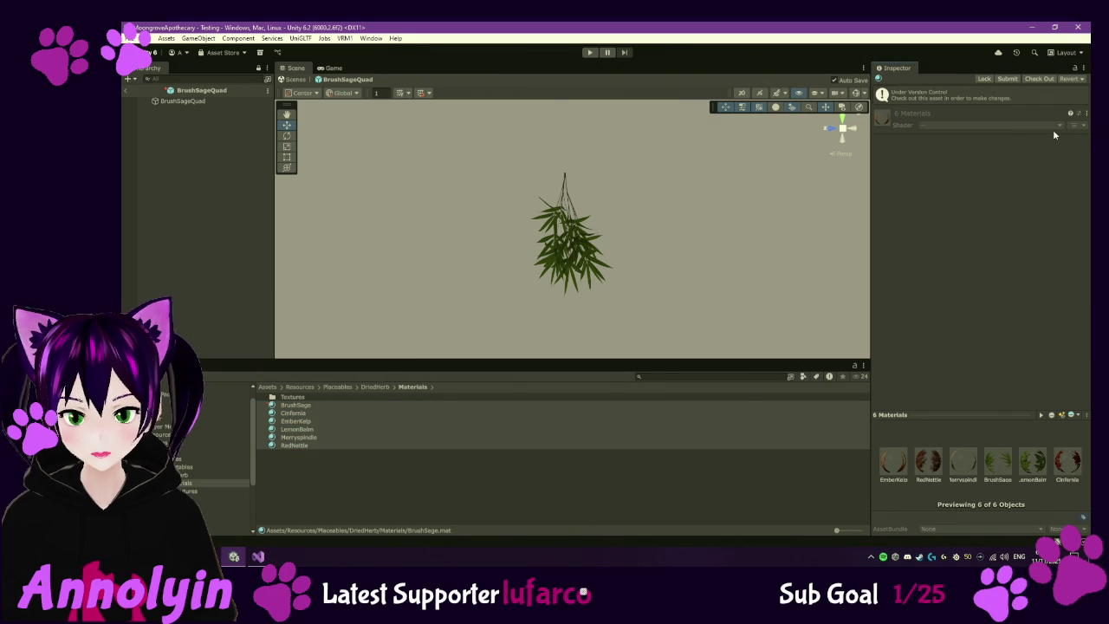
left_click(1042, 79)
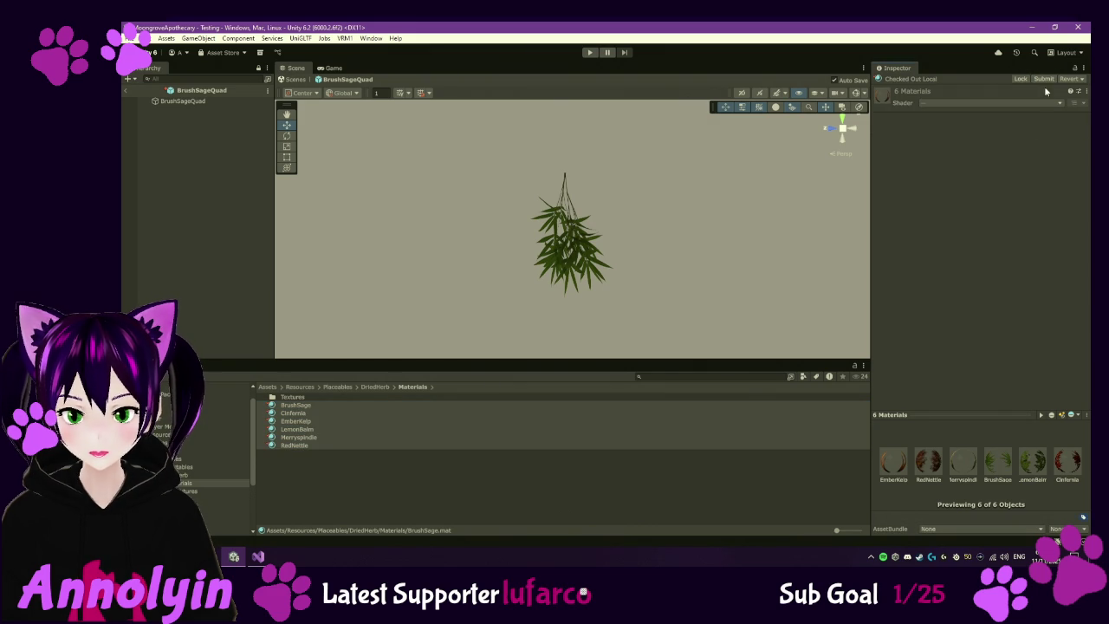
left_click(1048, 103)
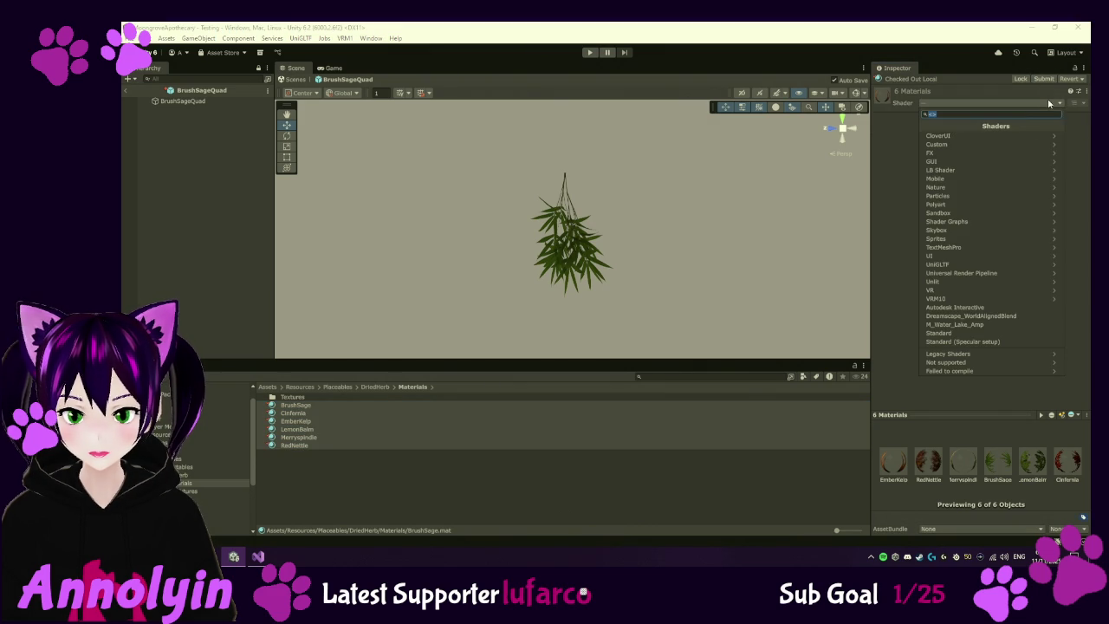
left_click(989, 281)
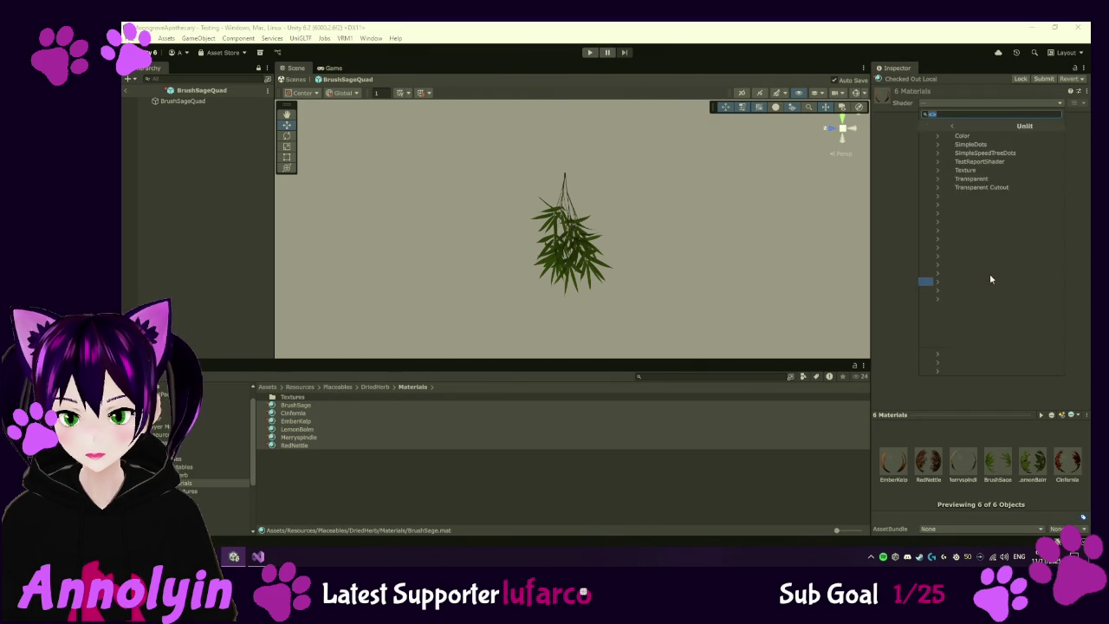
left_click(960, 180)
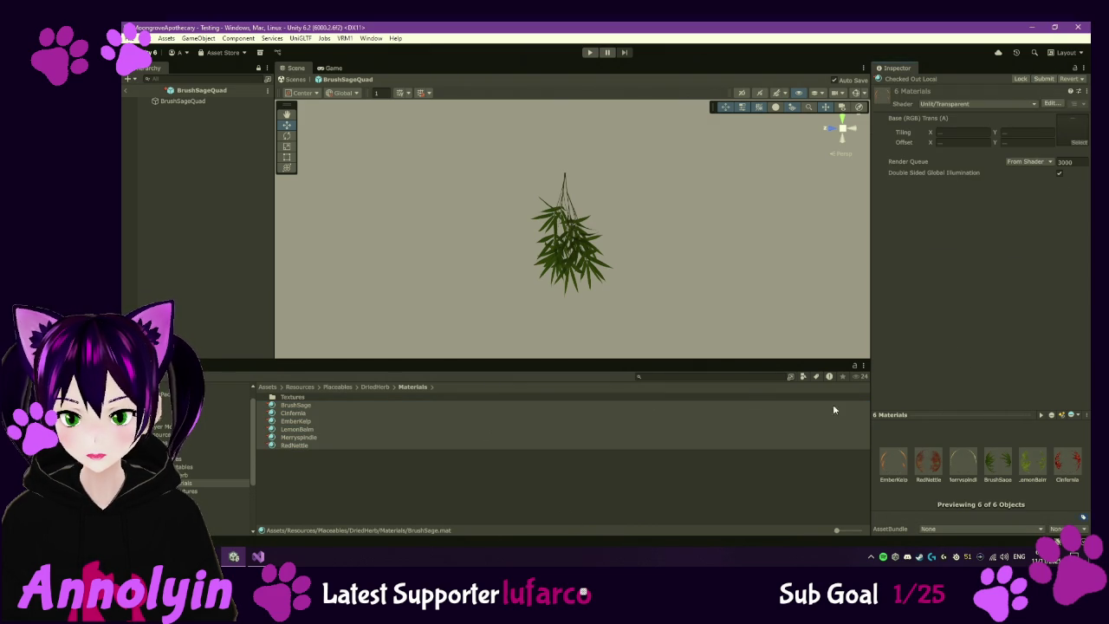
left_click(378, 387)
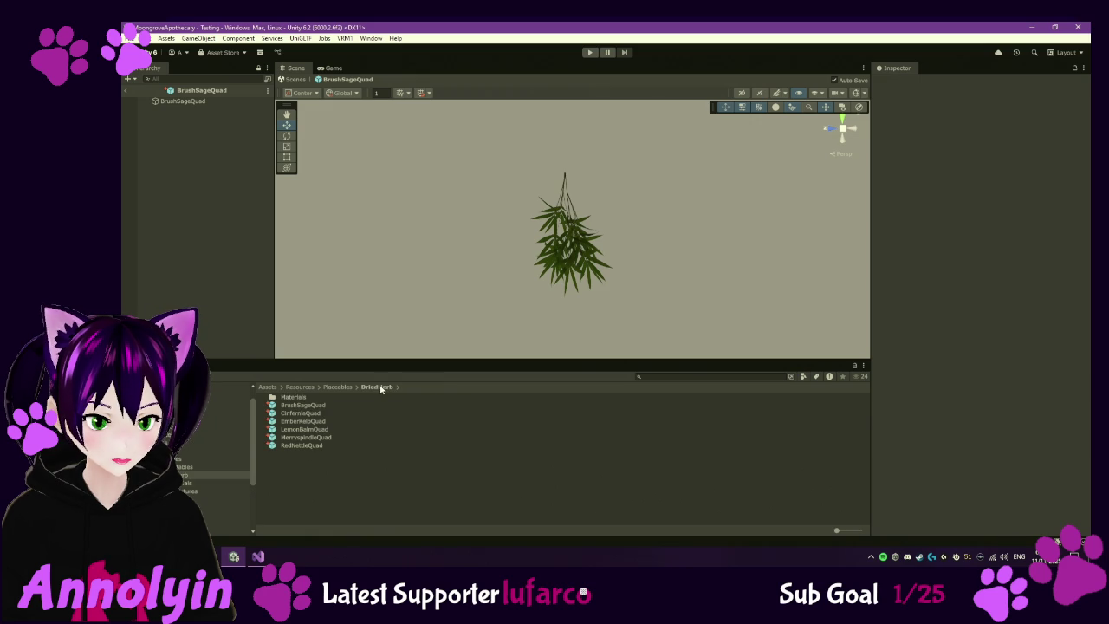
left_click(311, 413)
- Open the Cinfernia, EmberKelp, Merryspindle, RedNettle, BrushSage and LemonBalm quad prefabs, ending on LemonBalmQuad
double_click(309, 415)
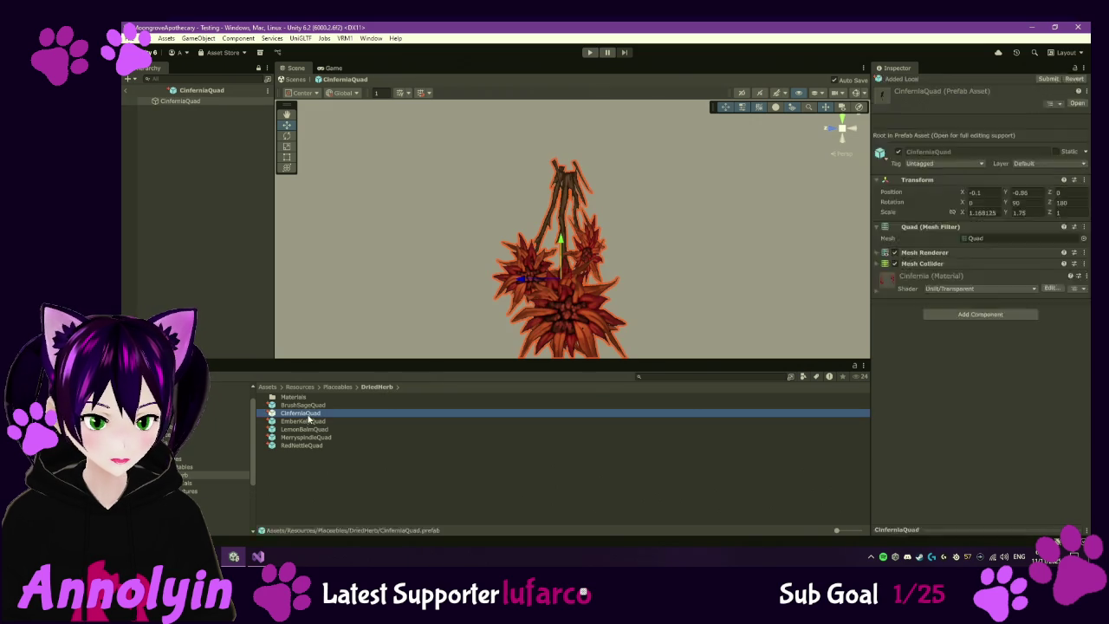
double_click(310, 422)
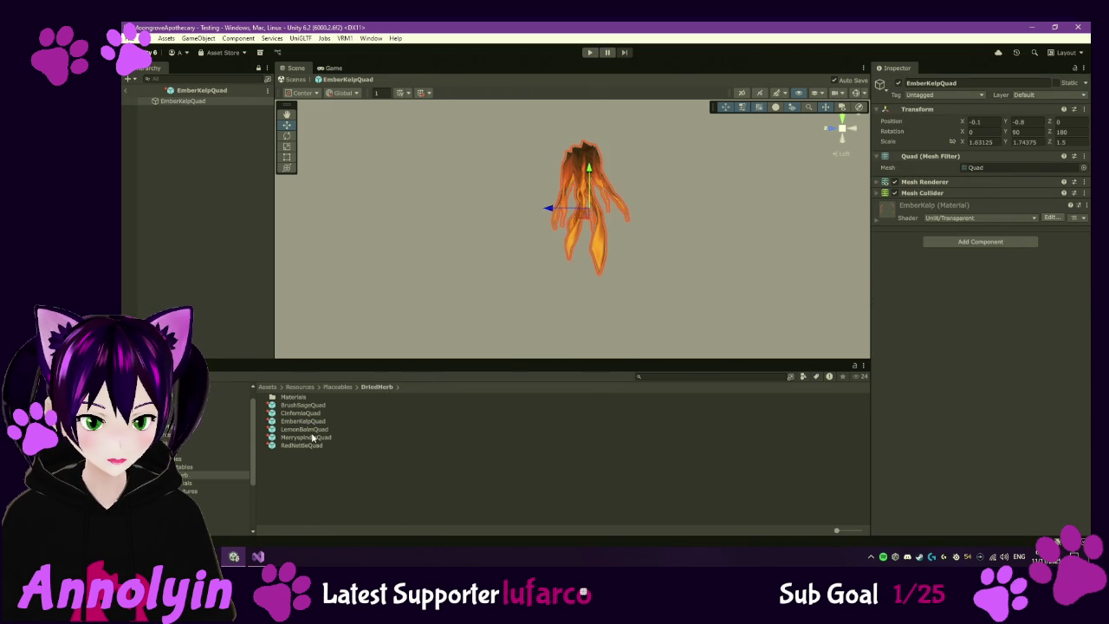
double_click(312, 437)
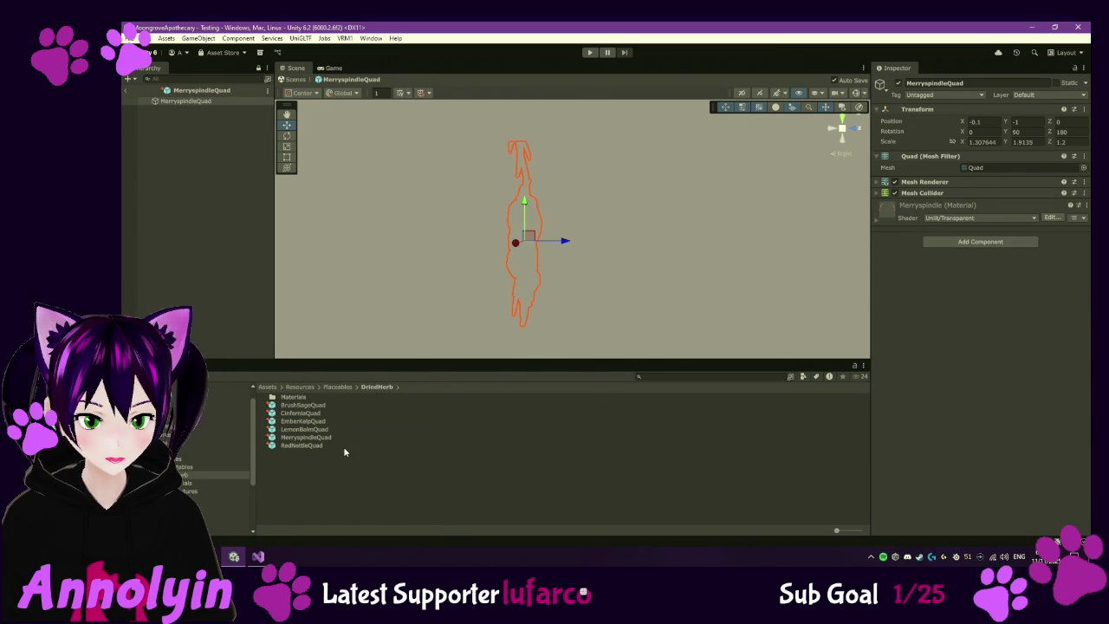
double_click(316, 446)
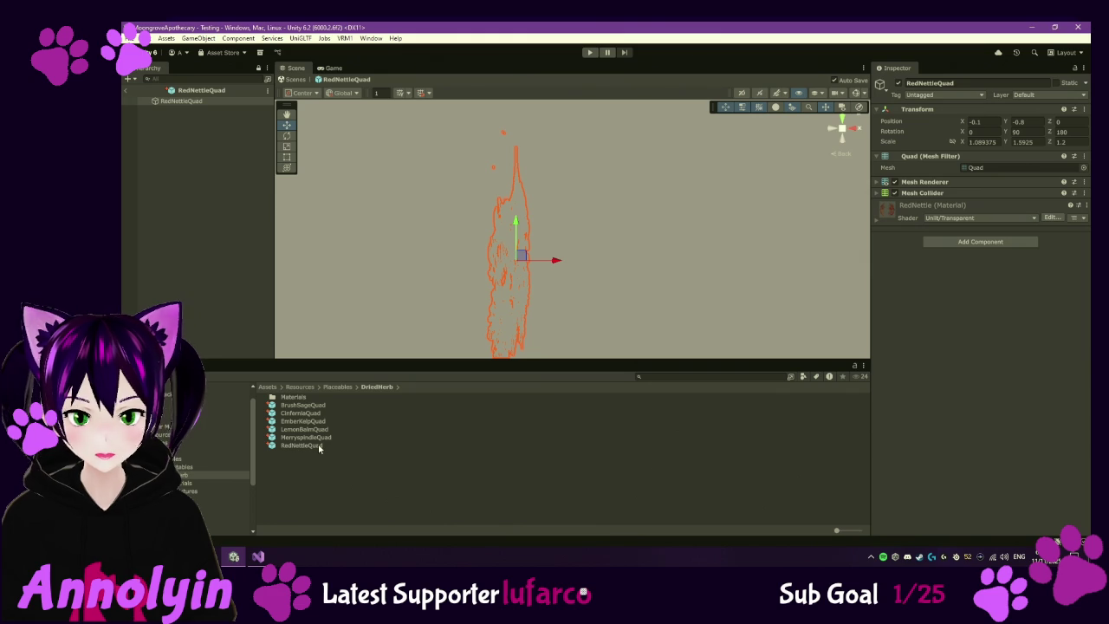
double_click(308, 431)
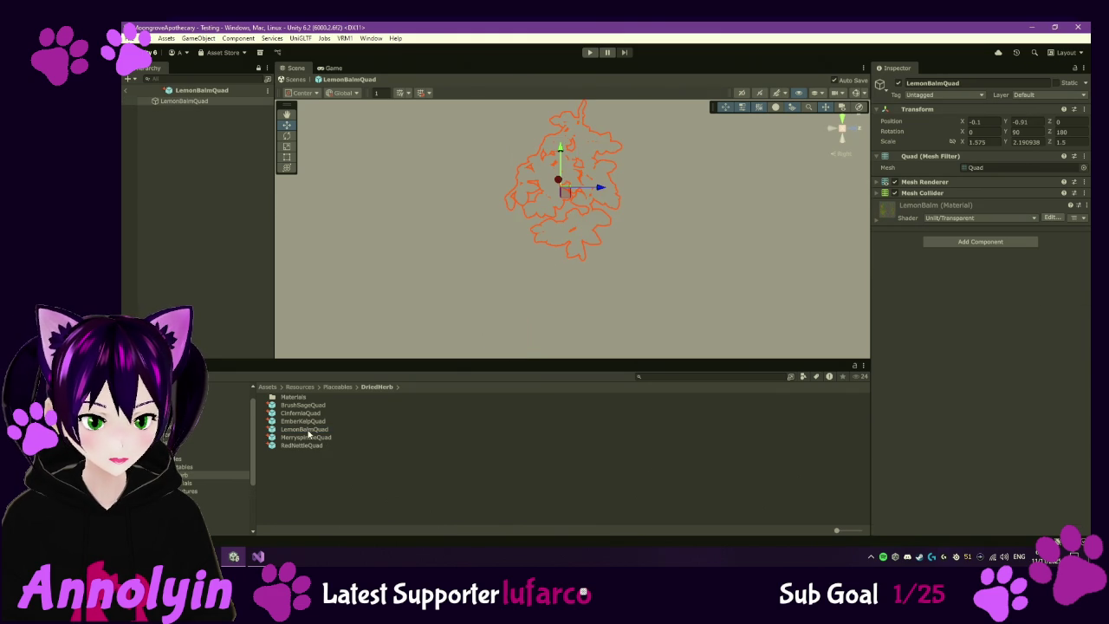
double_click(306, 422)
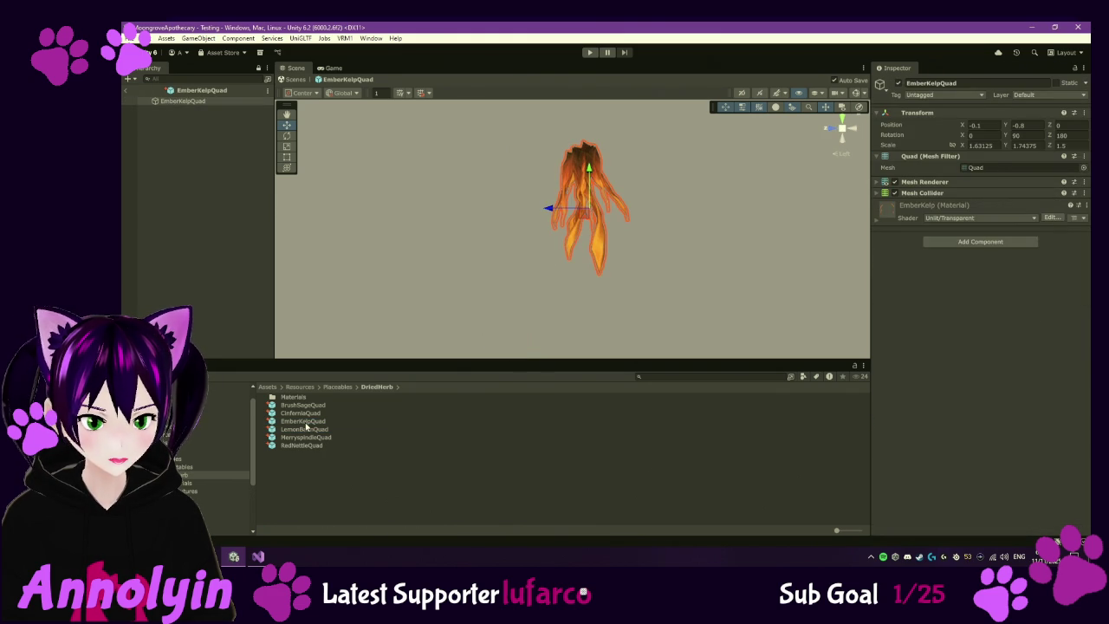
double_click(314, 413)
left_click(313, 406)
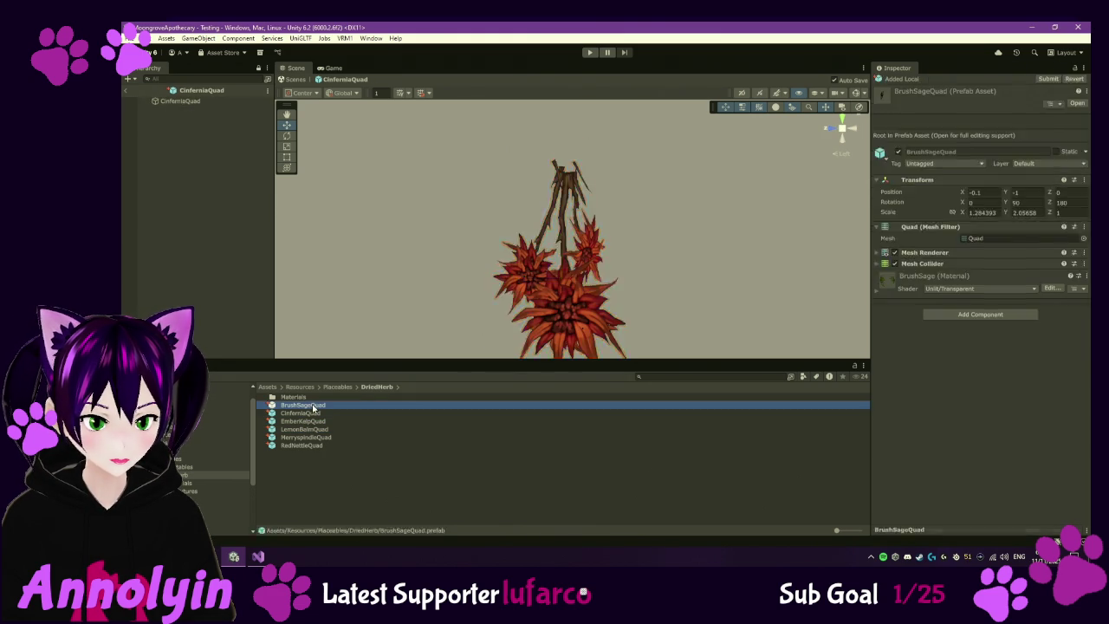
double_click(313, 405)
double_click(314, 422)
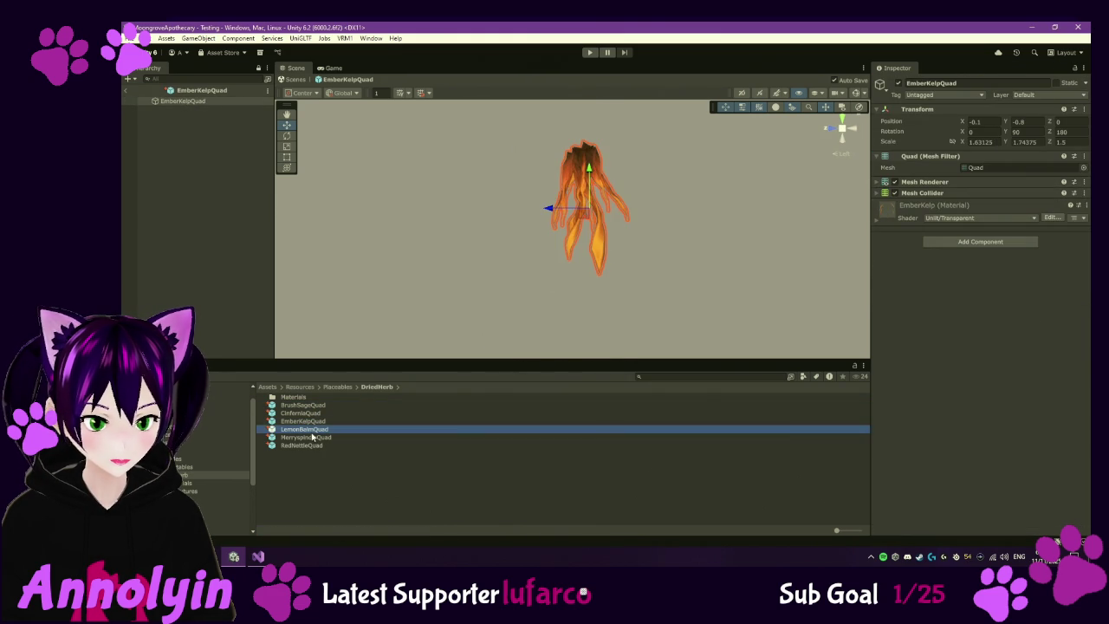
double_click(307, 429)
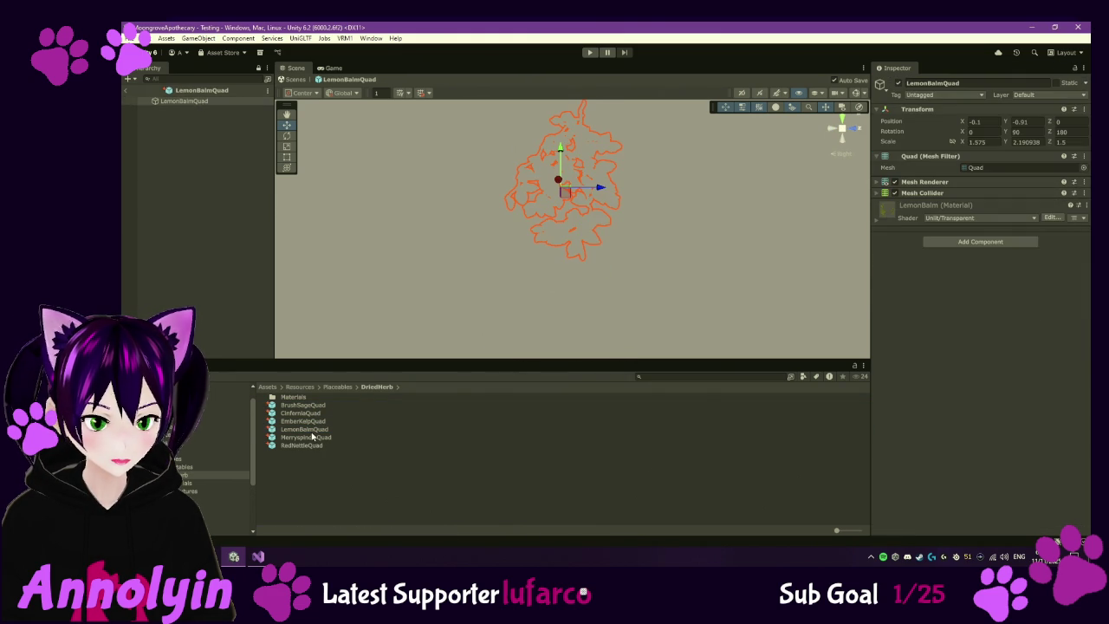
left_click(981, 218)
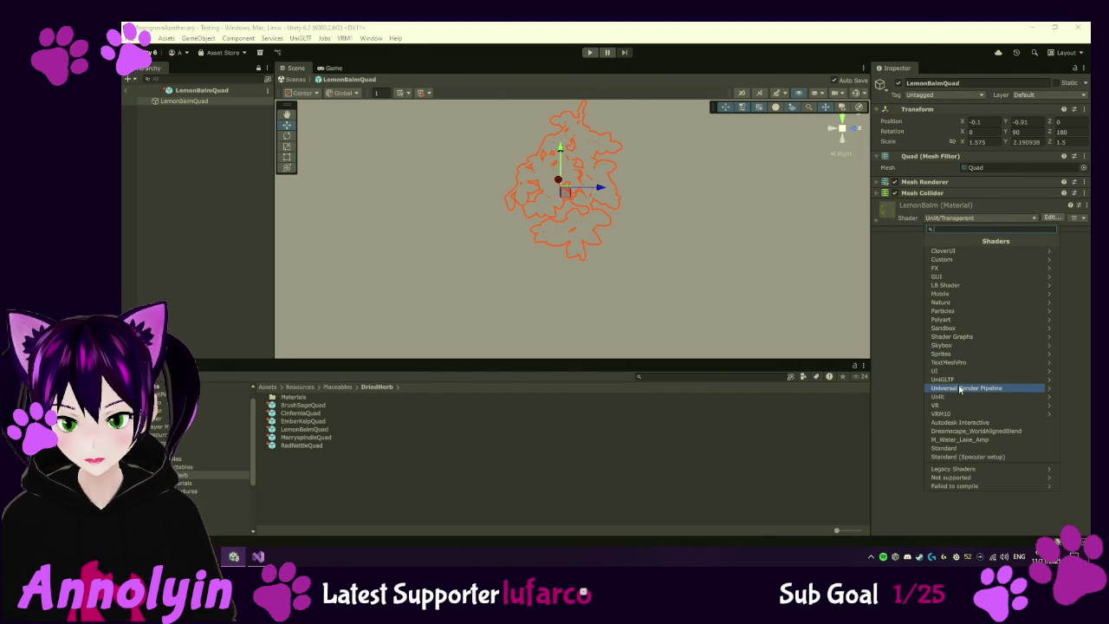
- Try the Unlit/Transparent Cutout and Unlit/Texture shaders on the LemonBalm material
left_click(960, 396)
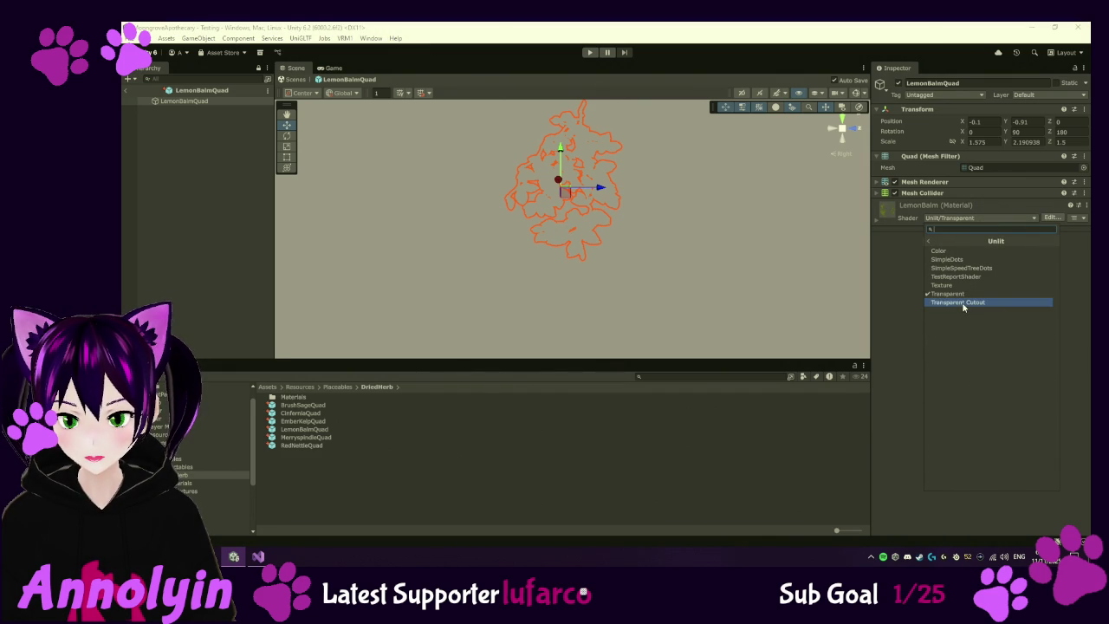
left_click(963, 303)
left_click(964, 222)
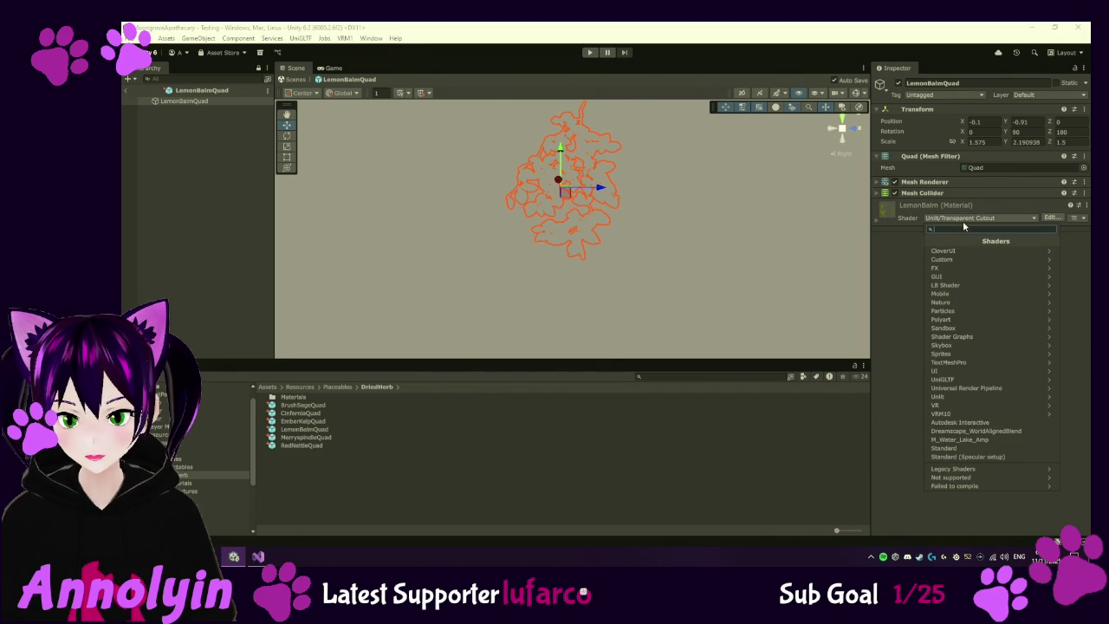
left_click(966, 396)
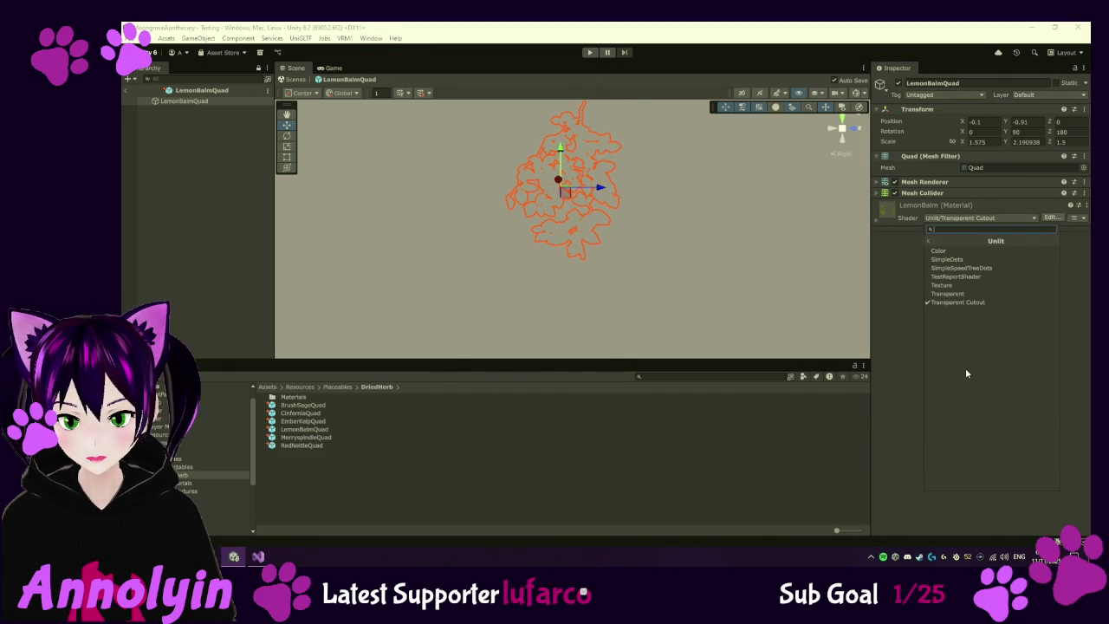
left_click(945, 286)
- Try the SimpleSpeedTreeDots and Nature SpeedTree shaders on LemonBalm
left_click(960, 221)
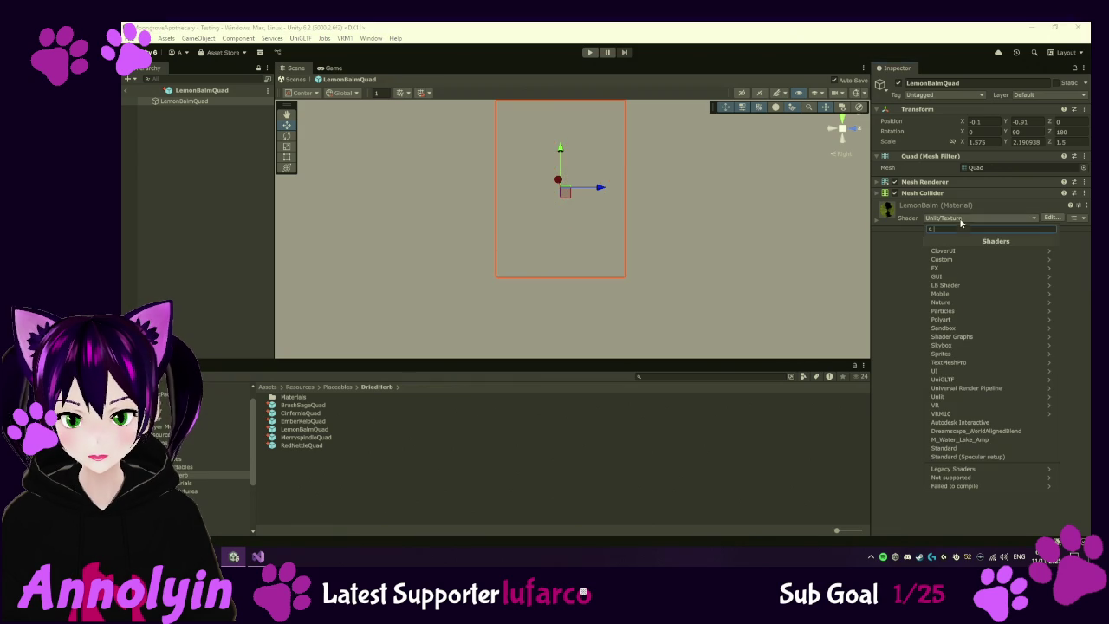
left_click(974, 398)
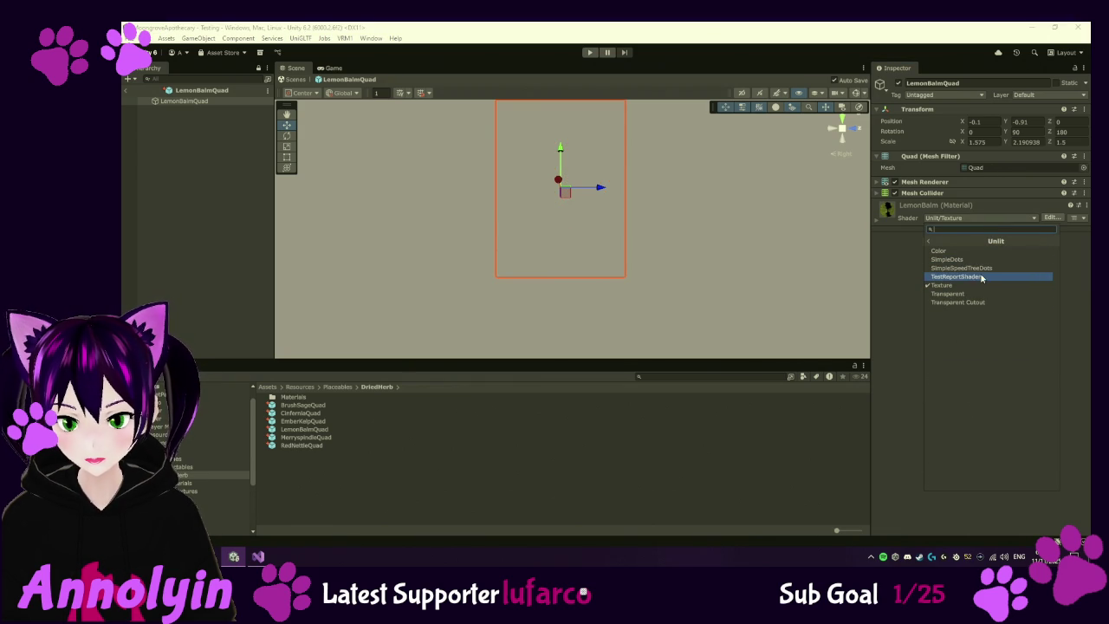
left_click(980, 268)
left_click(970, 219)
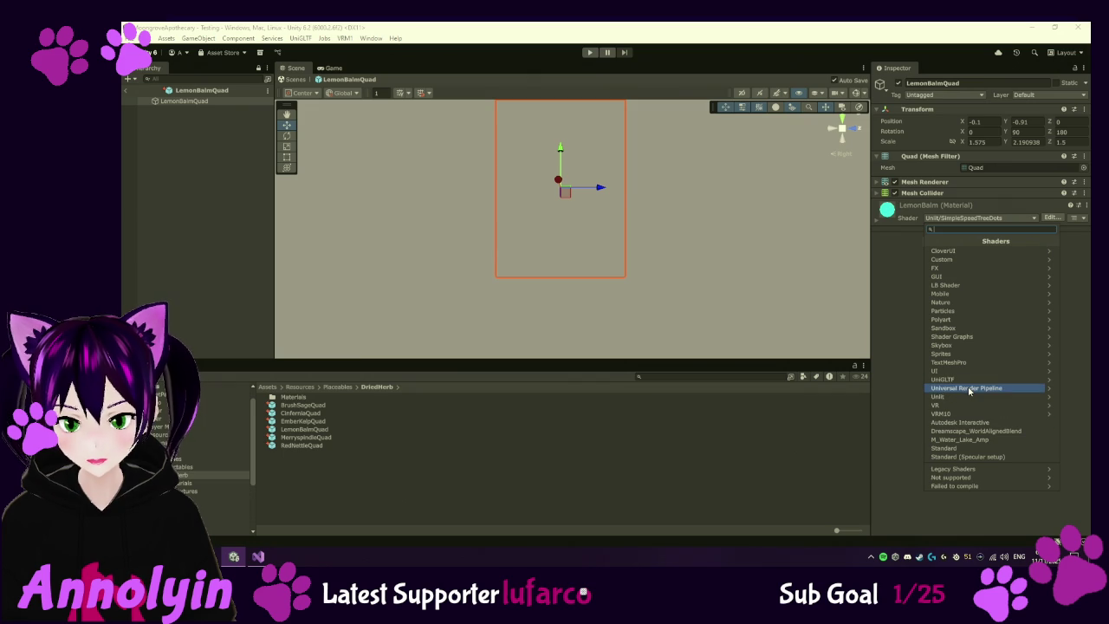
left_click(945, 302)
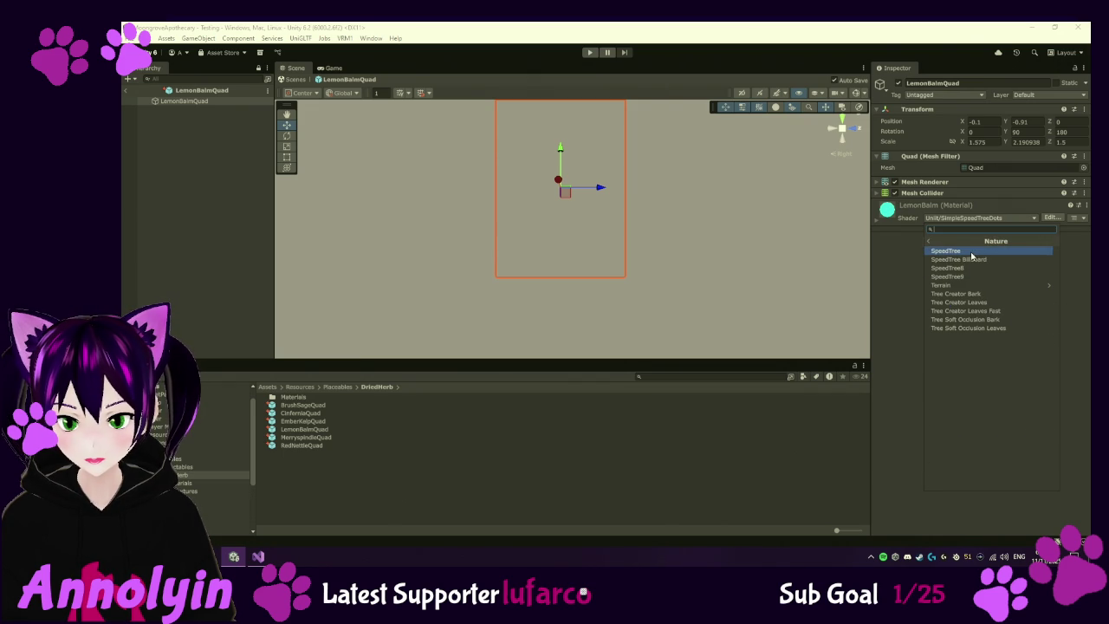
left_click(972, 253)
- Apply Universal Render Pipeline/Unlit to LemonBalm, then select all six herb quad prefabs
left_click(975, 221)
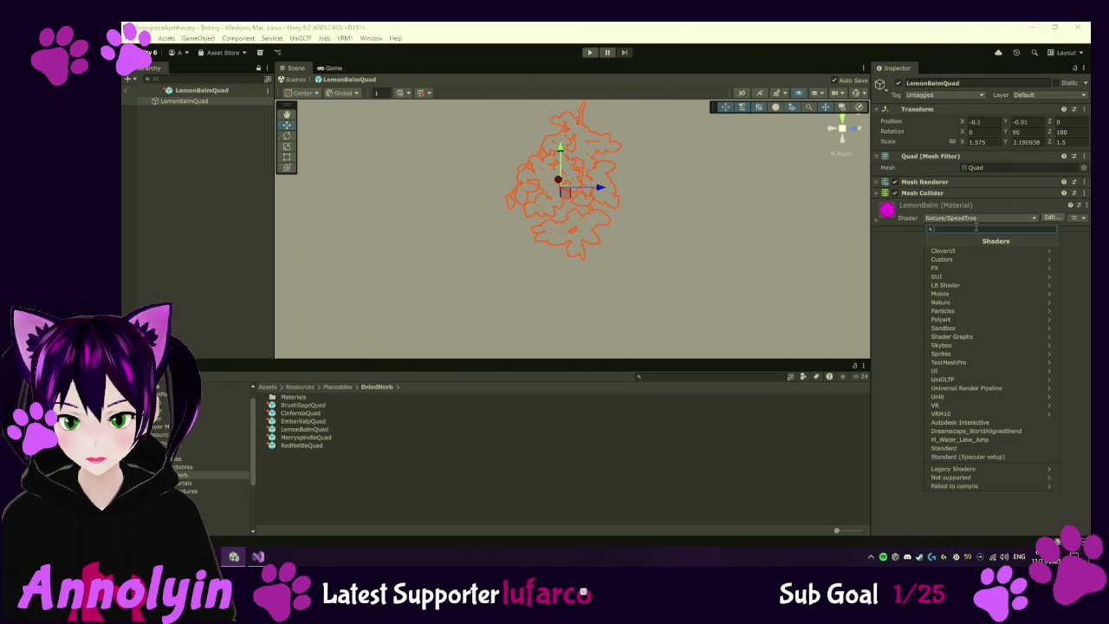
left_click(976, 388)
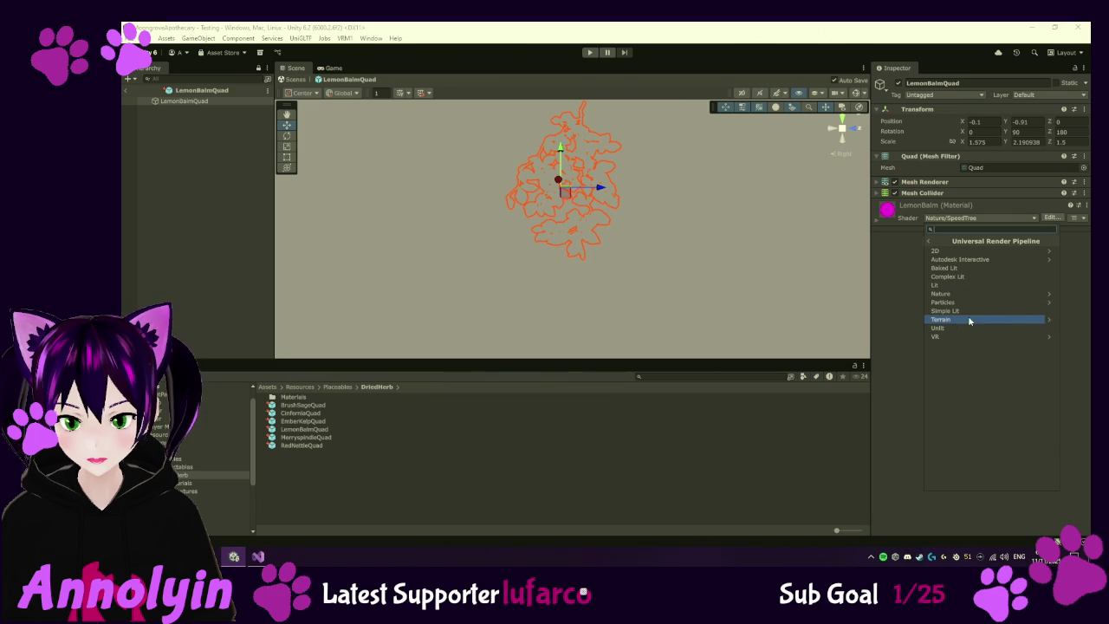
left_click(971, 328)
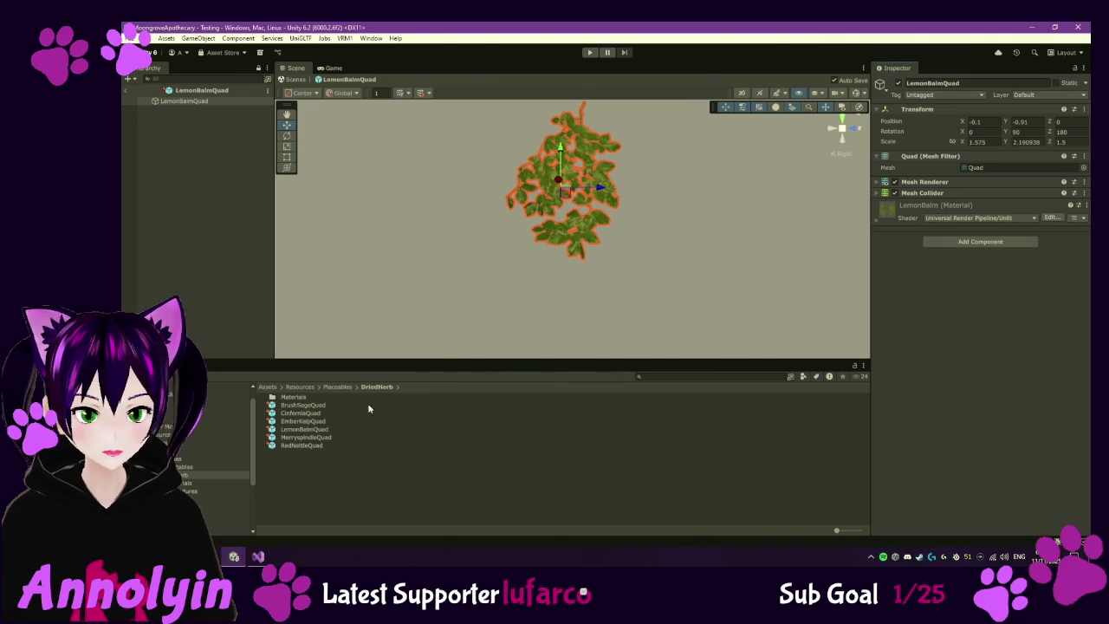
left_click(303, 445)
left_click(309, 406, "shift")
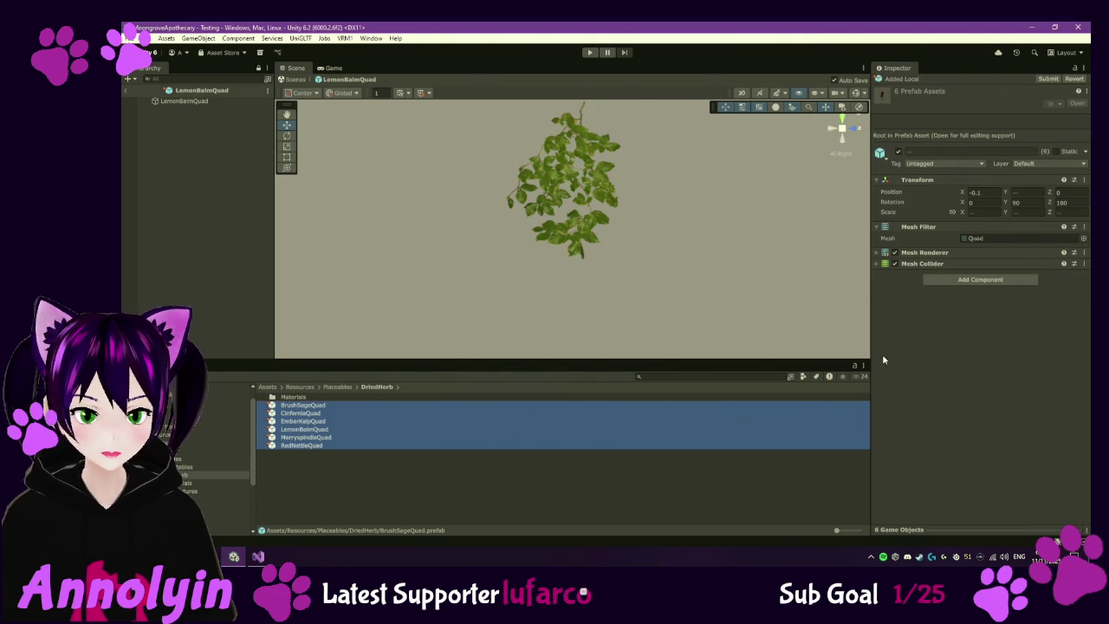
- Expand the mesh renderer settings, select only BrushSageQuad and open its material's shader list
left_click(875, 253)
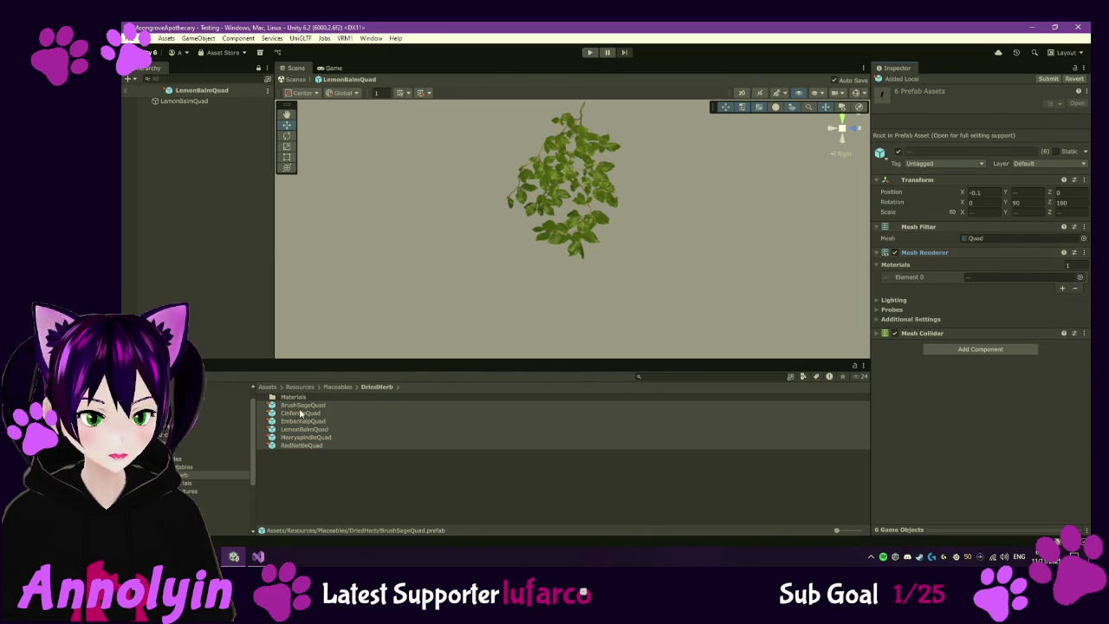
left_click(301, 404)
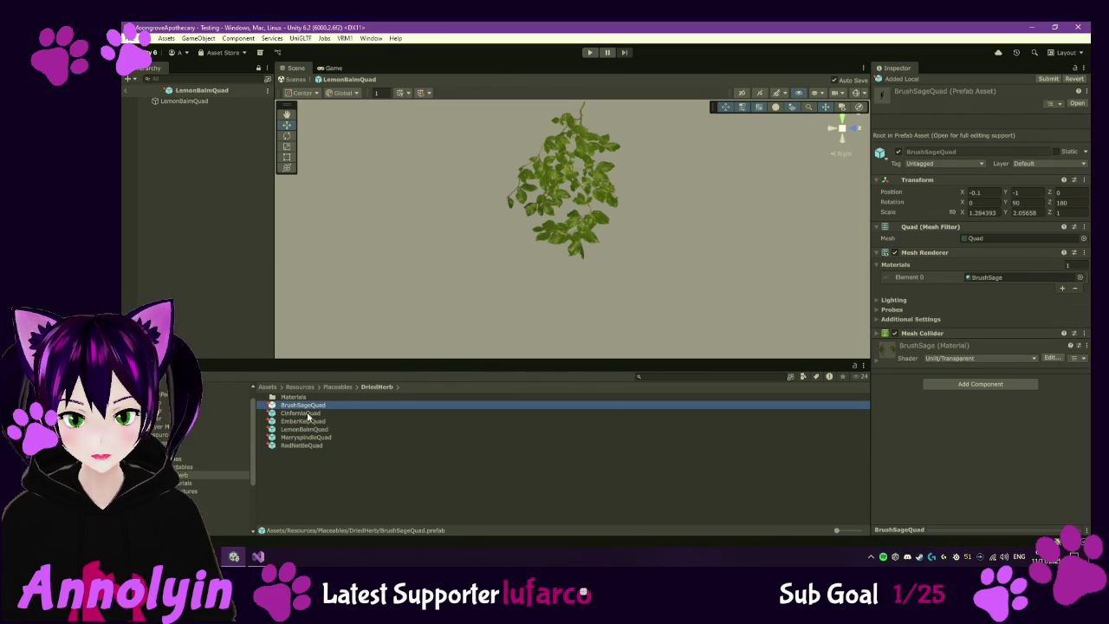
left_click(980, 358)
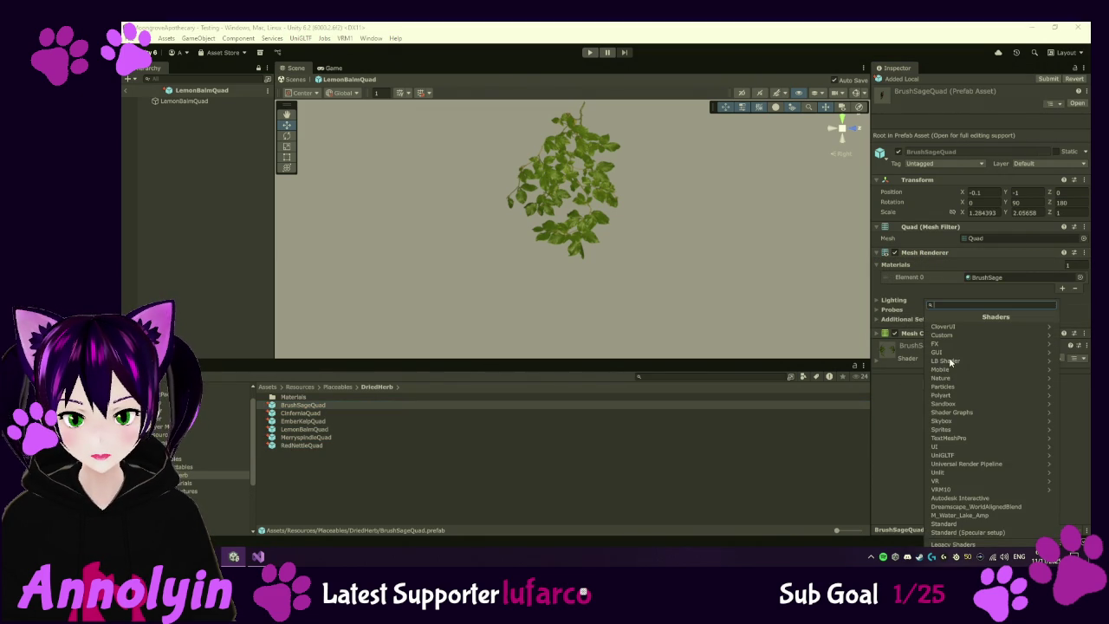
- Switch the BrushSage, Cinfernia and EmberKelp materials to Universal Render Pipeline/Unlit
left_click(973, 464)
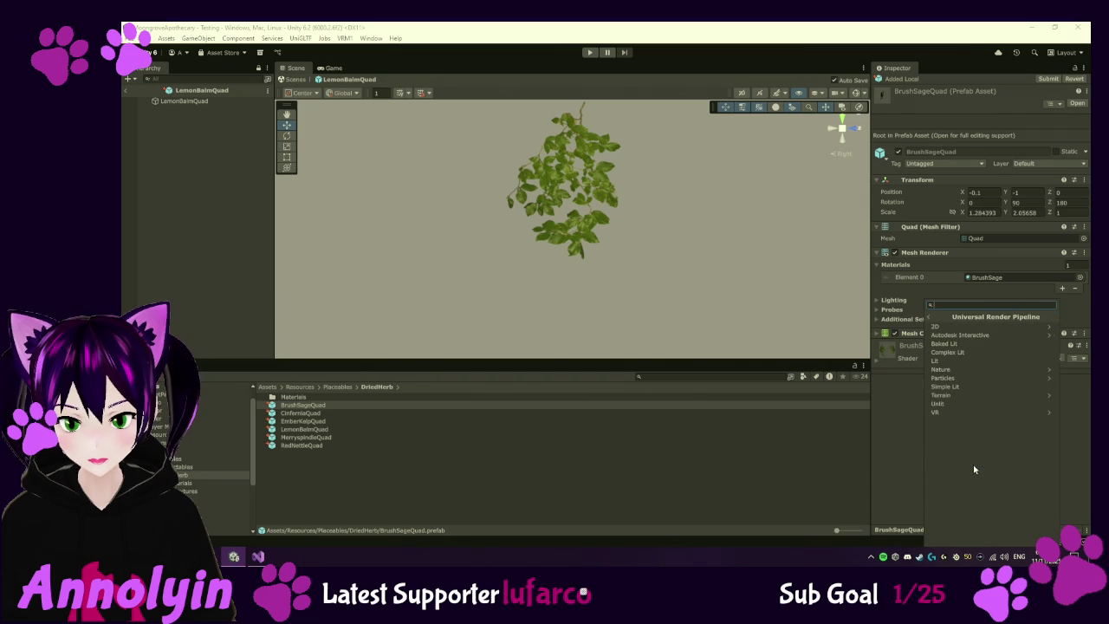
left_click(958, 405)
left_click(313, 413)
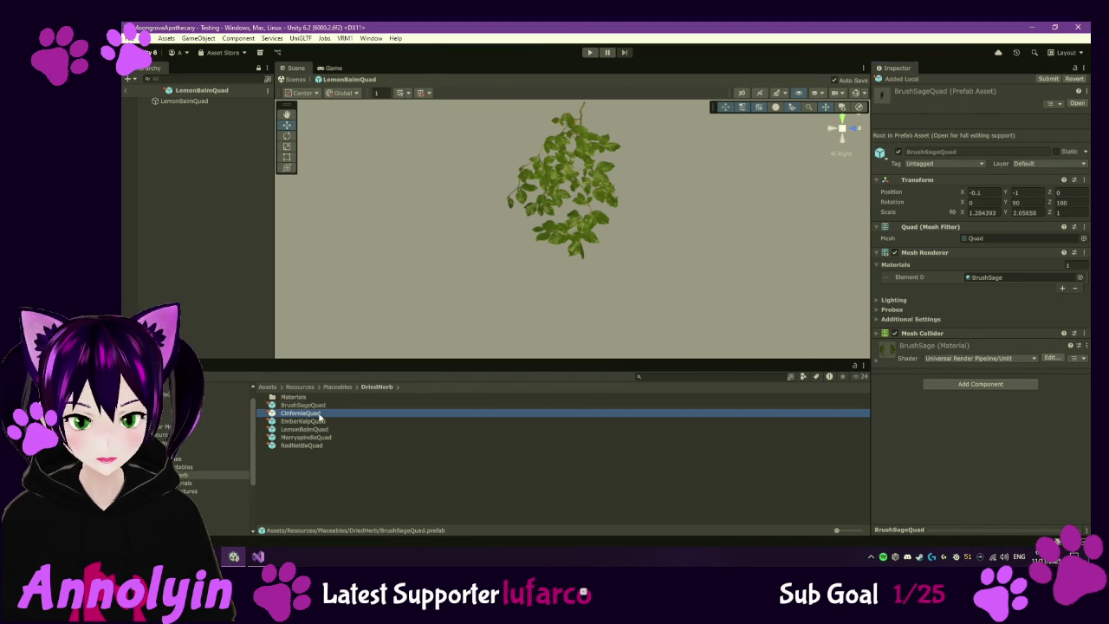
left_click(953, 358)
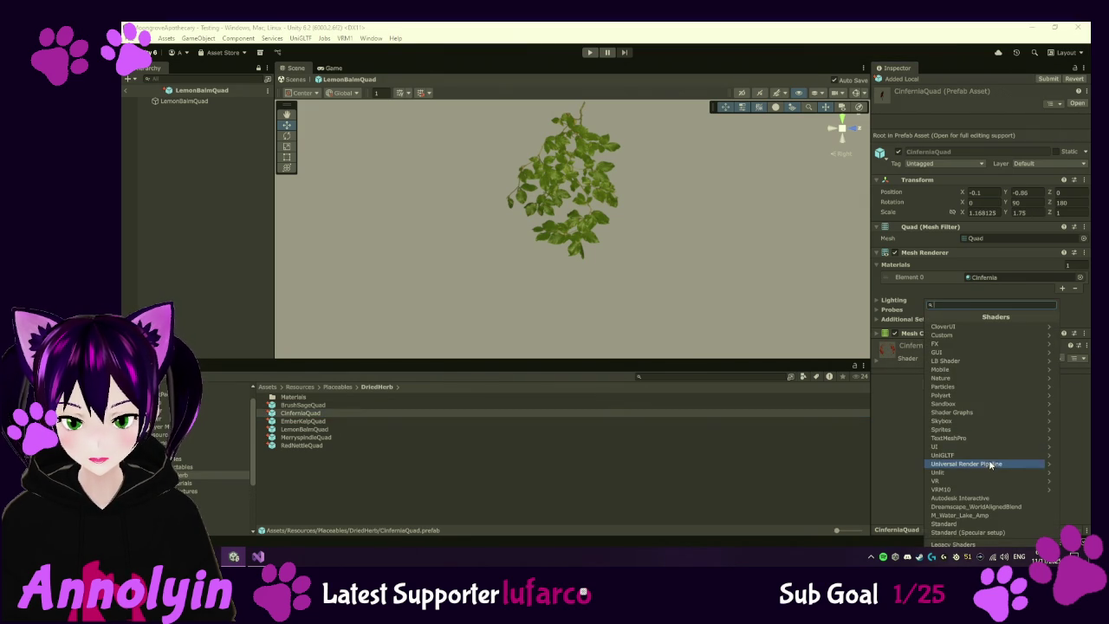
left_click(969, 465)
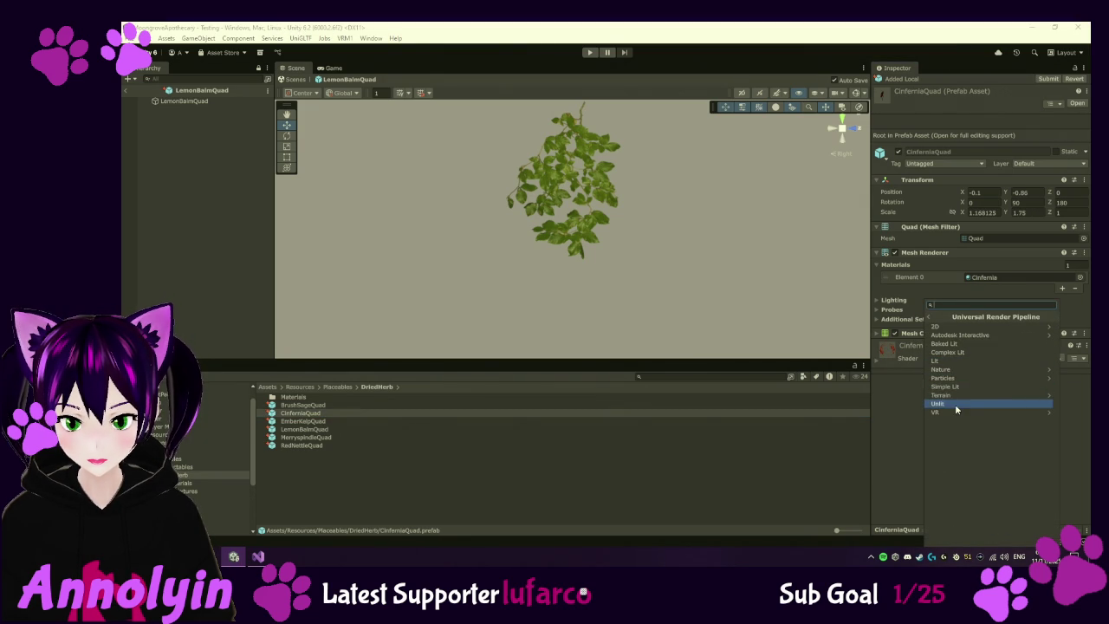
left_click(957, 406)
left_click(374, 421)
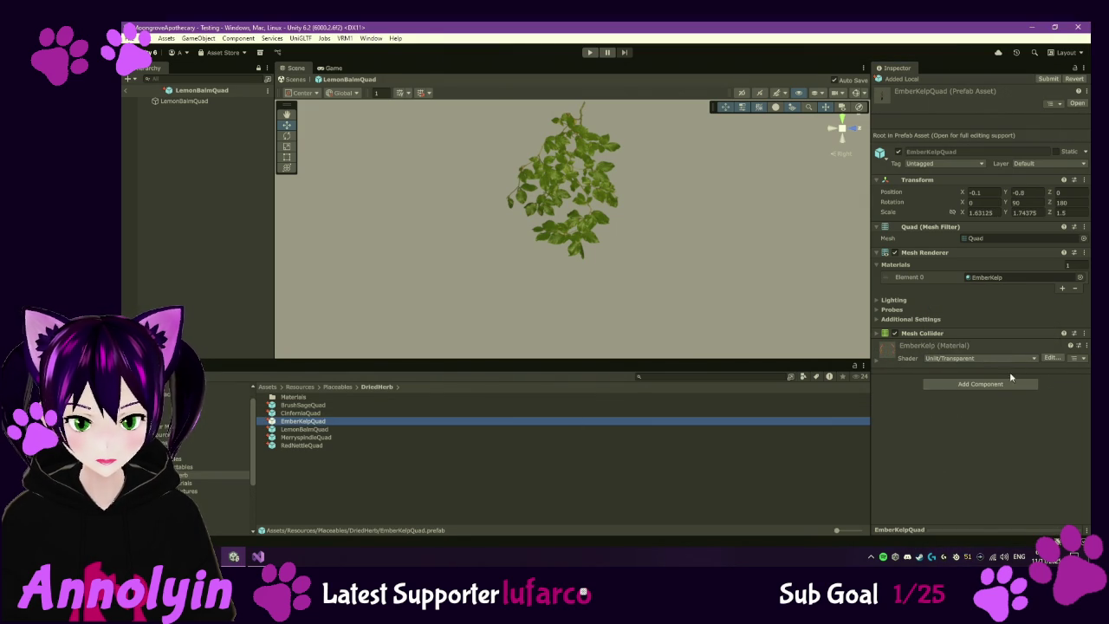
left_click(979, 358)
left_click(969, 463)
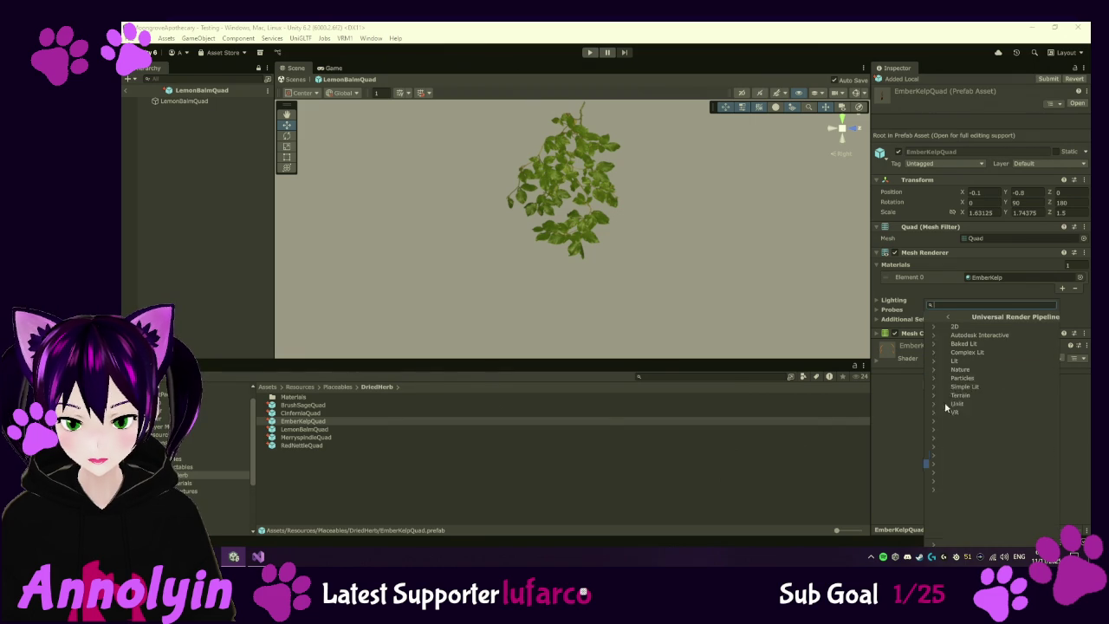
left_click(955, 405)
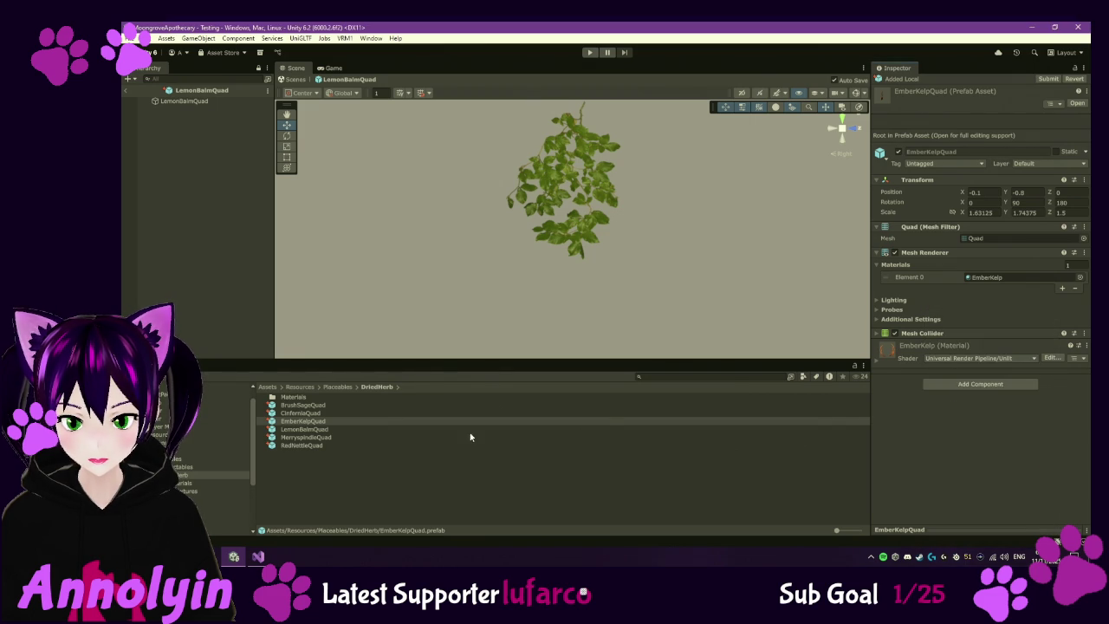
- Check LemonBalmQuad, then switch Merryspindle and RedNettle materials to Universal Render Pipeline/Unlit
left_click(306, 430)
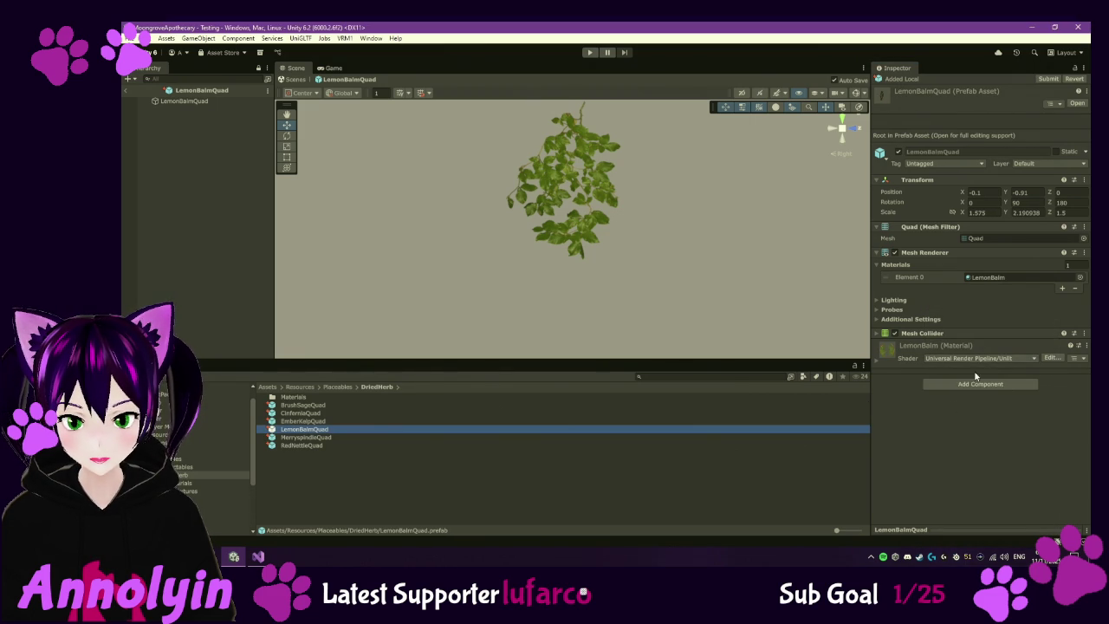
left_click(316, 438)
left_click(979, 358)
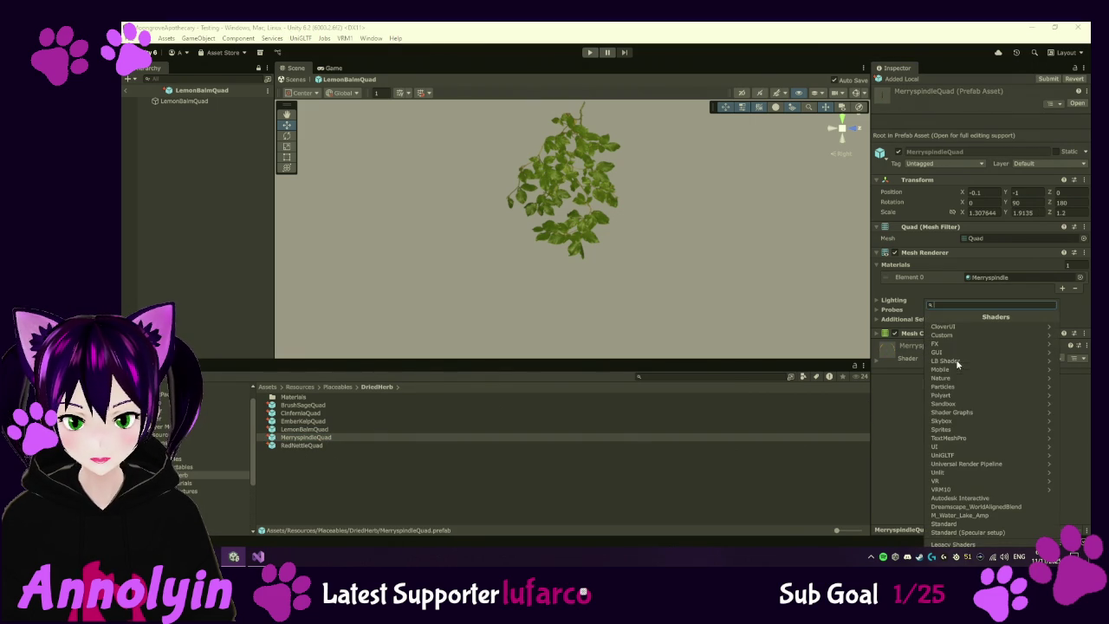
left_click(970, 466)
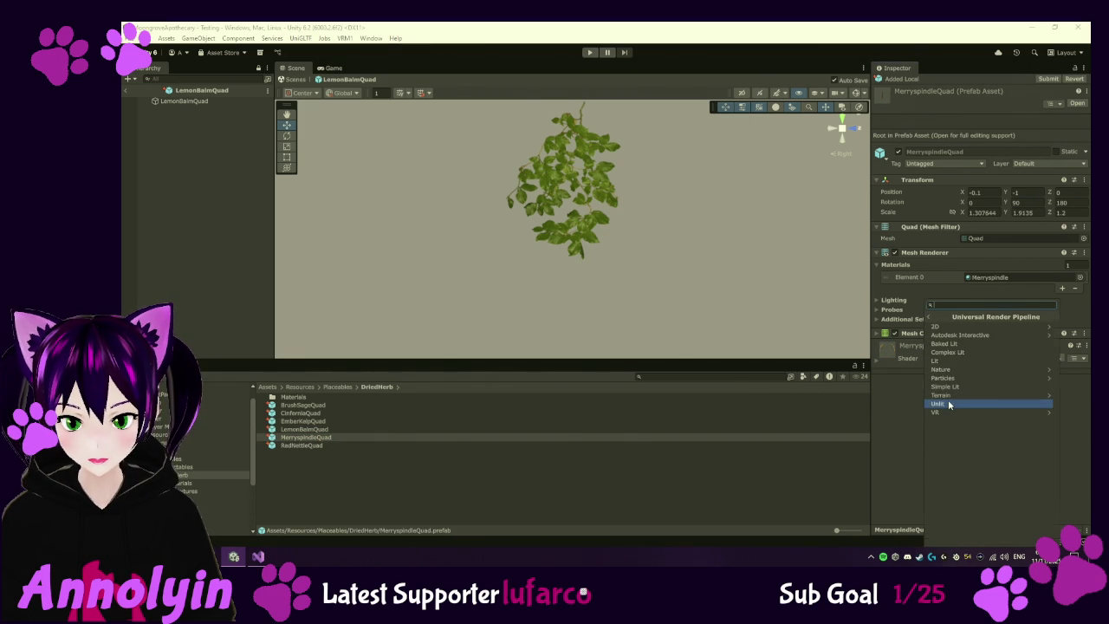
left_click(953, 403)
left_click(365, 447)
left_click(988, 358)
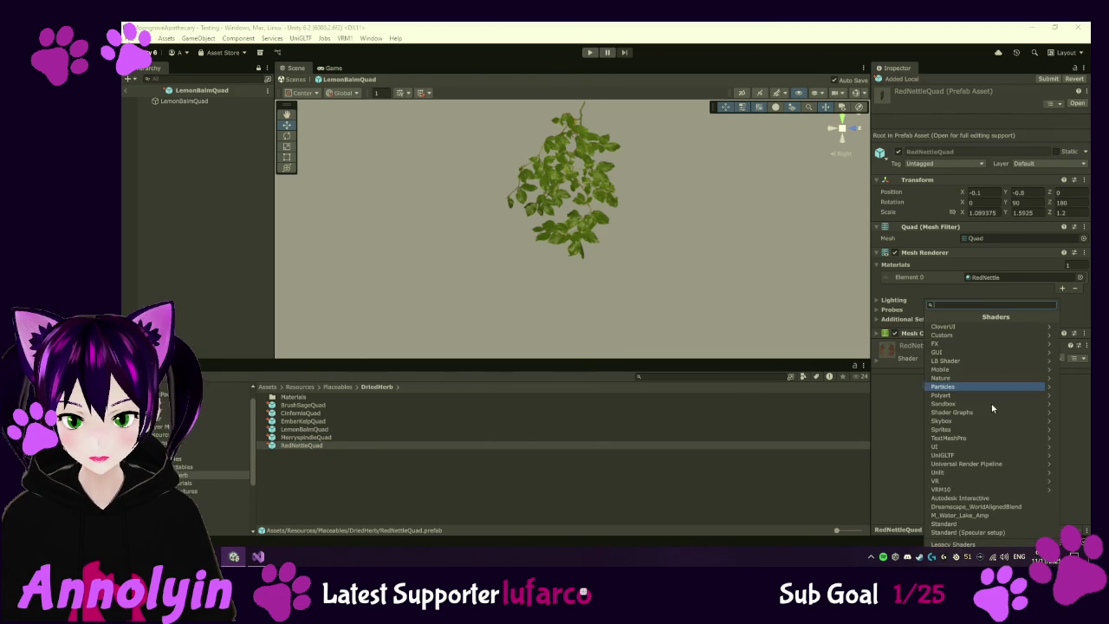
left_click(969, 467)
left_click(956, 402)
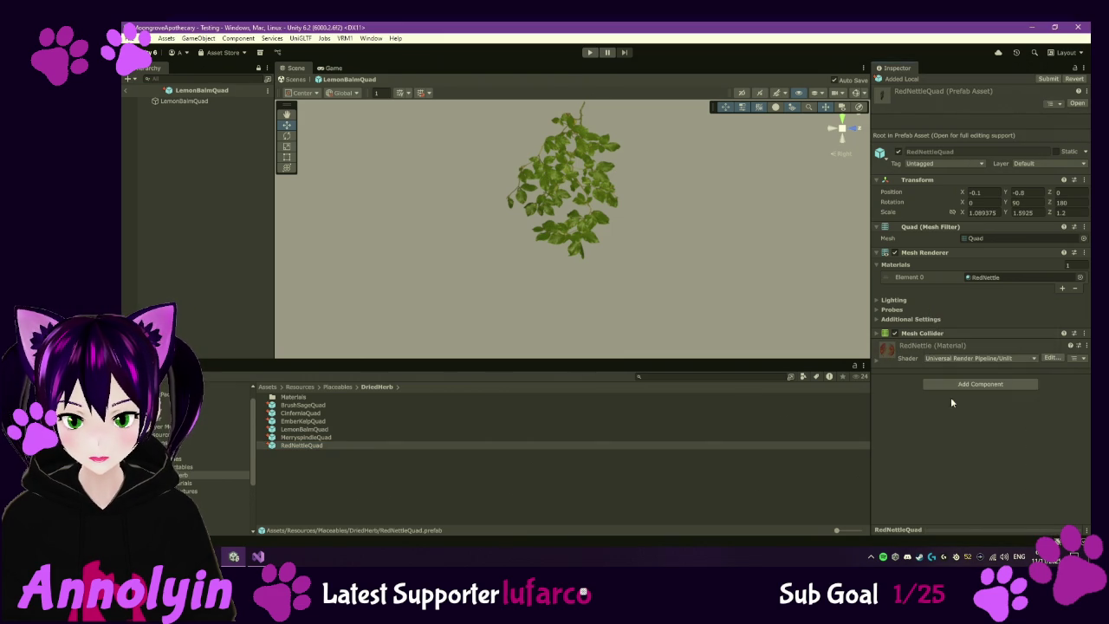
left_click(329, 460)
- Inspect RedNettleQuad in Prefab Mode, exit to the Testing scene, and collapse the Tent object
double_click(310, 444)
mouse_move(572, 297)
left_mouse_down()
mouse_move(431, 287)
mouse_move(451, 259)
mouse_move(396, 277)
mouse_move(428, 275)
left_mouse_up()
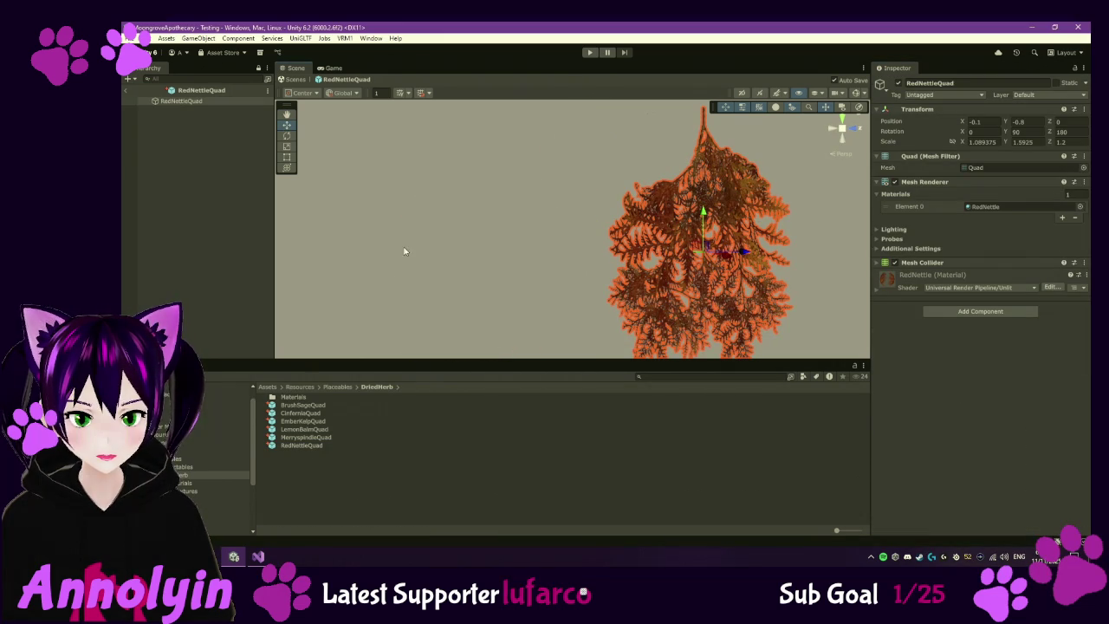
left_click(139, 154)
left_click(126, 91)
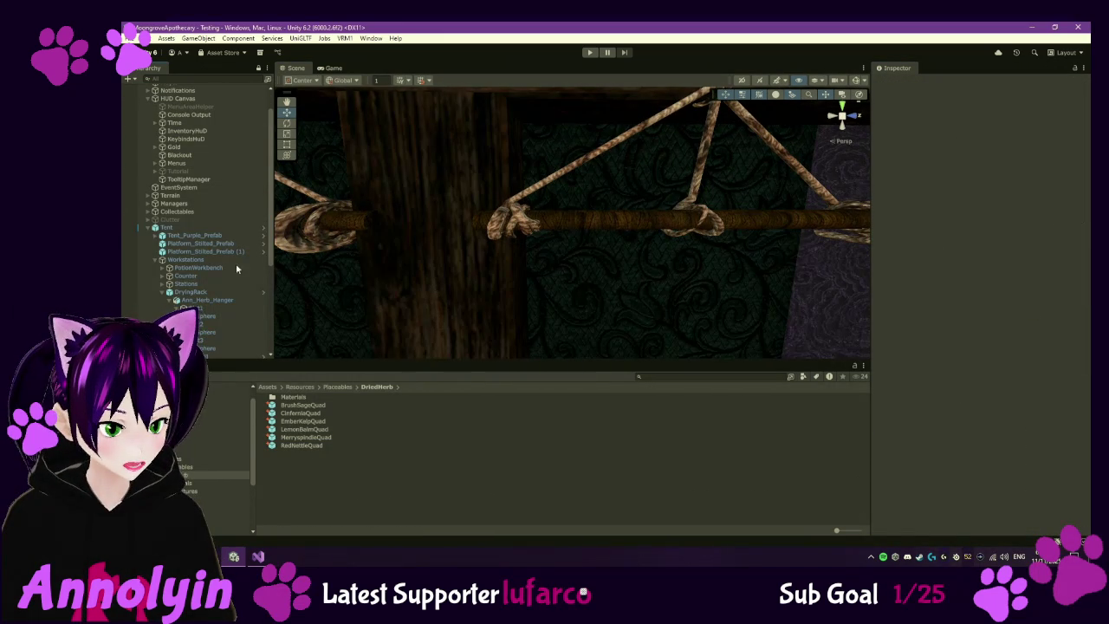
left_click(149, 229)
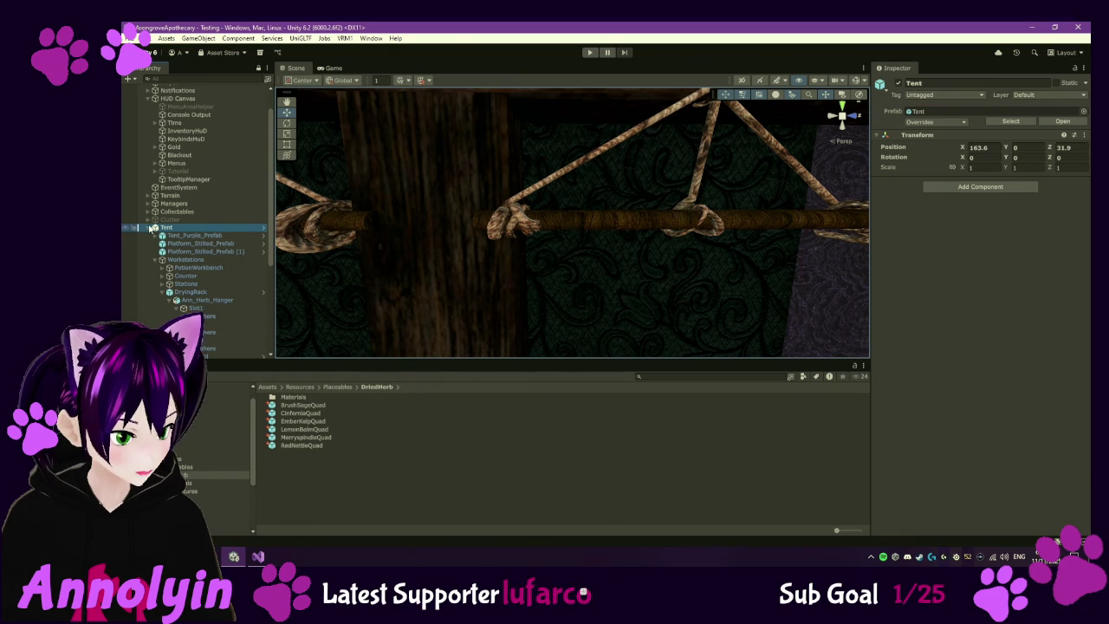
left_click(149, 228)
left_click(678, 376)
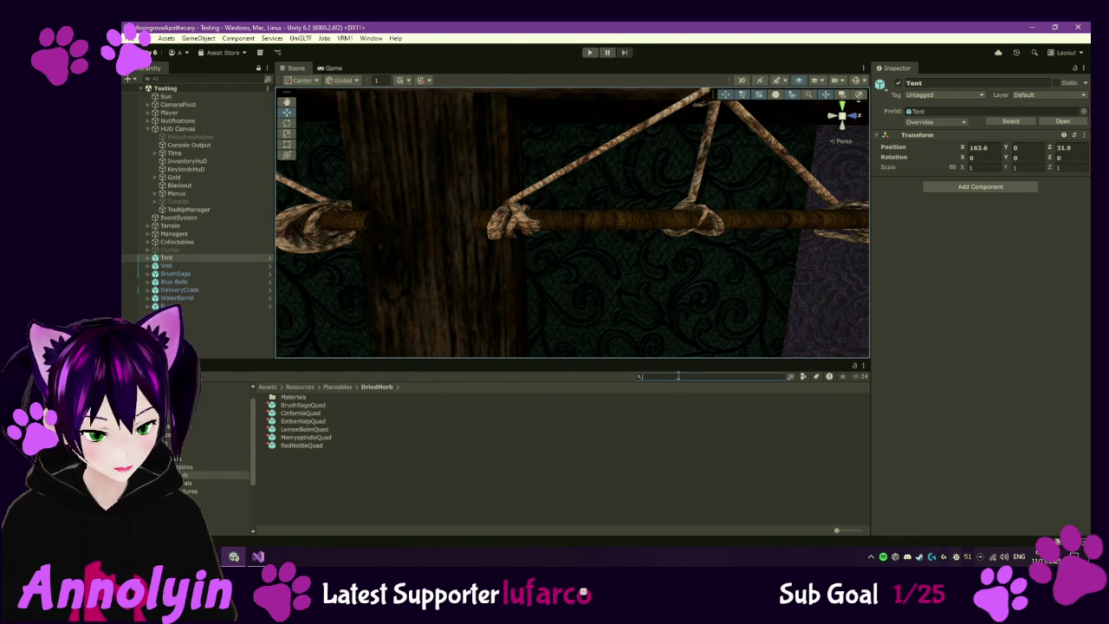
- Search assets for 'caul', preview a Cauldron image, then open Cauldron_Prefab for editing
type("caul")
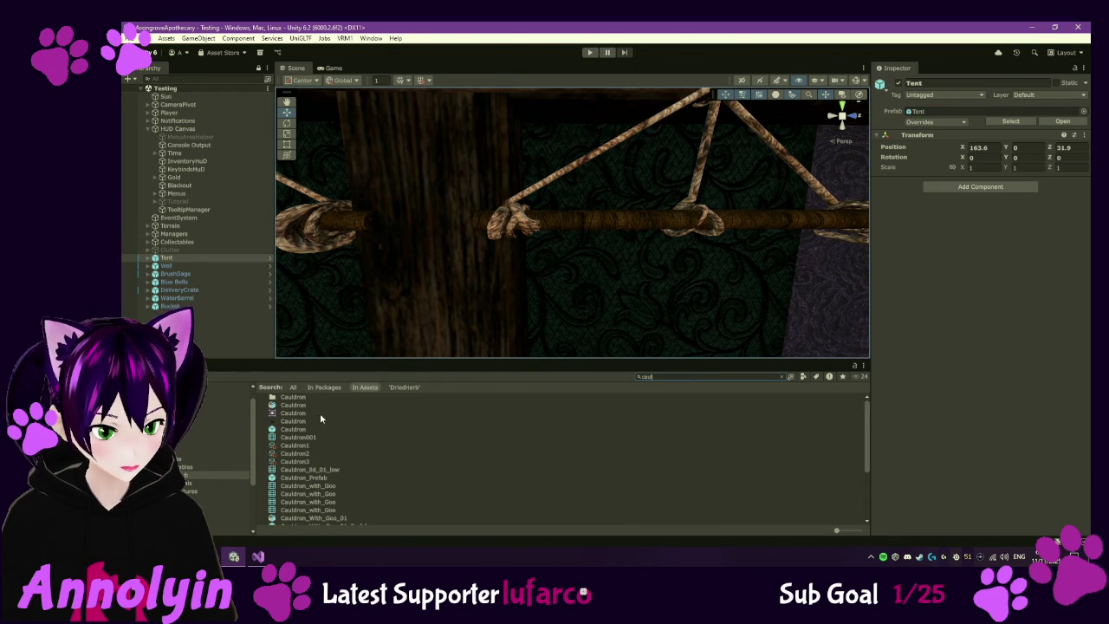
left_click(304, 422)
double_click(302, 424)
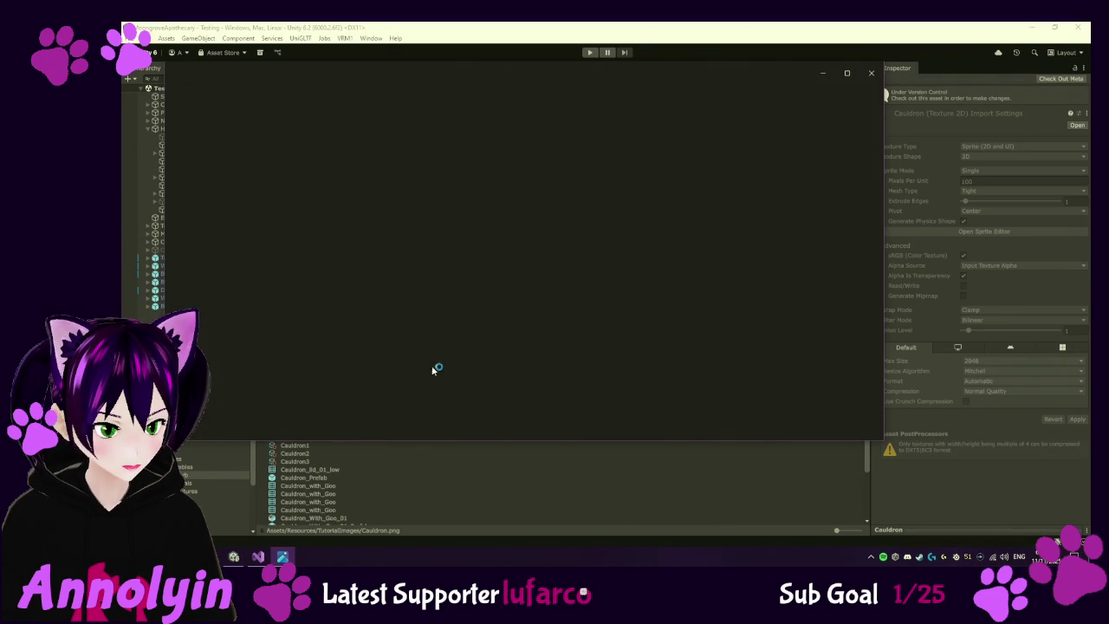
left_click(873, 72)
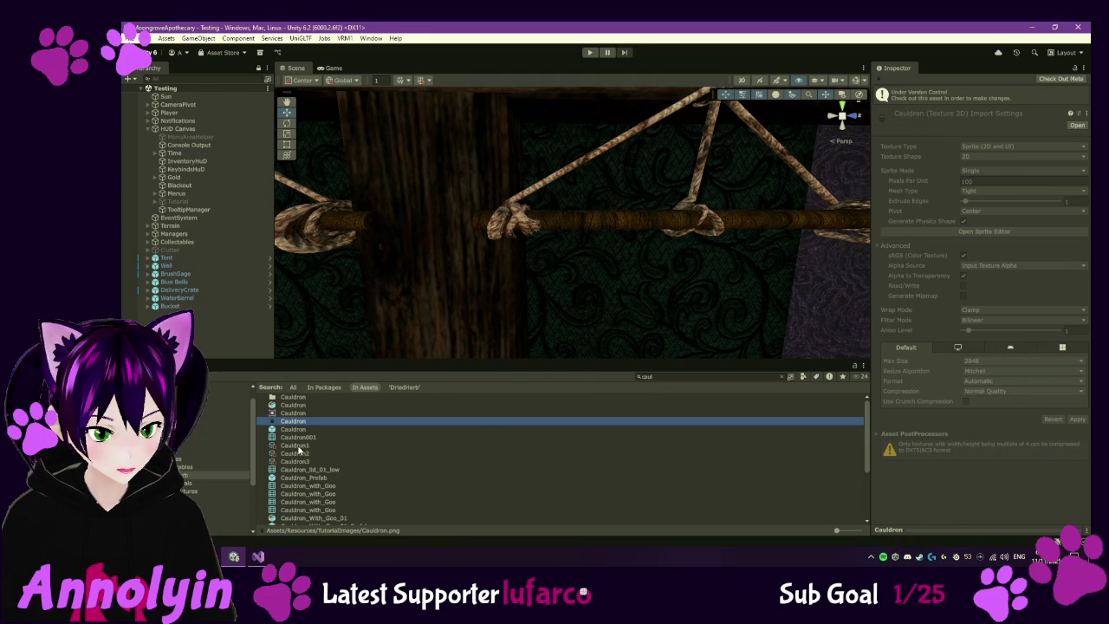
left_click(294, 431)
double_click(293, 431)
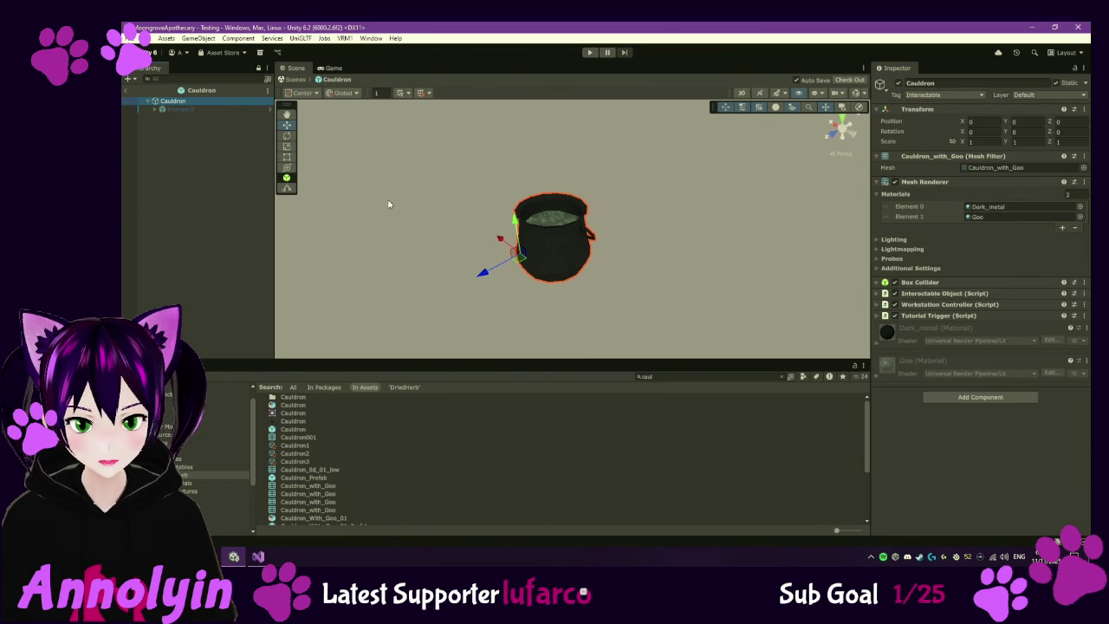
double_click(295, 478)
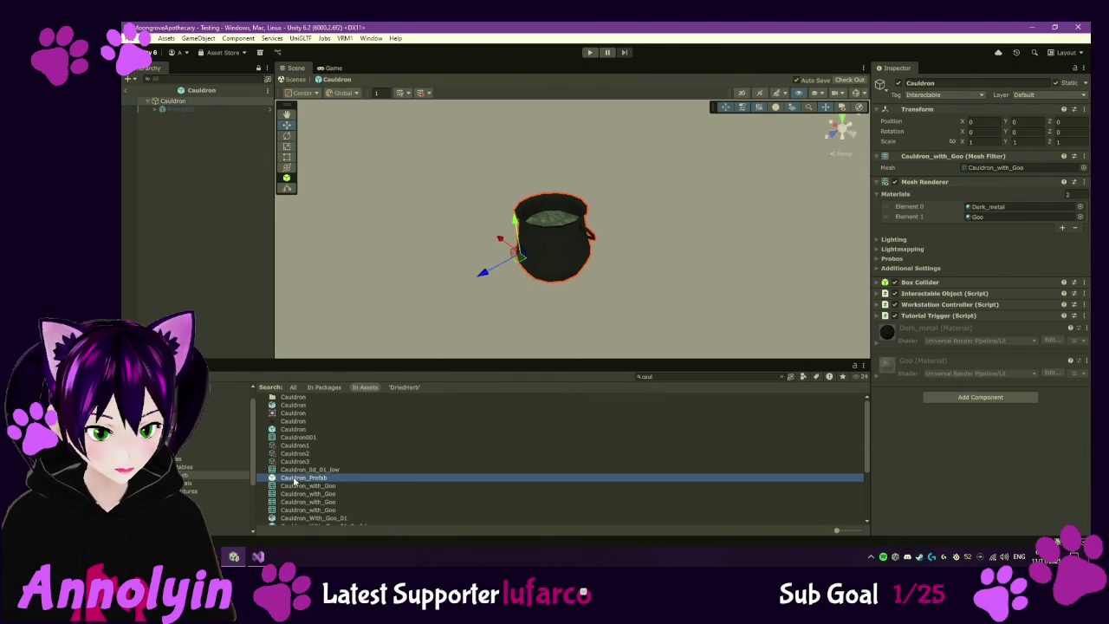
- Replace the asset search with 'kettl', then clear the search field
scroll(330, 482, "down", 3)
scroll(317, 475, "down", 2)
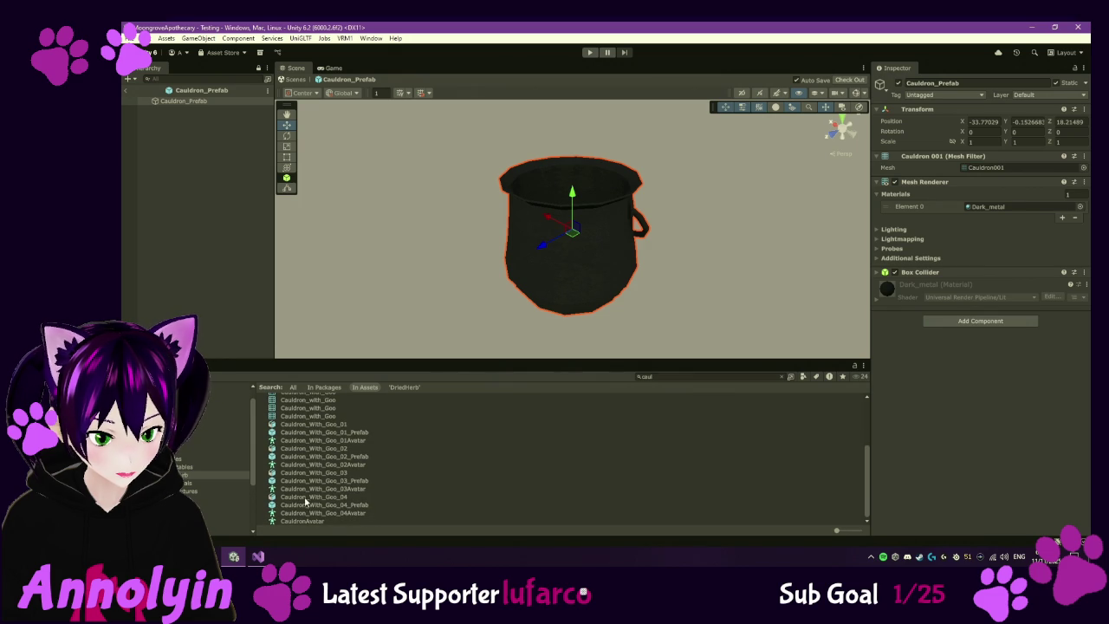
scroll(305, 501, "up", 5)
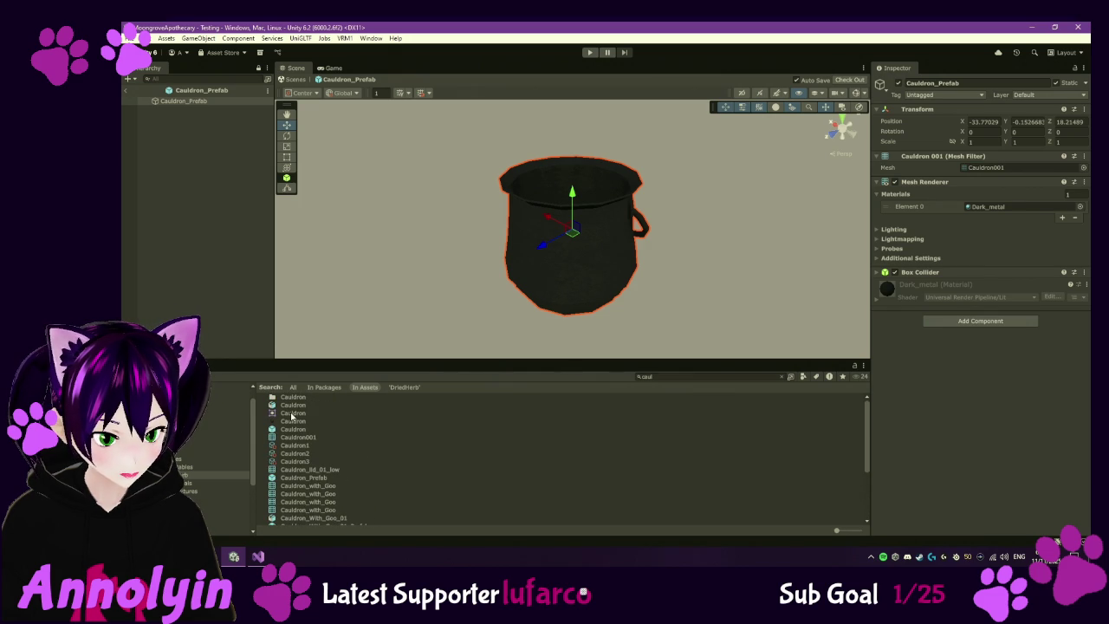
left_click(704, 377)
type("kettl")
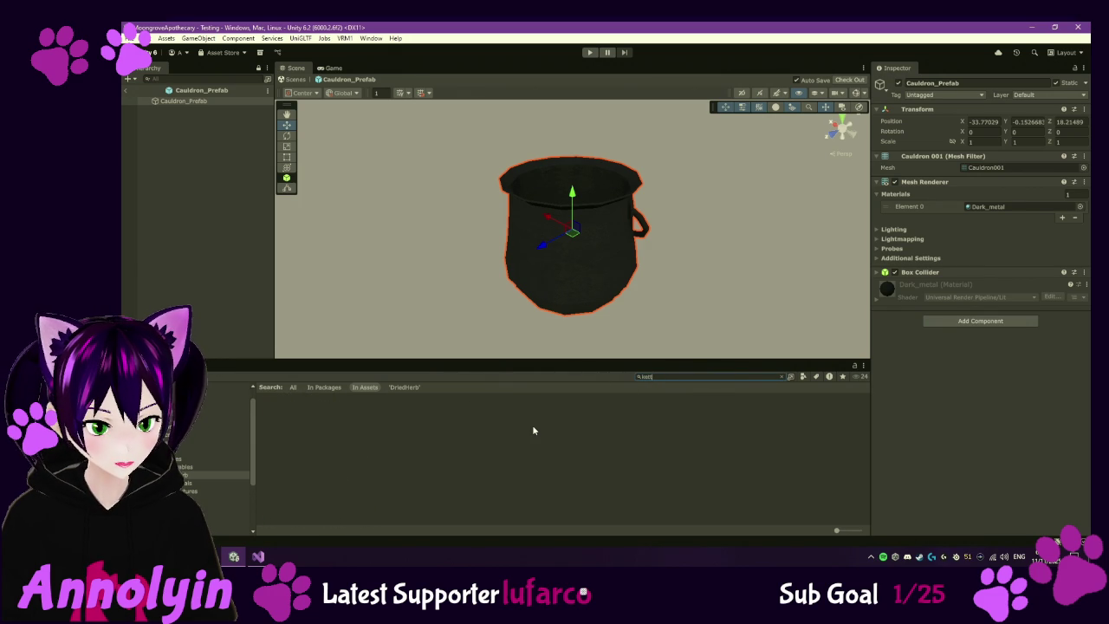
key("BackSpace")
key("BackSpace")
key("BackSpace")
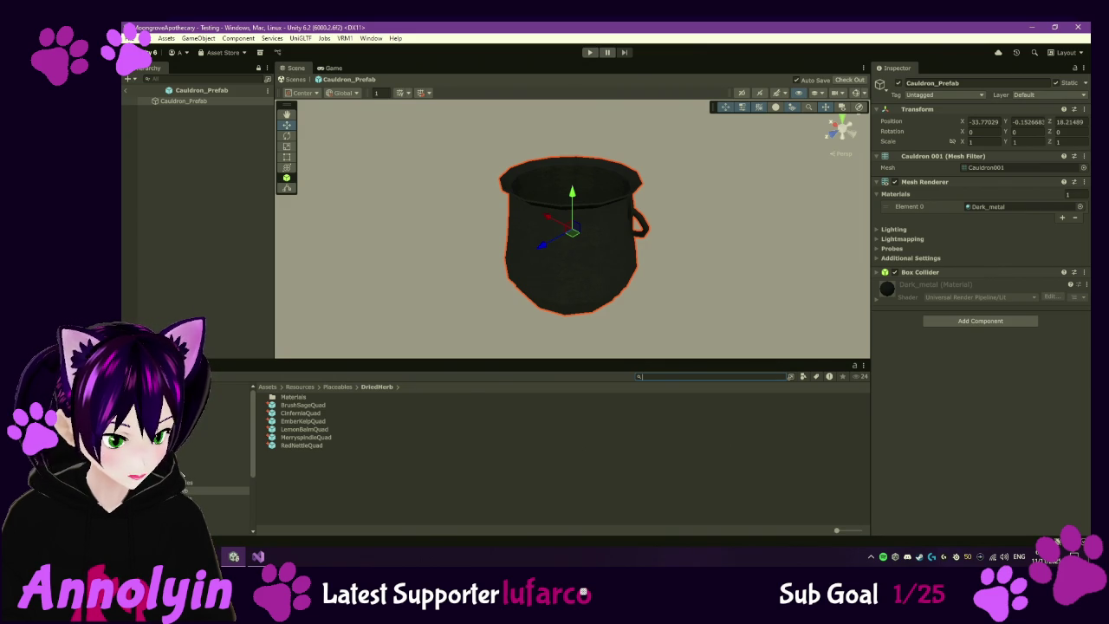
- Open the PotionWorkbench prefab from Resources > Prefabs for editing
left_click(208, 475)
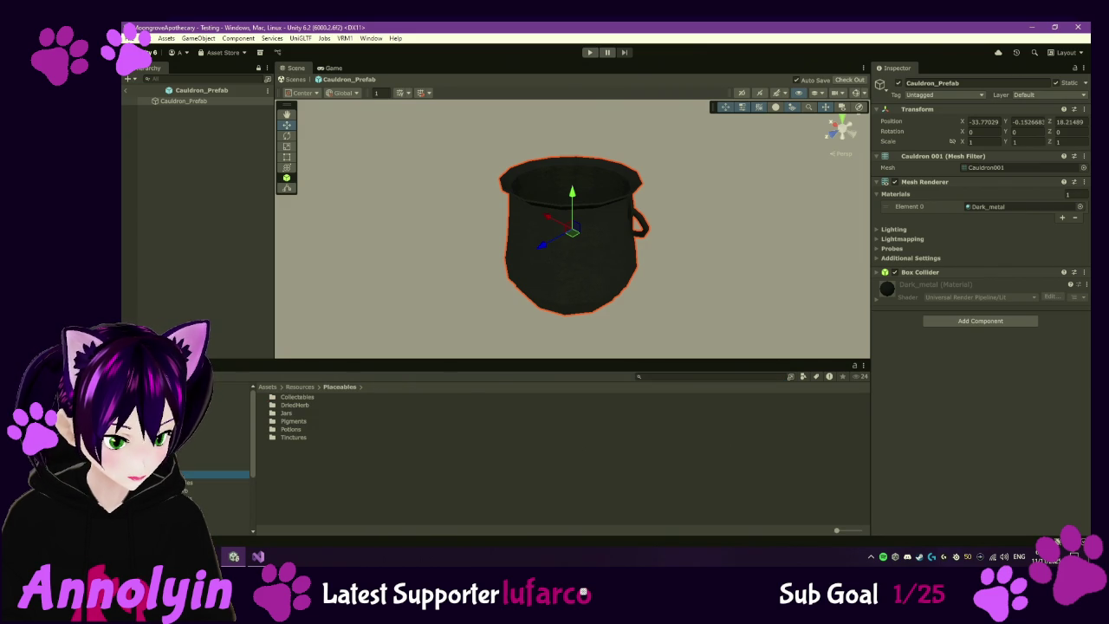
left_click(217, 450)
left_click(212, 482)
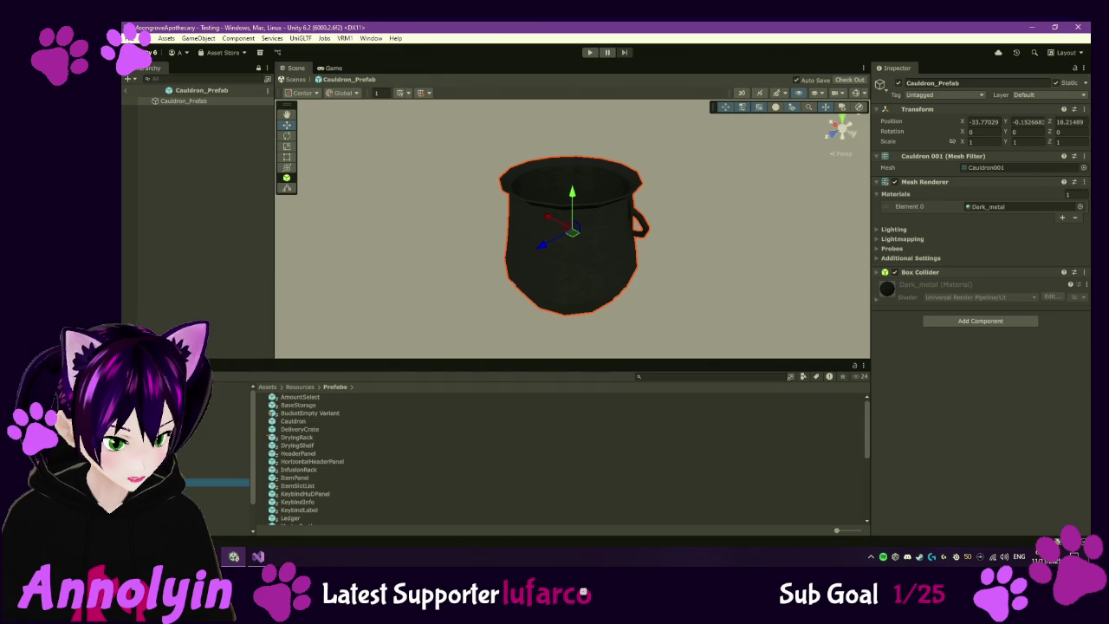
scroll(361, 457, "down", 3)
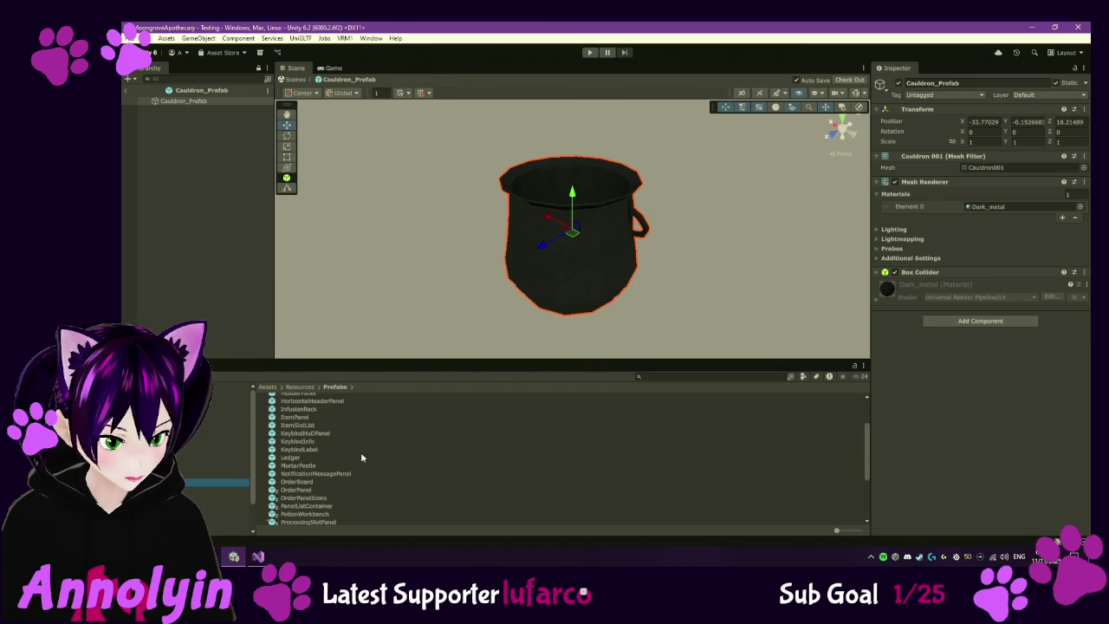
left_click(327, 515)
double_click(326, 515)
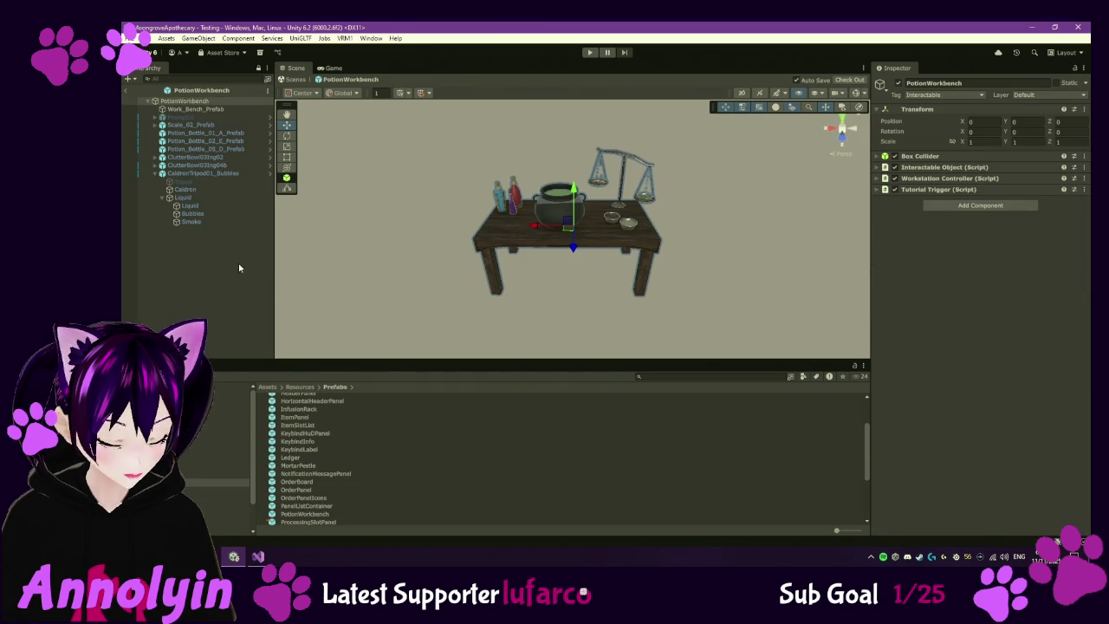
- Select the Caldron and its Liquid object, expanding the Liquid02 material settings
left_click(205, 173)
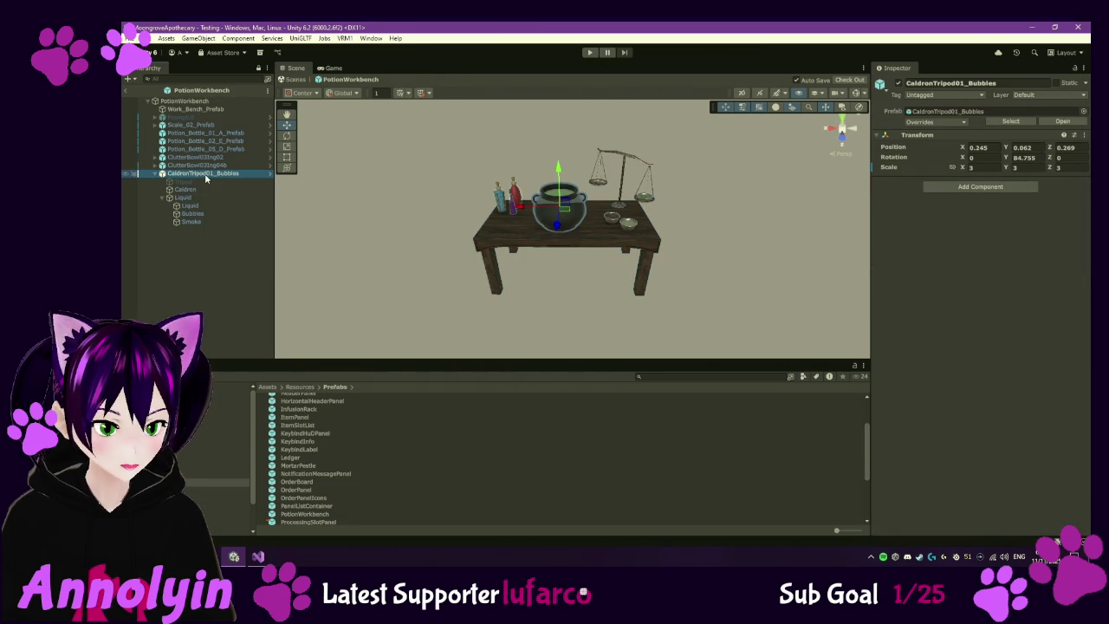
double_click(215, 191)
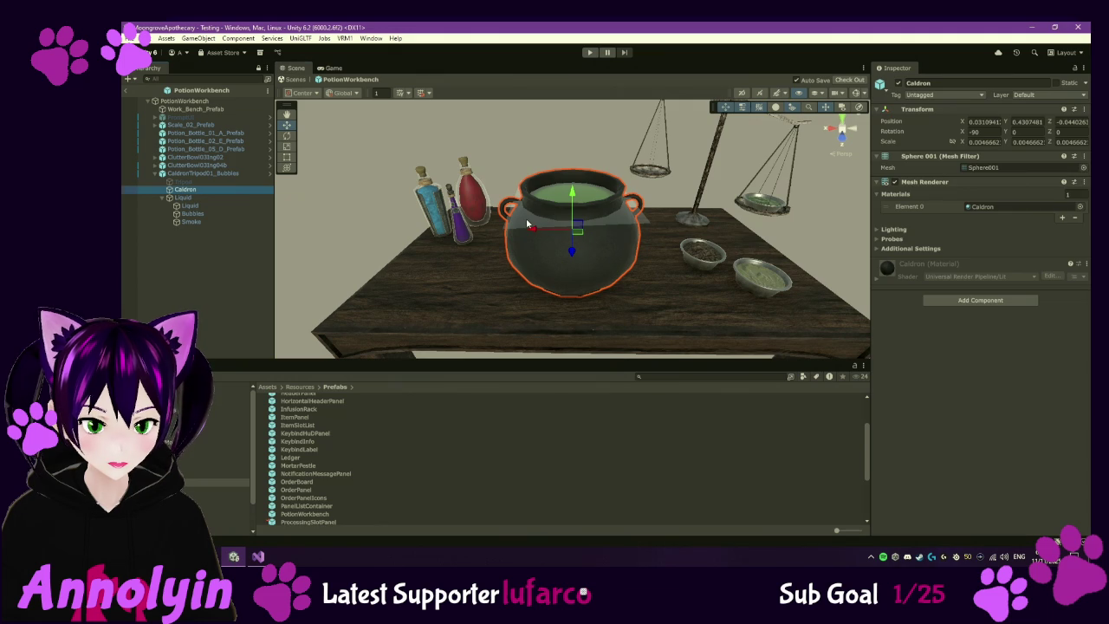
left_click(526, 217)
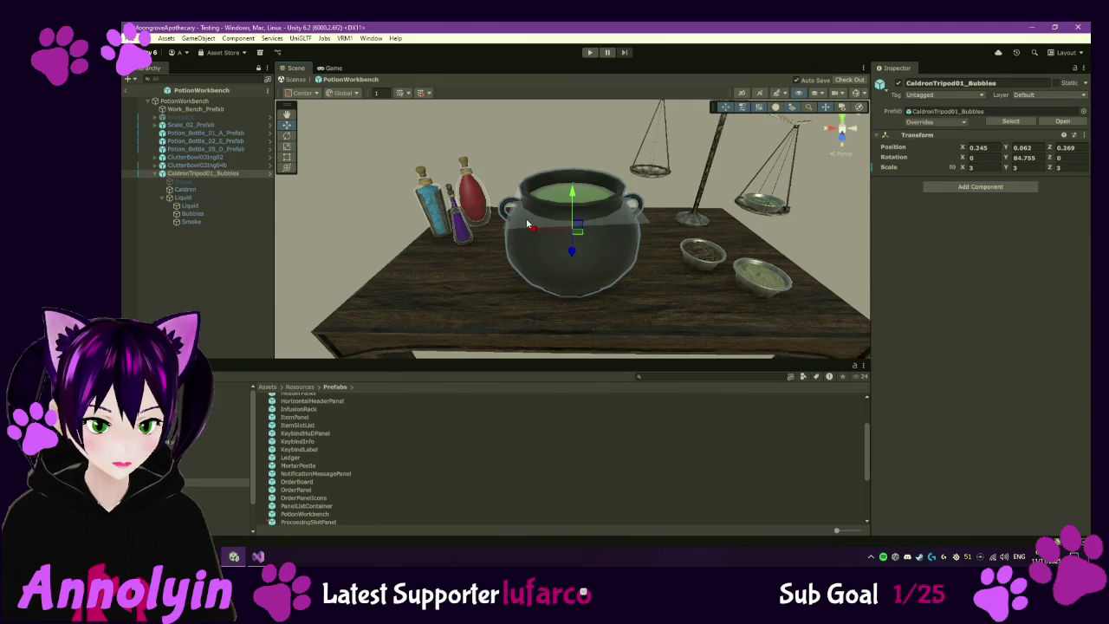
left_click(202, 198)
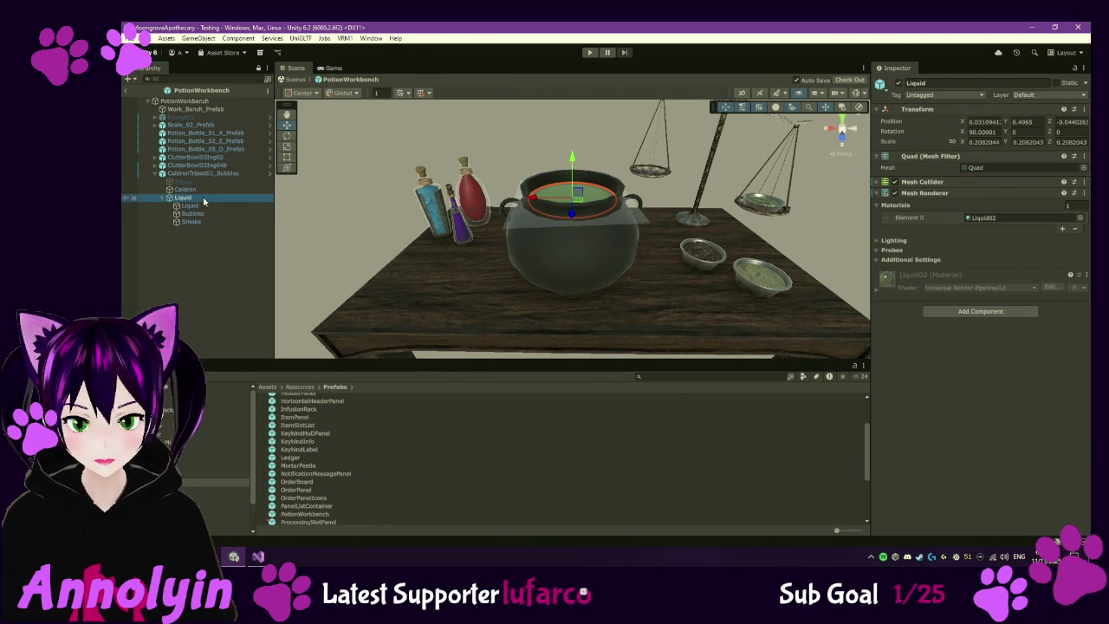
left_click(878, 290)
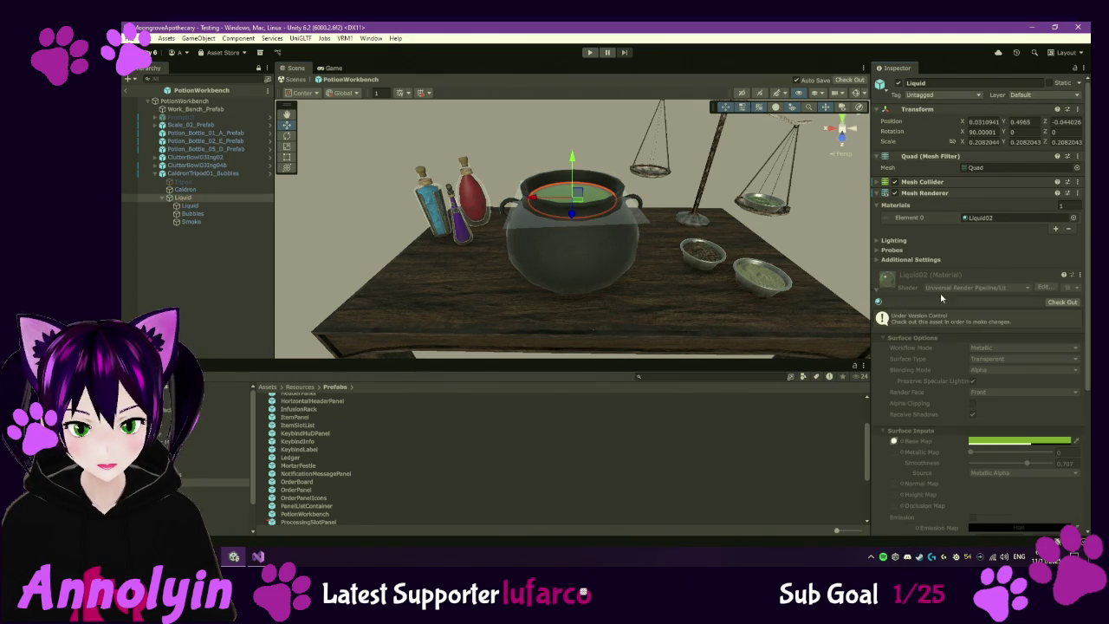
- Check out Liquid02 and switch its shader to Universal Render Pipeline/Unlit
left_click(1059, 303)
left_click(996, 287)
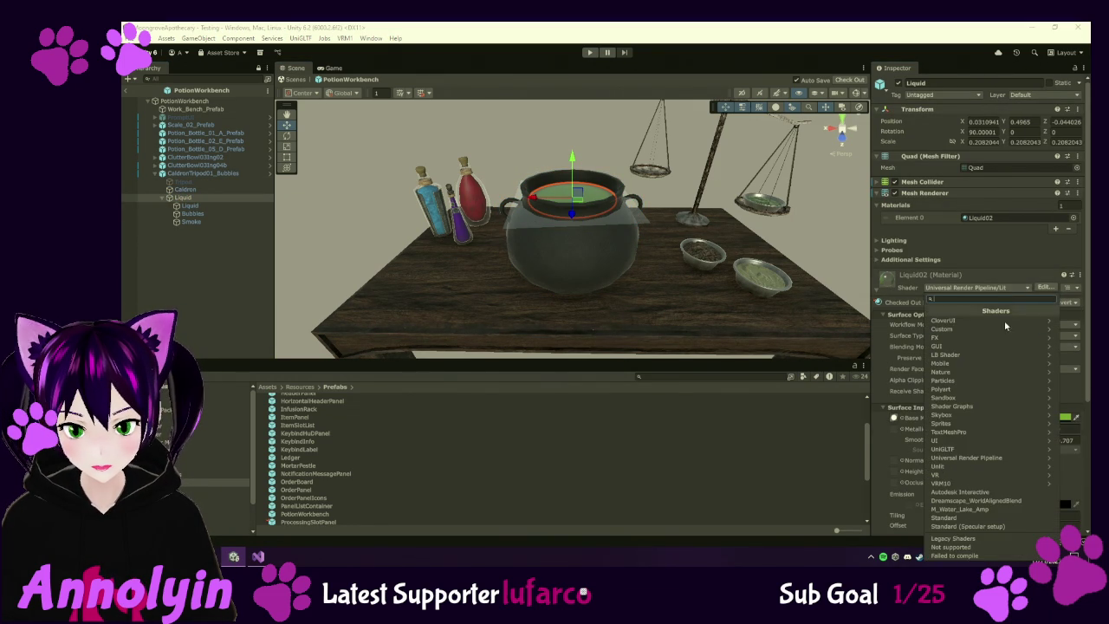
left_click(990, 459)
left_click(961, 399)
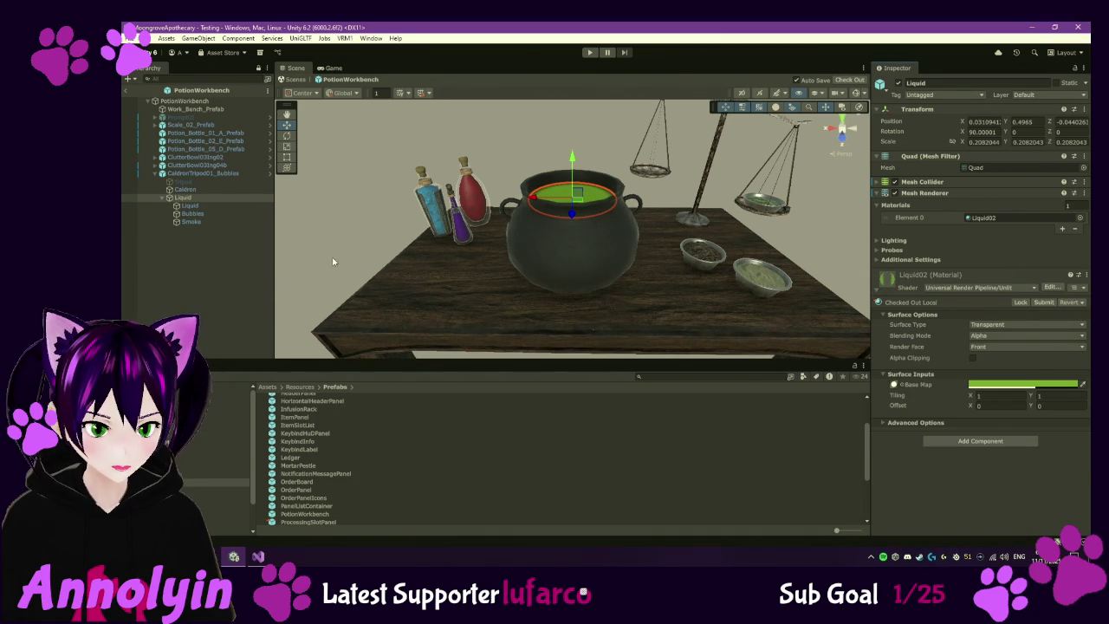
- Look down into the cauldron and select the Bubbles particle effect
left_click(405, 248)
mouse_move(653, 187)
left_mouse_down()
mouse_move(592, 168)
mouse_move(584, 306)
left_mouse_up()
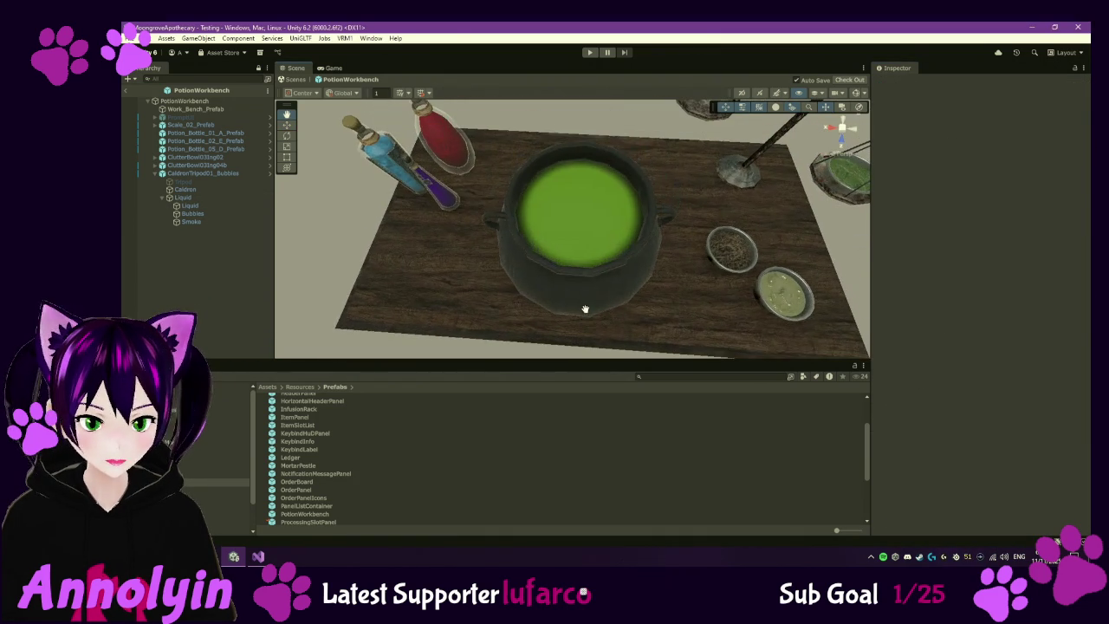
left_click(192, 214)
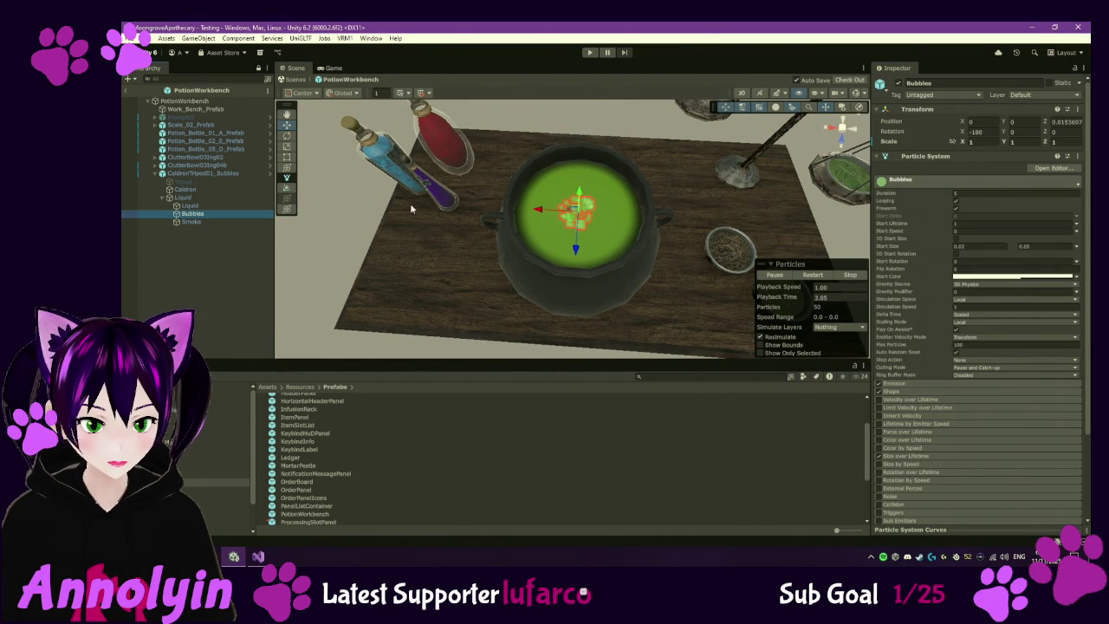
- Check out the prefab and set the Bubbles Transform Scale to 2 on X, Y and Z
left_click(288, 158)
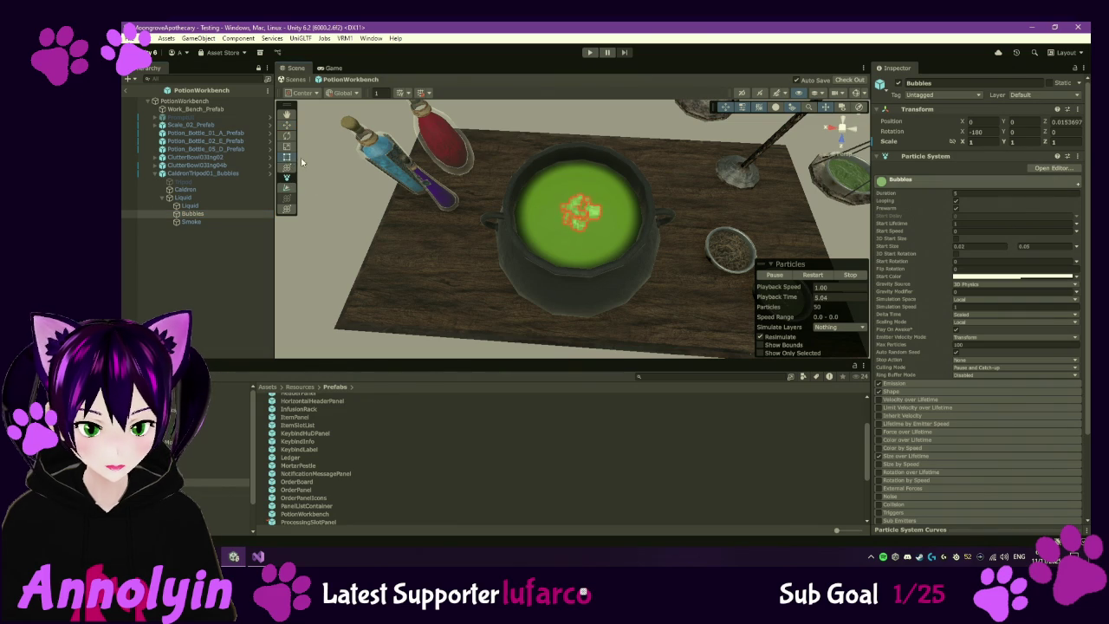
left_click(976, 143)
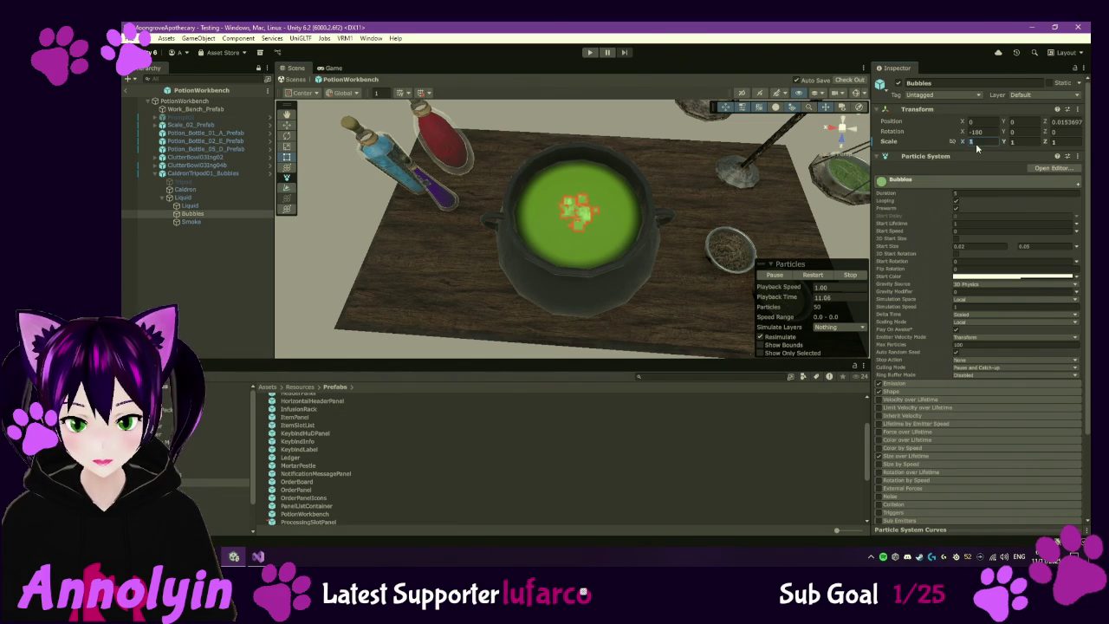
type("2")
key("Tab")
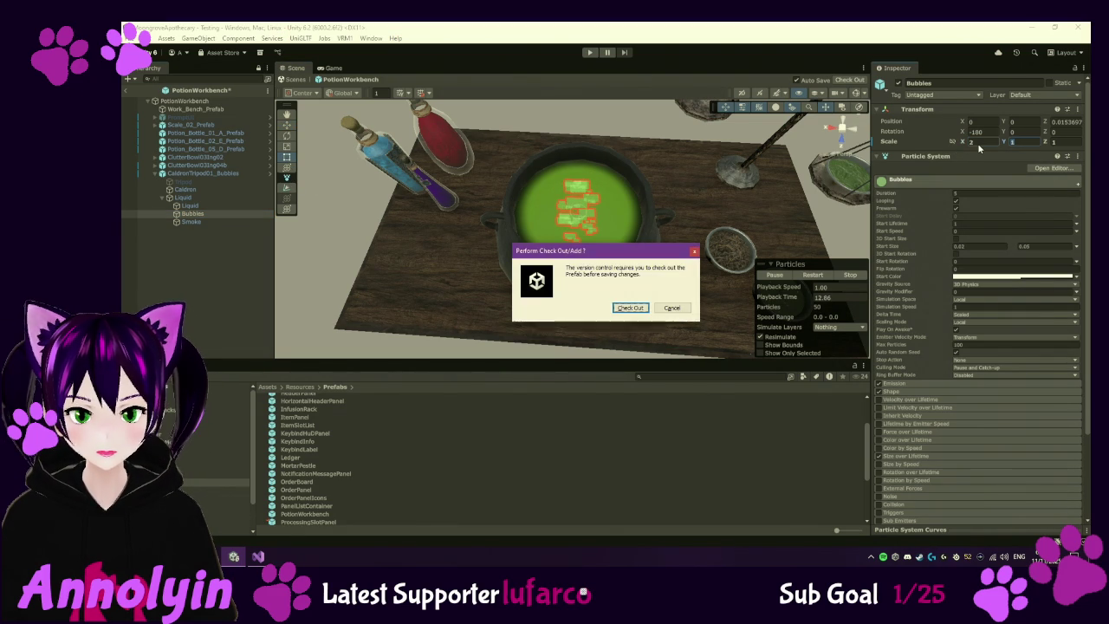
left_click(638, 309)
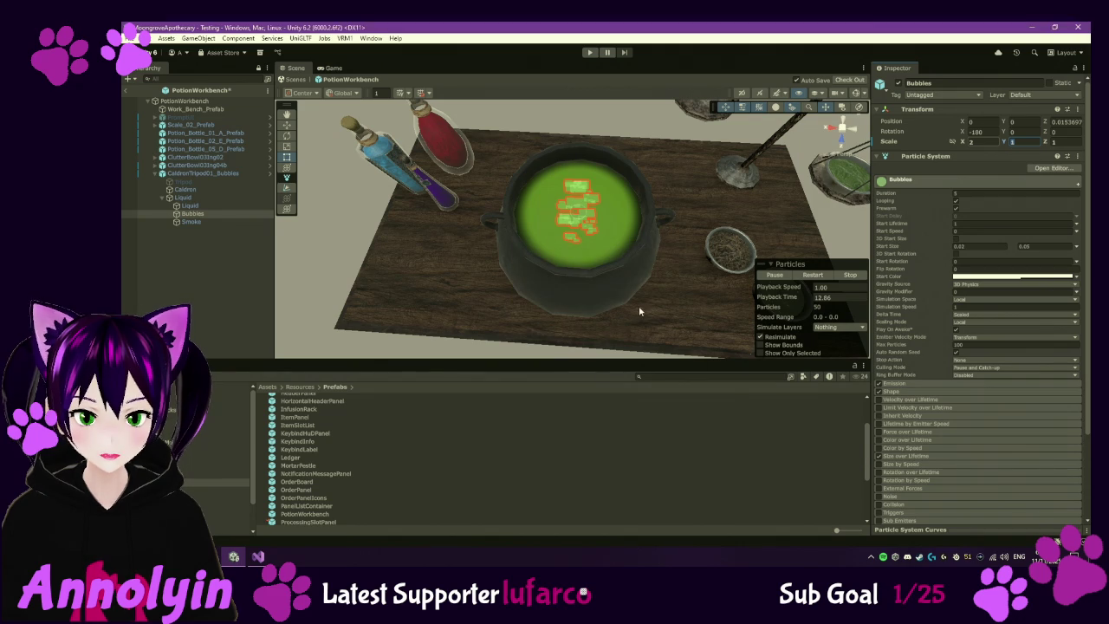
type("2")
key("Tab")
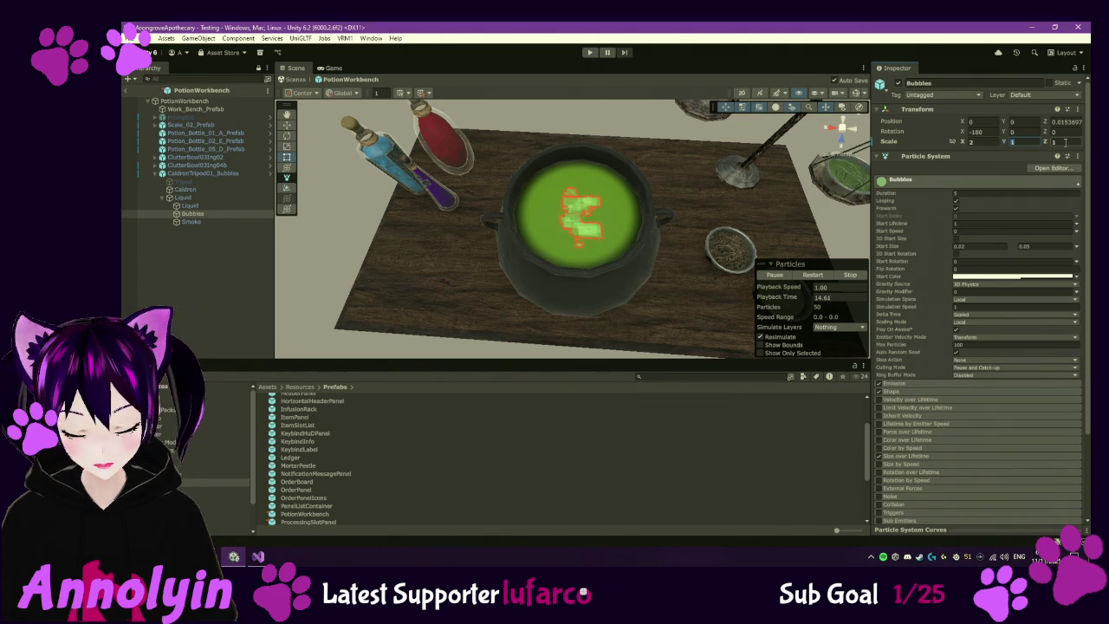
type("2")
key("Return")
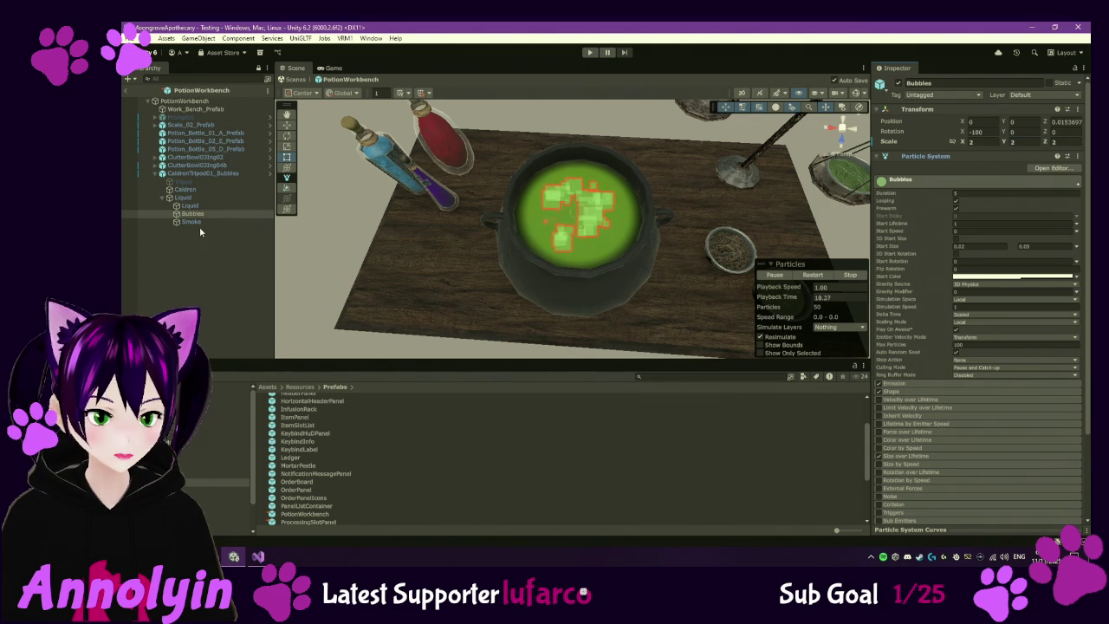
left_click(193, 222)
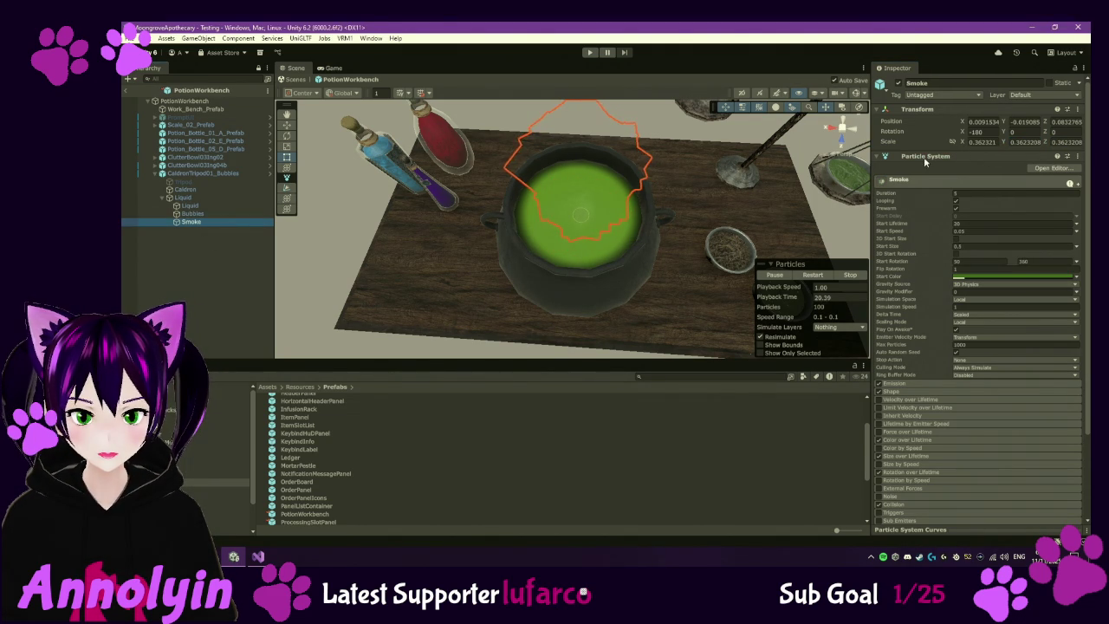
left_click(202, 207)
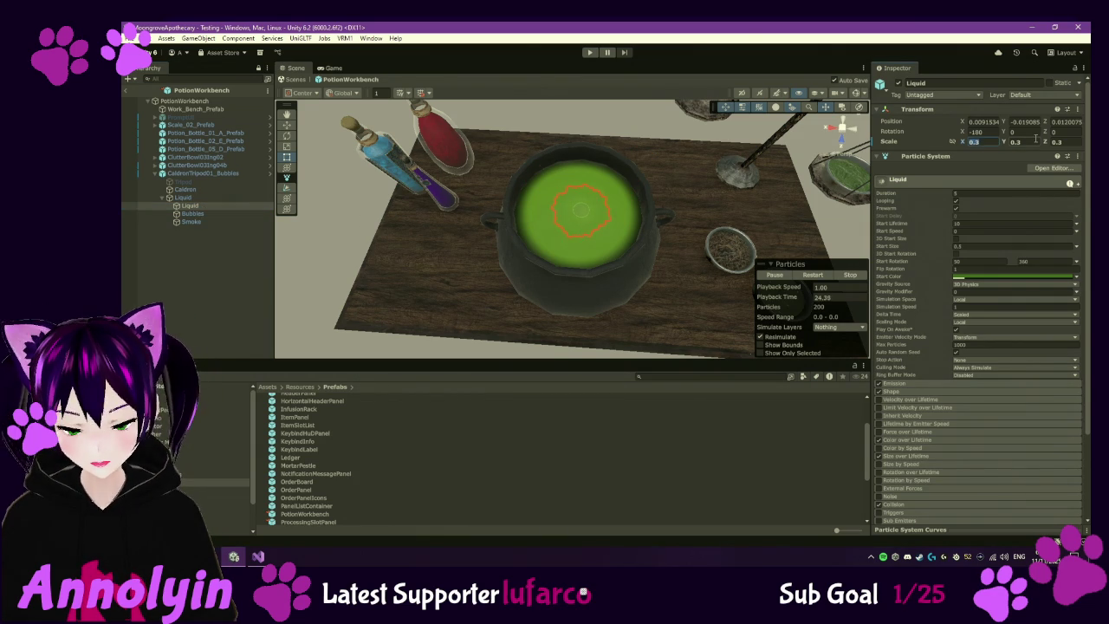
- Set the Liquid particle effect's scale to 0.7 on all three axes
type("1")
key("BackSpace")
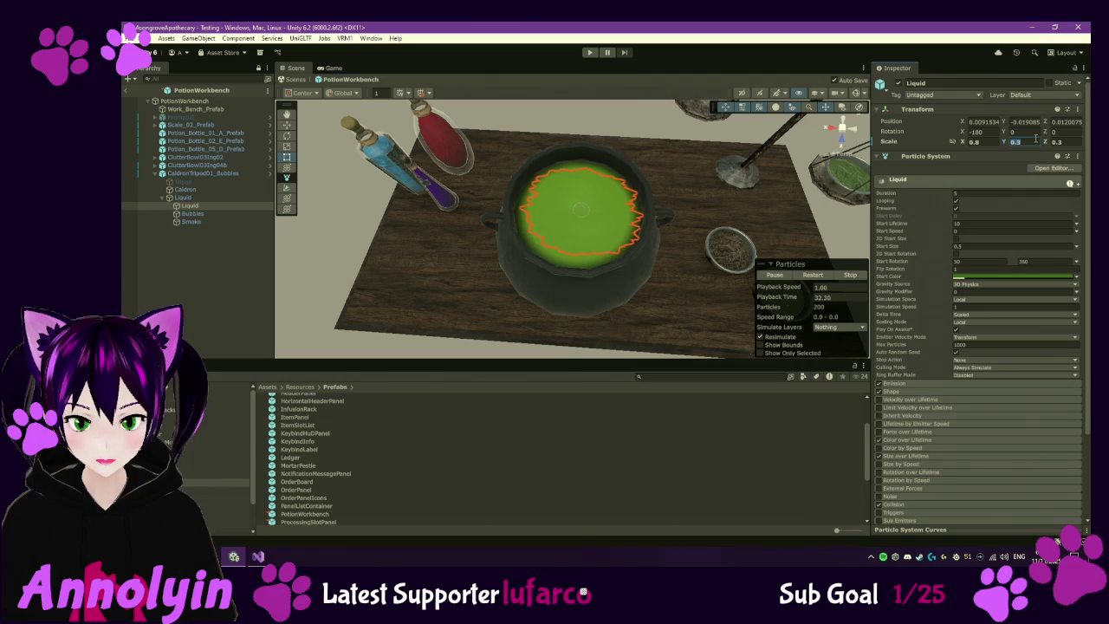
type("0.7")
key("Tab")
type("0.7")
key("Tab")
type("0.7")
key("Return")
- Change the Liquid scale to 0.5 on X, Y and Z so it fits inside the rim
double_click(972, 140)
type("0.5")
key("Tab")
type("0.5")
key("Tab")
type(".5")
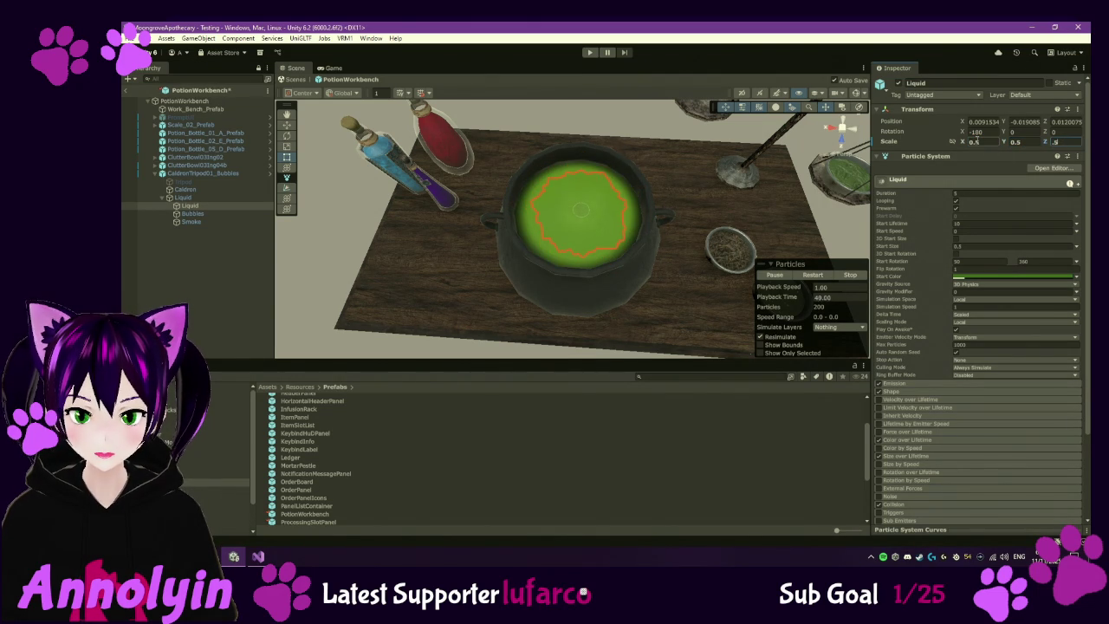
mouse_move(626, 204)
left_mouse_down()
mouse_move(632, 274)
mouse_move(606, 164)
mouse_move(628, 194)
left_mouse_up()
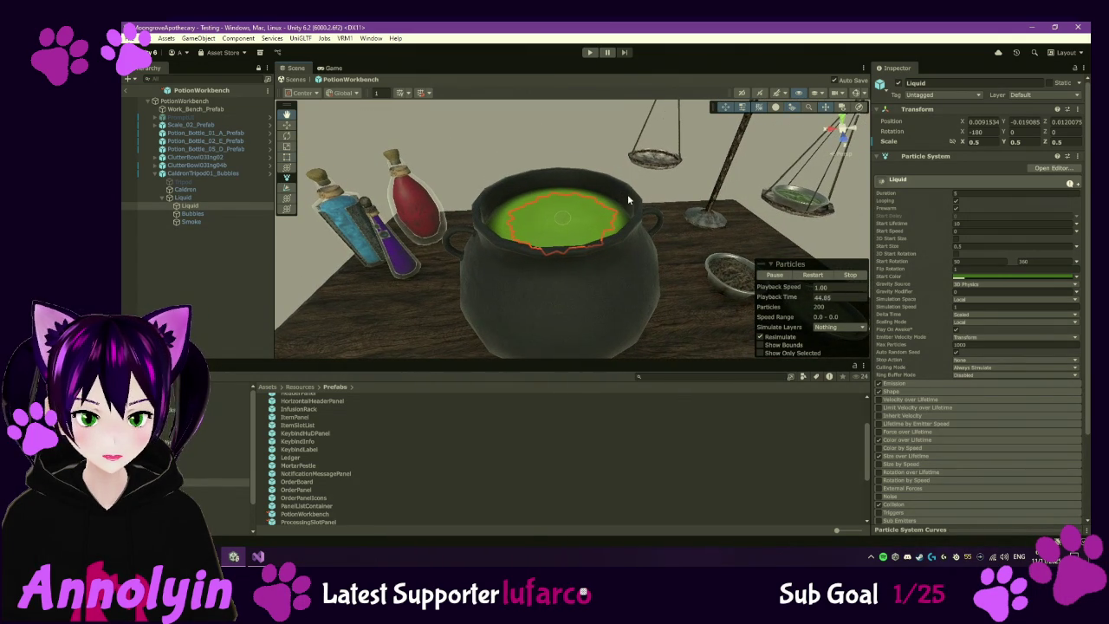
left_click(253, 274)
left_click(198, 174)
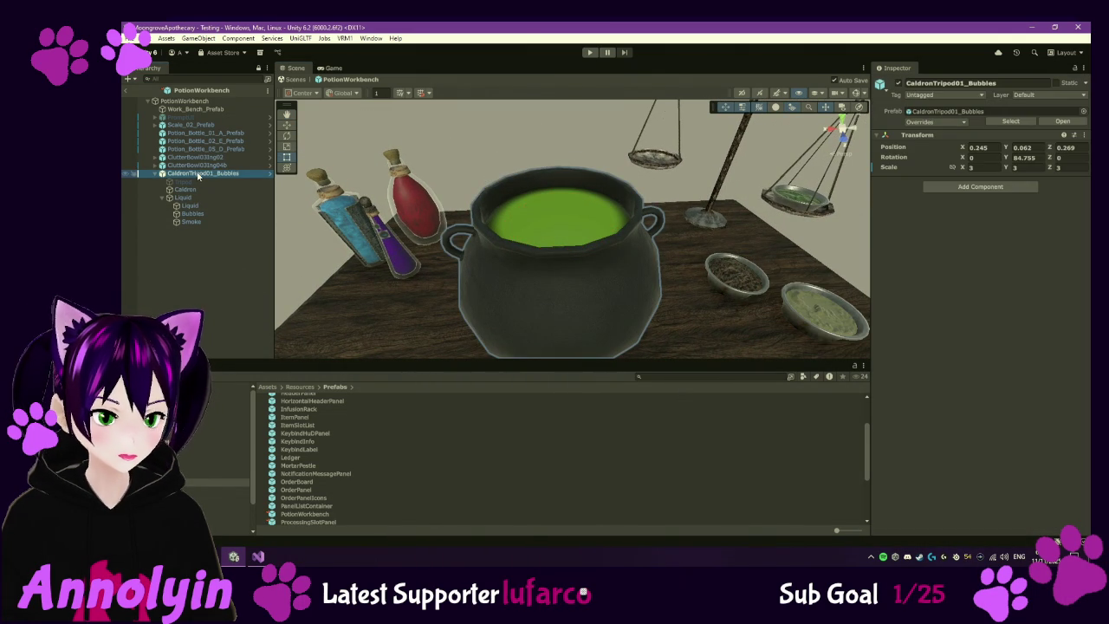
left_click(197, 199)
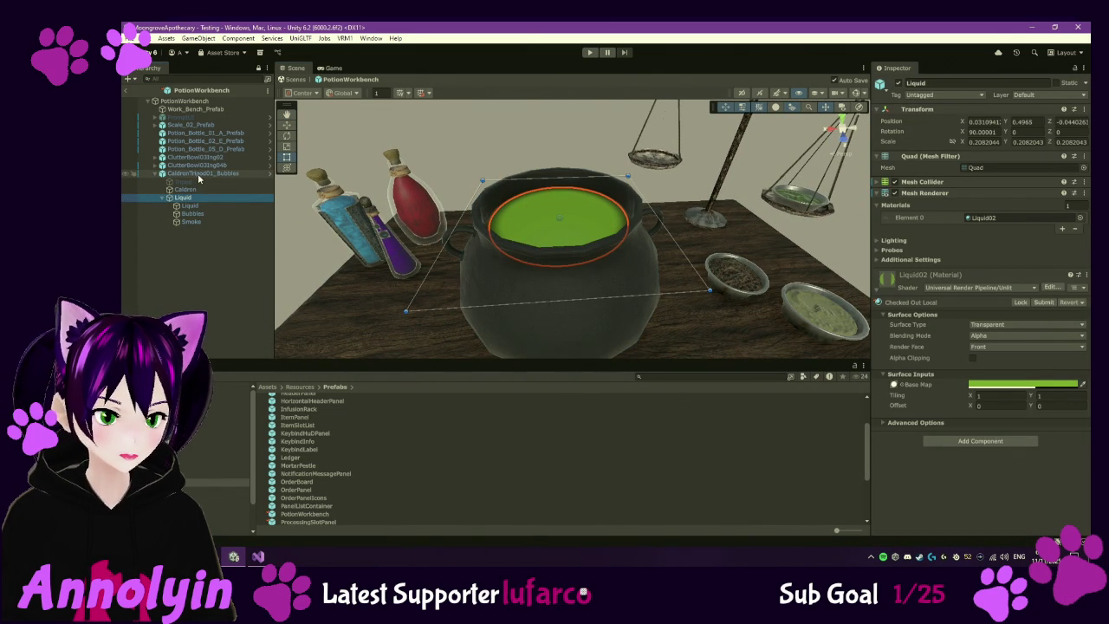
left_click(198, 173)
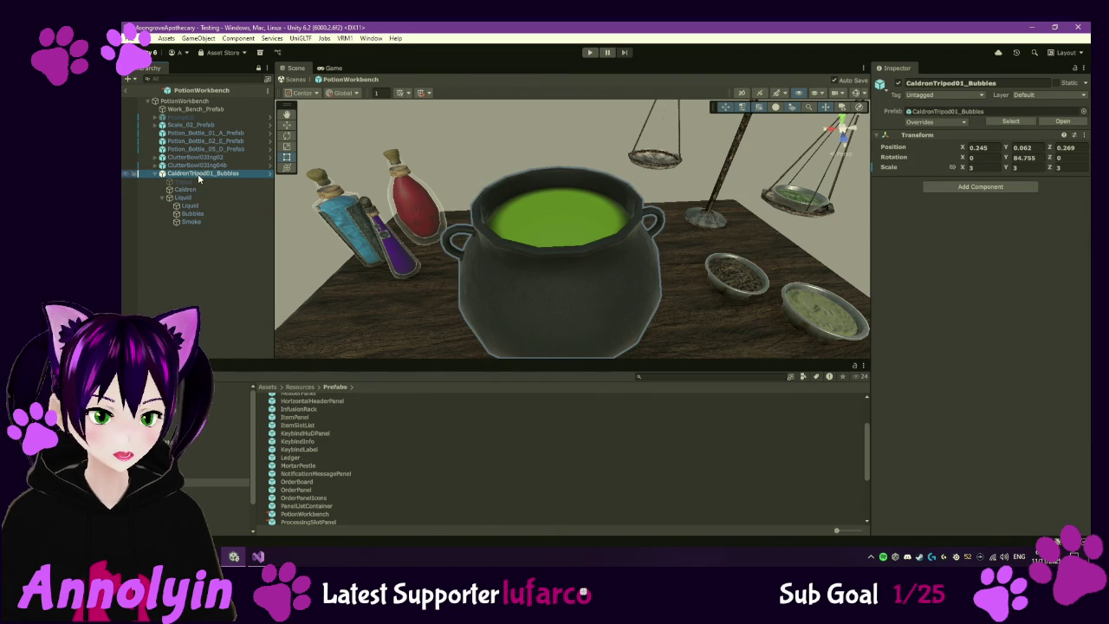
left_click(200, 261)
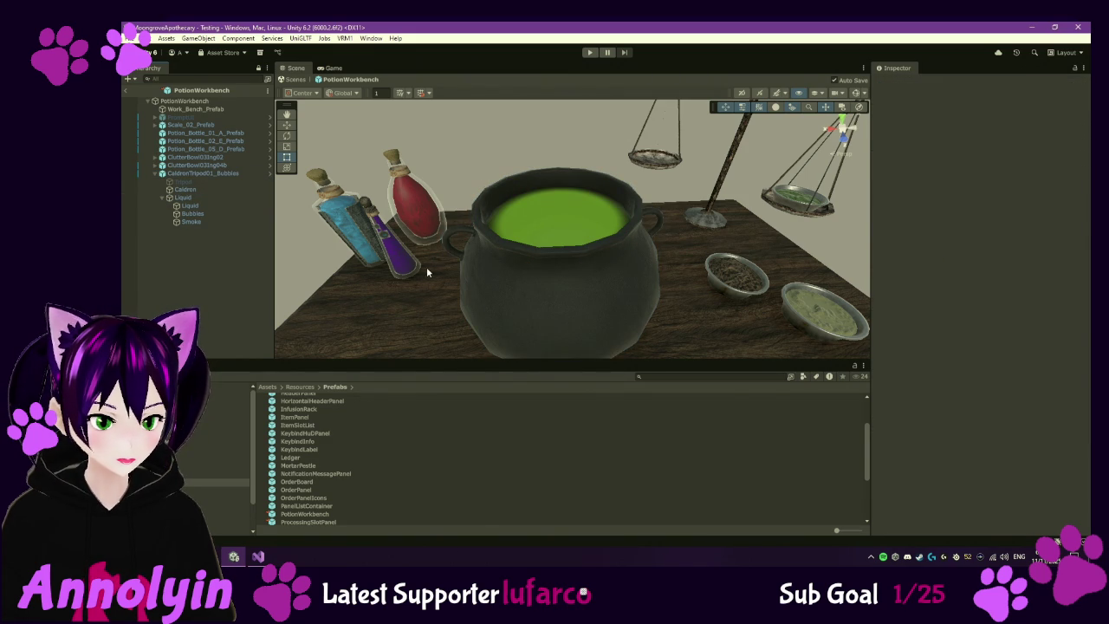
scroll(594, 227, "down", 5)
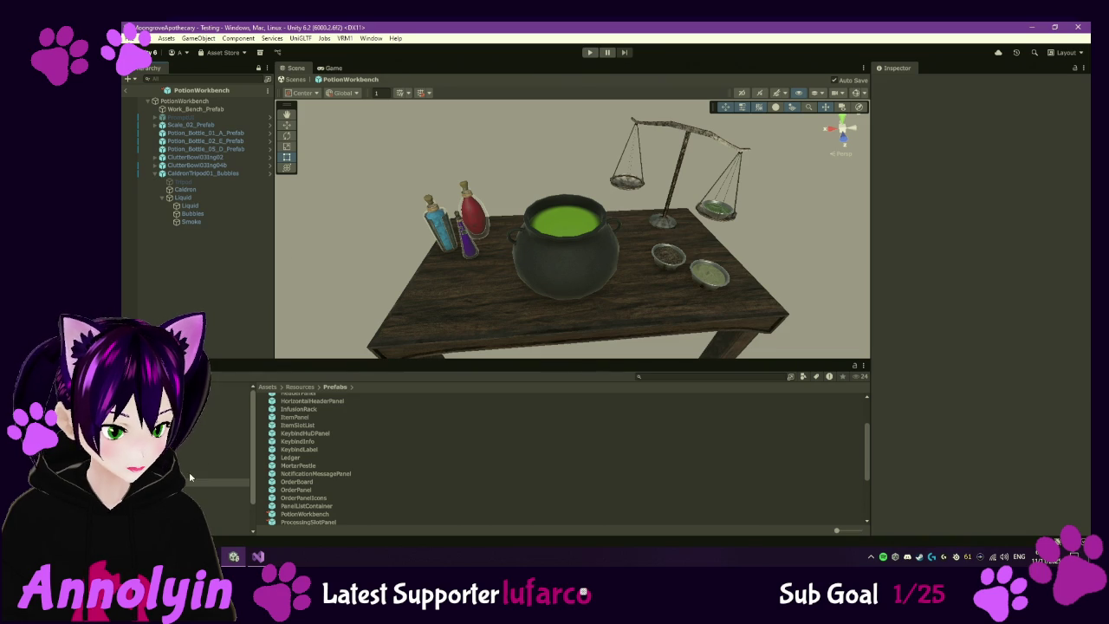
scroll(312, 454, "down", 3)
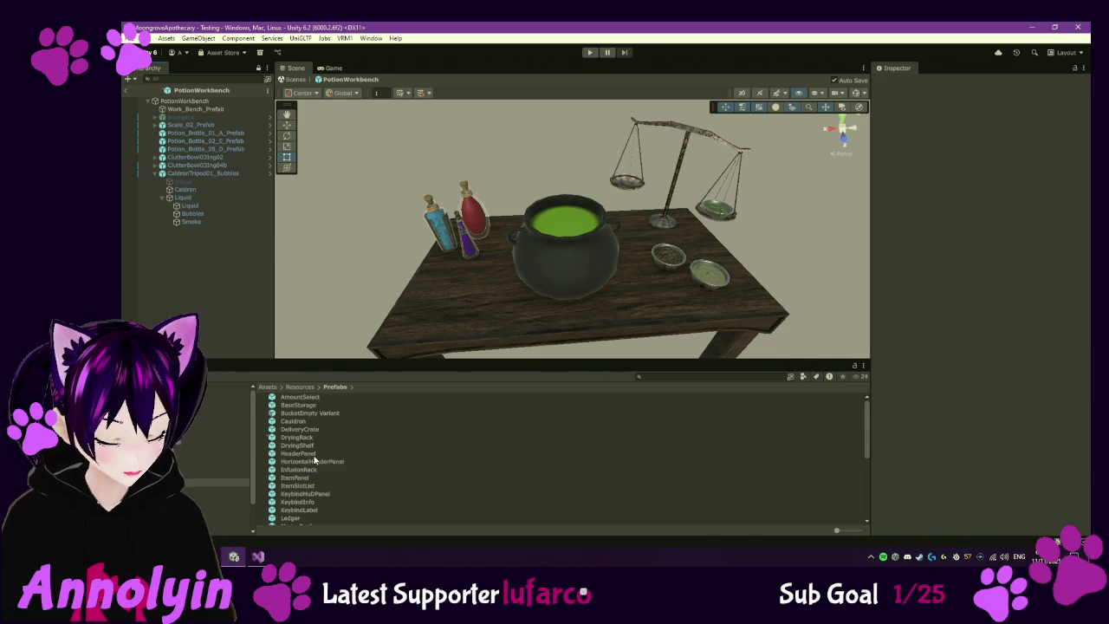
scroll(308, 468, "down", 2)
double_click(289, 490)
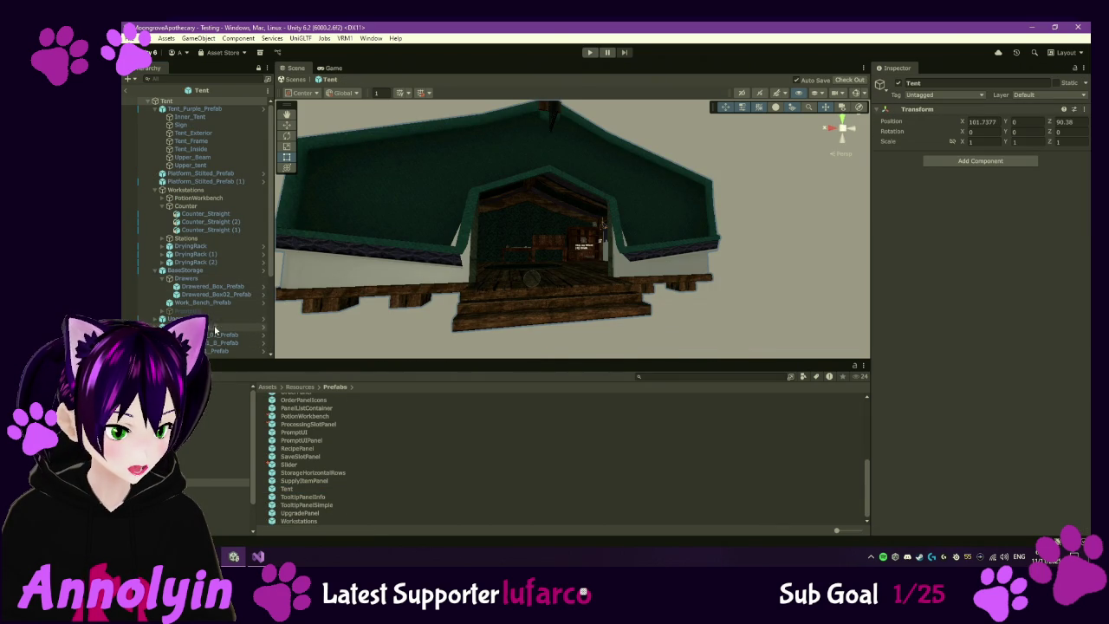
- Expand PotionWorkbench, frame the whole workbench in view, and select the book
left_click(170, 198)
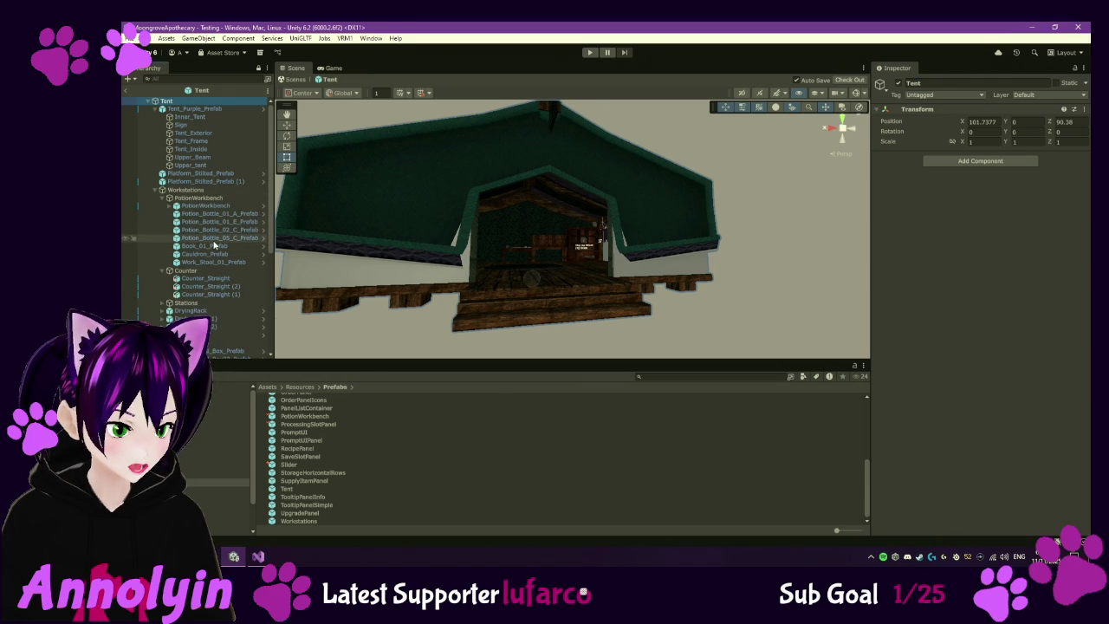
double_click(201, 197)
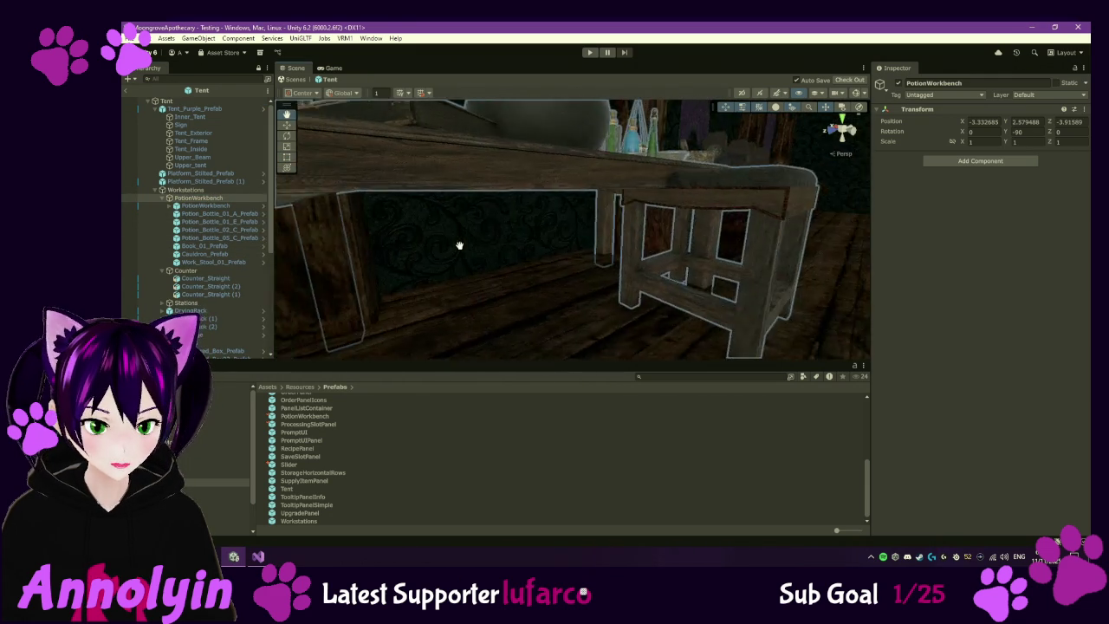
mouse_move(512, 300)
left_mouse_down()
mouse_move(512, 339)
mouse_move(500, 317)
mouse_move(541, 293)
left_mouse_up()
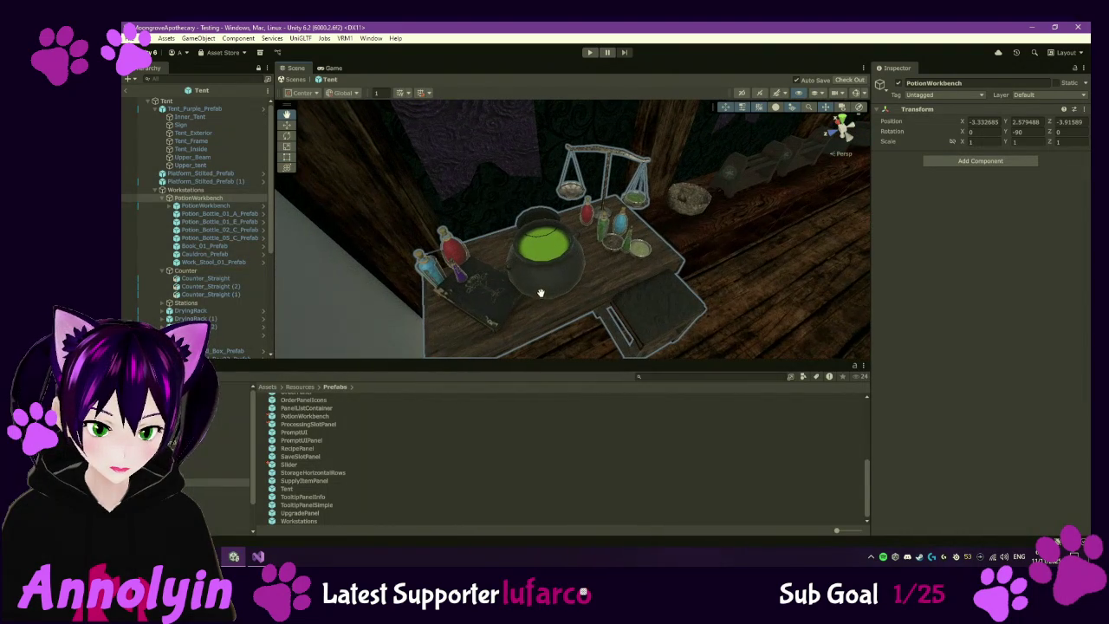
left_click(487, 301)
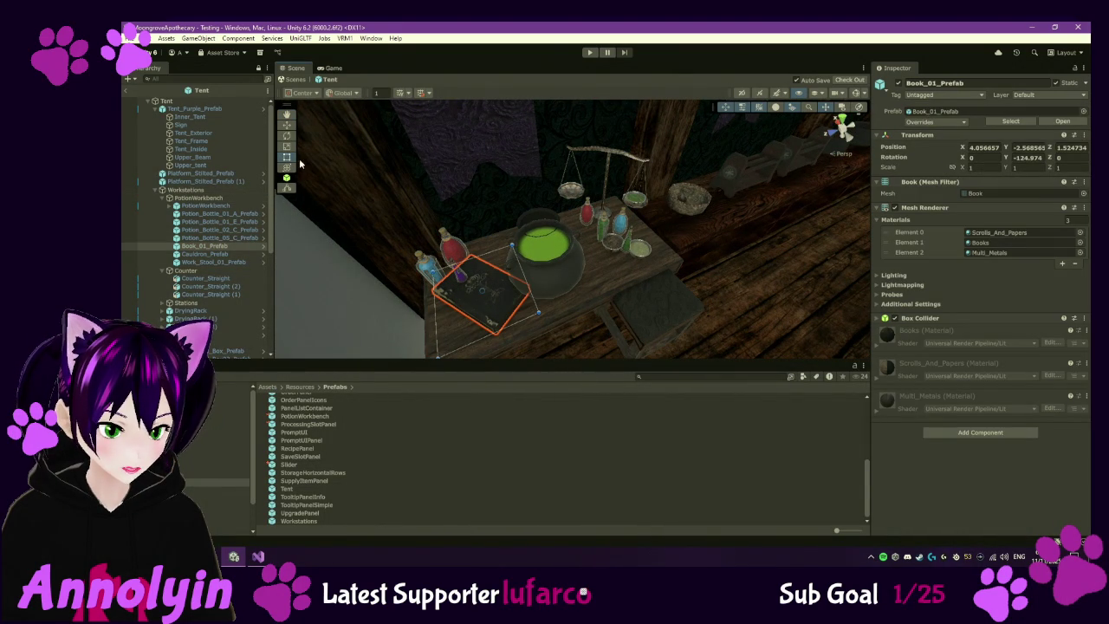
- Check out the prefab and move the book onto the table to Z 1.573
left_click(292, 128)
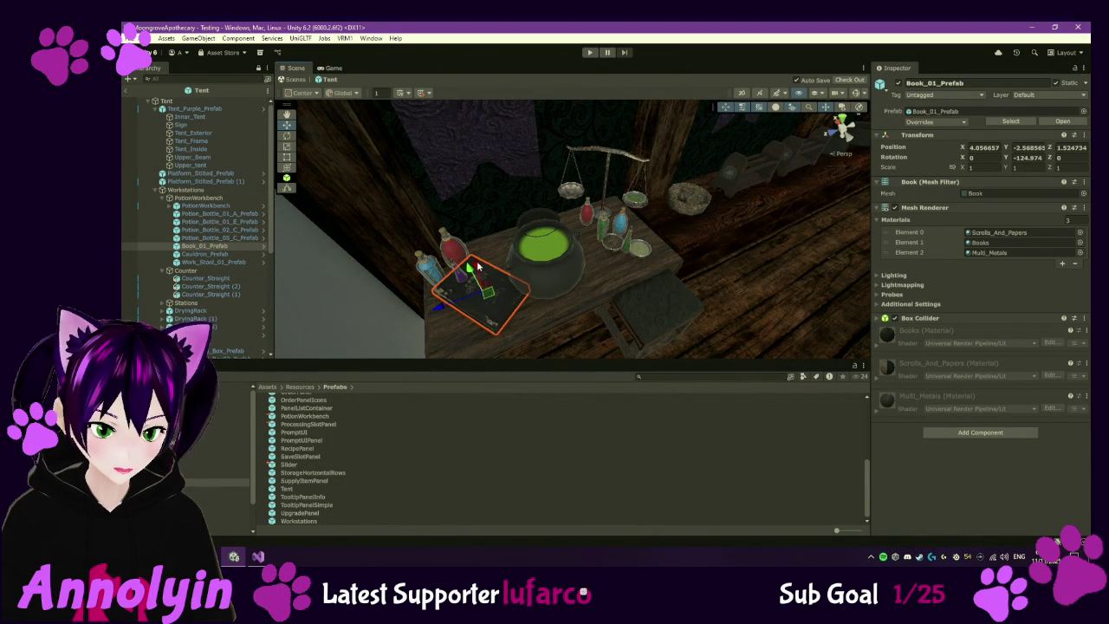
left_click_drag(477, 265, 484, 276)
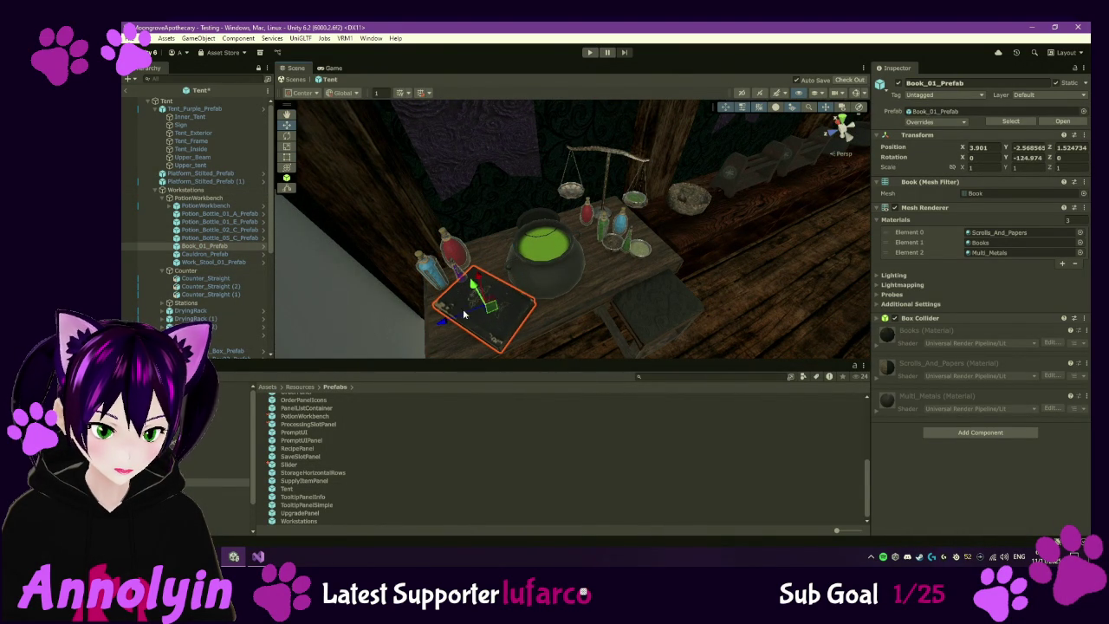
left_click(635, 310)
left_click_drag(441, 323, 435, 328)
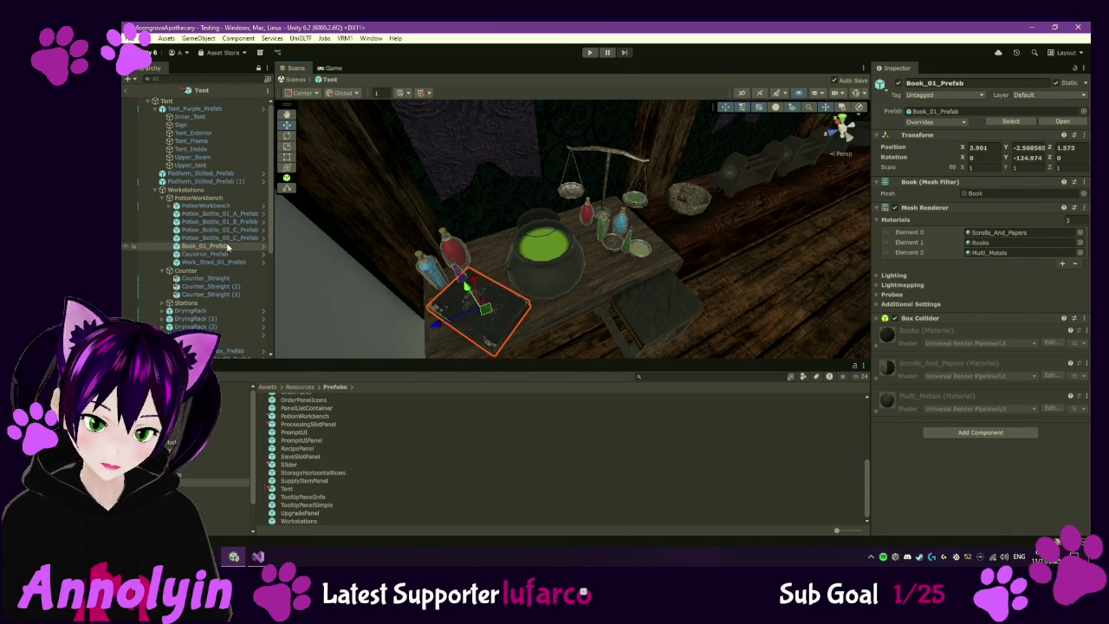
- Slide the four potion bottles left and delete the duplicate Cauldron_Prefab
left_click(213, 214)
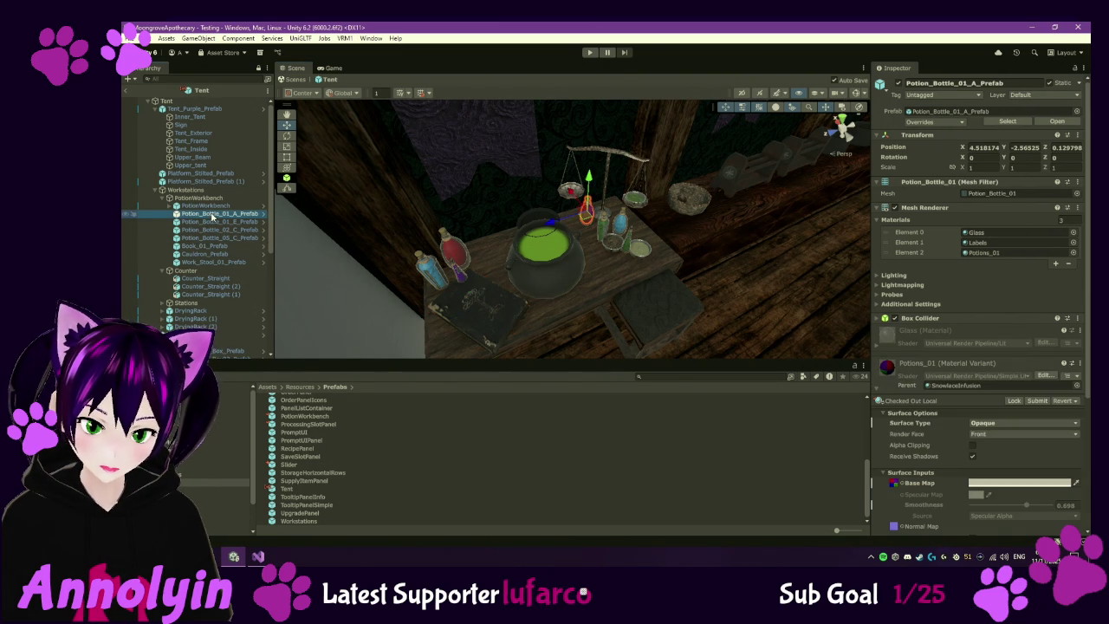
left_click(240, 238, "shift")
left_click_drag(575, 232, 563, 241)
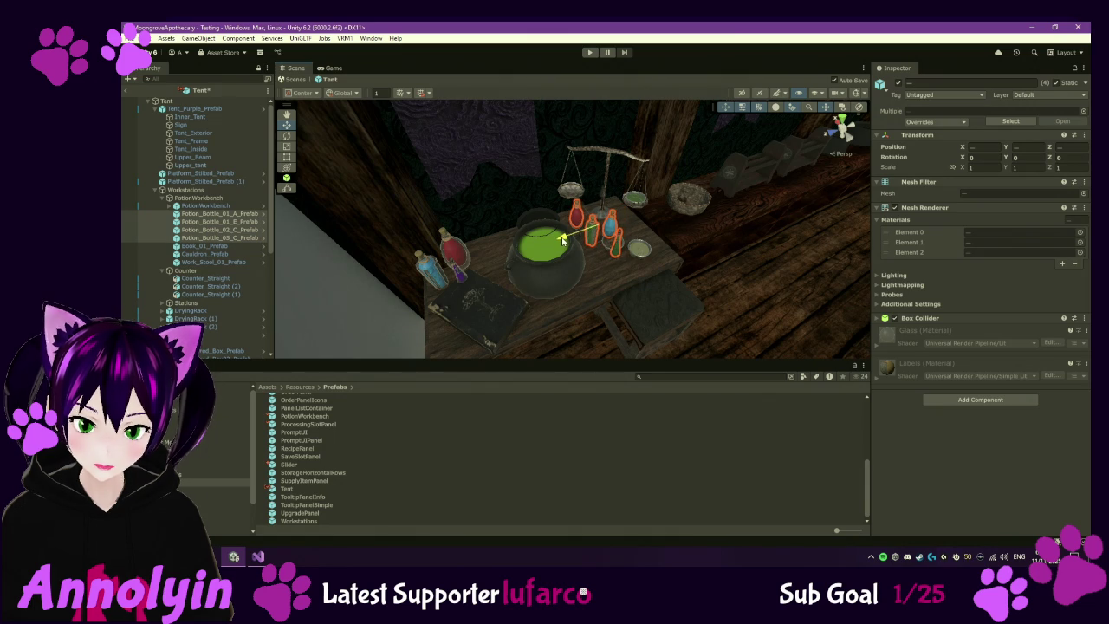
left_click(243, 255)
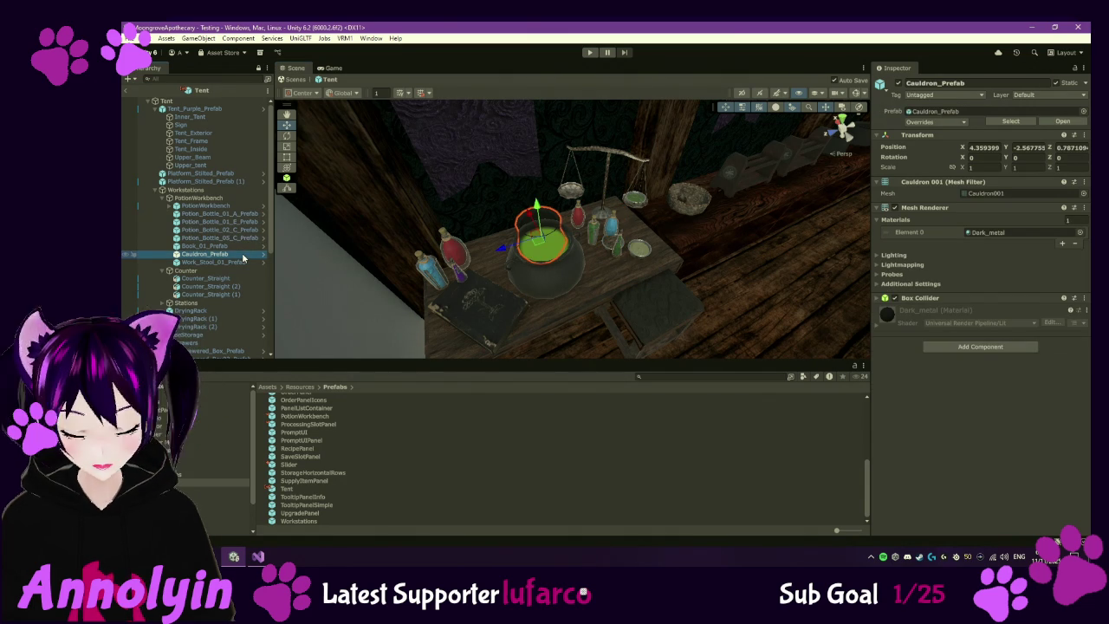
key("Delete")
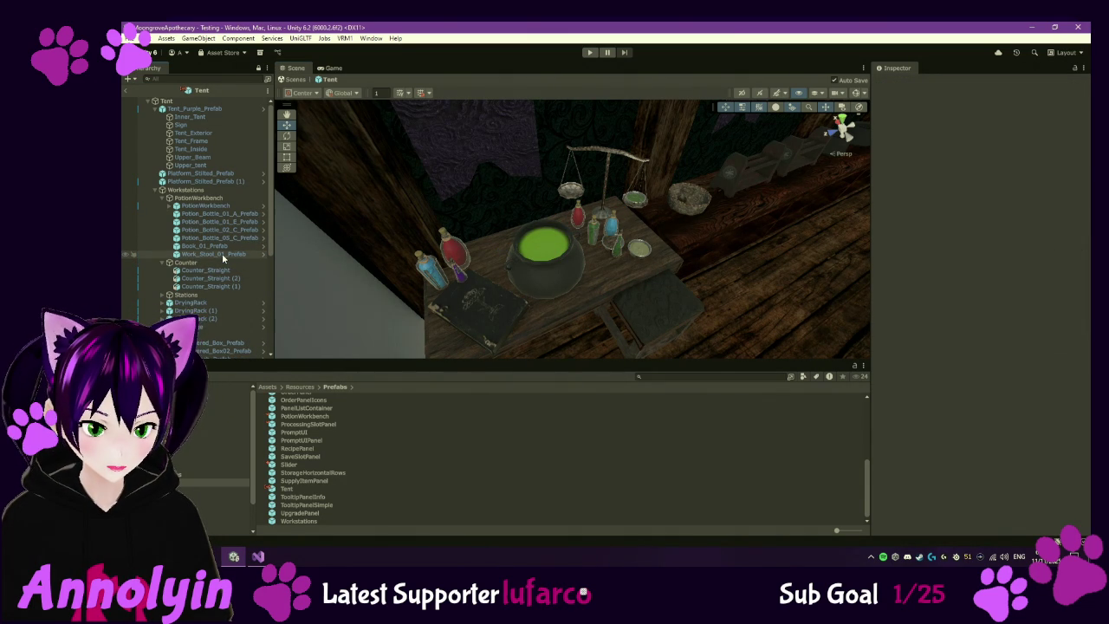
- Lower the work stool slightly and slide the four potion bottles right
left_click(222, 255)
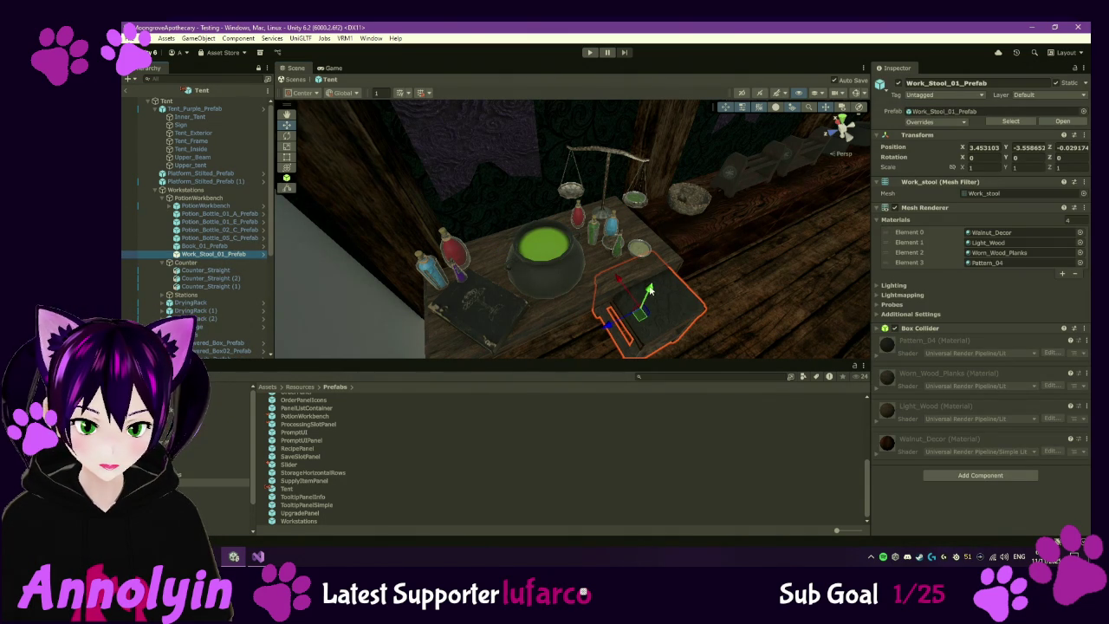
mouse_move(650, 289)
left_mouse_down()
mouse_move(633, 314)
mouse_move(607, 322)
mouse_move(598, 290)
left_mouse_up()
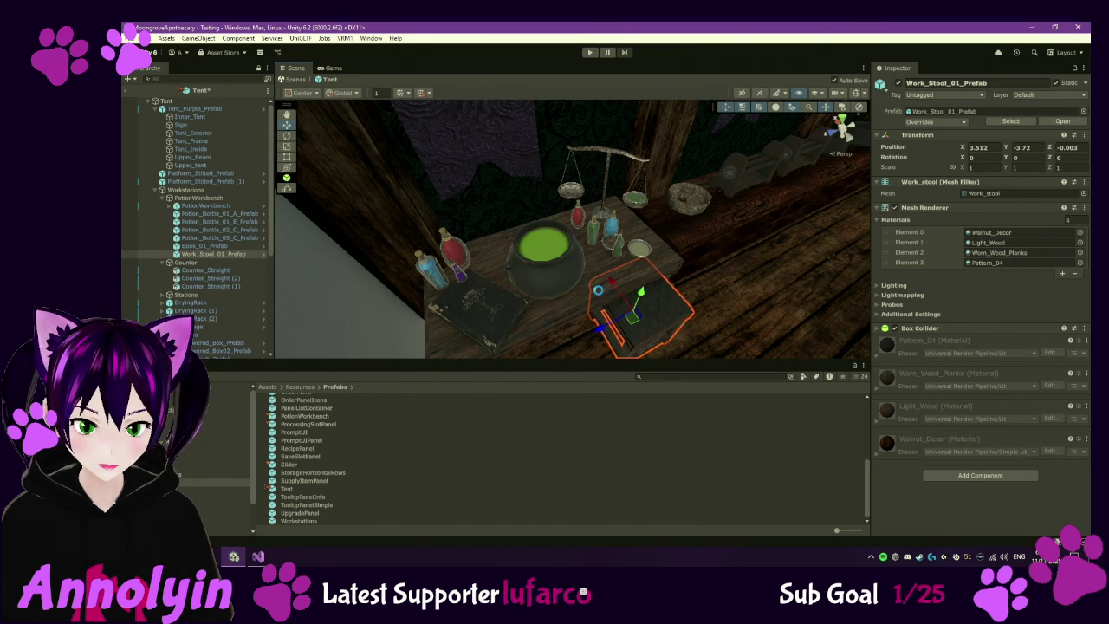
left_click(244, 236)
left_click(245, 216, "shift")
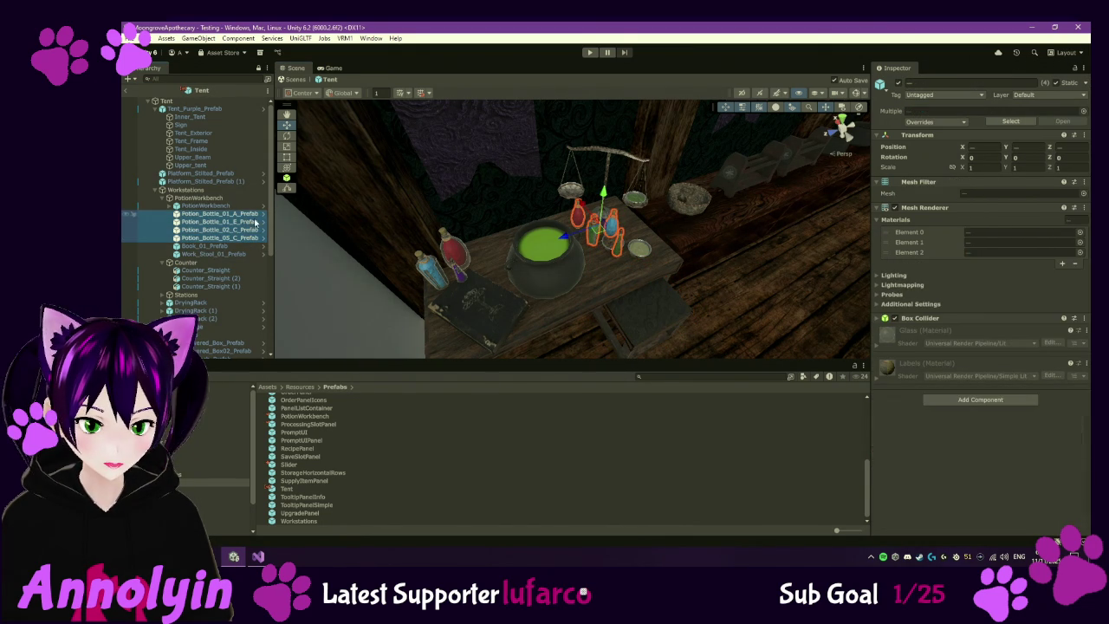
mouse_move(568, 243)
left_mouse_down()
mouse_move(607, 249)
mouse_move(553, 252)
left_mouse_up()
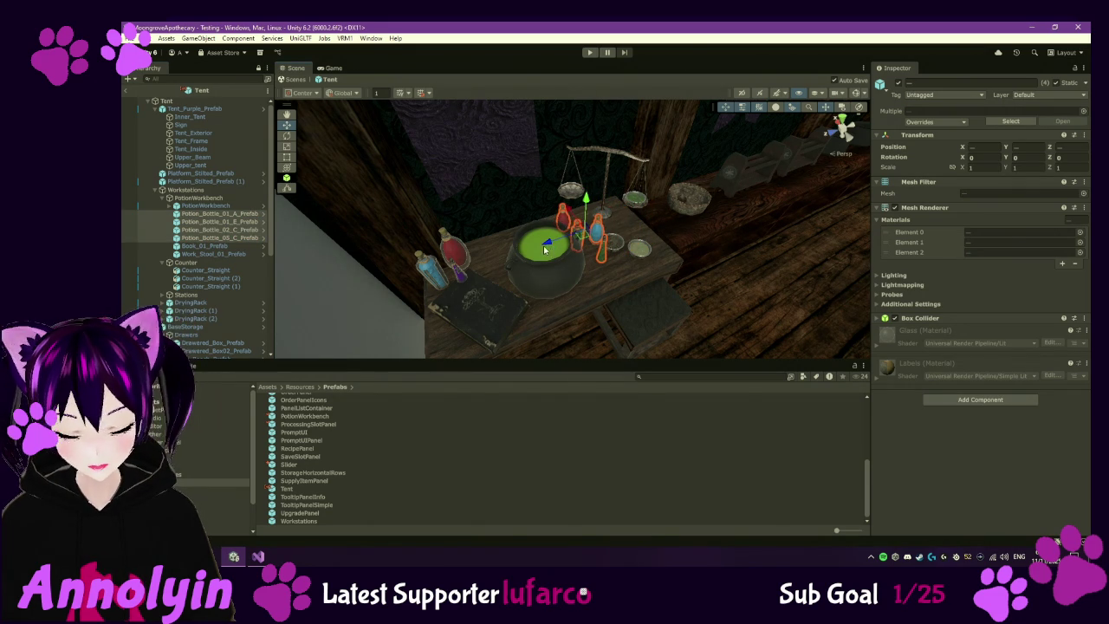
- Delete the four duplicate potion bottles and the duplicate Book_01_Prefab
key("Delete")
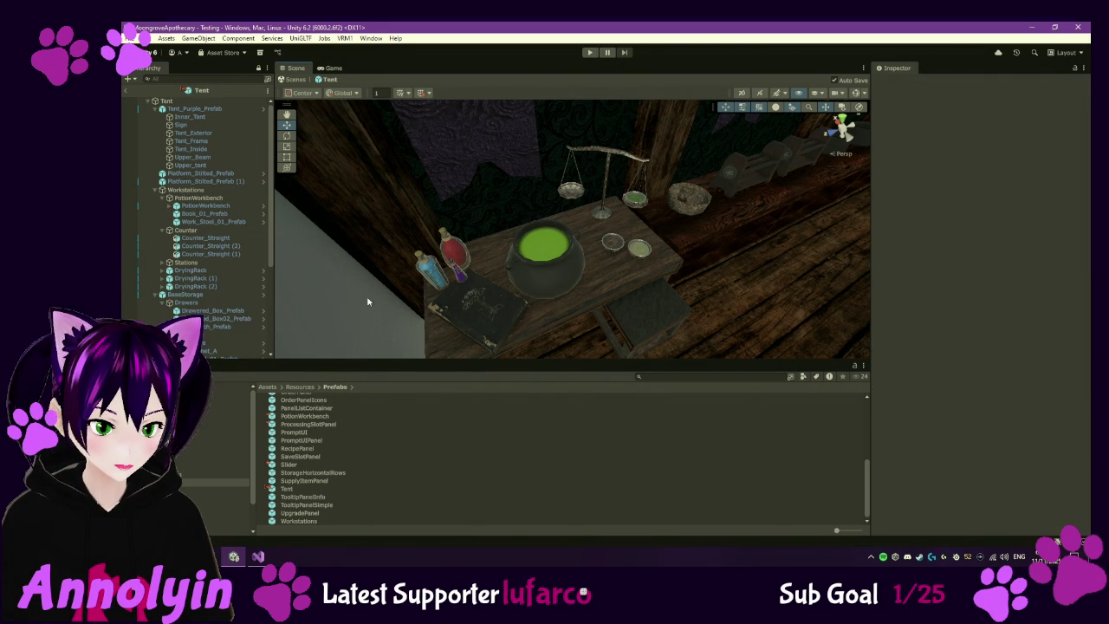
left_click(225, 218)
key("Delete")
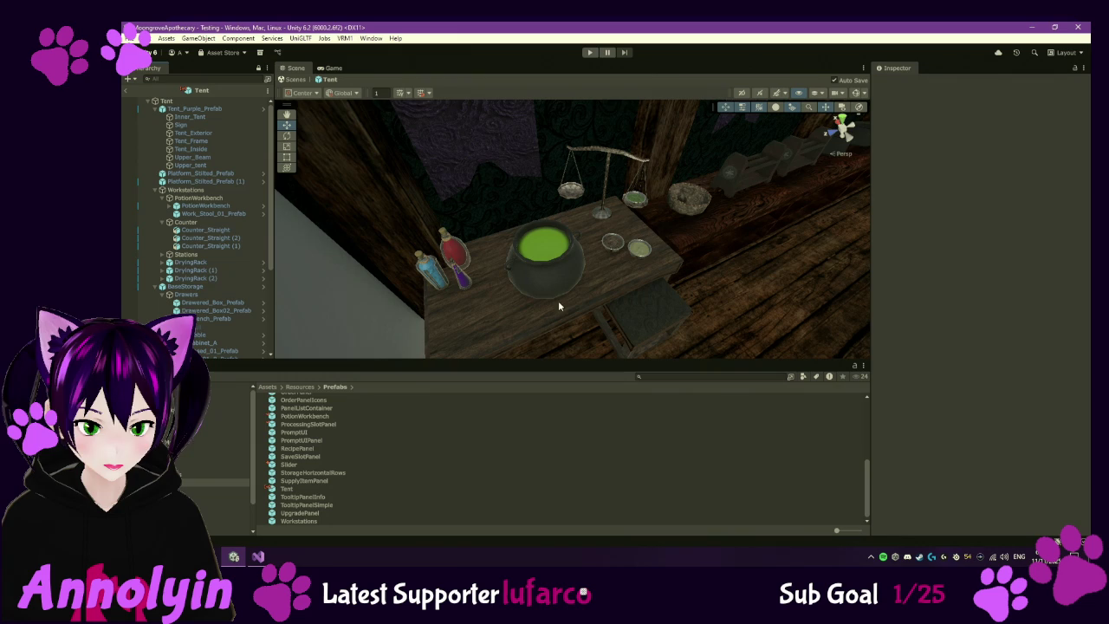
- Move the work stool out in front of the table to X 3.785, Z 1.365
mouse_move(595, 314)
left_mouse_down()
mouse_move(589, 268)
mouse_move(590, 293)
left_mouse_up()
left_click(237, 215)
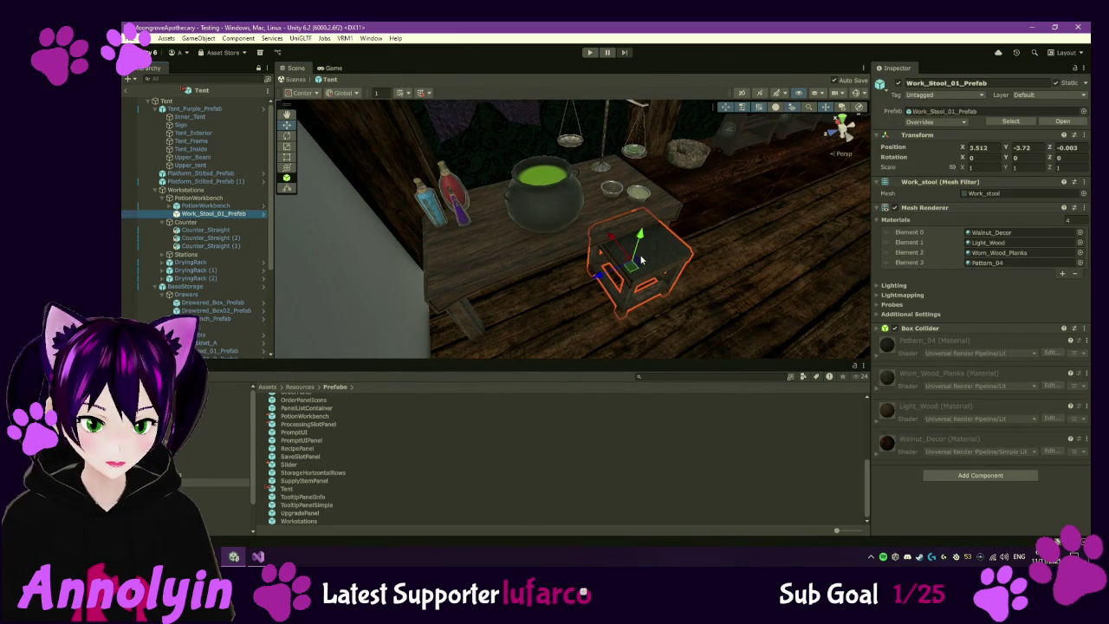
left_click_drag(604, 275, 488, 325)
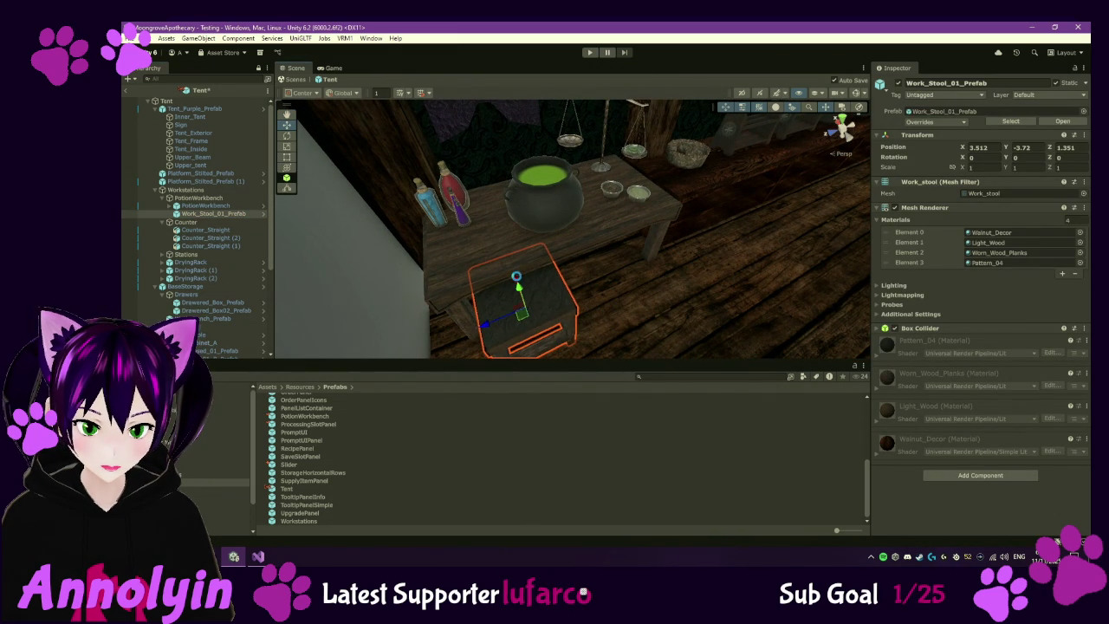
left_click_drag(516, 280, 510, 275)
left_click_drag(505, 268, 501, 260)
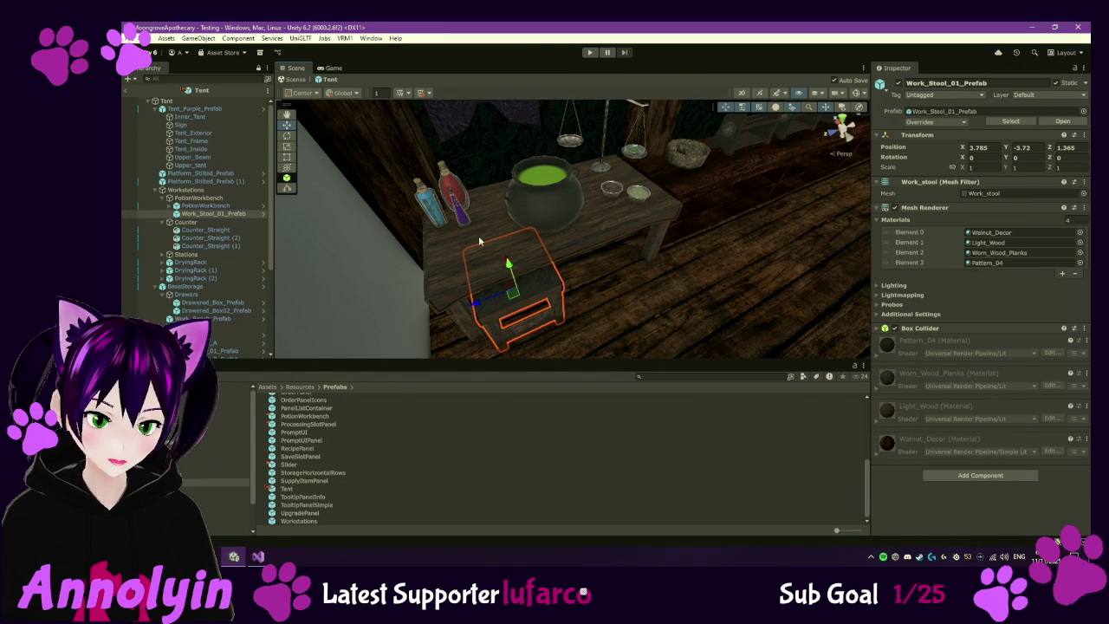
scroll(625, 259, "down", 3)
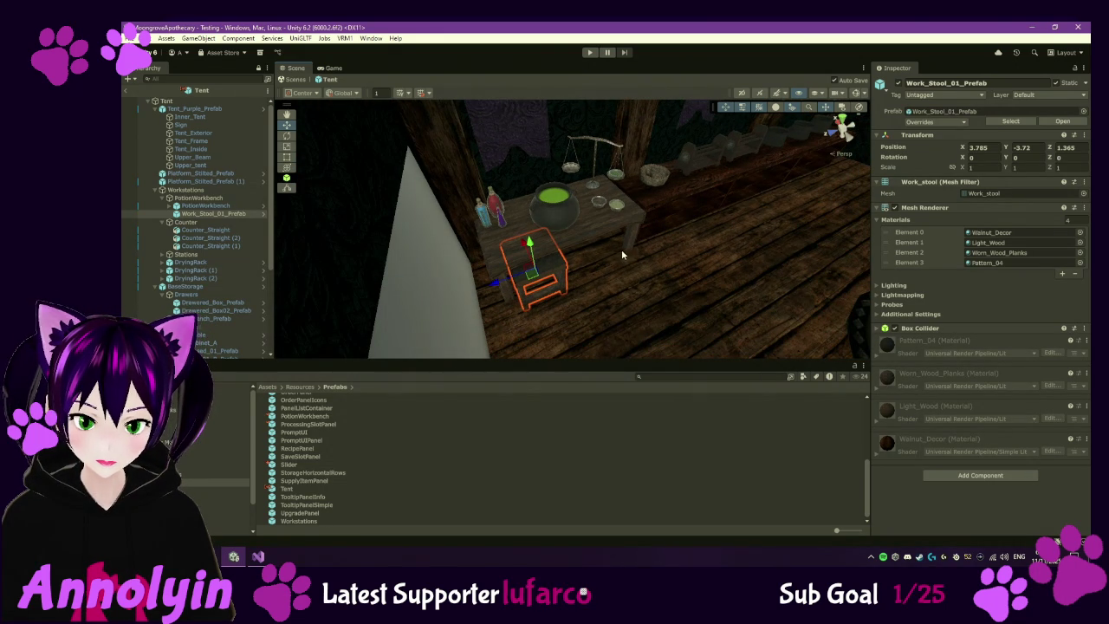
scroll(608, 246, "up", 5)
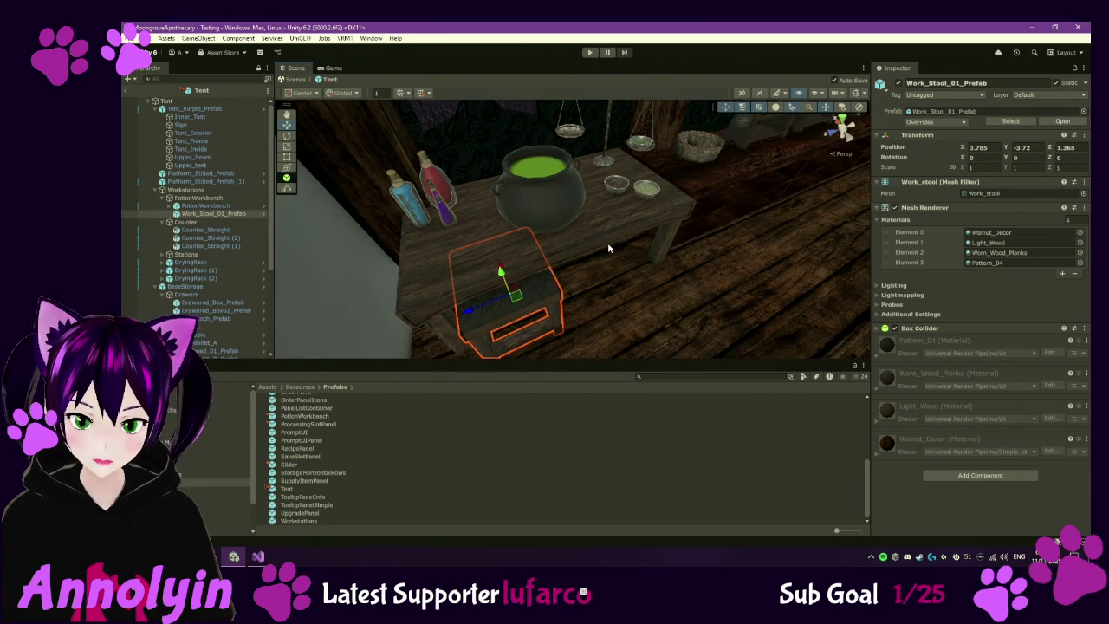
scroll(673, 243, "down", 2)
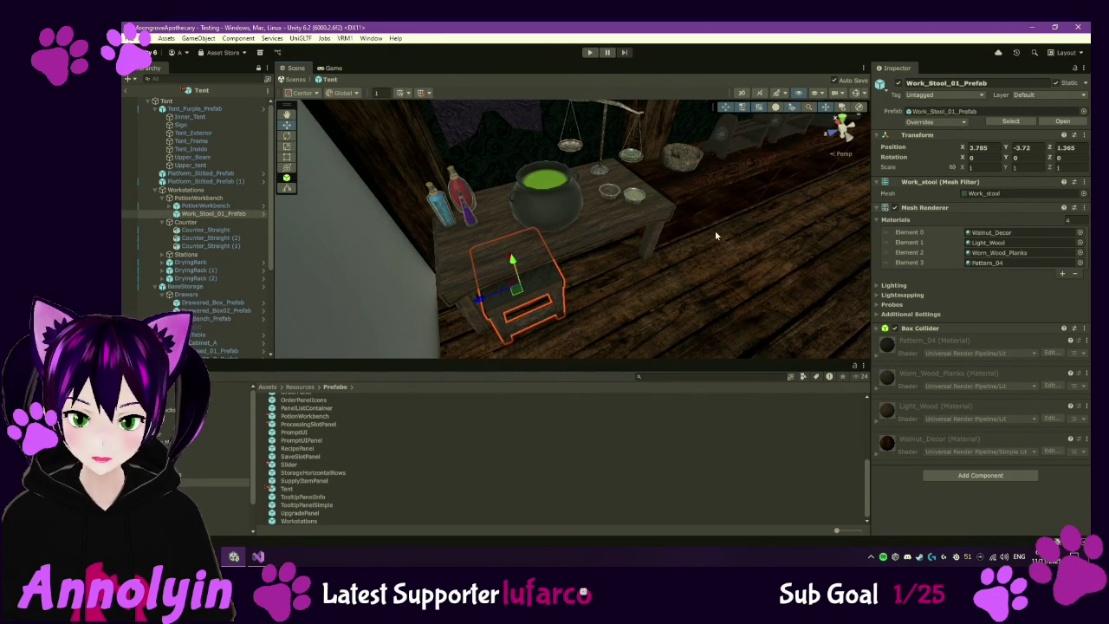
scroll(711, 228, "down", 5)
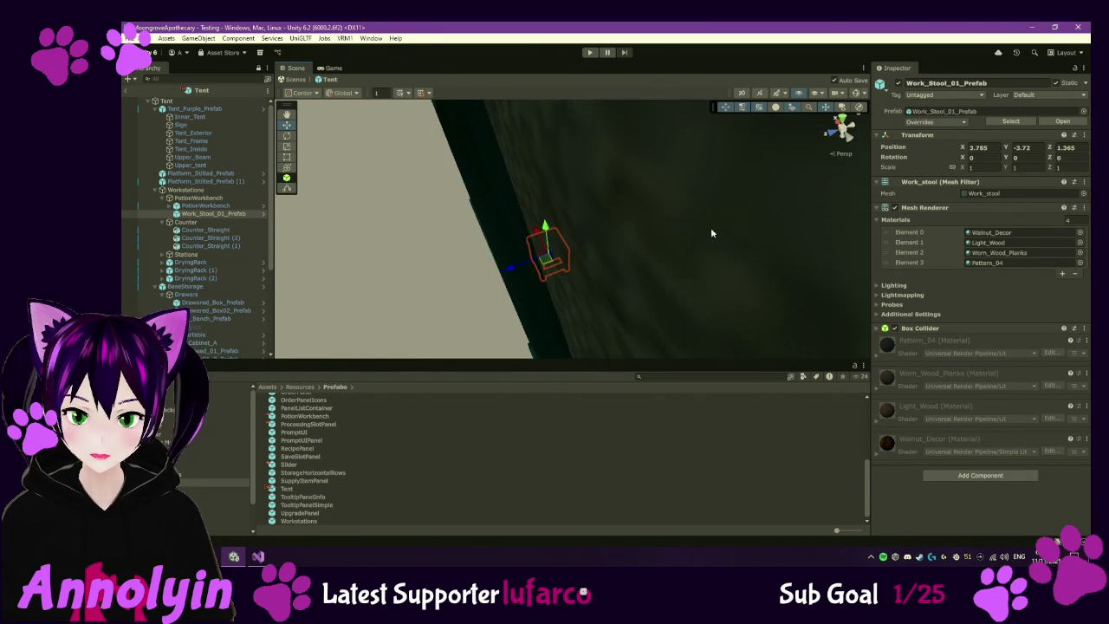
- Return to the Testing scene and select the DryingShelf prefab in Prefabs
left_click(127, 90)
scroll(548, 247, "down", 6)
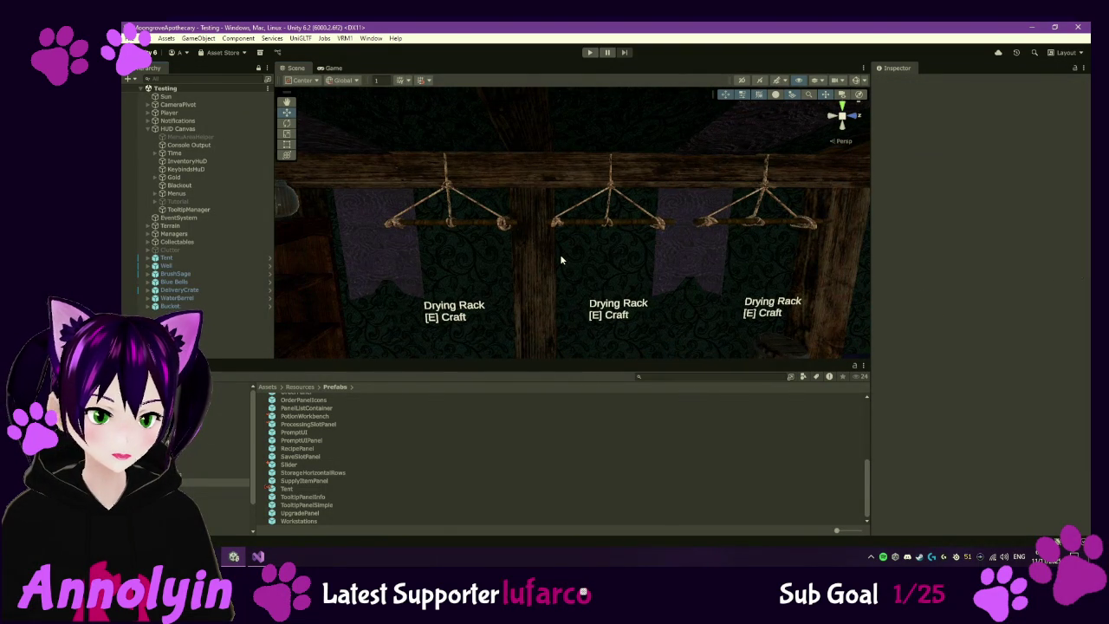
mouse_move(559, 254)
left_mouse_down()
mouse_move(625, 294)
mouse_move(526, 321)
mouse_move(577, 305)
mouse_move(494, 292)
mouse_move(512, 286)
left_mouse_up()
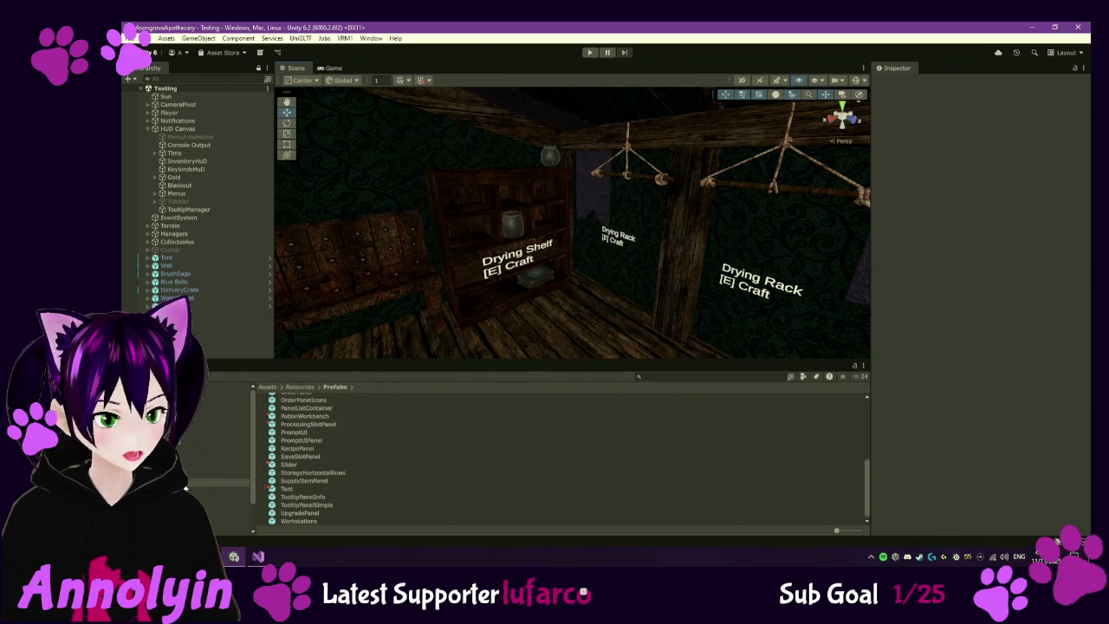
scroll(309, 437, "up", 5)
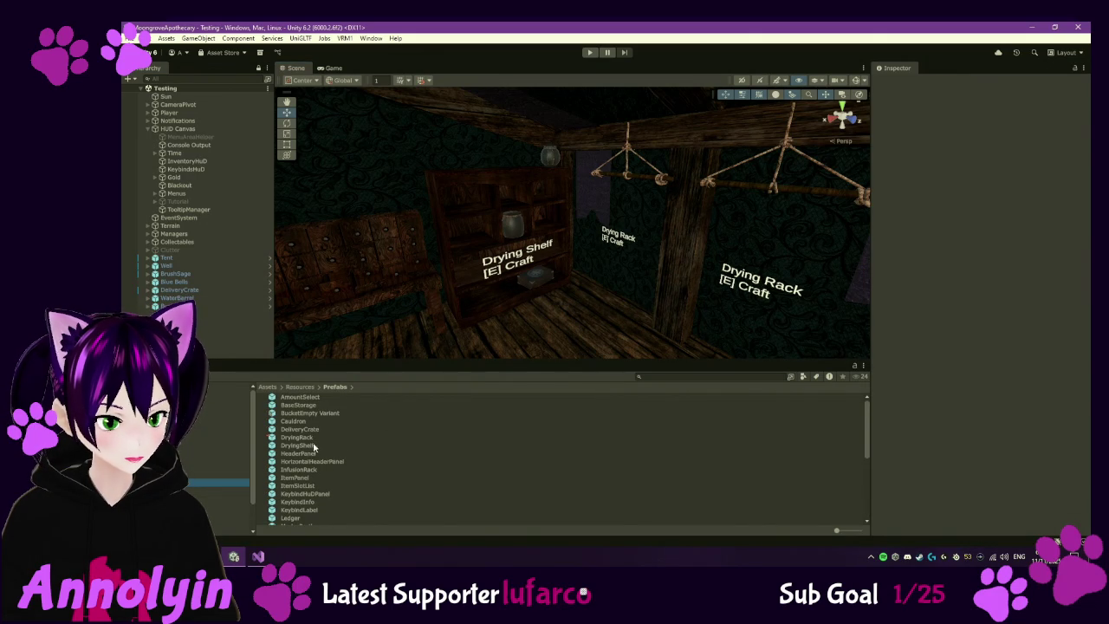
left_click(308, 446)
- Open DryingShelf in Prefab Mode and activate its hidden PromptUI object
double_click(309, 446)
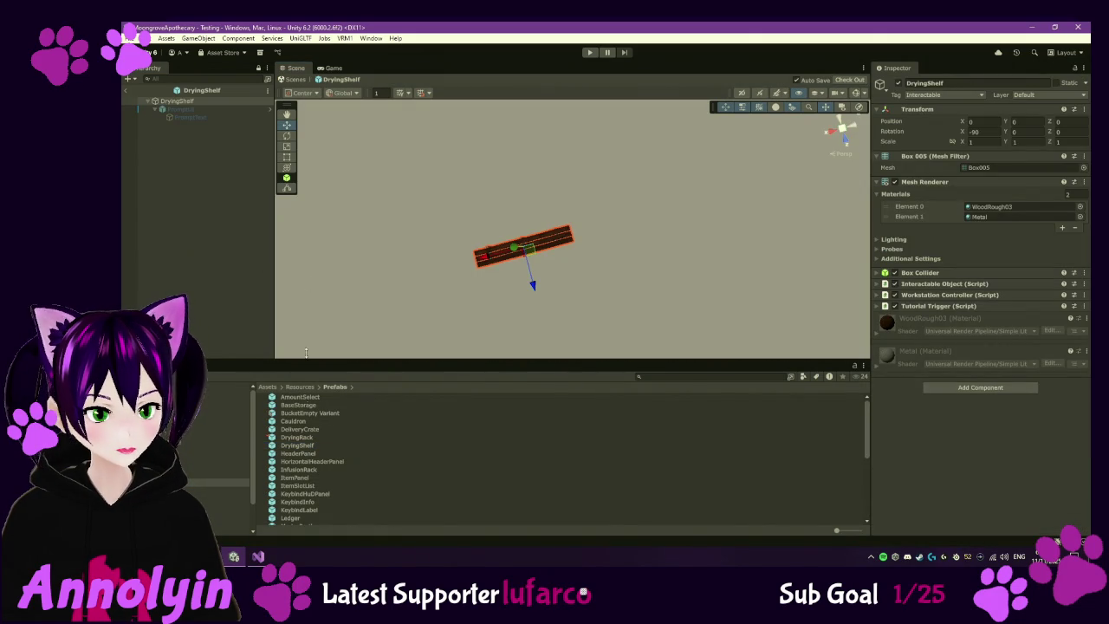
left_click(210, 108)
left_click(211, 118)
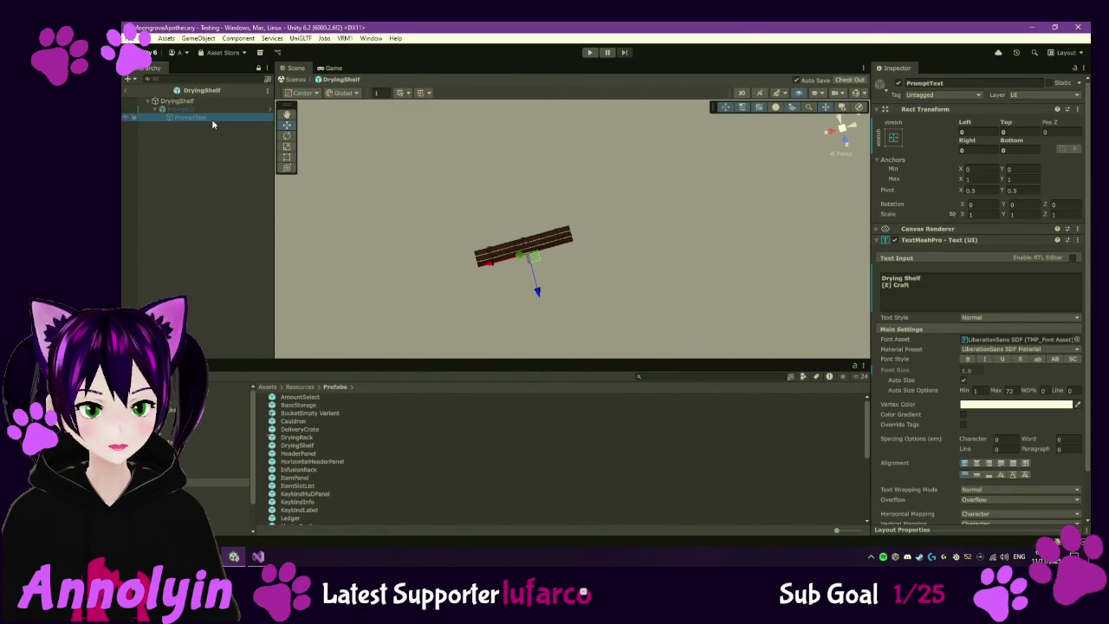
left_click(287, 158)
left_click(224, 109)
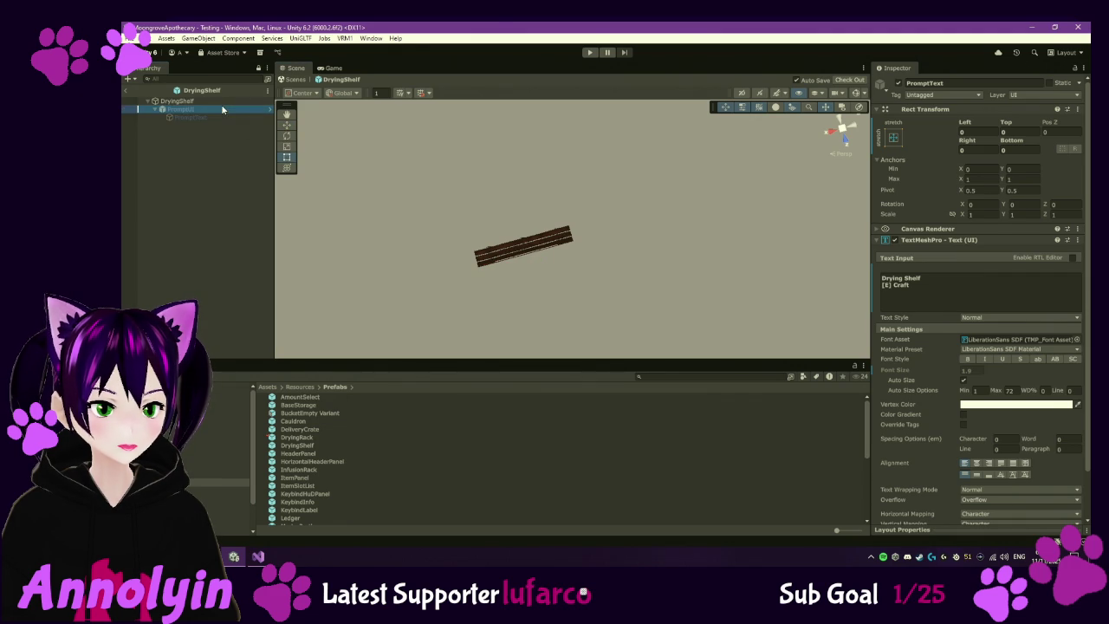
left_click(899, 83)
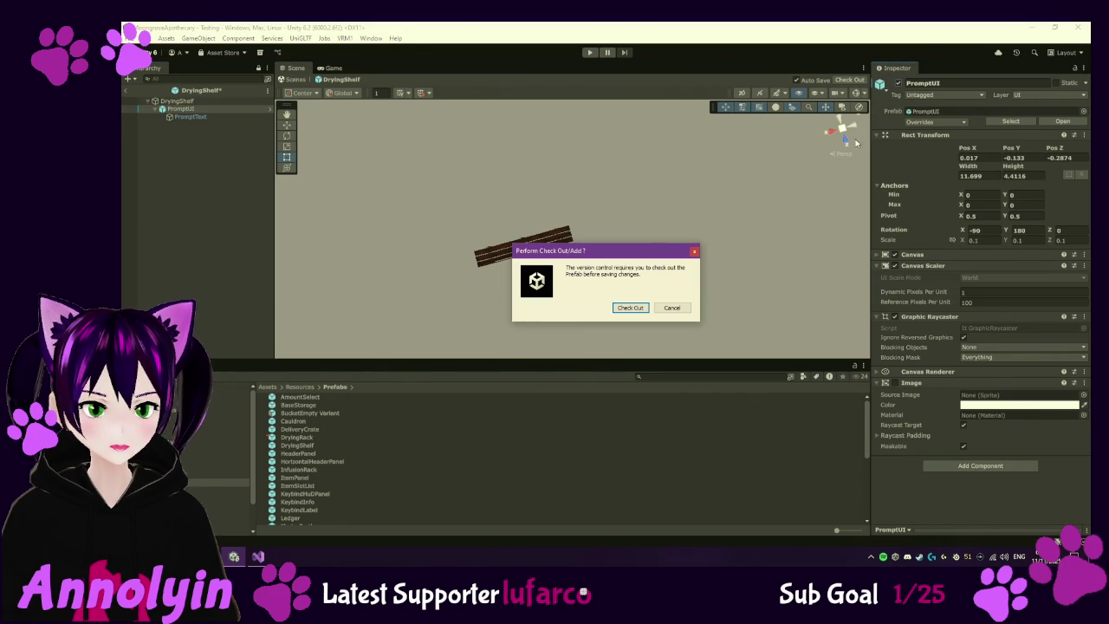
- Check out the prefab and view the Drying Shelf prompt front-on up close
left_click(631, 310)
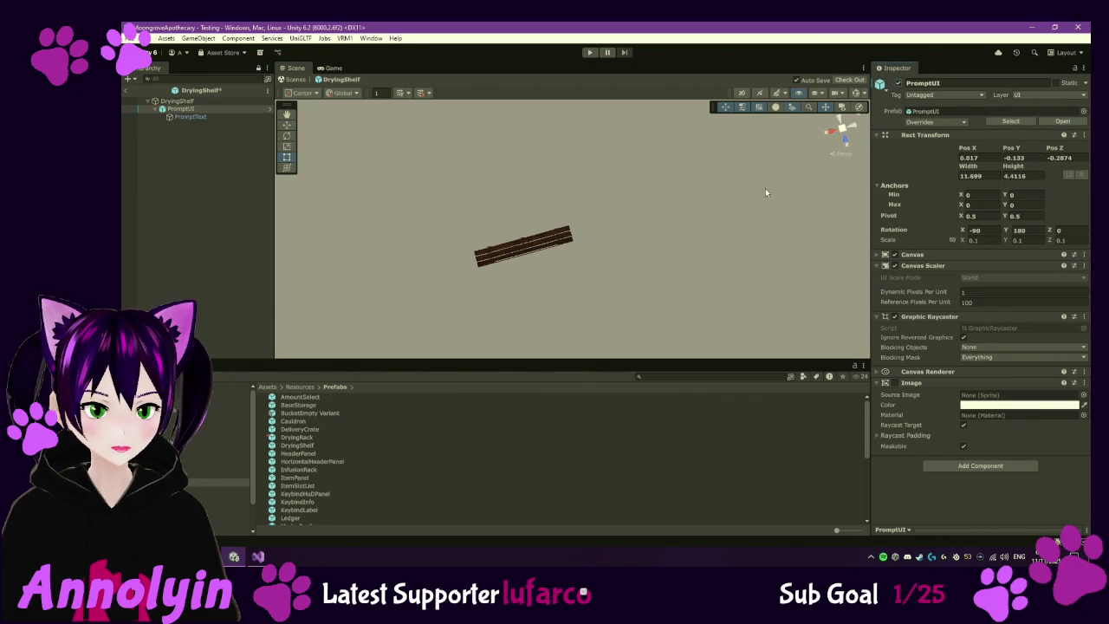
left_click(849, 144)
scroll(612, 282, "up", 5)
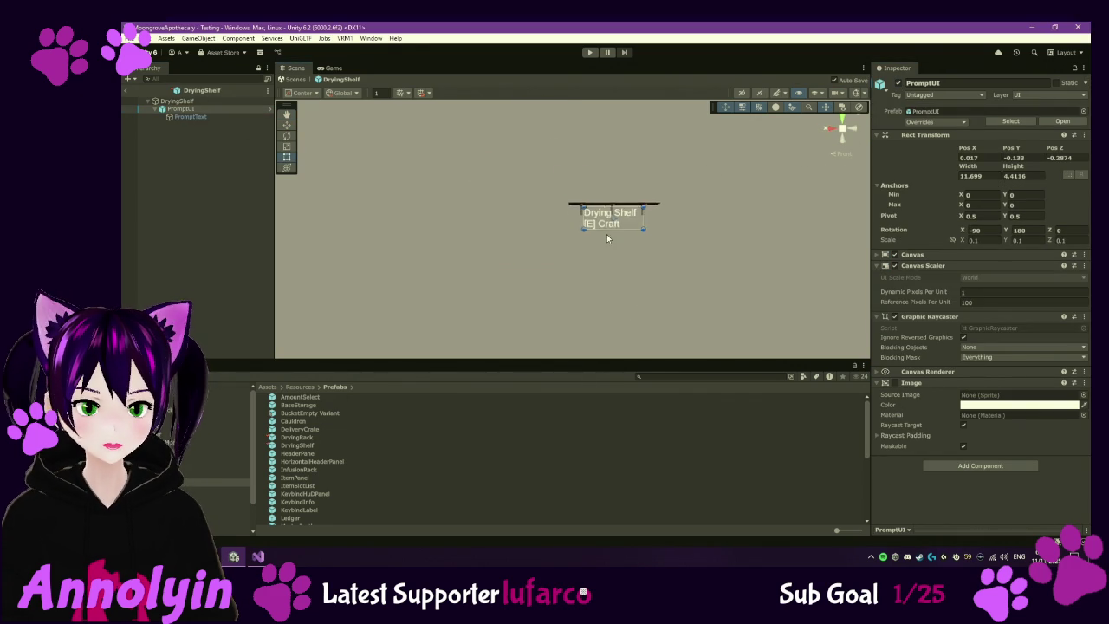
left_click_drag(616, 285, 575, 330)
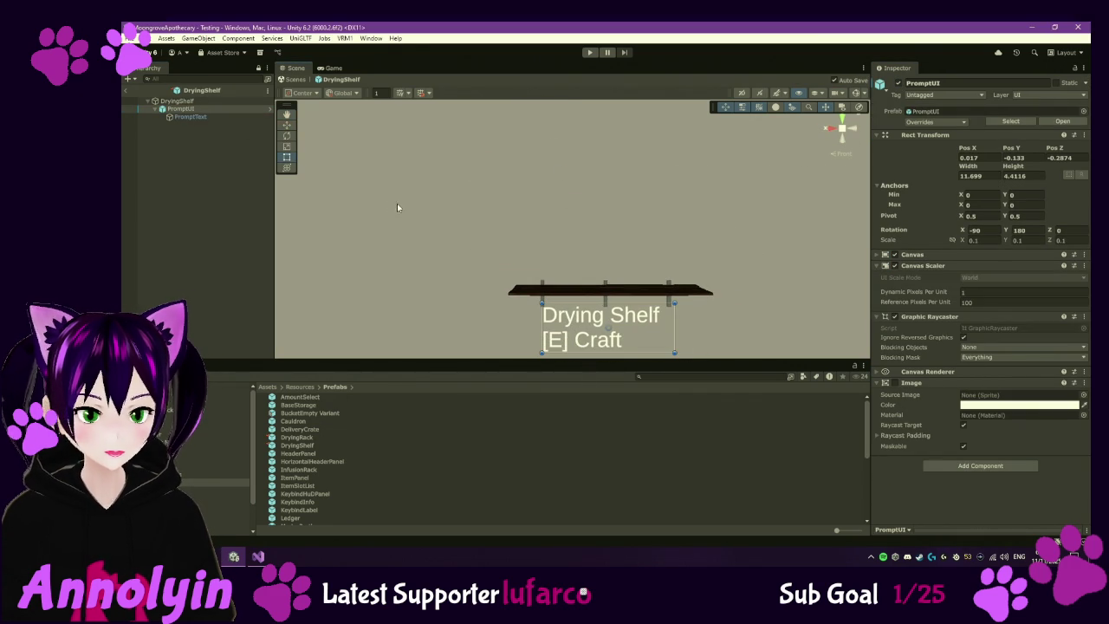
- Resize PromptUI to about 9.15 × 3.03 and centre it above the shelf at X -0.052
mouse_move(611, 287)
left_mouse_down()
mouse_move(611, 244)
mouse_move(621, 301)
left_mouse_up()
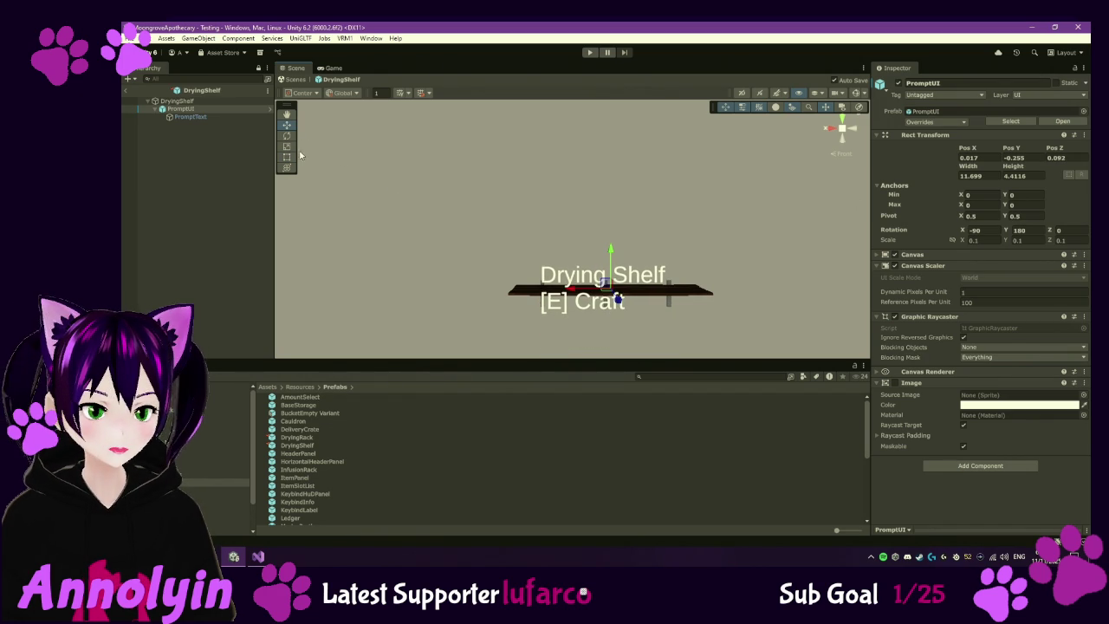
left_click_drag(676, 315, 650, 298)
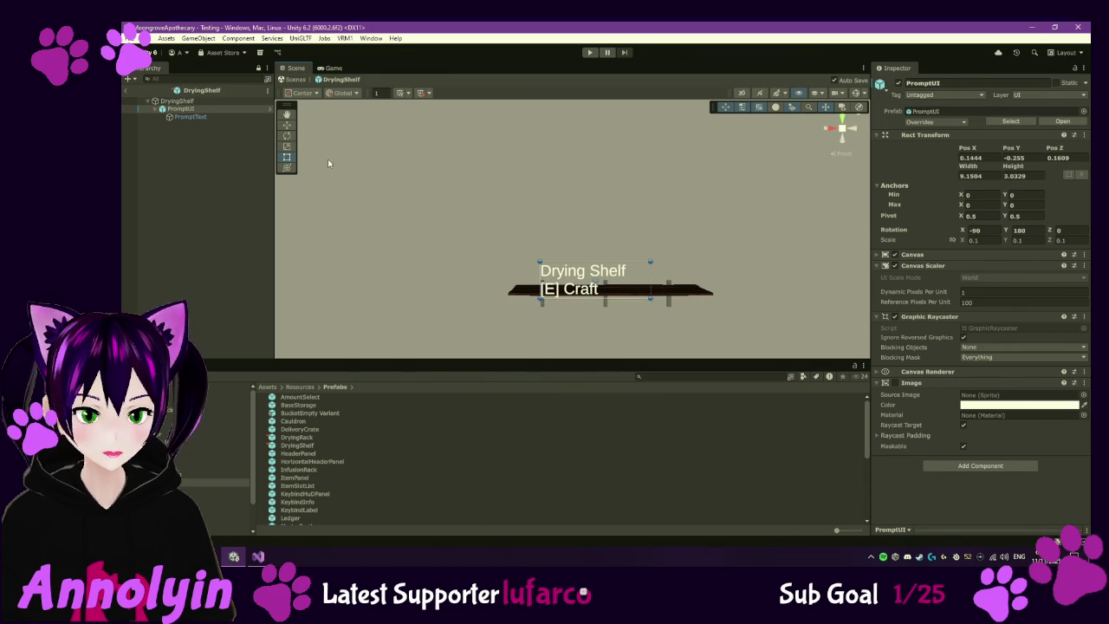
left_click_drag(557, 282, 580, 283)
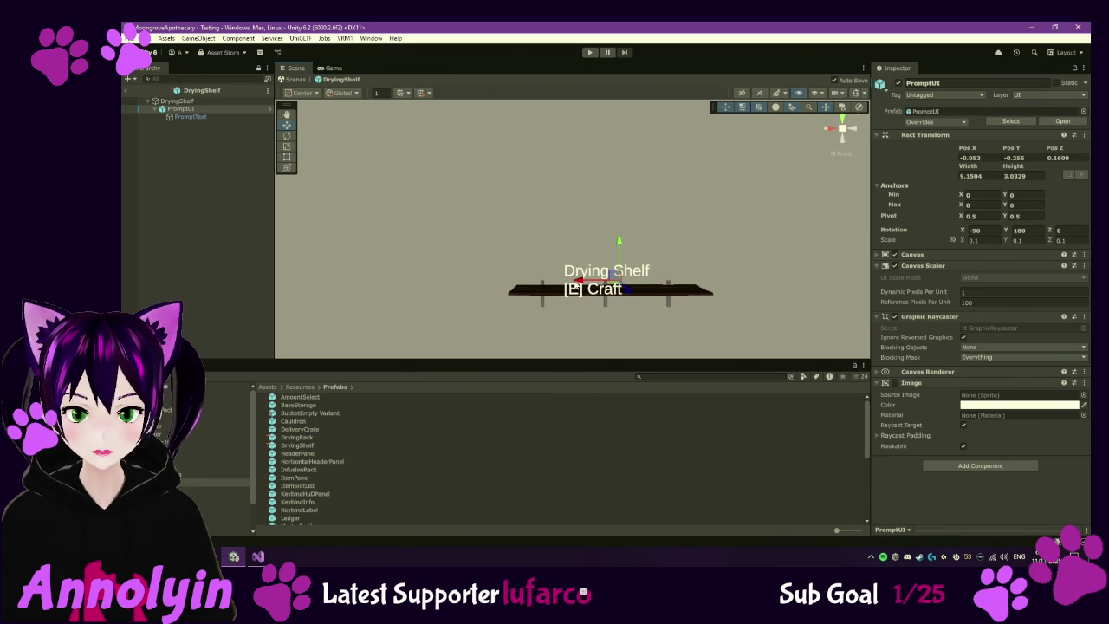
left_click(224, 118)
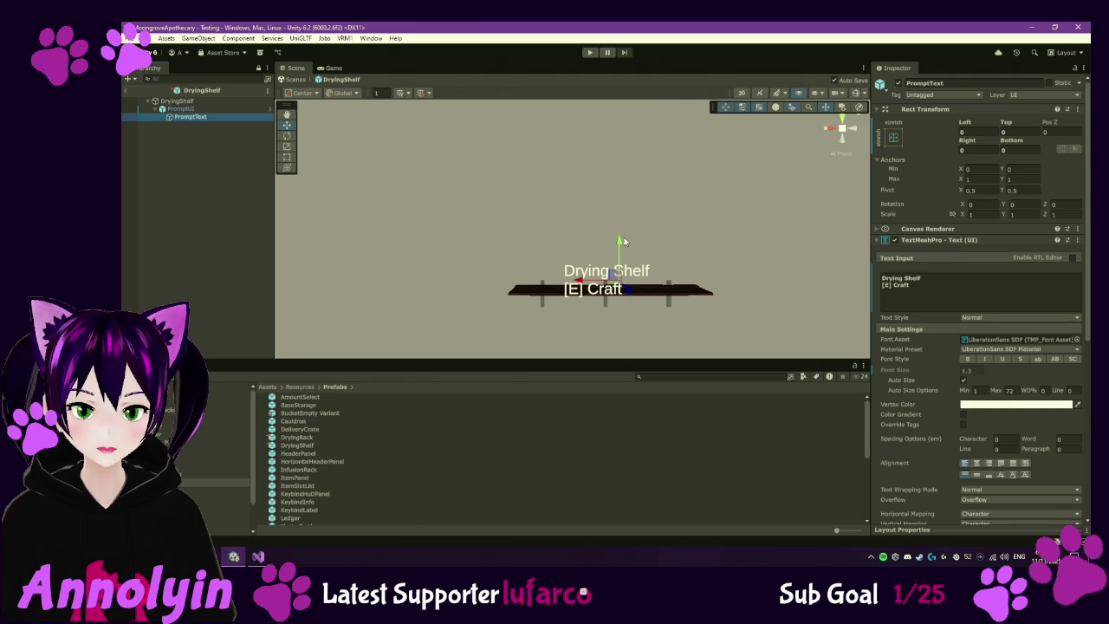
left_click(220, 236)
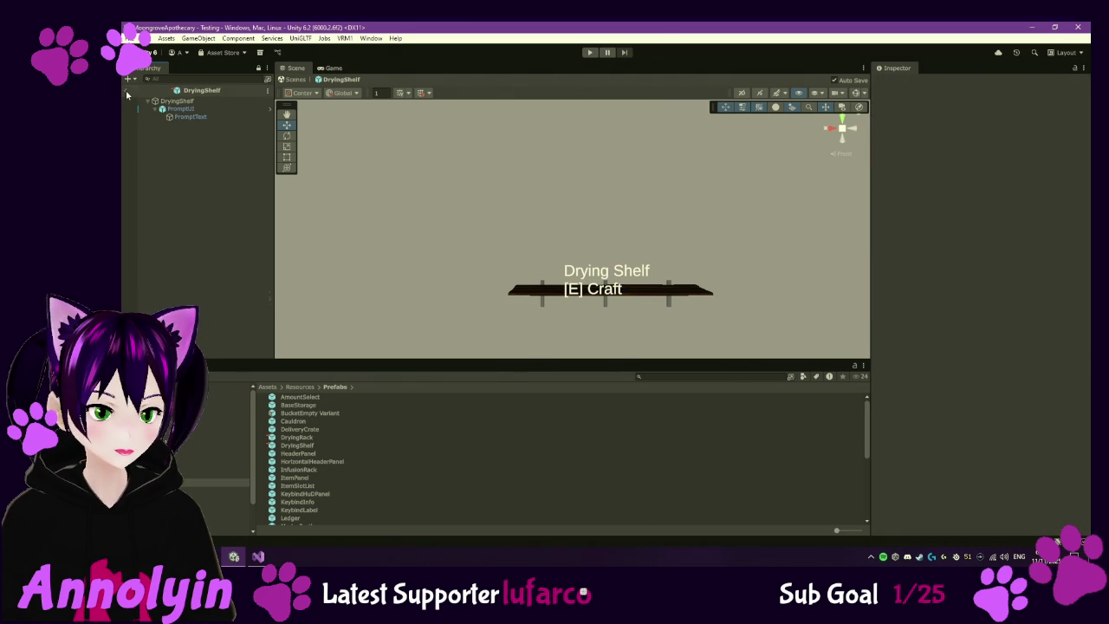
- Exit the DryingShelf prefab back to the Testing scene and select the InfusionRack prefab in Prefabs
left_click(126, 90)
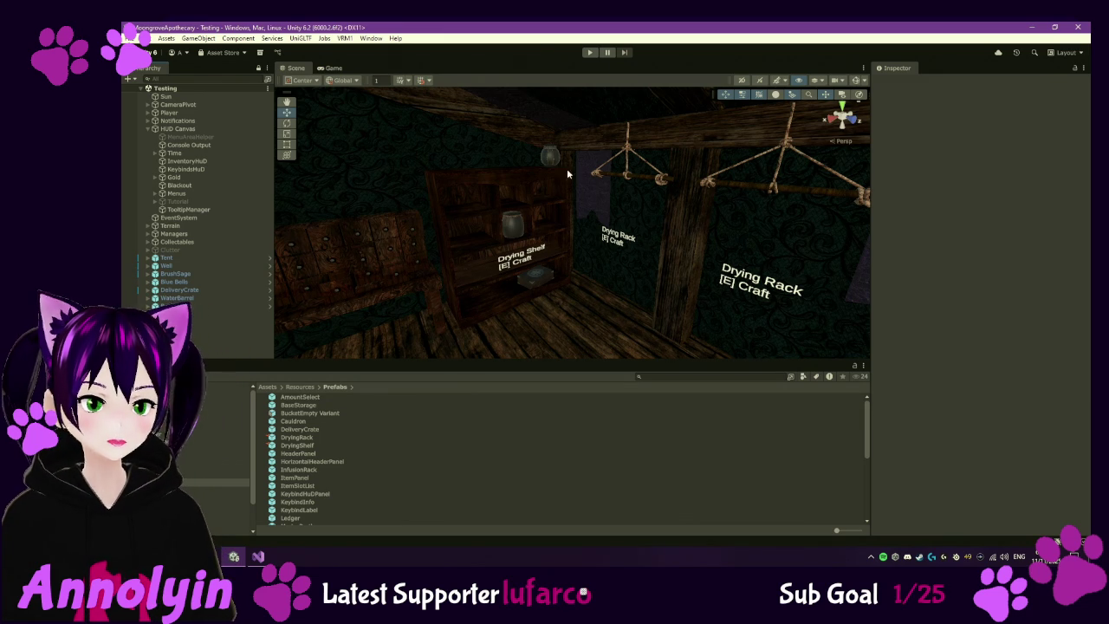
scroll(597, 258, "down", 5)
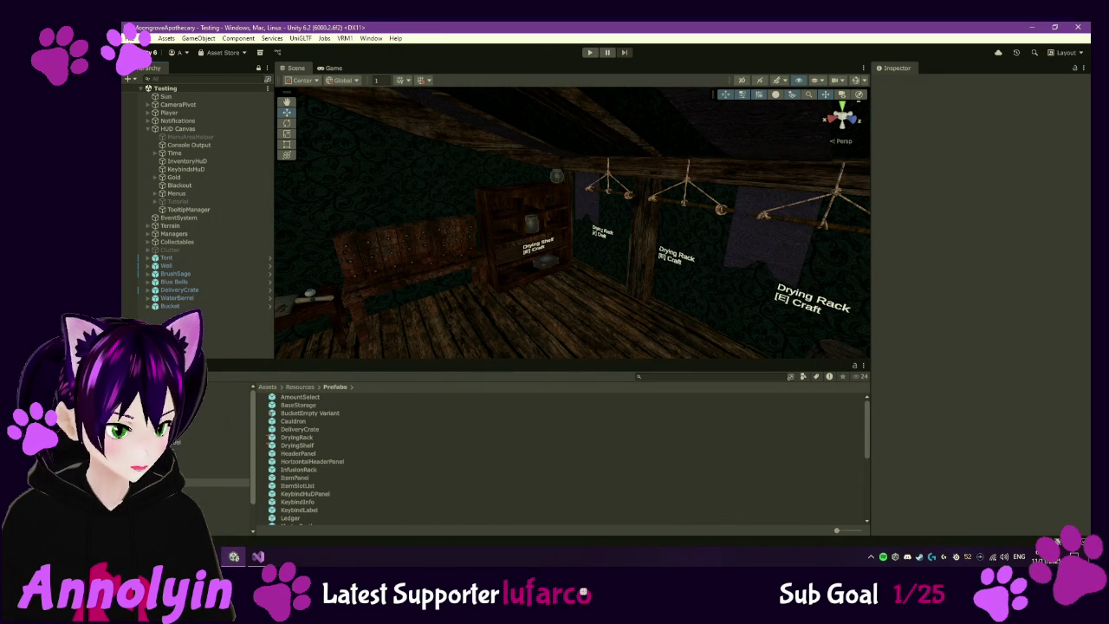
left_click(317, 469)
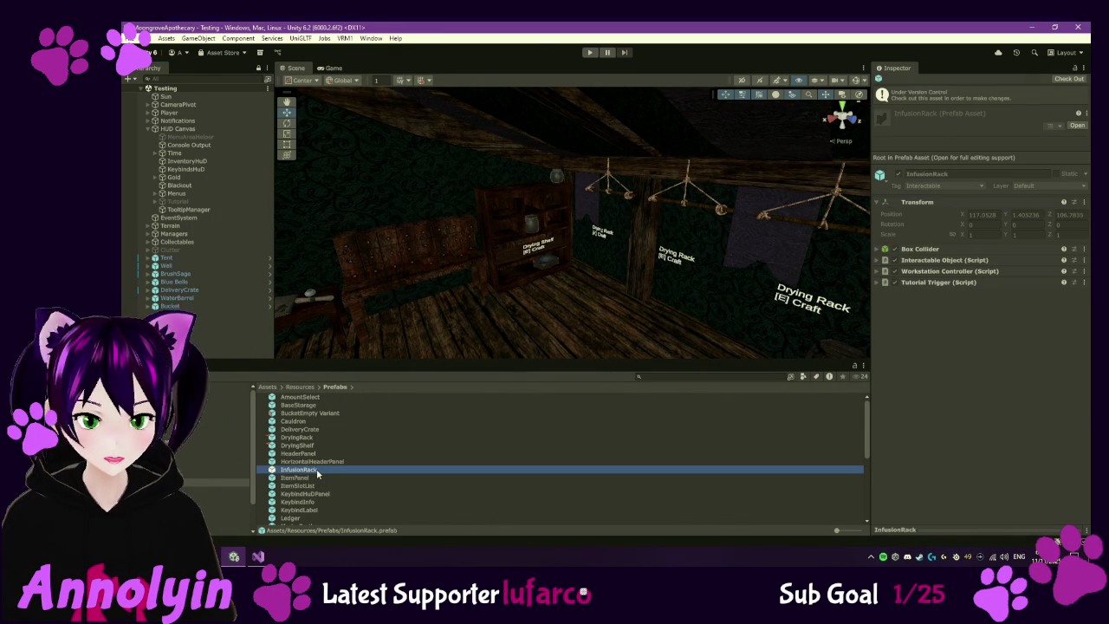
- Open the InfusionRack prefab, add the WorkstationVisuals script and check out the prefab
double_click(316, 469)
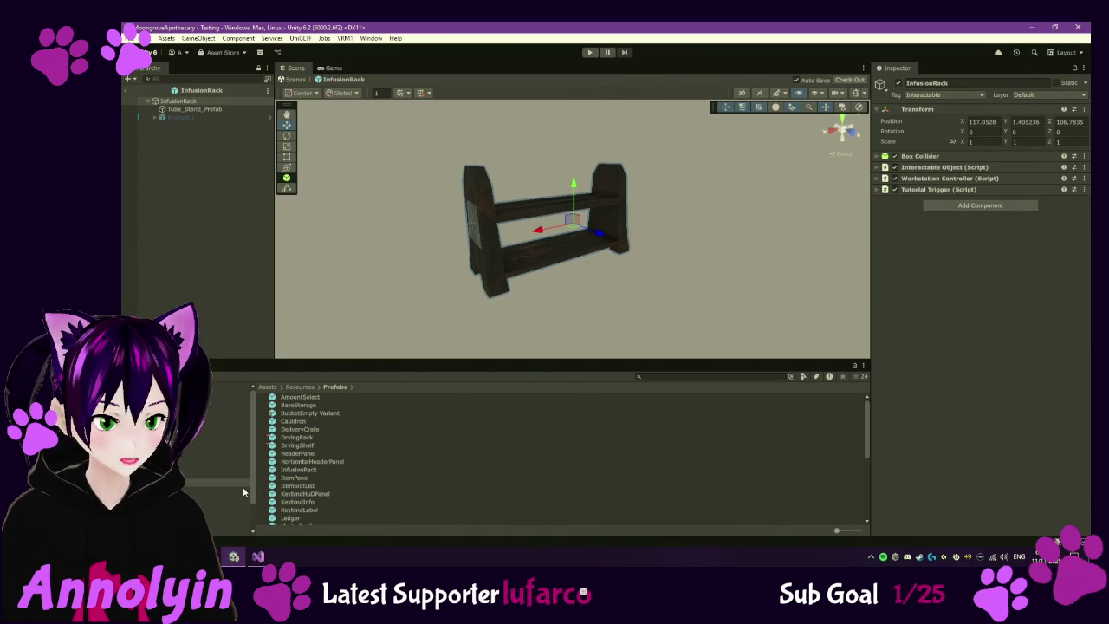
left_click_drag(307, 521, 1013, 353)
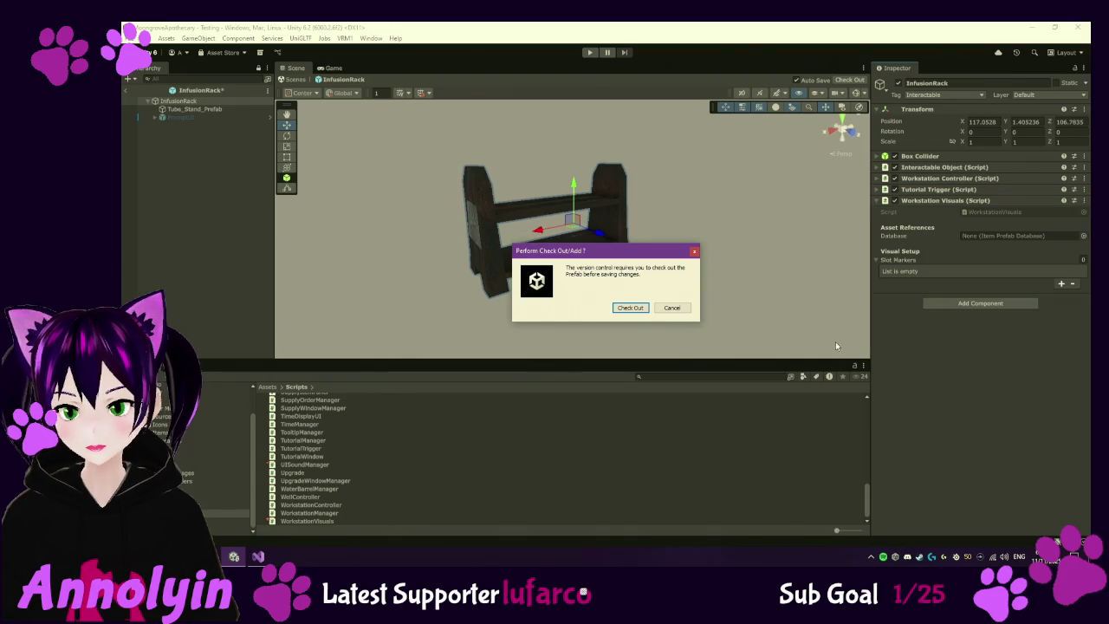
key("Return")
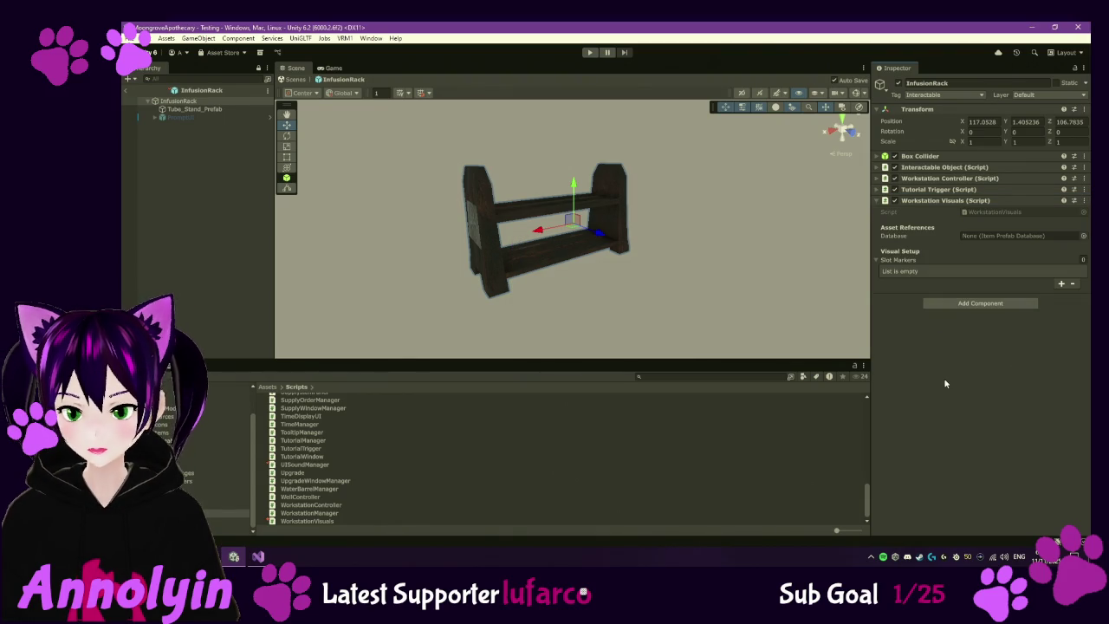
- Browse to Placeables > Tinctures and drop an EmptyVial onto the rack's tube stand
mouse_move(527, 260)
left_mouse_down()
mouse_move(477, 263)
mouse_move(599, 248)
mouse_move(535, 254)
mouse_move(327, 224)
left_mouse_up()
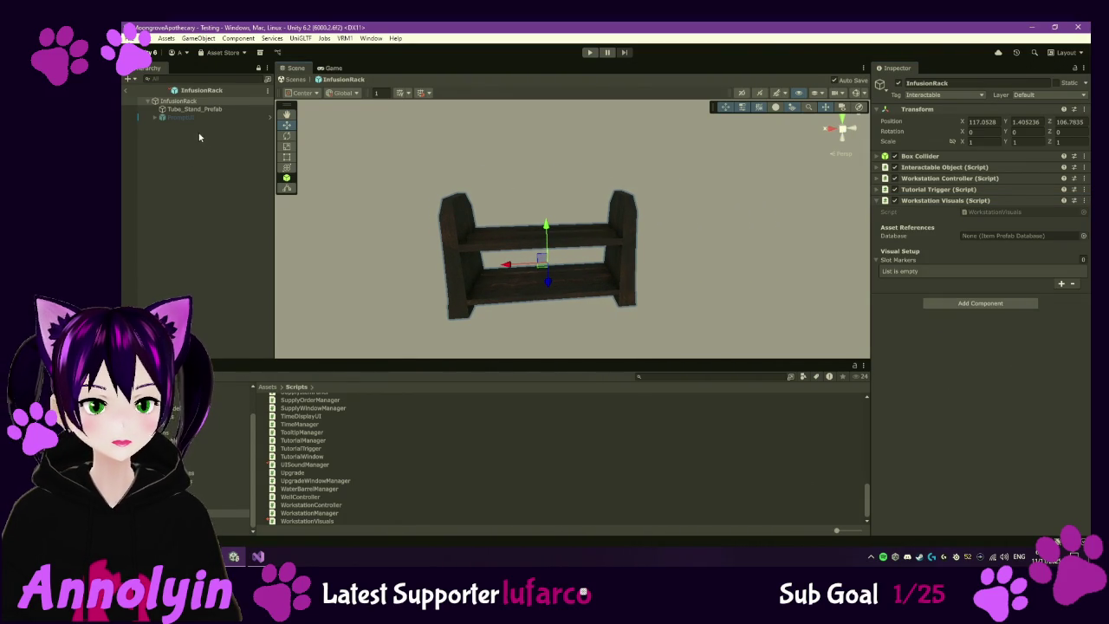
left_click(196, 440)
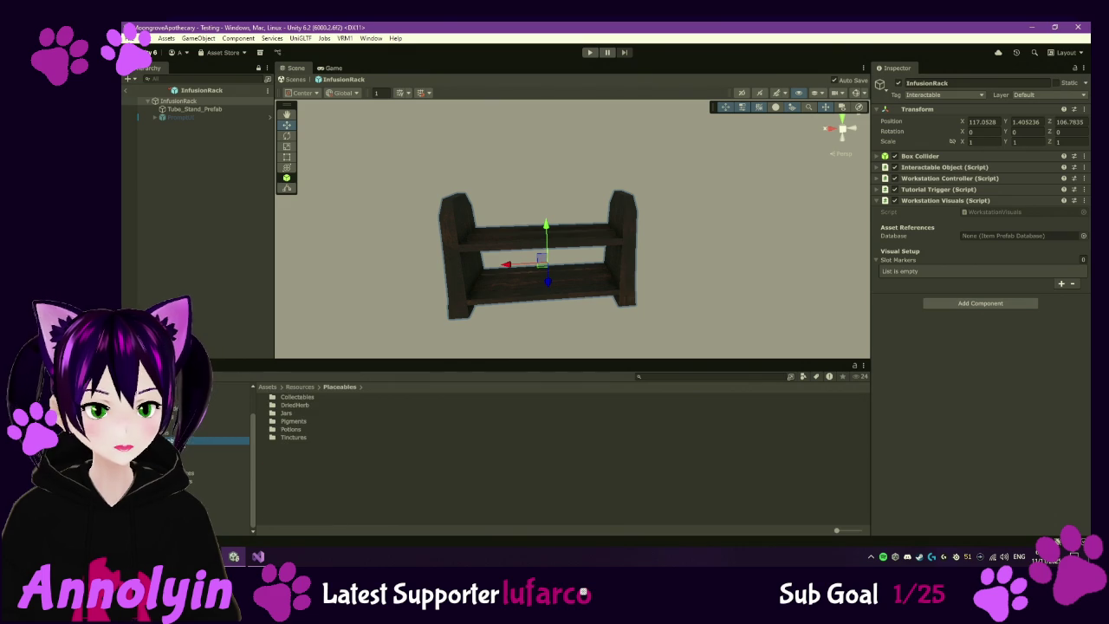
double_click(299, 437)
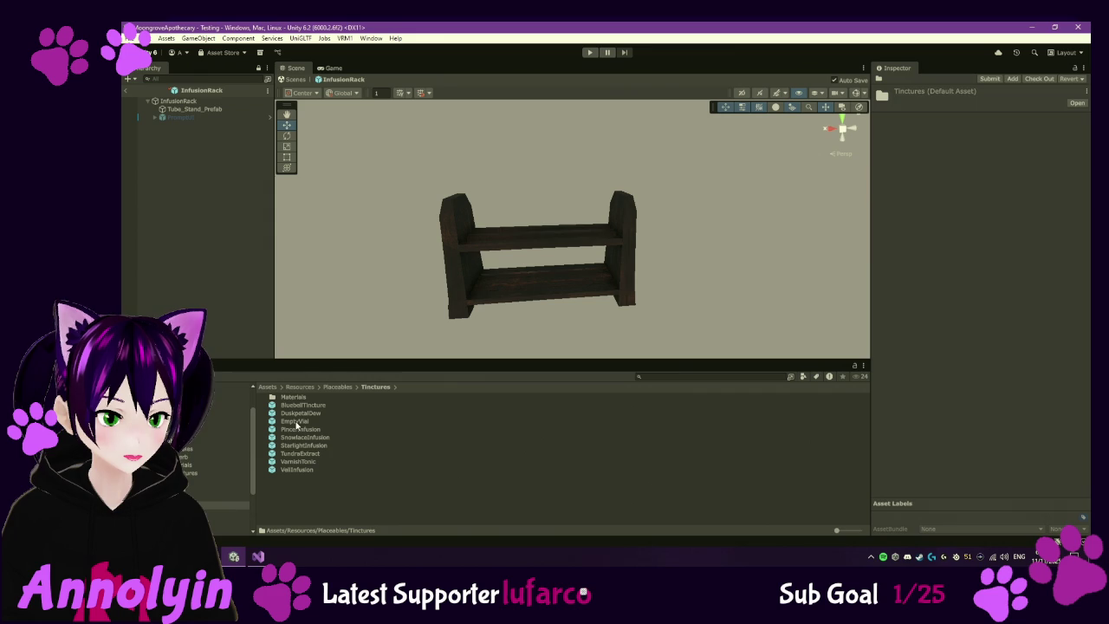
left_click_drag(295, 423, 216, 109)
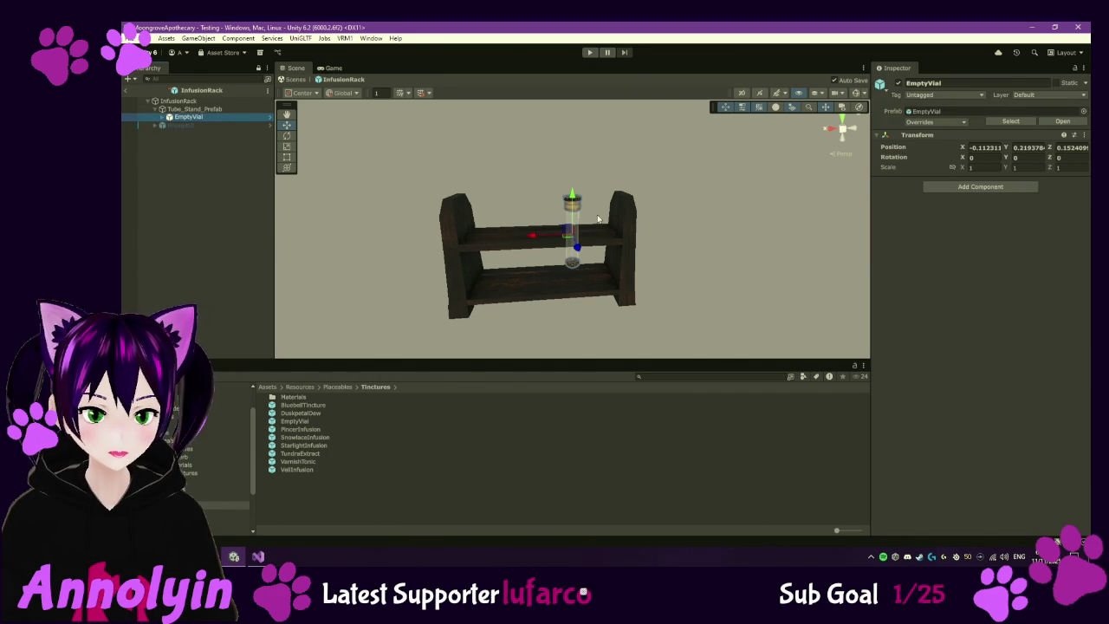
- Position the EmptyVial in the rack's leftmost slot at X 0.254, Y 0.074, Z 0
mouse_move(573, 200)
left_mouse_down()
mouse_move(587, 239)
mouse_move(592, 214)
left_mouse_up()
left_click(984, 148)
type("0")
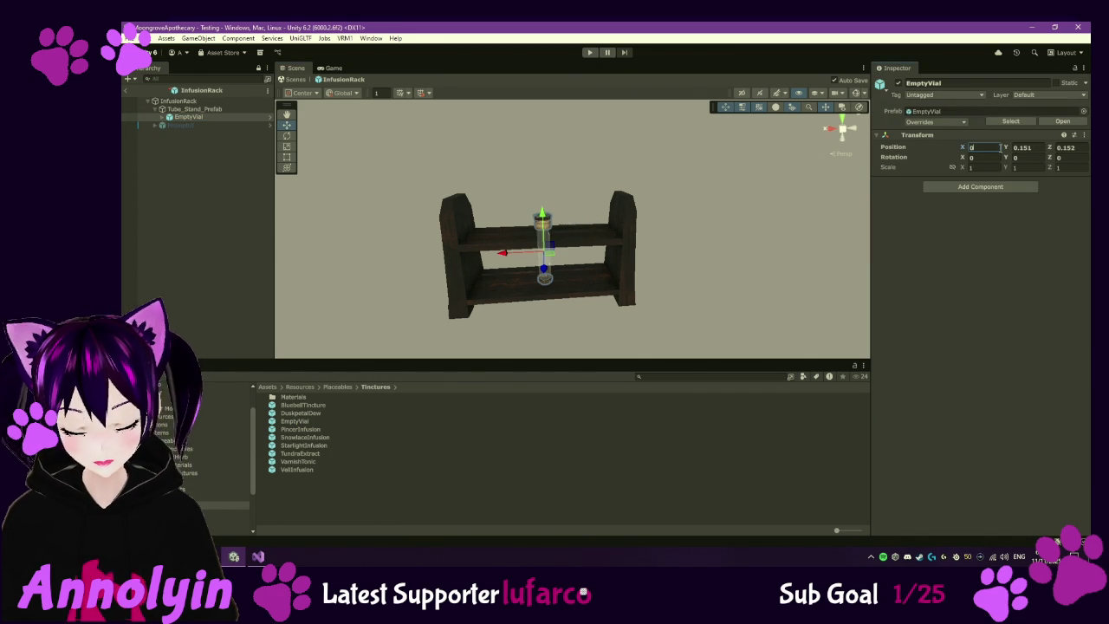
type("0")
key("Tab")
type("0")
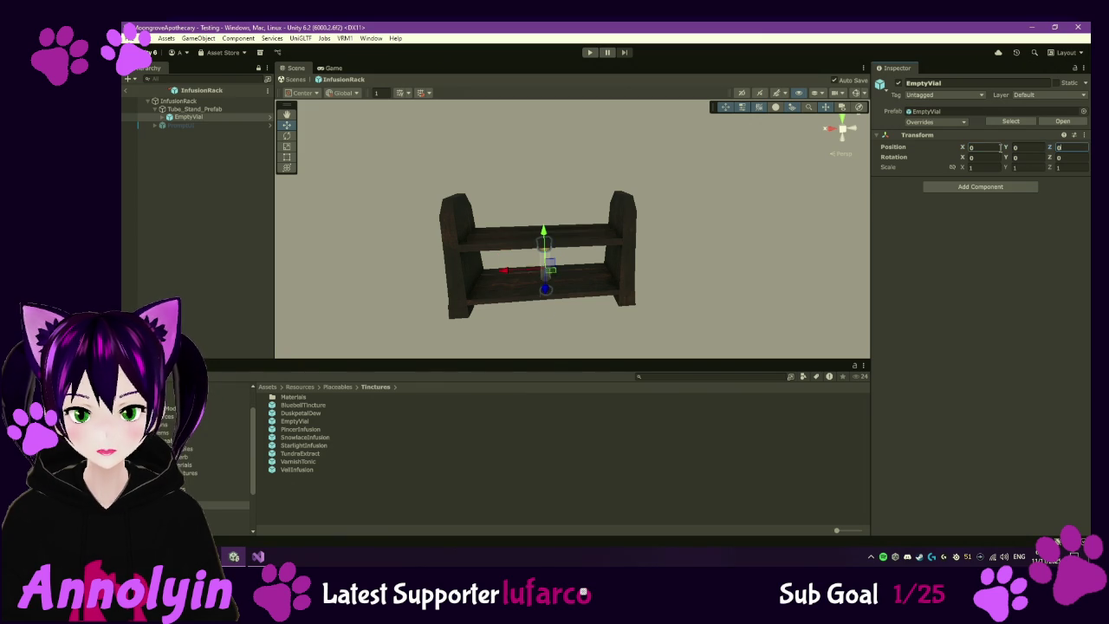
left_click_drag(544, 235, 547, 215)
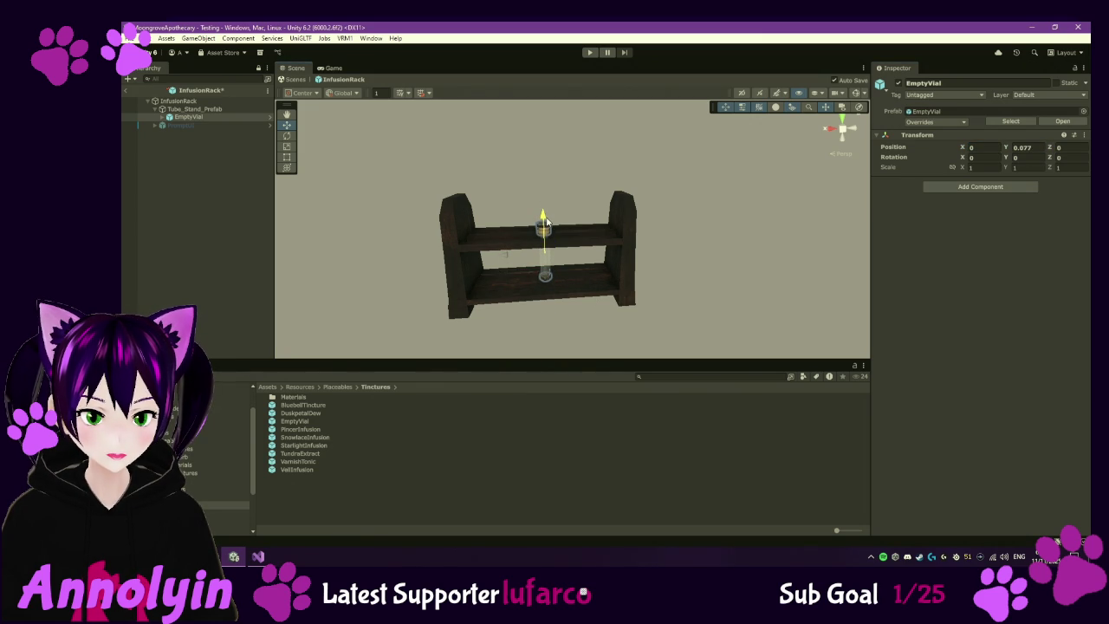
left_click_drag(547, 222, 547, 221)
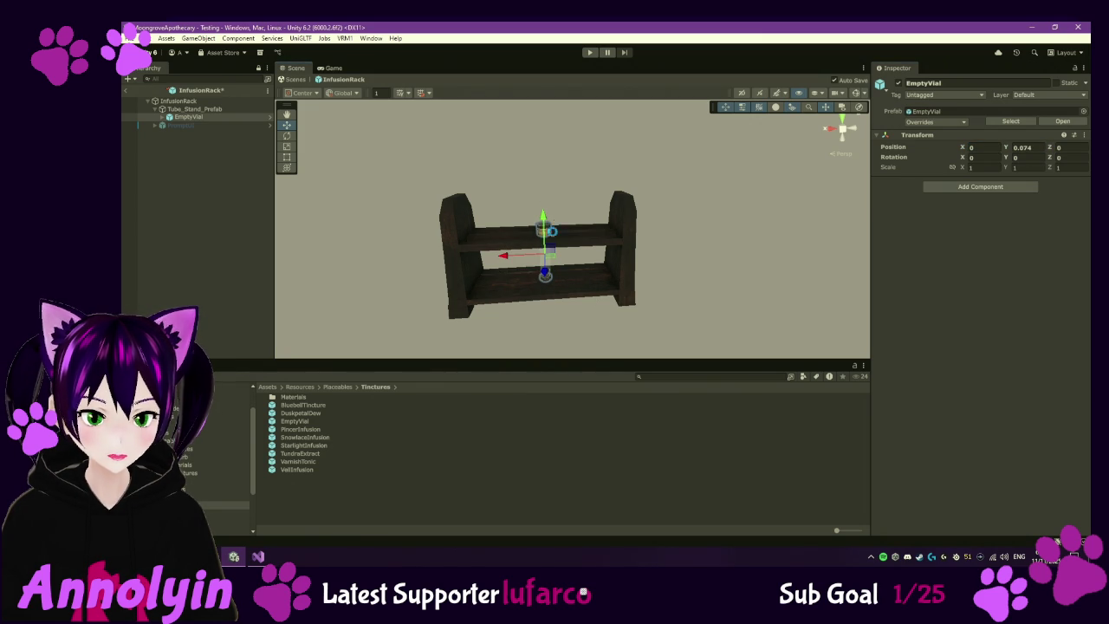
left_click_drag(517, 258, 450, 258)
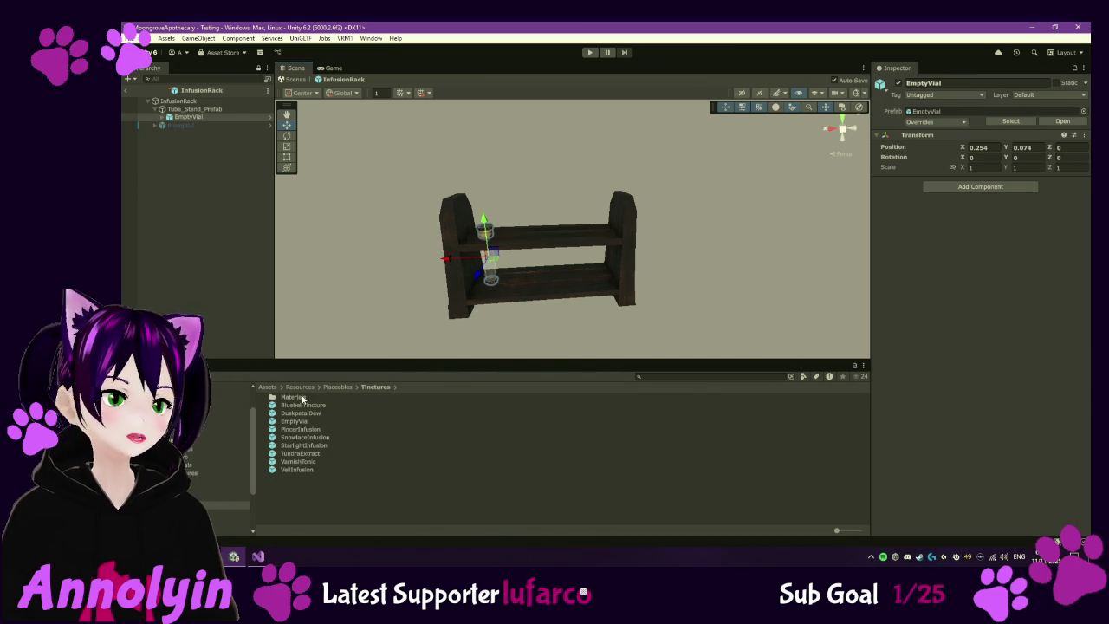
left_click(199, 101)
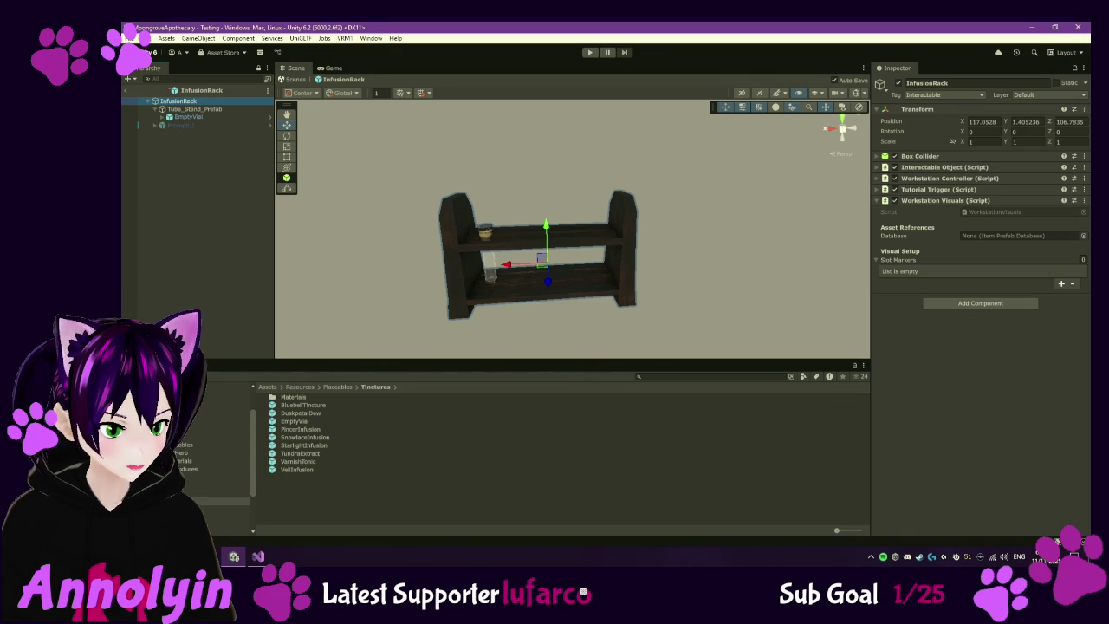
- Assign ItemPrefabDatabase as the Workstation Visuals database and save the InfusionRack prefab
left_click(216, 413)
left_click_drag(325, 472, 980, 240)
key("ctrl+s")
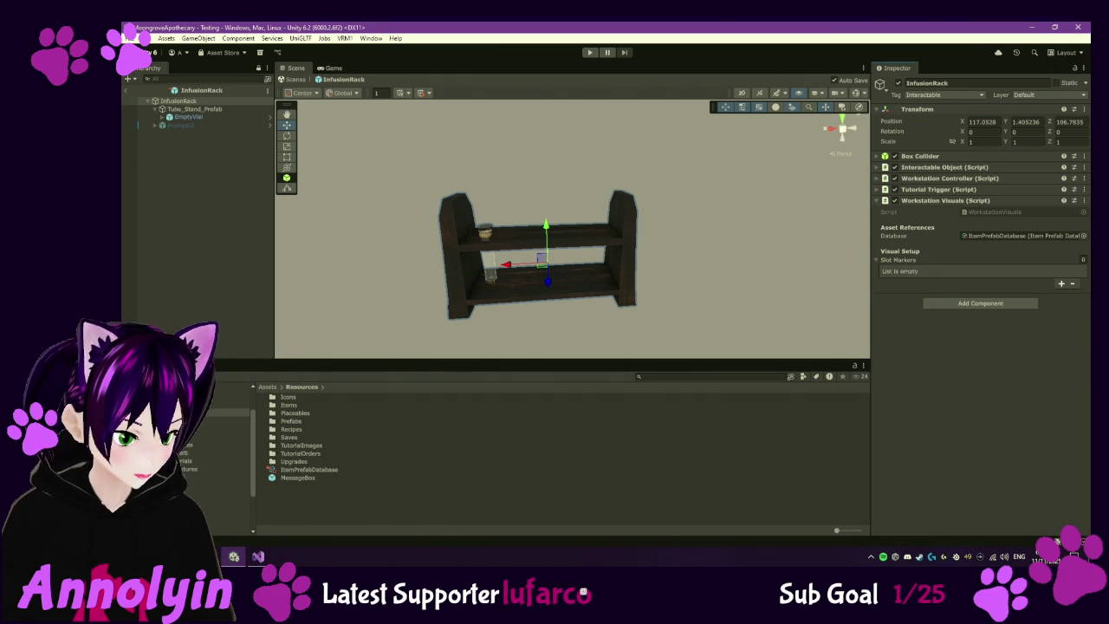
- Check out all nine Tinctures prefabs and set their scale to 1.5 on X, Y and Z
left_click(189, 469)
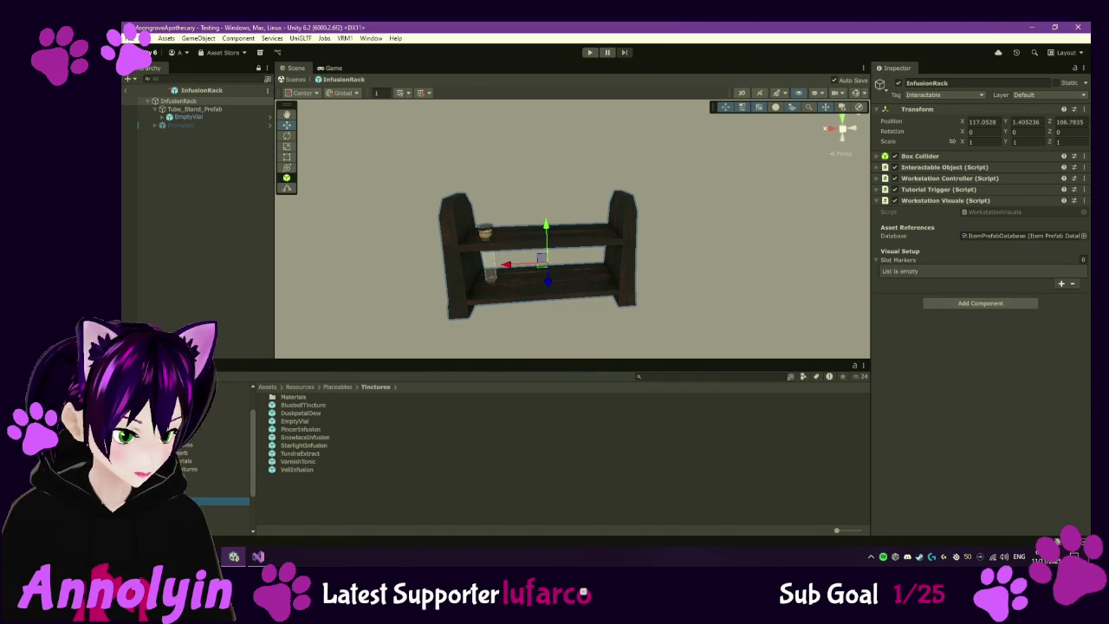
left_click(299, 468)
left_click(311, 407, "shift")
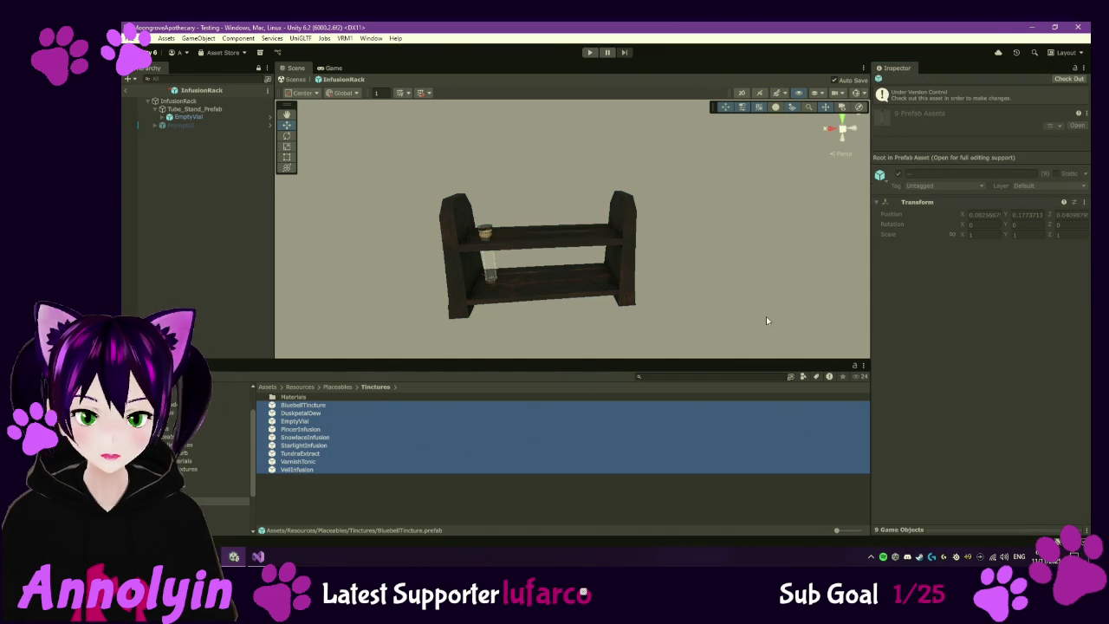
left_click(1066, 80)
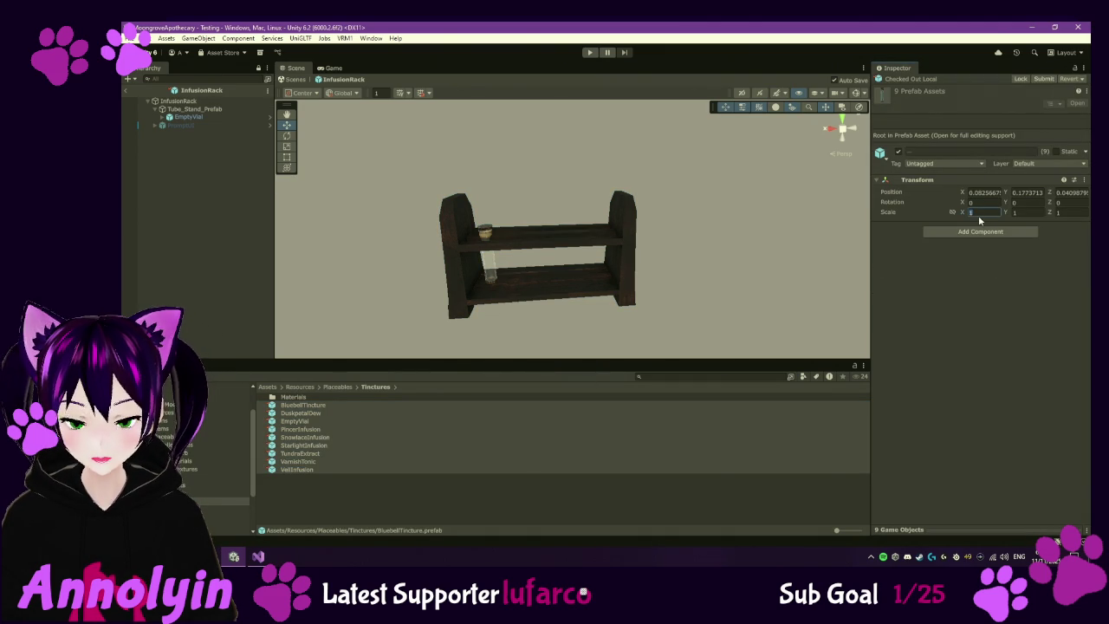
left_click(984, 212)
type(".5")
key("Tab")
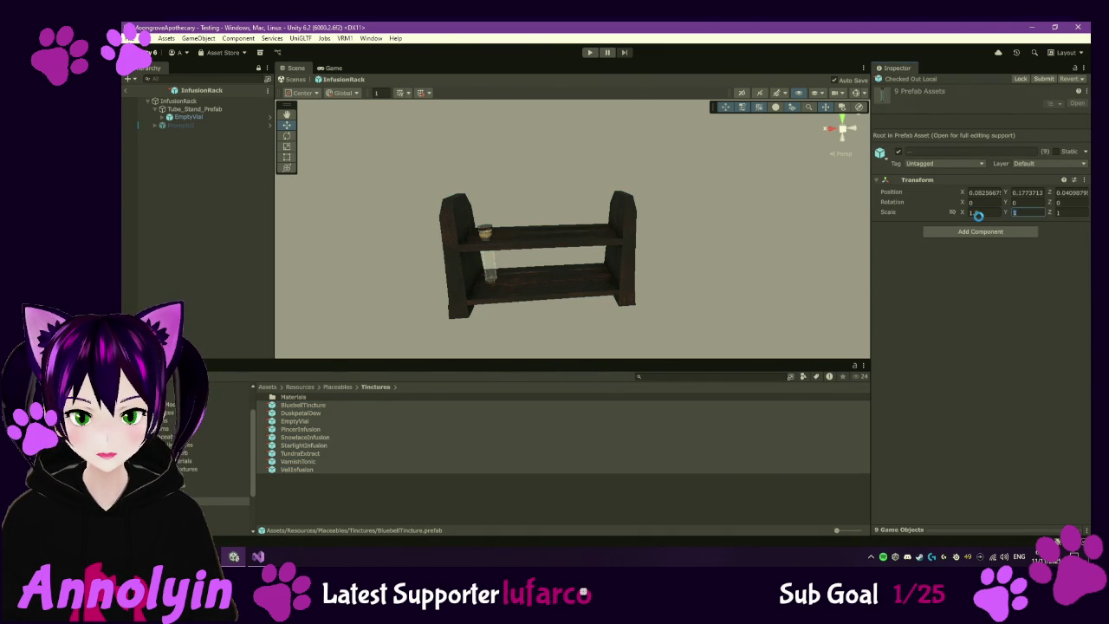
type("1.5")
key("Tab")
type("1.5")
key("BackSpace")
key("BackSpace")
key("BackSpace")
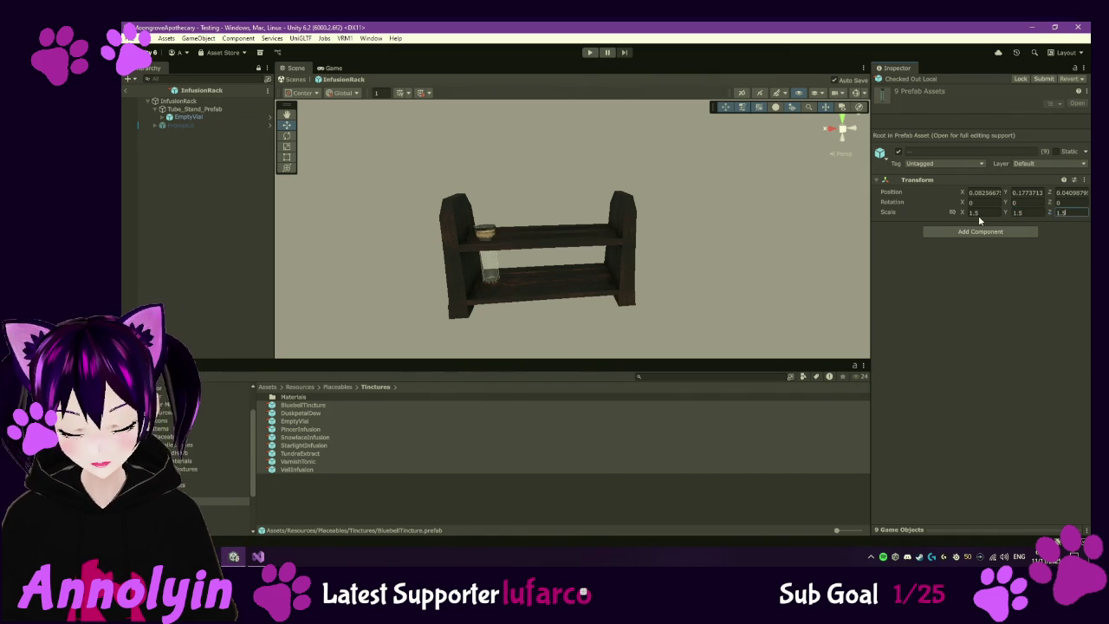
key("Return")
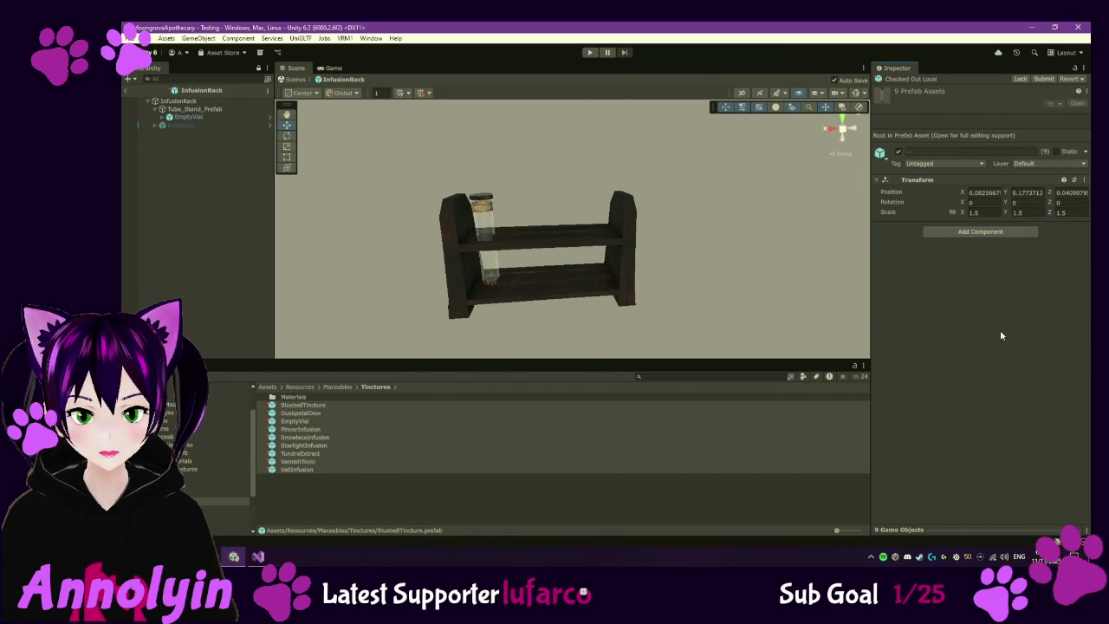
left_click(134, 116)
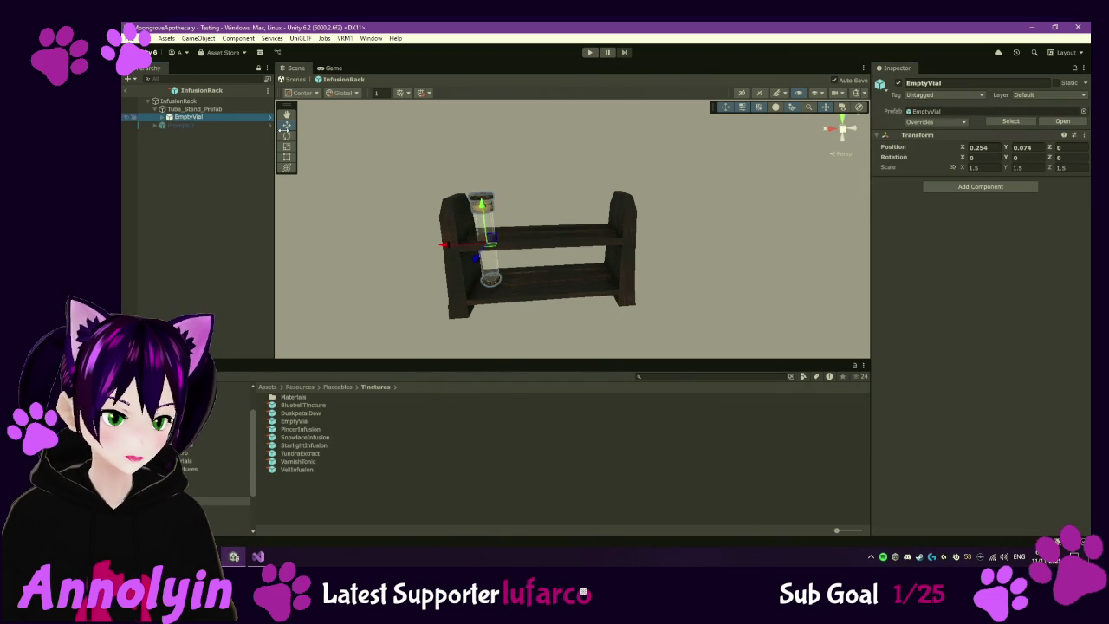
- Lower the EmptyVial slightly to Y 0.063 and unpack it completely from its prefab
left_click_drag(483, 204, 482, 207)
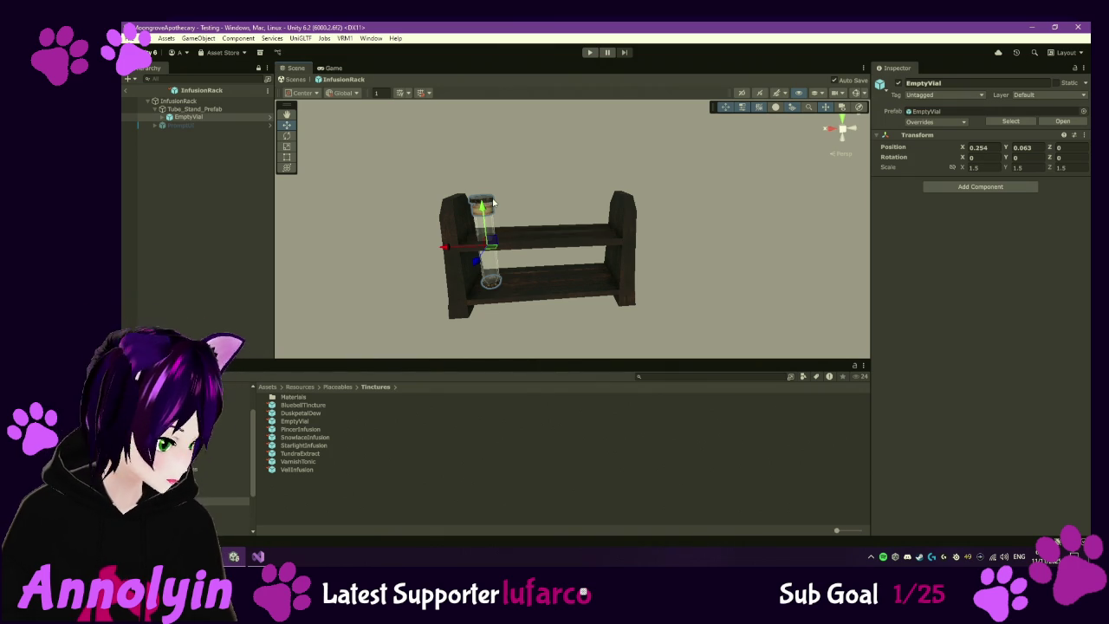
right_click(210, 122)
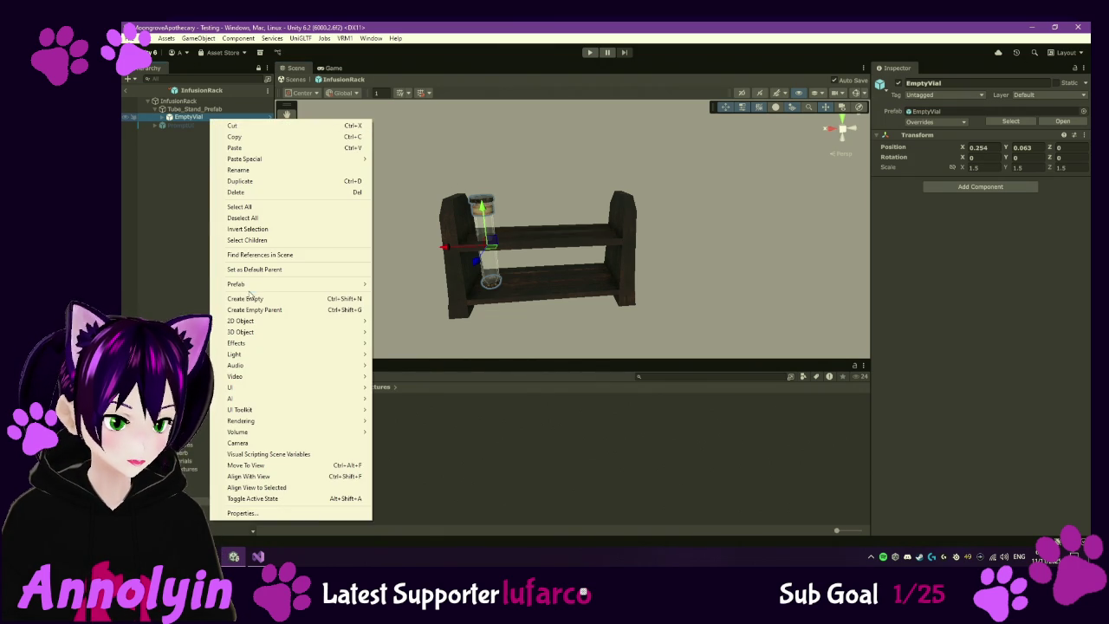
mouse_move(260, 284)
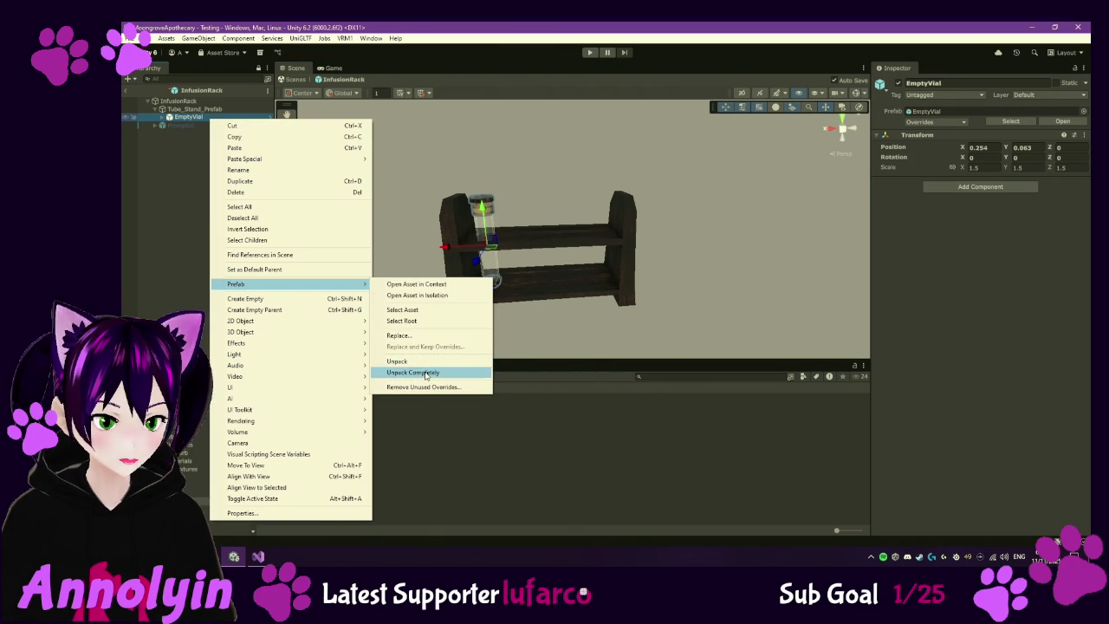
left_click(425, 374)
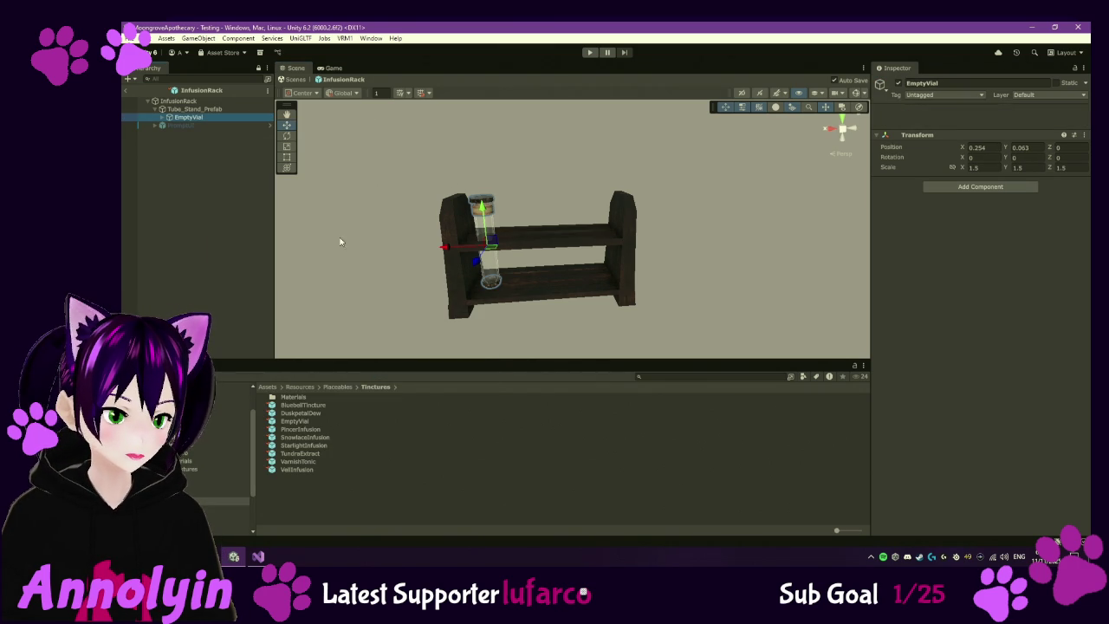
- Rename the vial Slot1 and inspect its Potion_Bottle_04_E_Prefab child
left_click(242, 119)
type("Slot1")
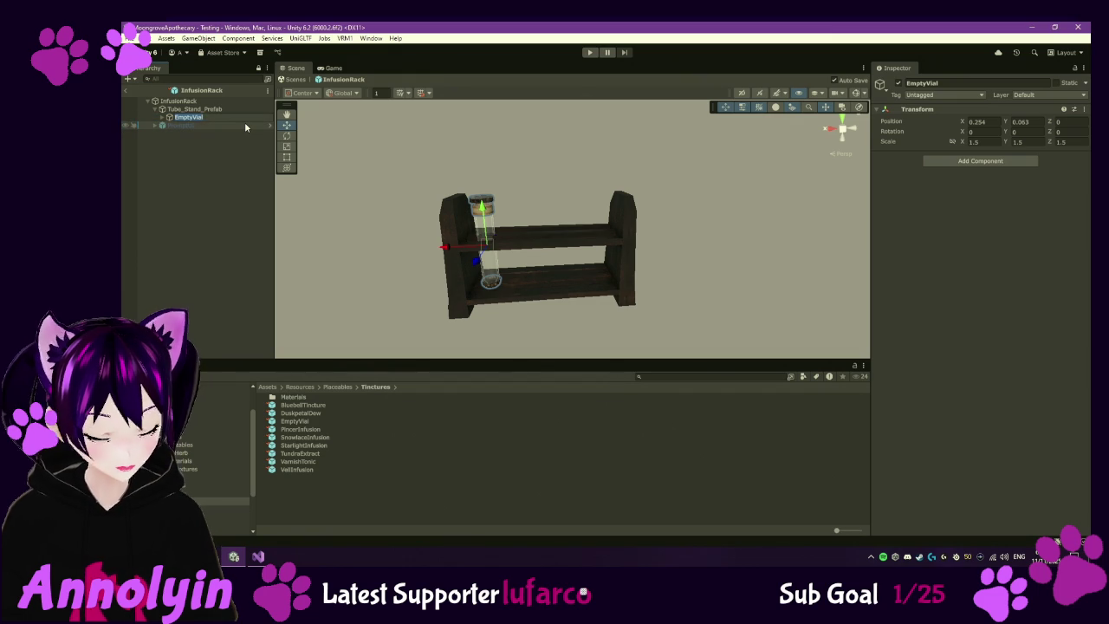
key("Return")
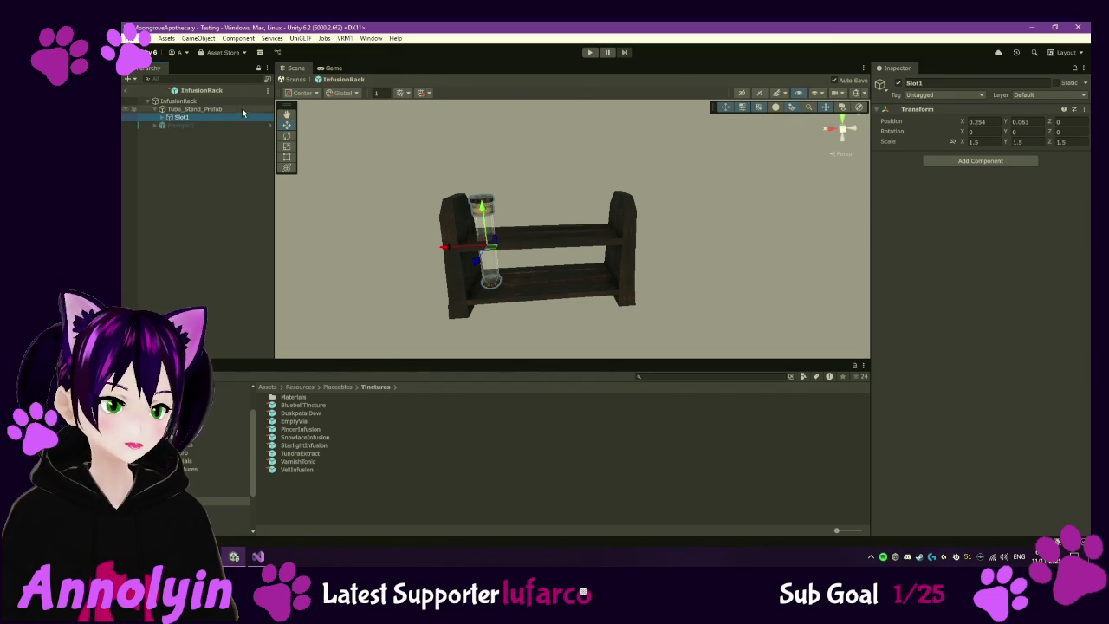
left_click(160, 119)
left_click(193, 127)
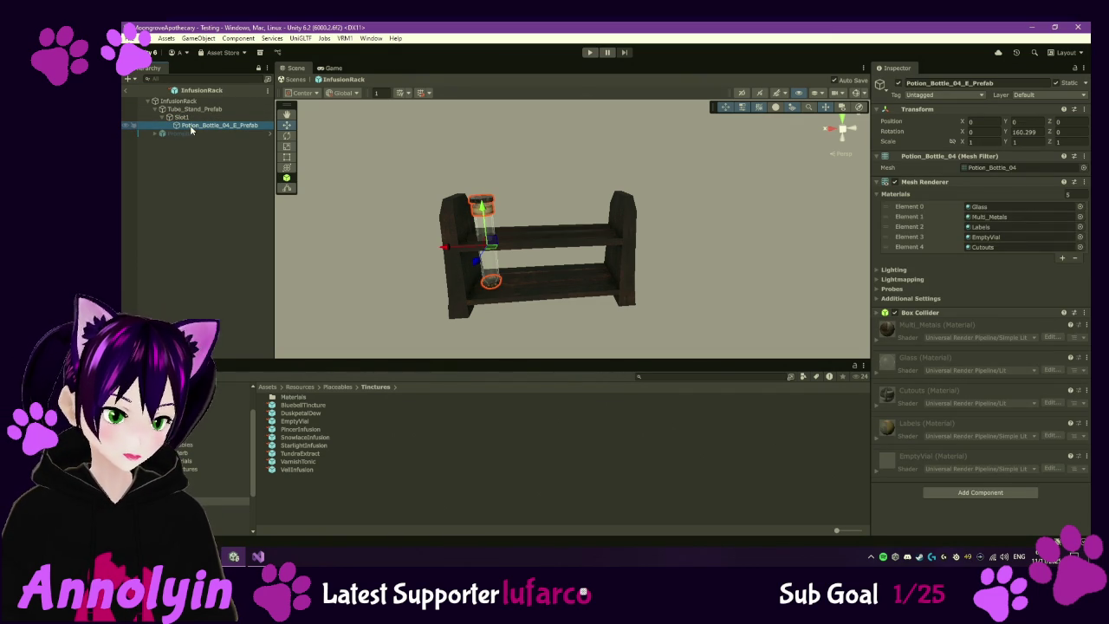
left_click(183, 119)
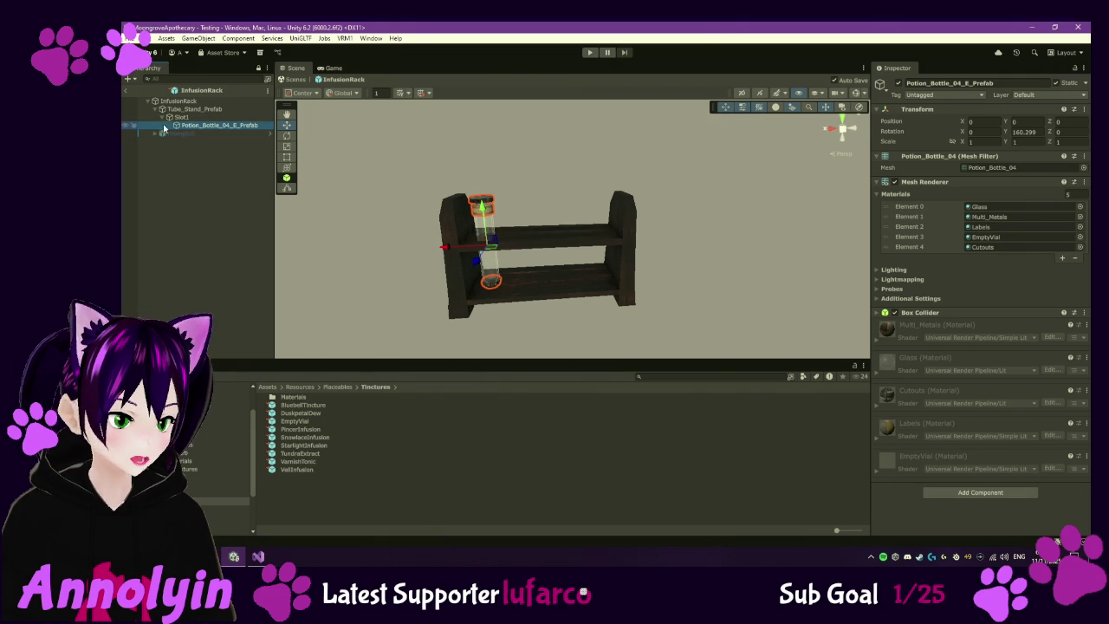
key("Left")
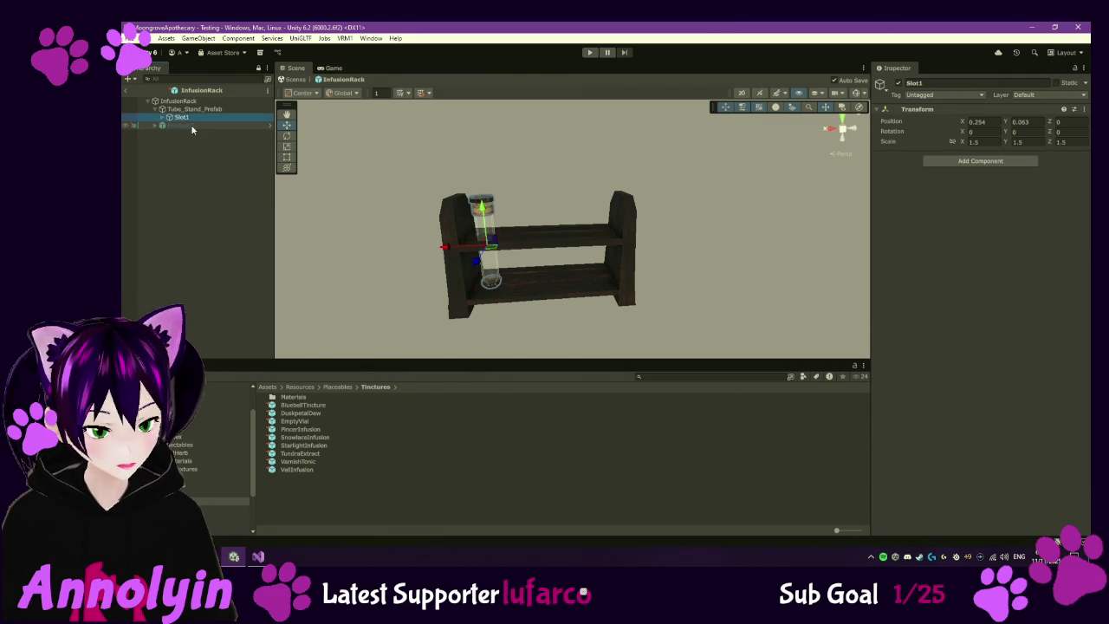
key("ctrl+d")
- Slide successive Slot1 copies along X into a row of five vials ending at X -0.249
mouse_move(444, 244)
left_mouse_down()
mouse_move(536, 254)
mouse_move(598, 224)
left_mouse_up()
key("ctrl+d")
key("ctrl+d")
key("ctrl+d")
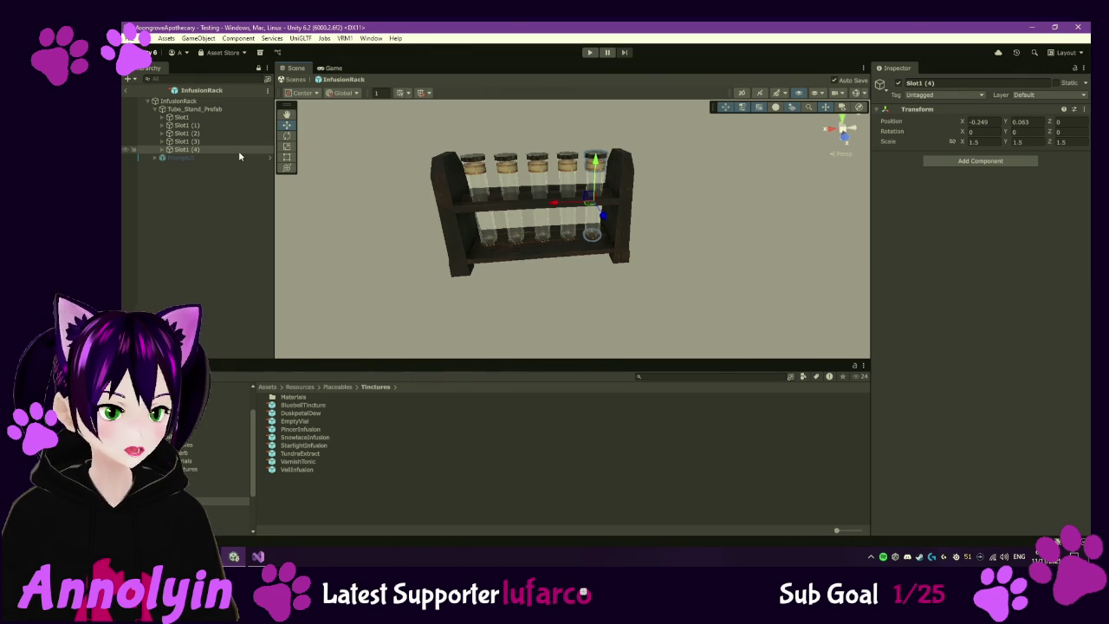
left_click(212, 152)
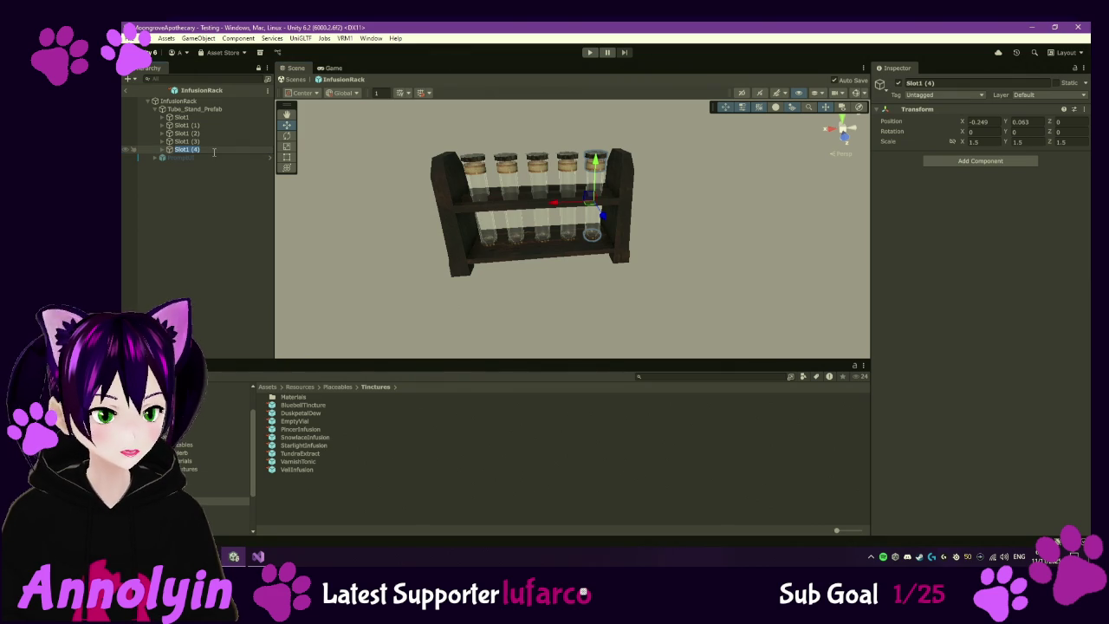
- Rename Slot1 (4) to Slot5, Slot1 (3) to Slot4, Slot1 (2) to Slot3 and Slot1 (1) to Slot2
type("Slot5")
key("Return")
key("Up")
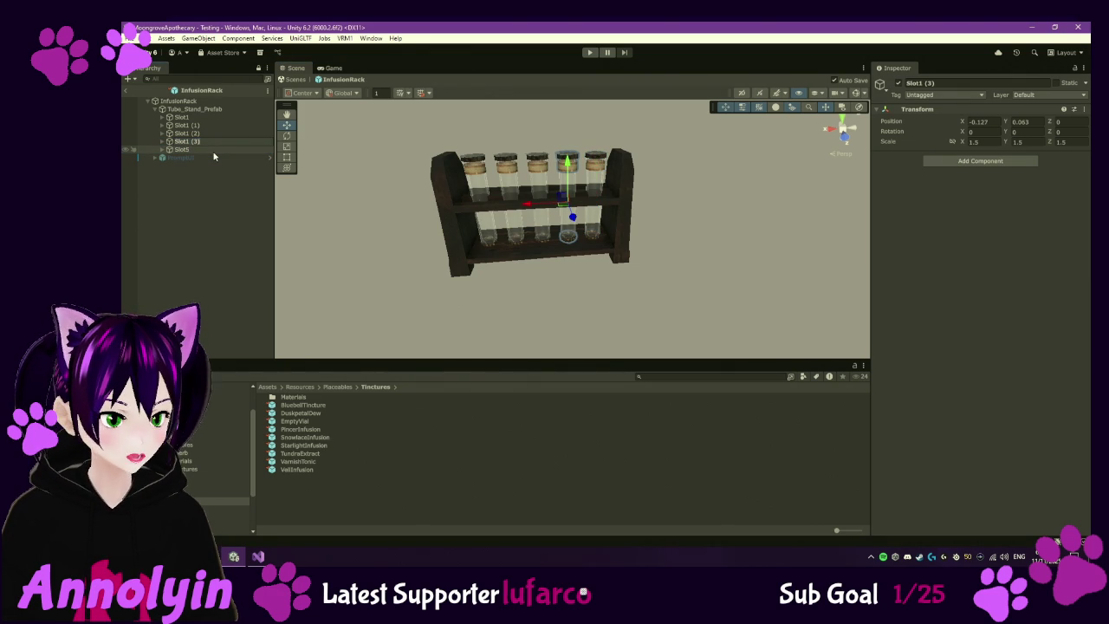
type("4")
key("Return")
key("Up")
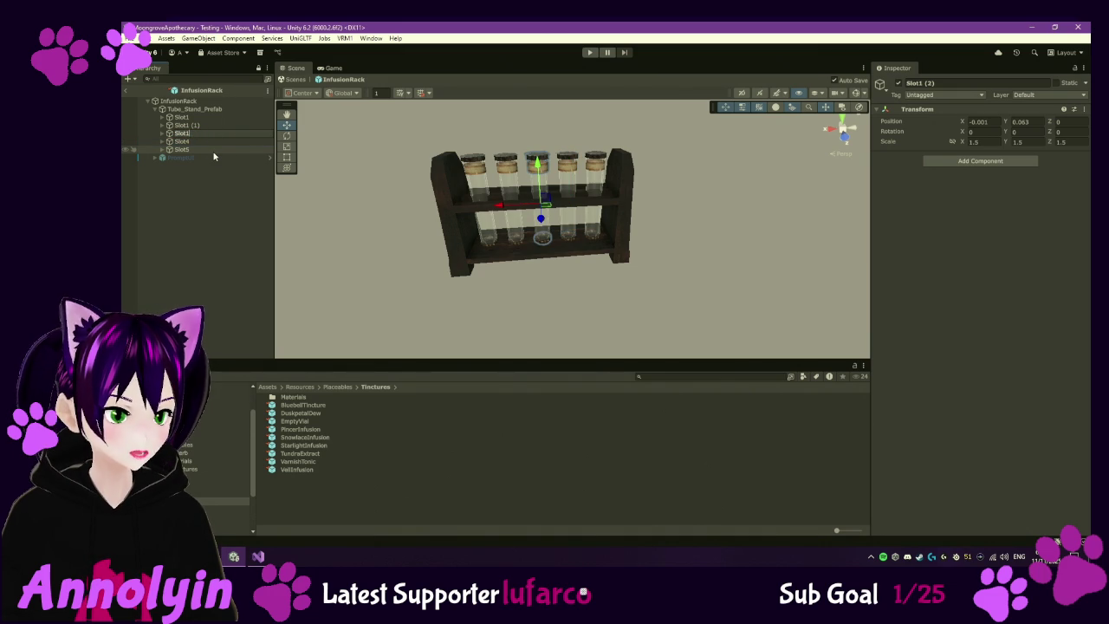
key("Return")
key("Up")
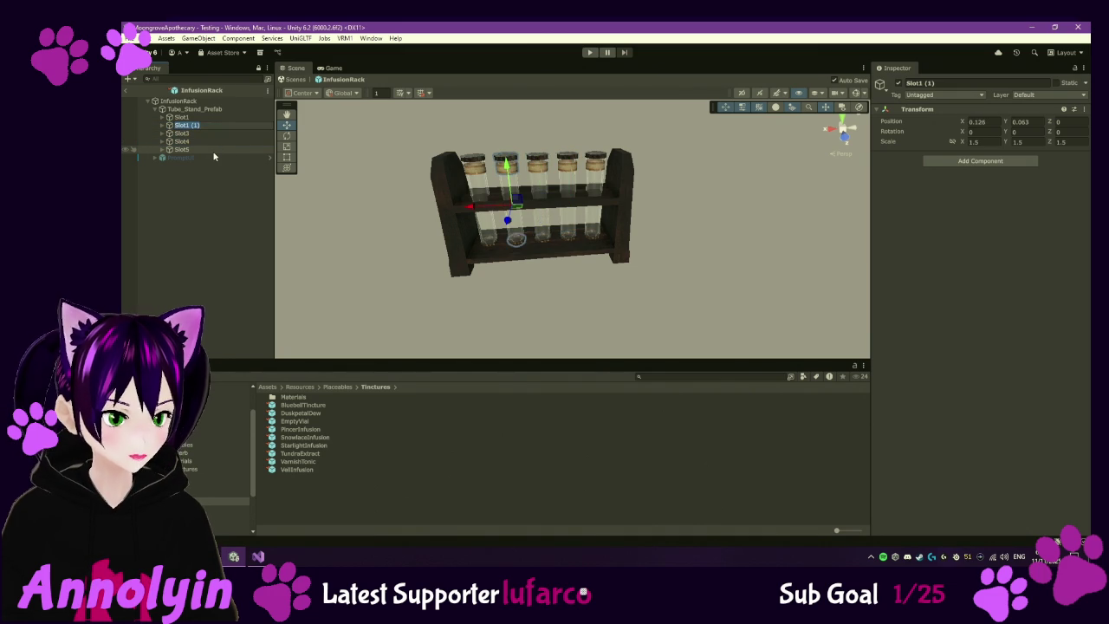
type("Slot2")
key("Return")
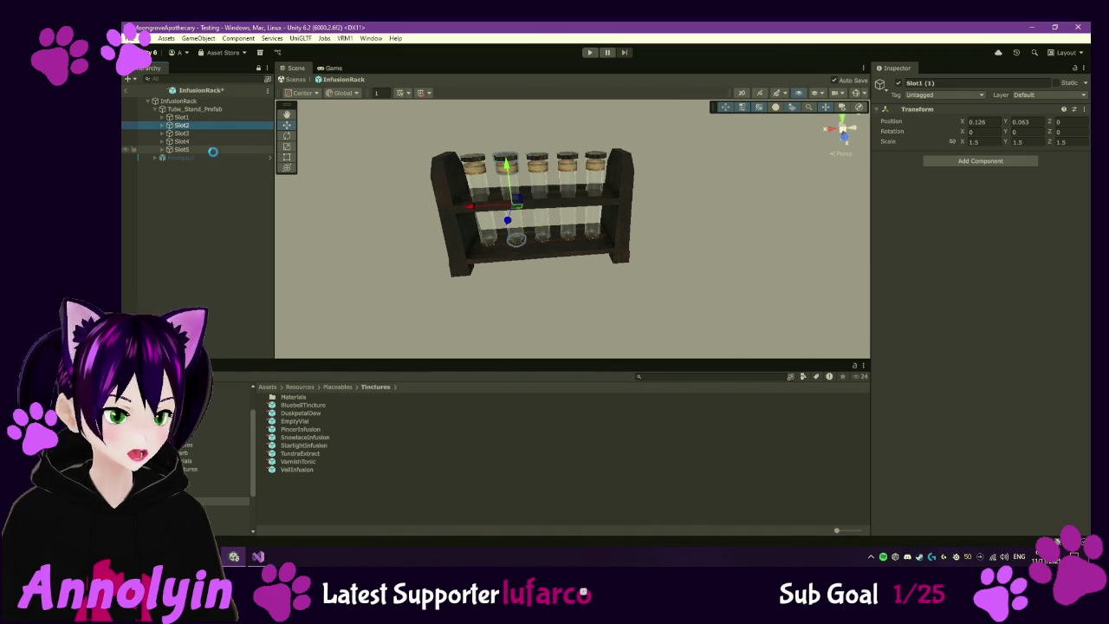
scroll(572, 262, "up", 2)
mouse_move(572, 262)
left_mouse_down()
mouse_move(638, 317)
mouse_move(639, 243)
mouse_move(656, 216)
mouse_move(637, 141)
mouse_move(629, 152)
left_mouse_up()
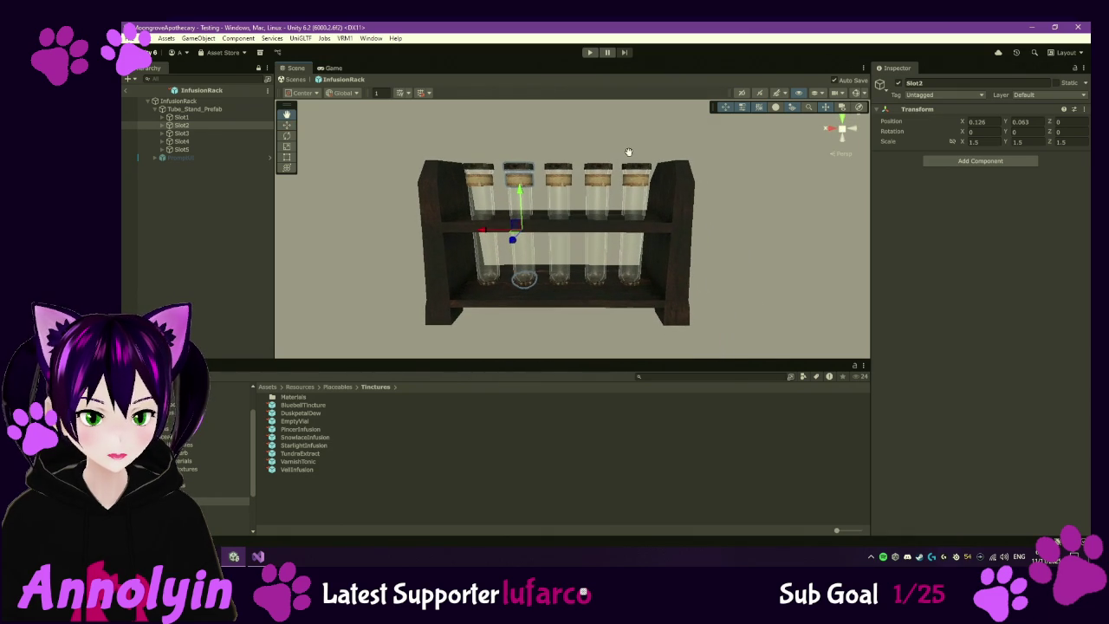
- Disable the Potion_Bottle_04_E_Prefab child under each of Slot1 through Slot5
left_click(163, 117)
left_click(164, 132)
left_click(163, 149)
left_click(163, 165)
left_click(163, 182)
left_click(186, 189)
left_click(193, 173, "ctrl")
left_click(199, 157, "ctrl")
left_click(207, 141, "ctrl")
left_click(208, 125, "ctrl")
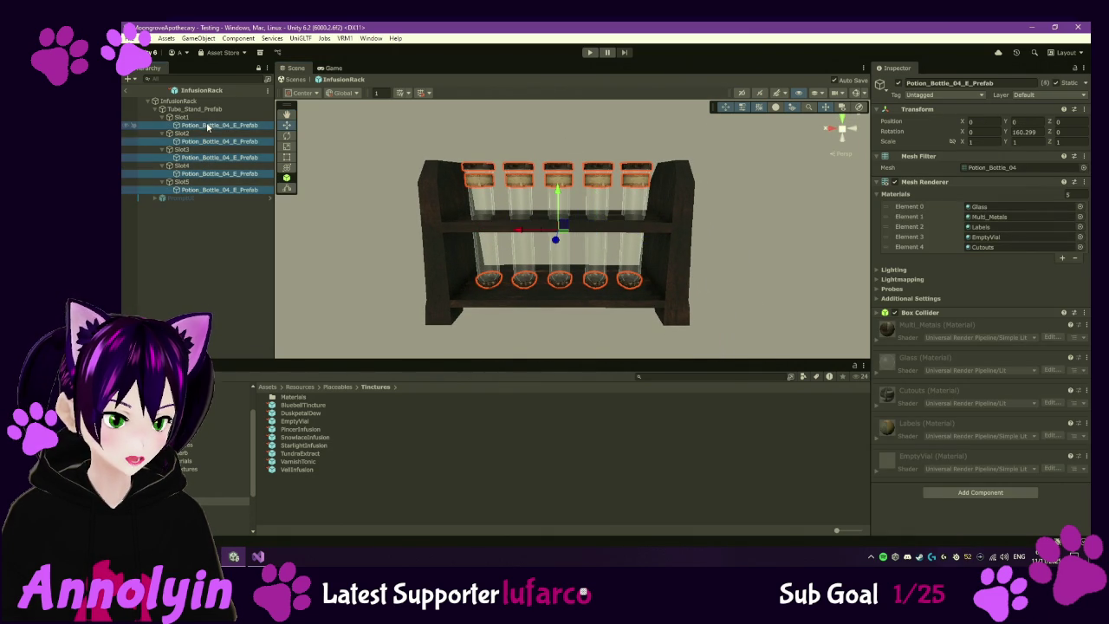
left_click(899, 84)
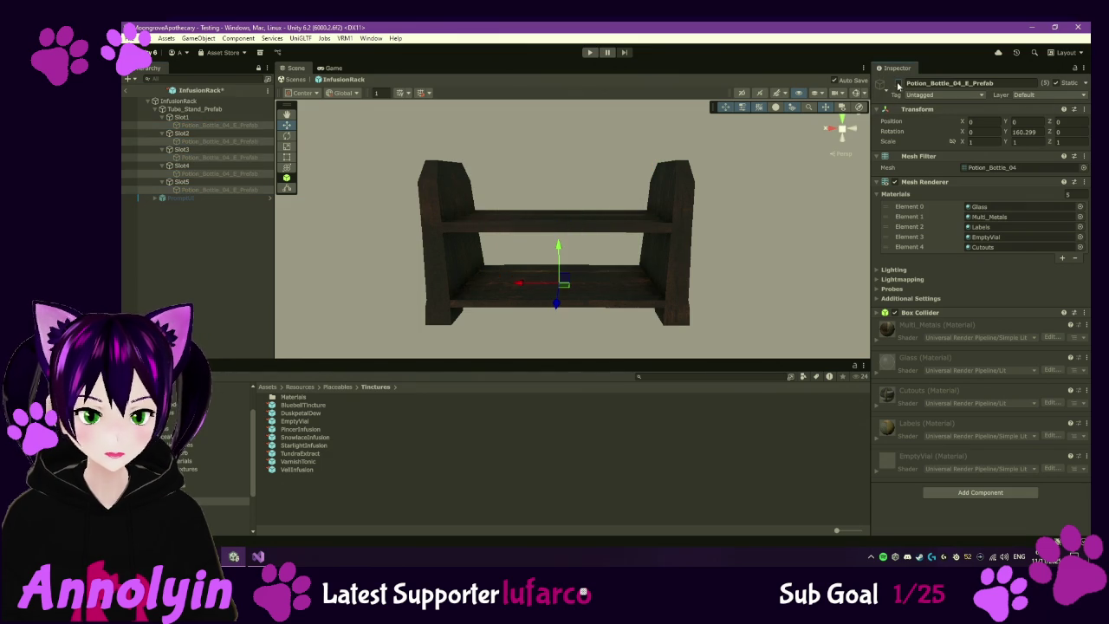
left_click(196, 110)
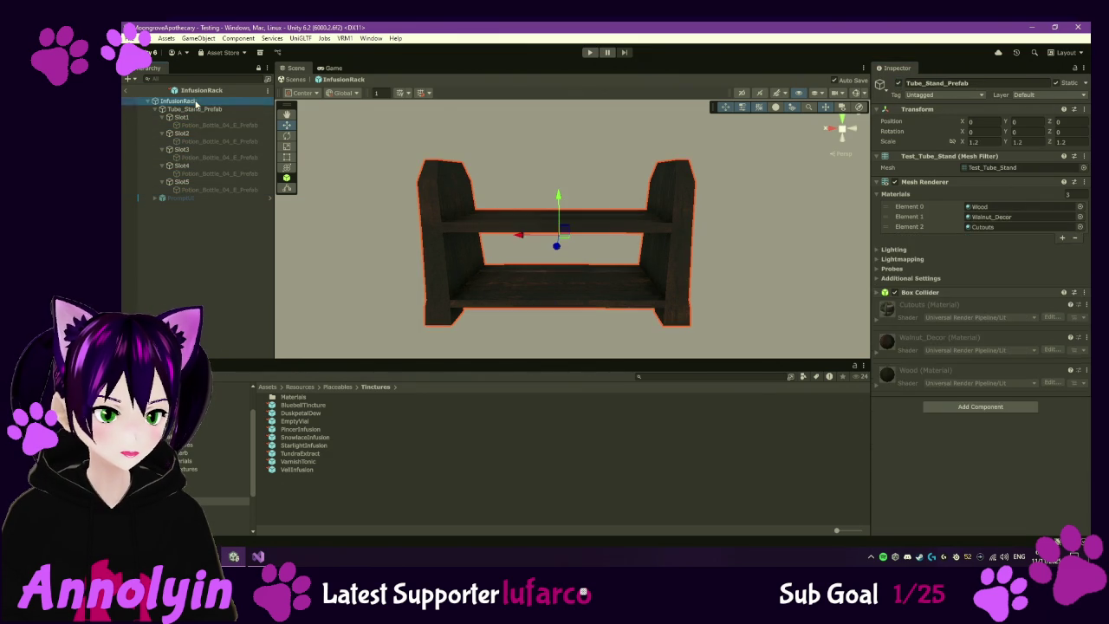
- Add five entries to the InfusionRack's Workstation Visuals Slot Markers list
left_click(197, 101)
left_click(1062, 283)
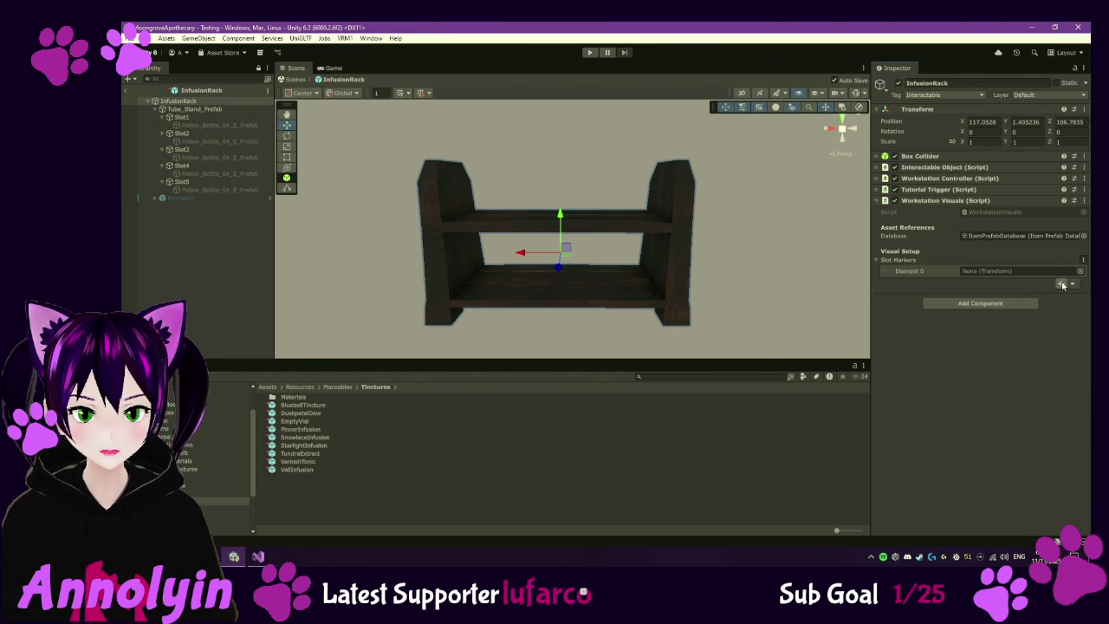
left_click(1062, 283)
left_click(1063, 295)
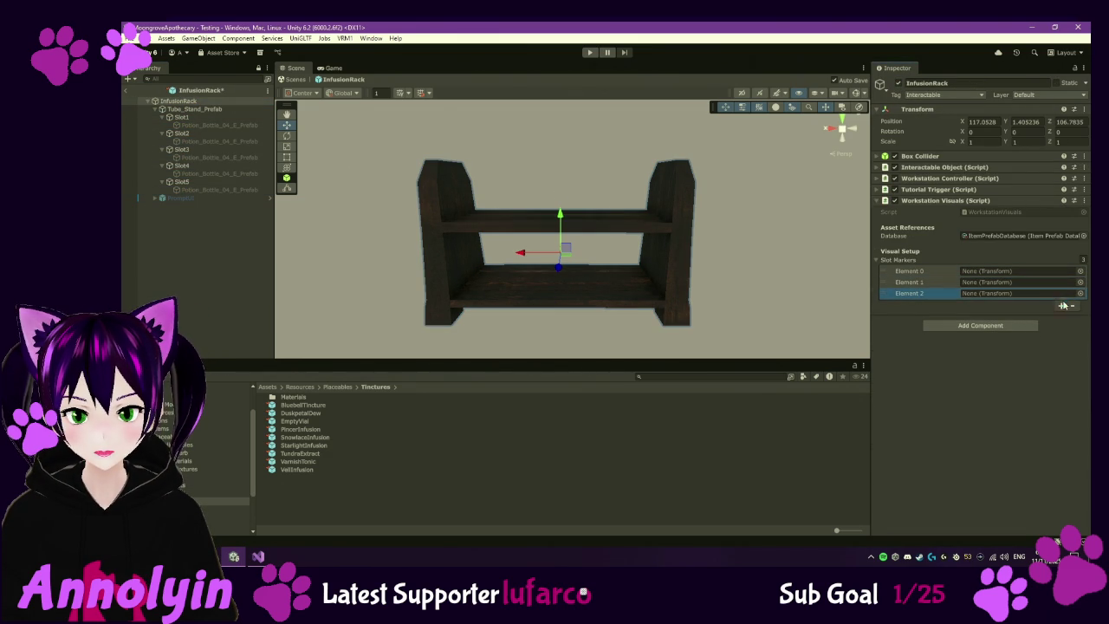
left_click(1063, 306)
left_click(1063, 317)
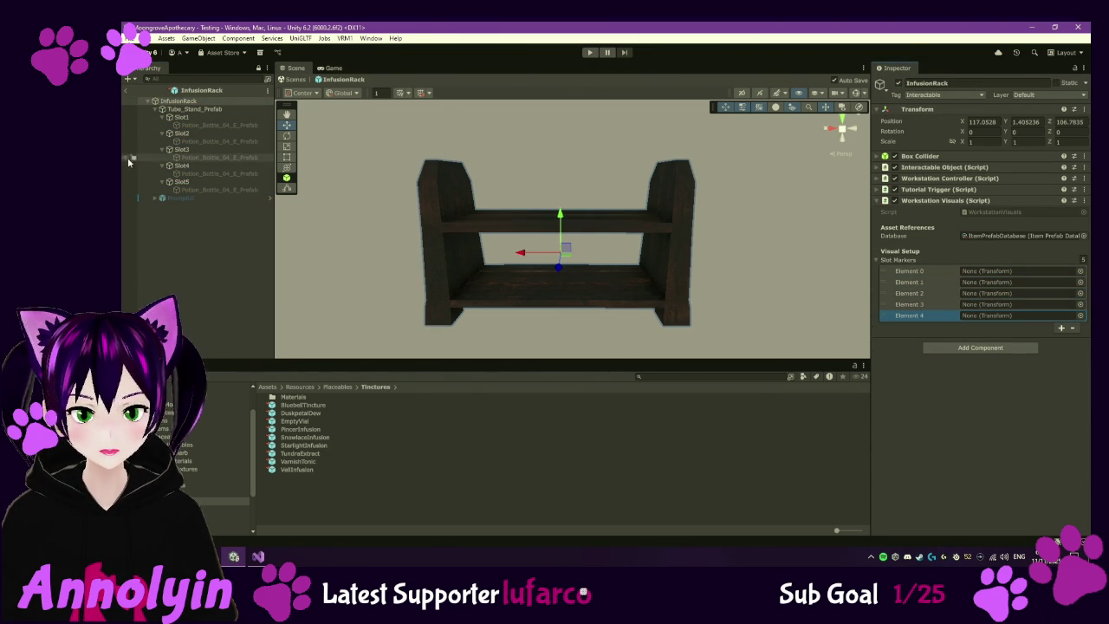
- Assign Slot1 through Slot5 to the five slot markers in order, then deselect the rack
mouse_move(182, 117)
left_mouse_down()
mouse_move(980, 297)
mouse_move(986, 271)
left_mouse_up()
mouse_move(507, 224)
left_mouse_down()
mouse_move(985, 304)
mouse_move(982, 282)
left_mouse_up()
mouse_move(216, 150)
left_mouse_down()
mouse_move(222, 160)
mouse_move(986, 293)
left_mouse_up()
mouse_move(194, 169)
left_mouse_down()
mouse_move(979, 316)
mouse_move(986, 304)
left_mouse_up()
mouse_move(180, 182)
left_mouse_down()
mouse_move(910, 314)
mouse_move(997, 317)
left_mouse_up()
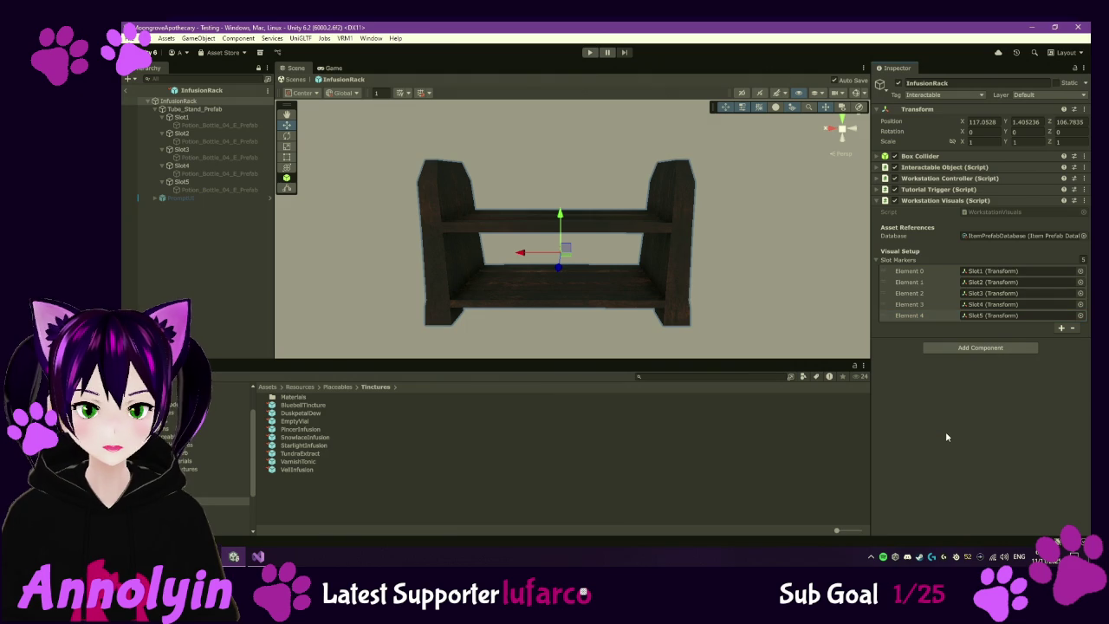
left_click(229, 251)
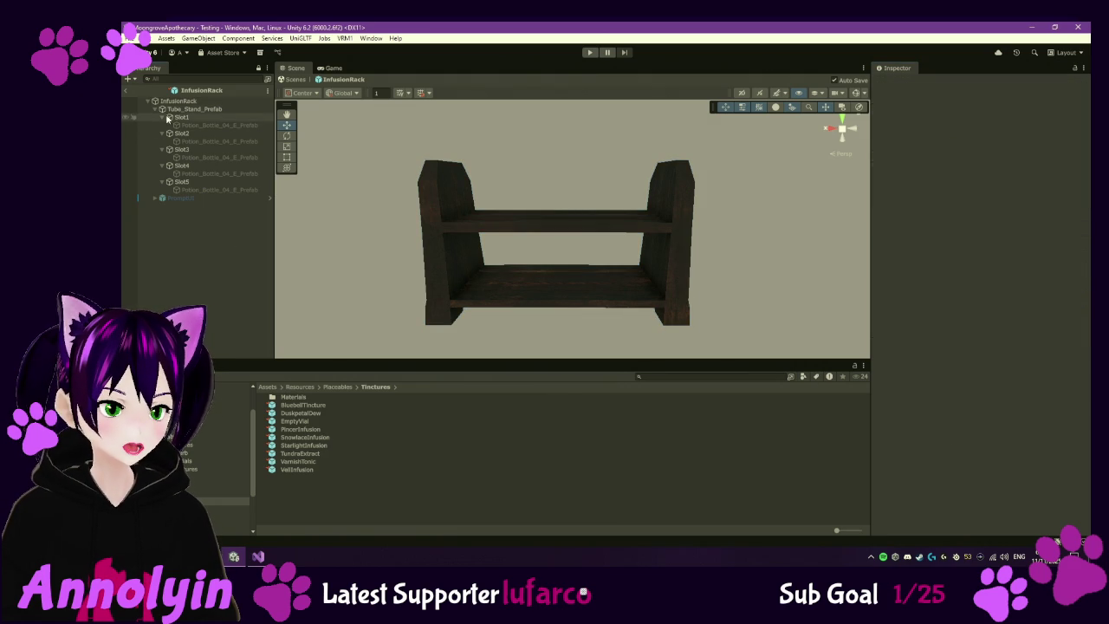
- Switch to Game view, enter Play mode and continue the saved game at Noon, Day 4
left_click(334, 67)
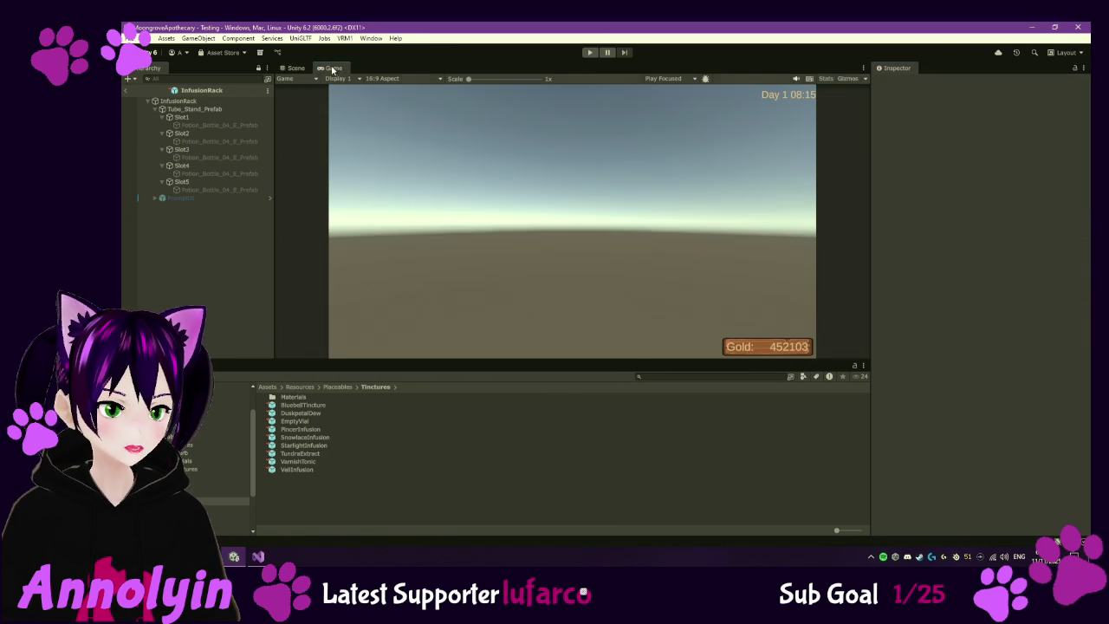
left_click(591, 53)
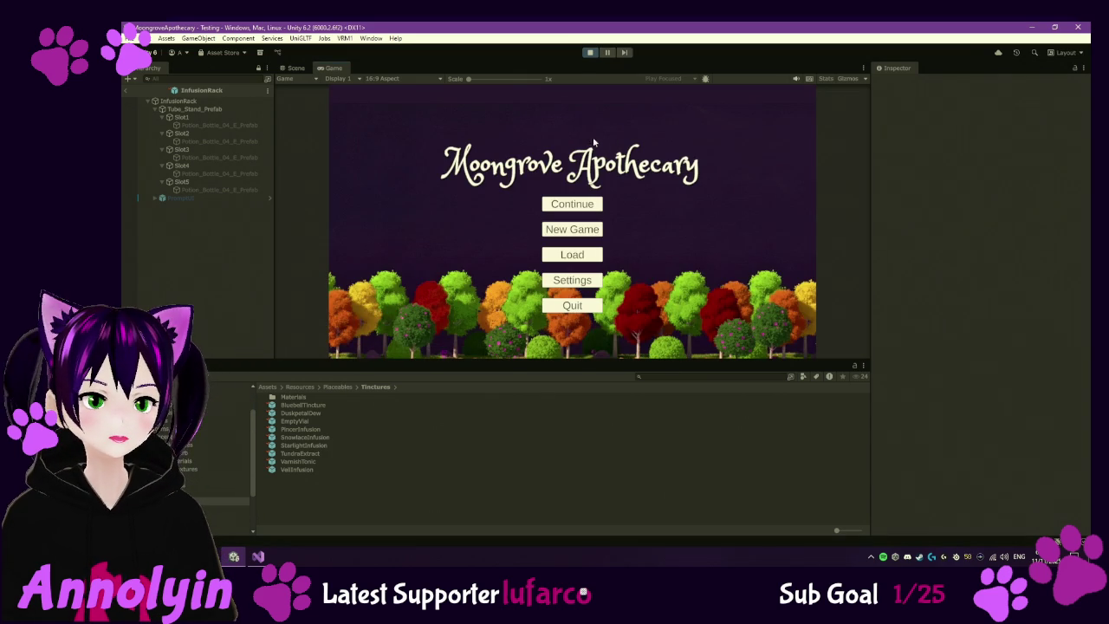
left_click(582, 206)
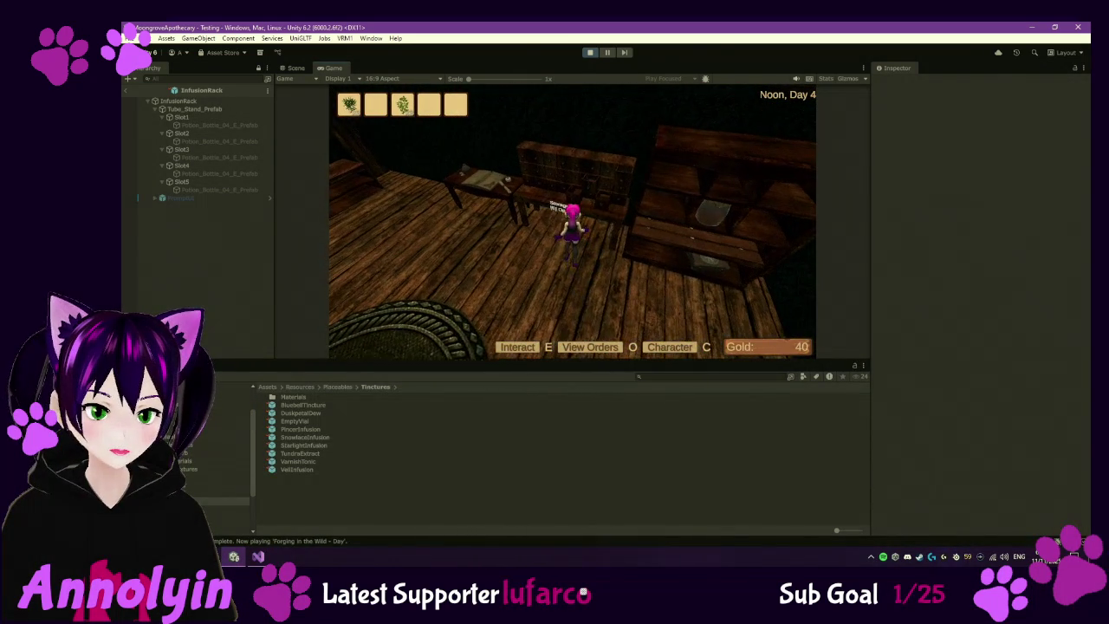
- Stash the four hotbar items in base storage and check the processing station's empty slots
key("e")
key("Escape")
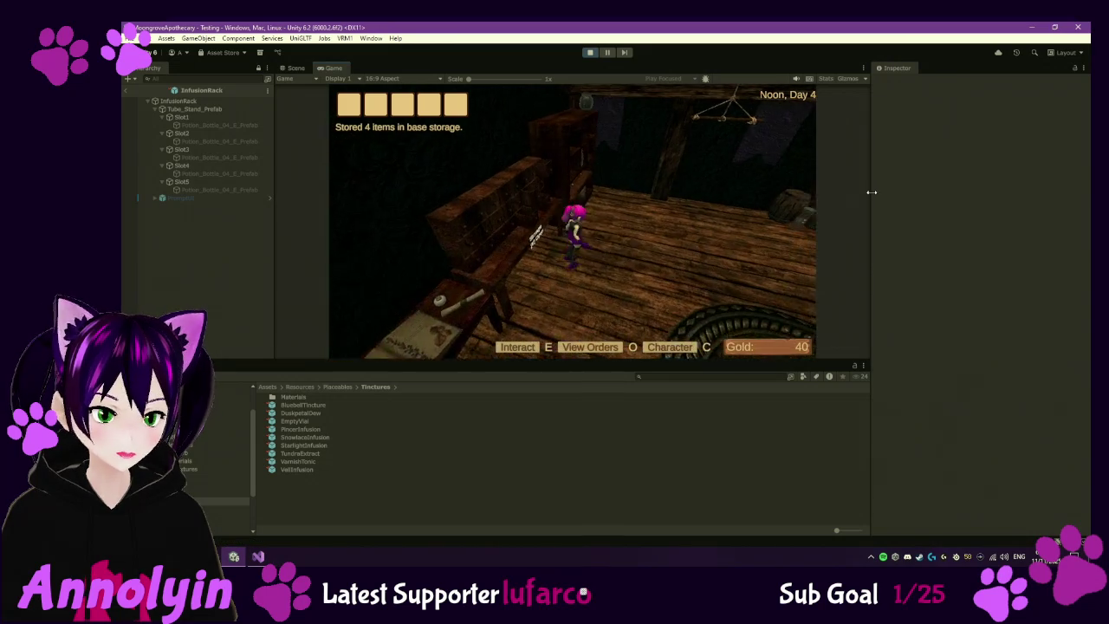
key("e")
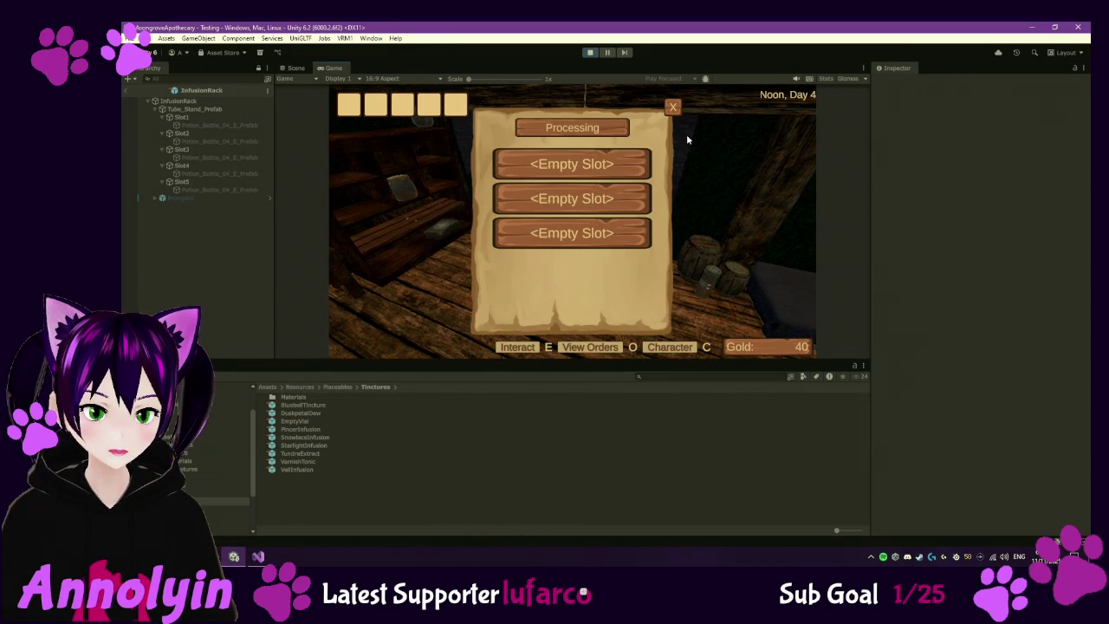
left_click(674, 105)
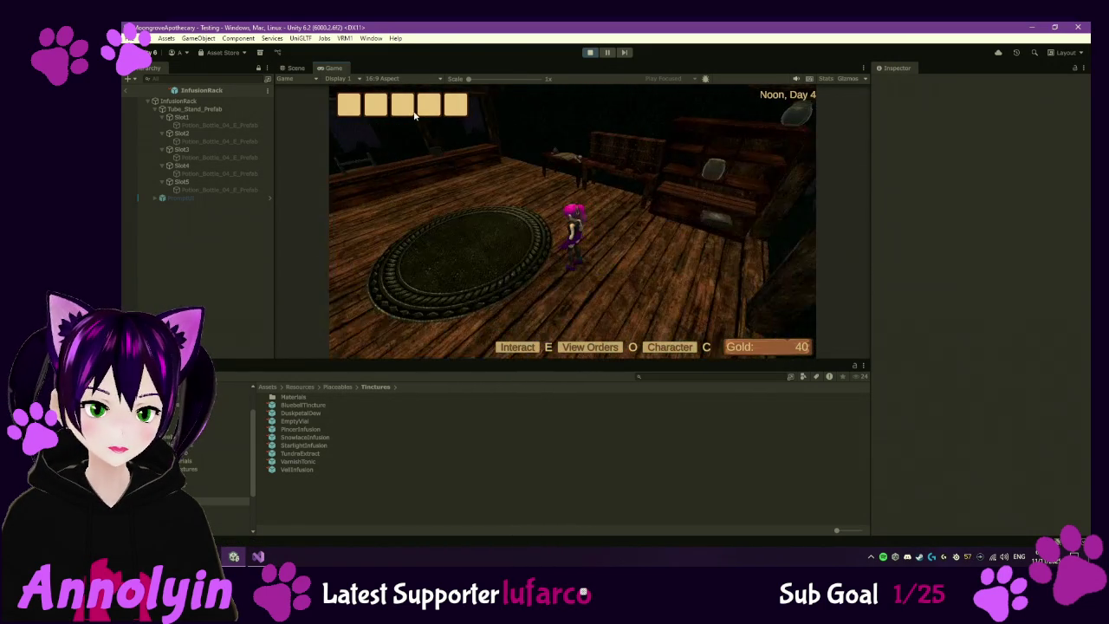
- Walk to the cauldron table, pick Bluebell Tincture for an empty slot, then head outside
key("a")
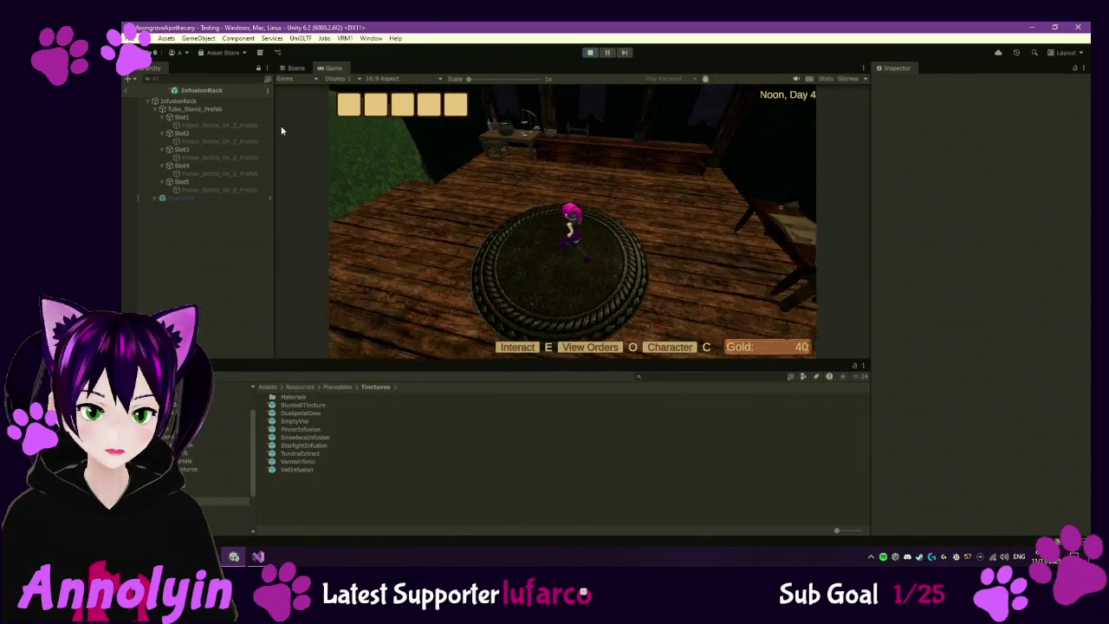
key("w")
key("e")
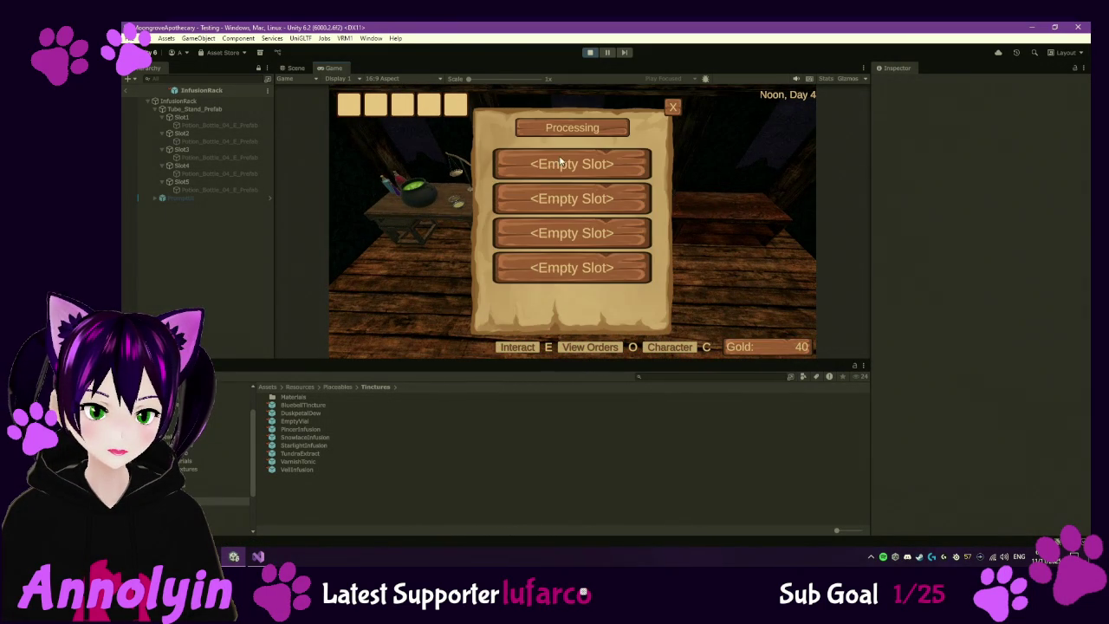
left_click(561, 161)
left_click(602, 153)
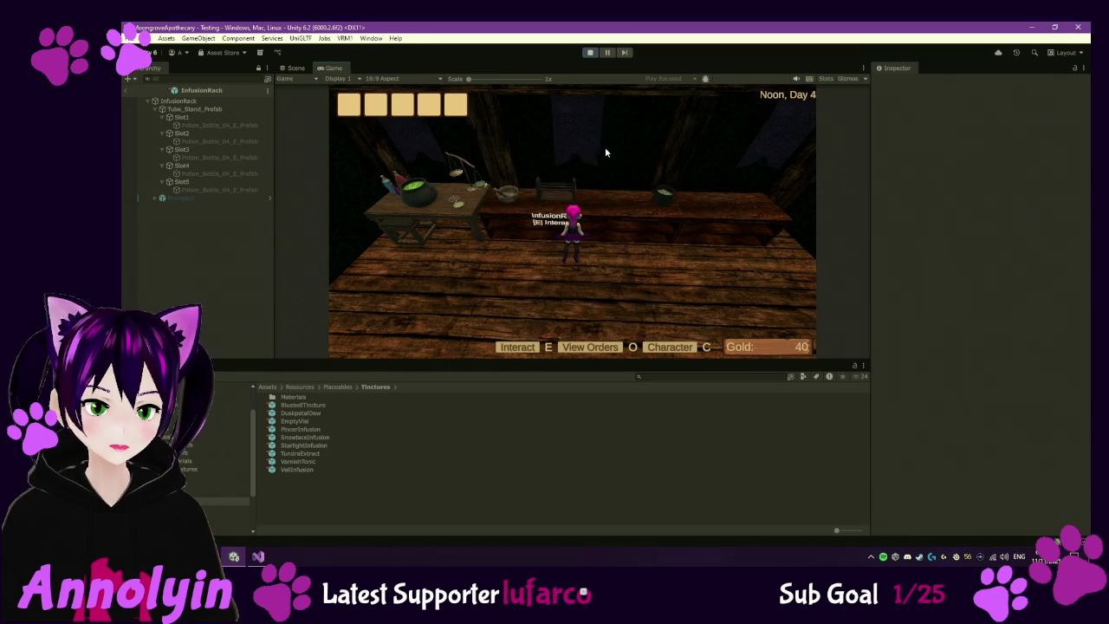
key("s")
key("w")
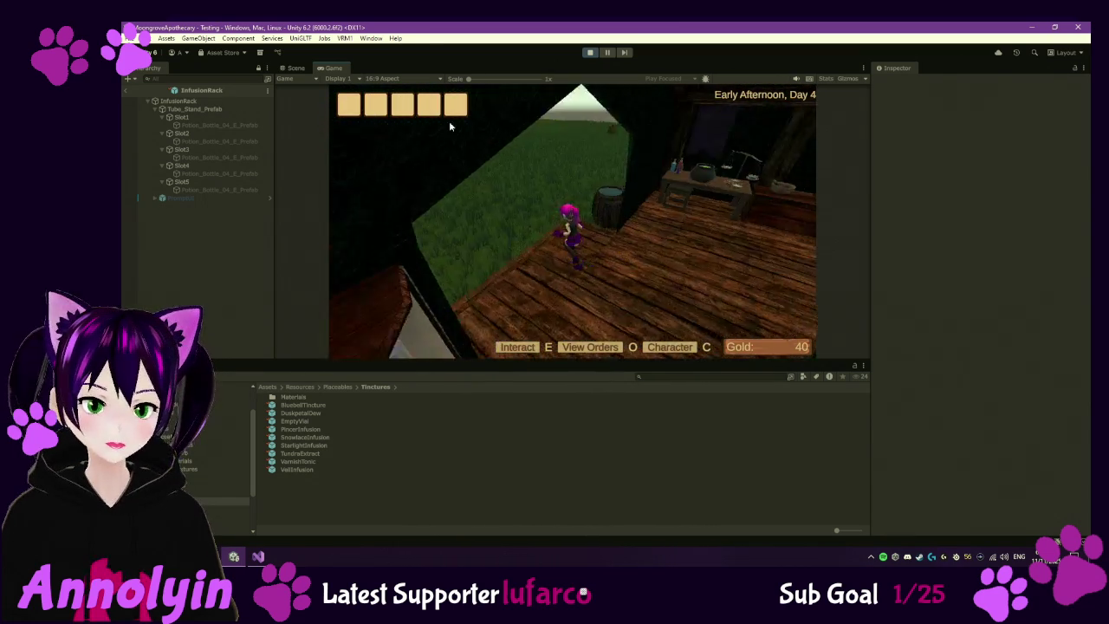
- Pick up the bucket and fill it with water at the well
key("e")
key("w")
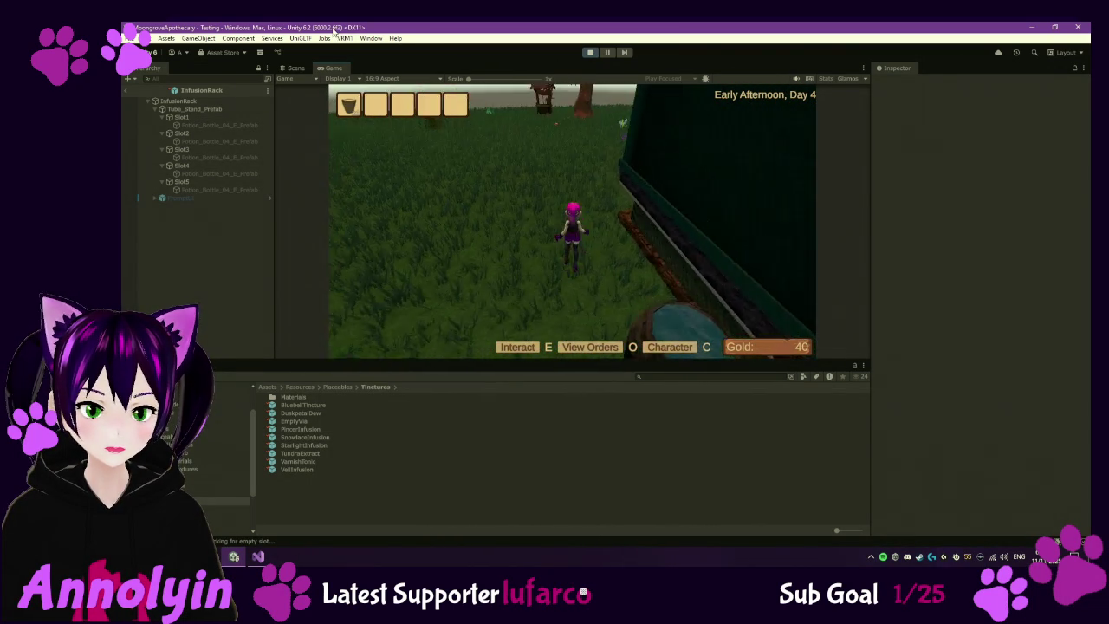
key("w")
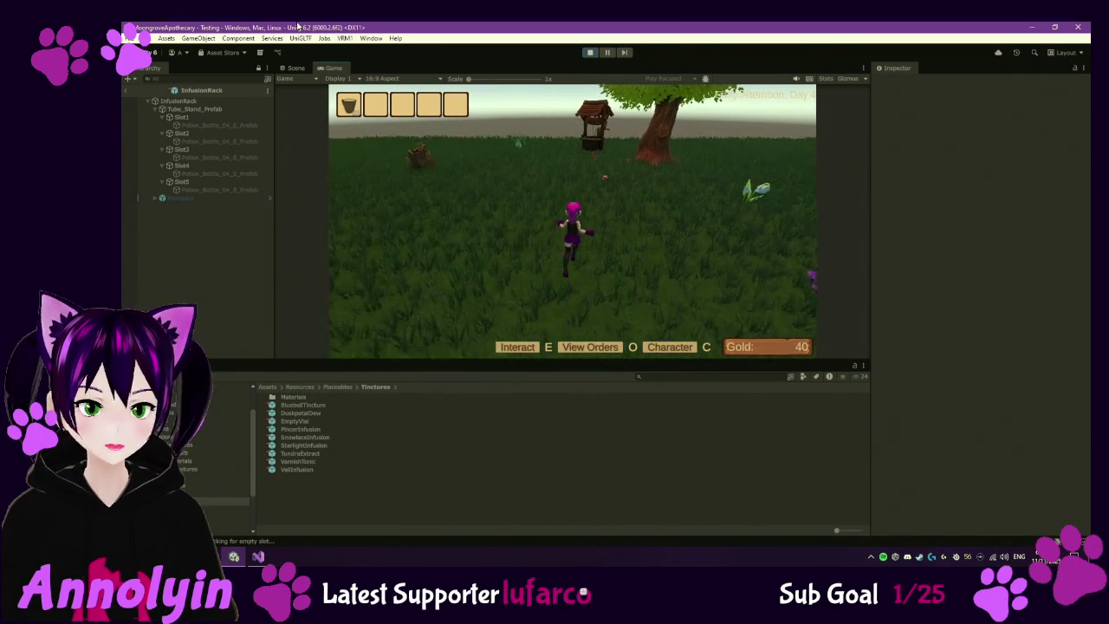
key("w")
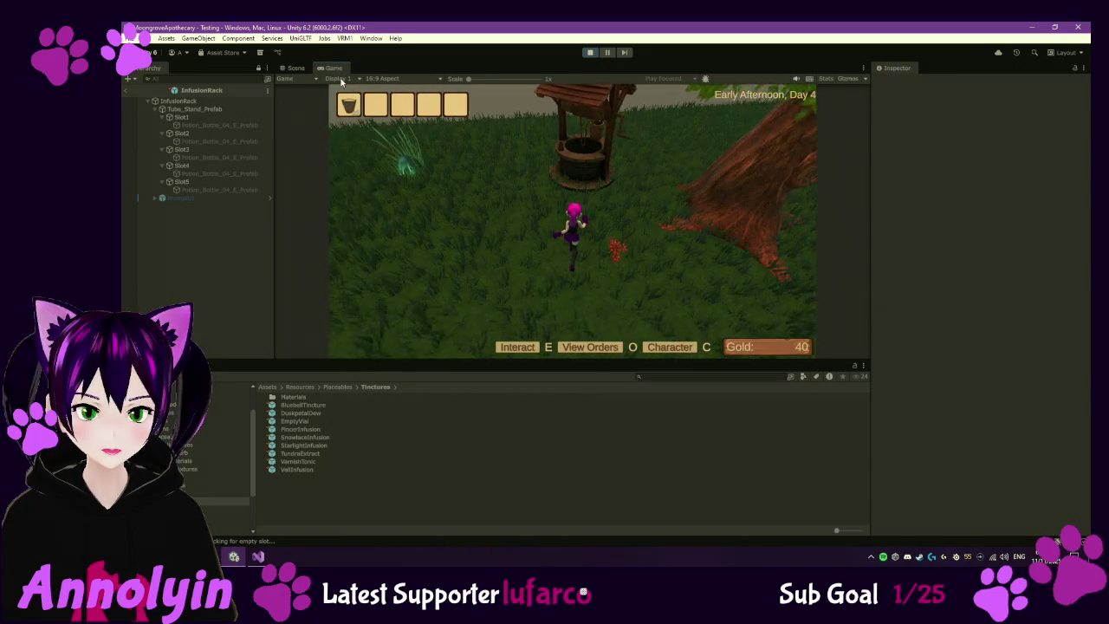
key("e")
- Empty the bucket into the water barrel for 10 scoops and return inside the tent
key("w")
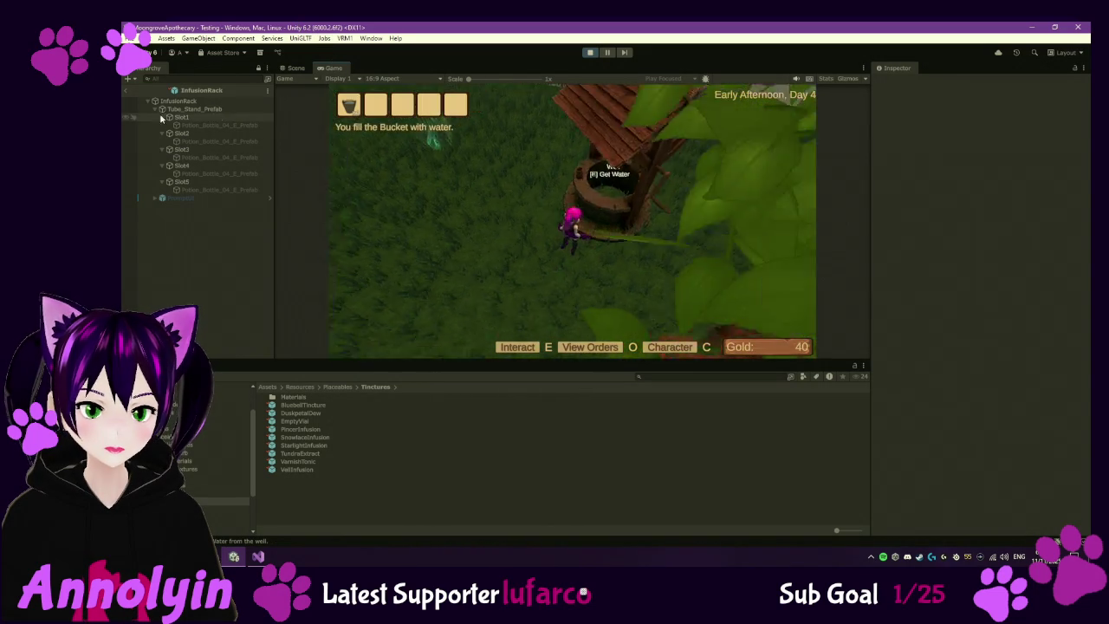
key("w")
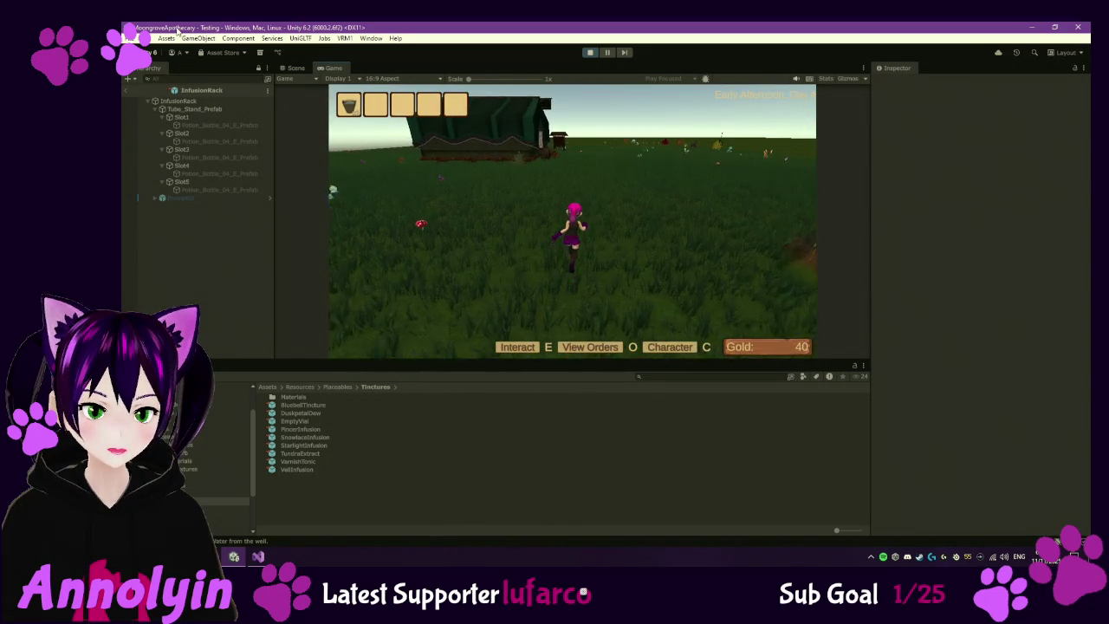
key("w")
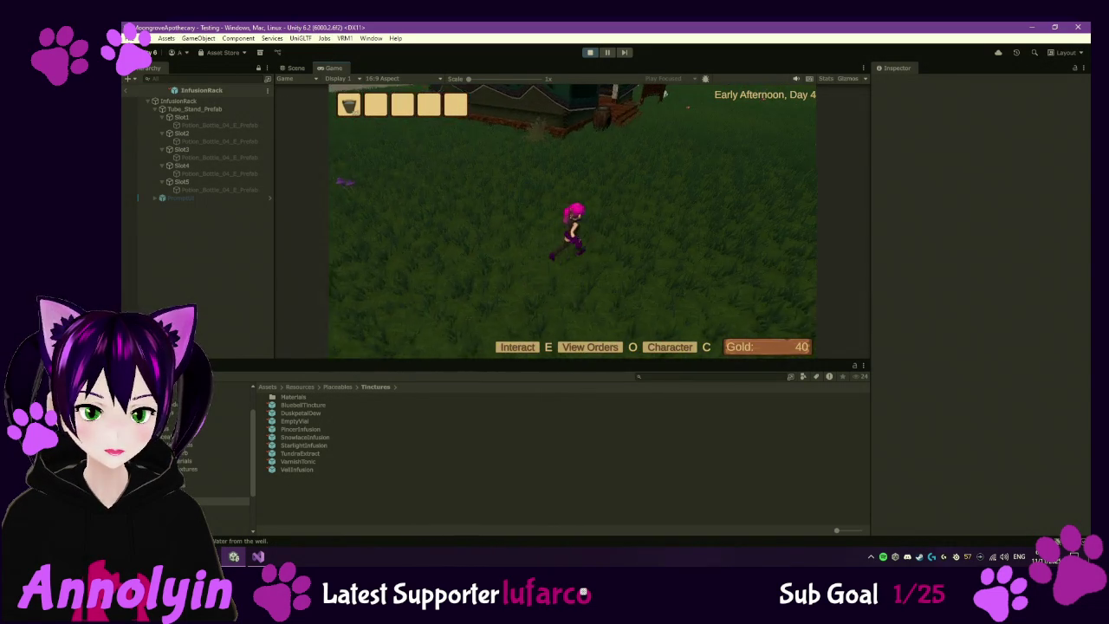
key("w")
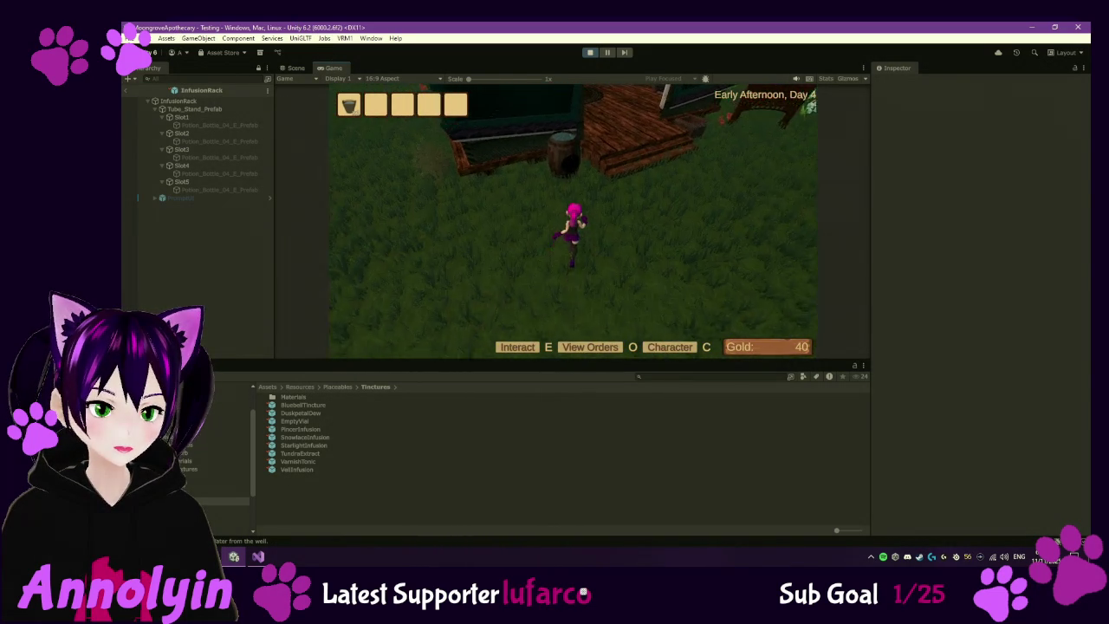
key("e")
key("w")
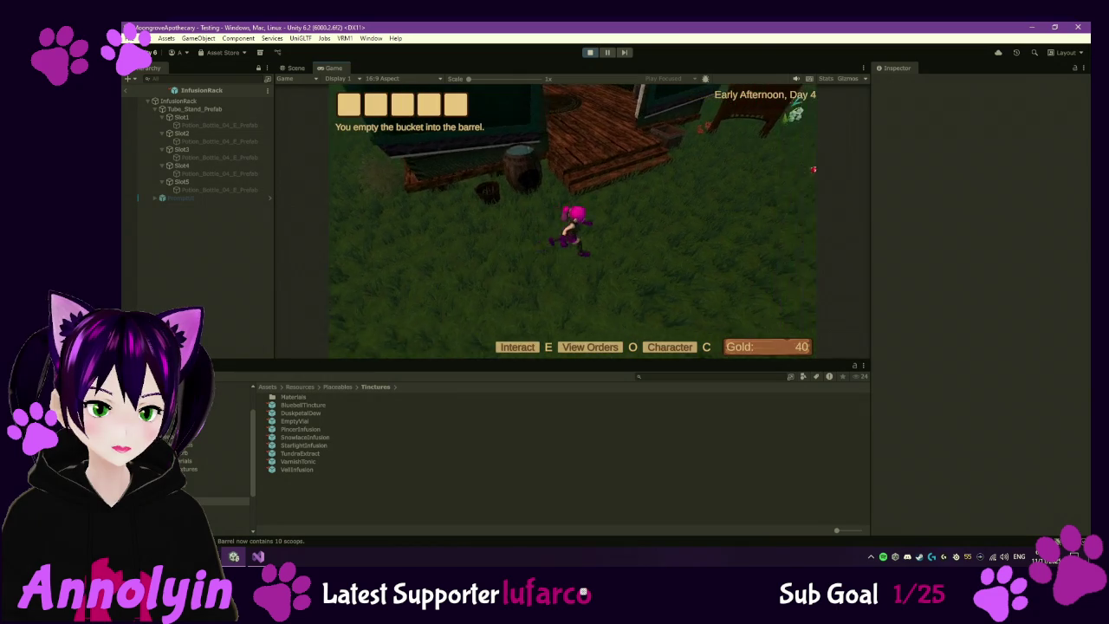
- Start brewing Bluebell Tincture in an empty cauldron table slot
key("w")
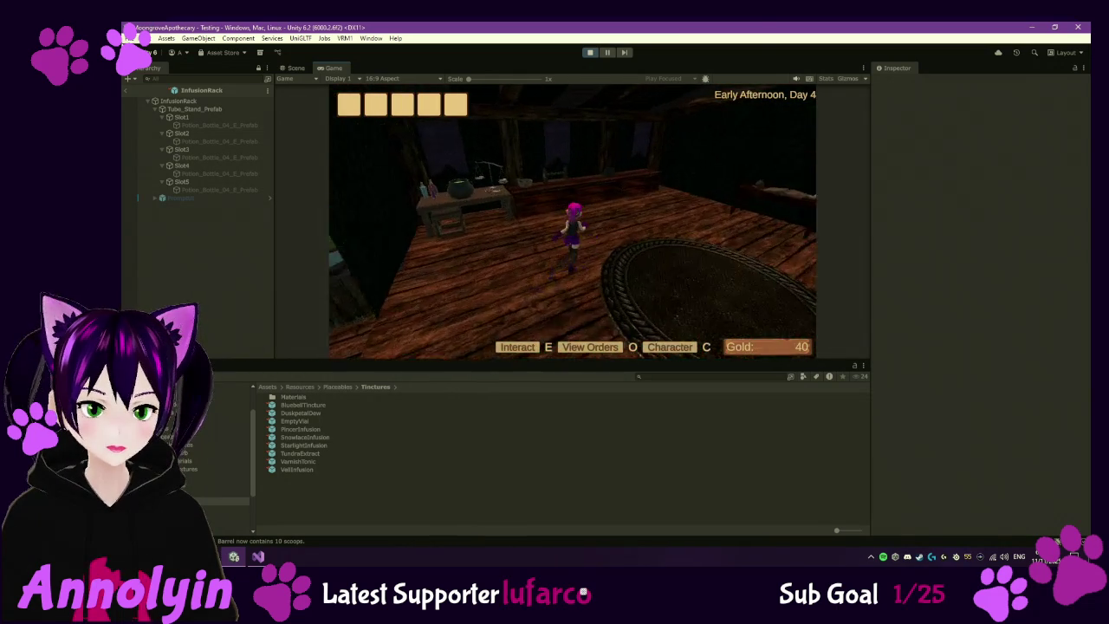
key("e")
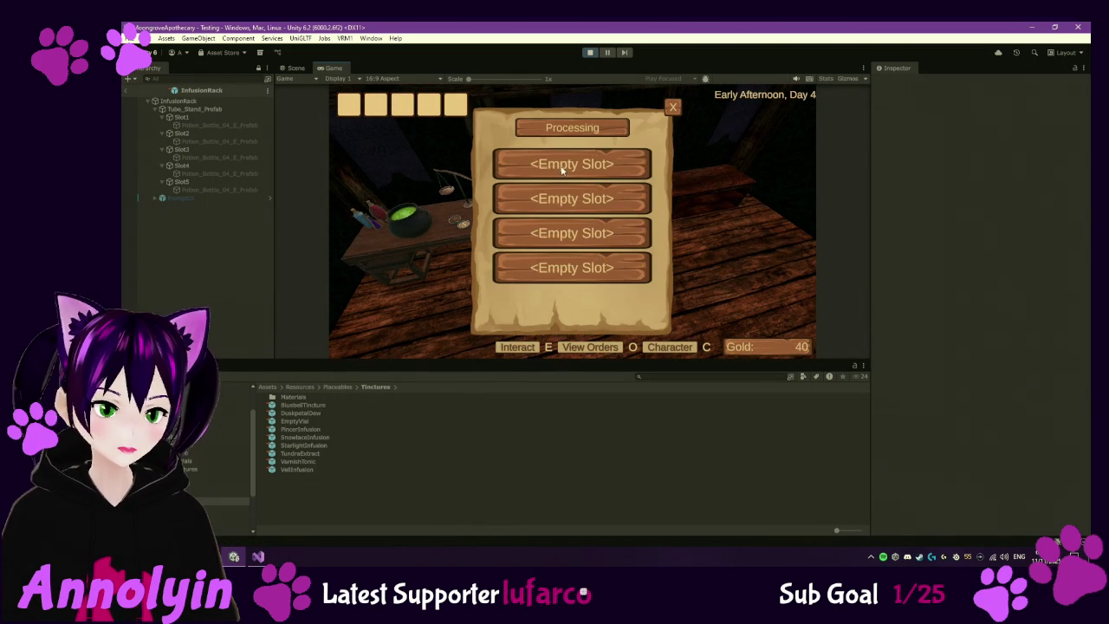
left_click(562, 168)
left_click(561, 156)
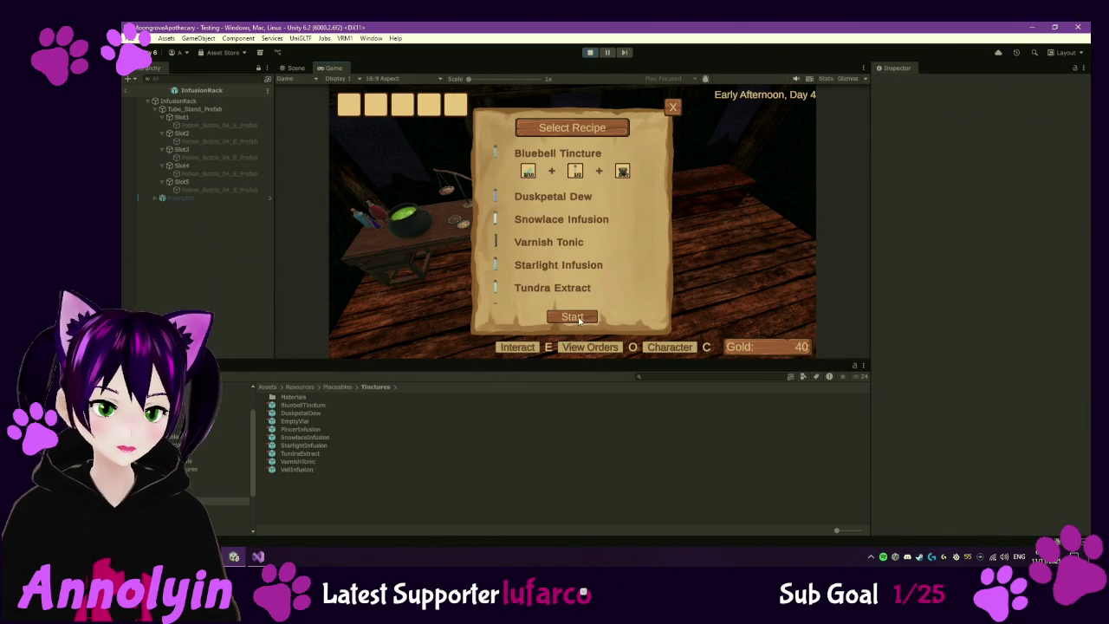
left_click(575, 318)
- Compare recipes, then start Varnish Tonic in the next slot and close the panel
left_click(572, 200)
left_click(565, 176)
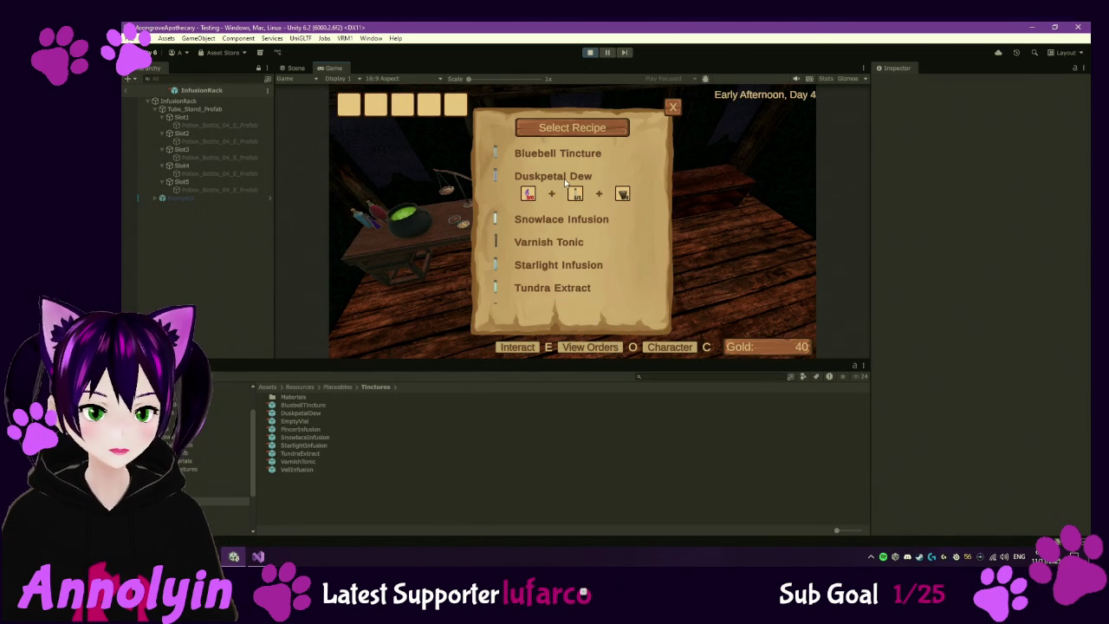
left_click(567, 221)
left_click(570, 246)
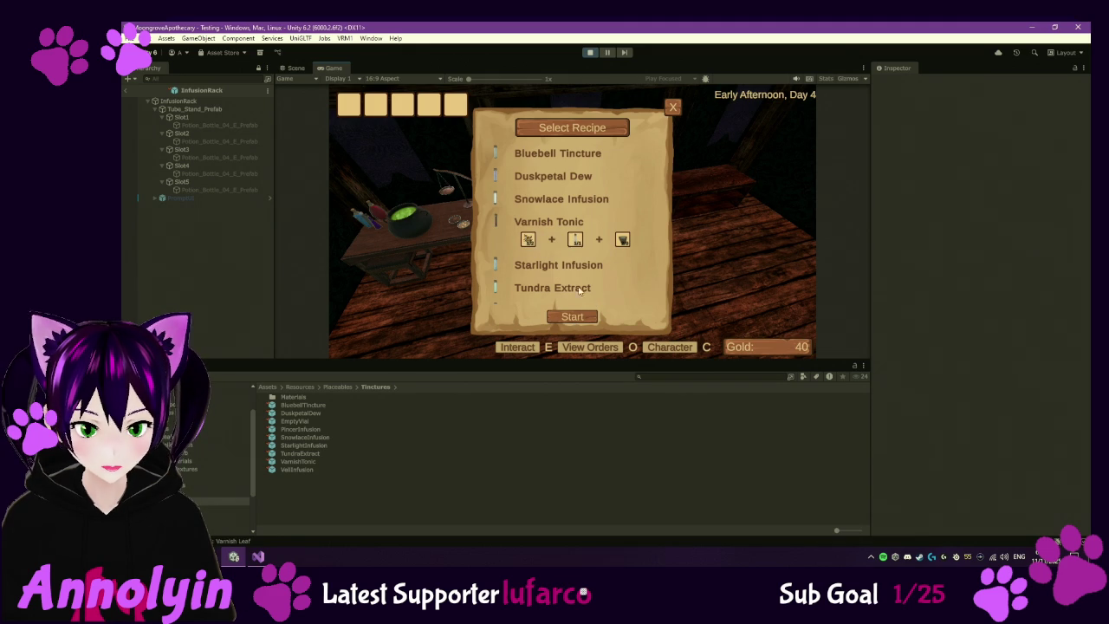
left_click(574, 318)
left_click(672, 108)
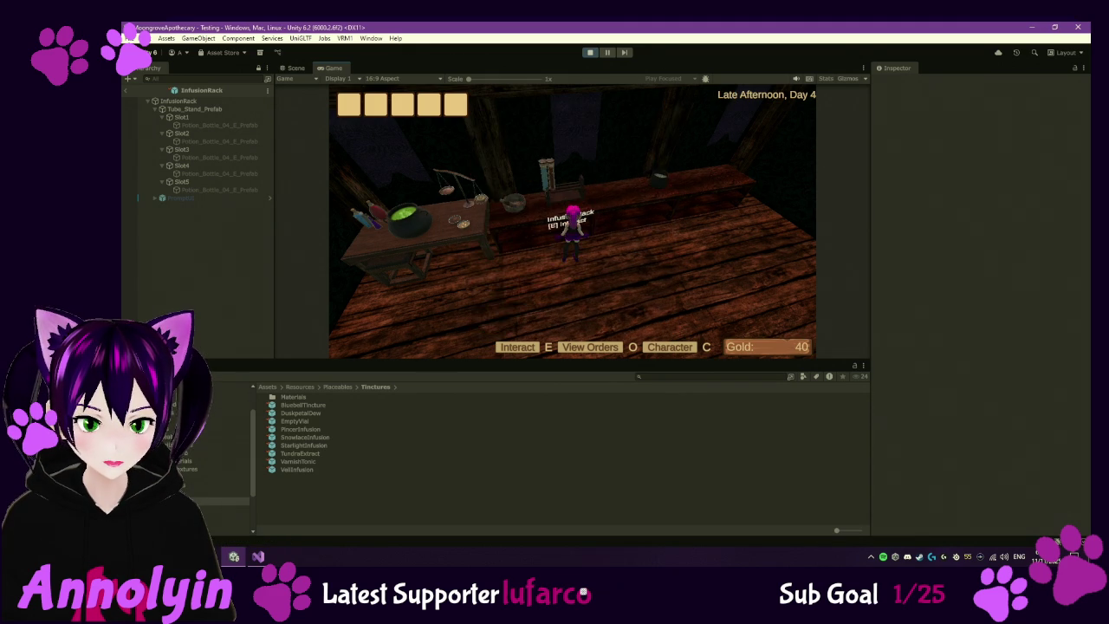
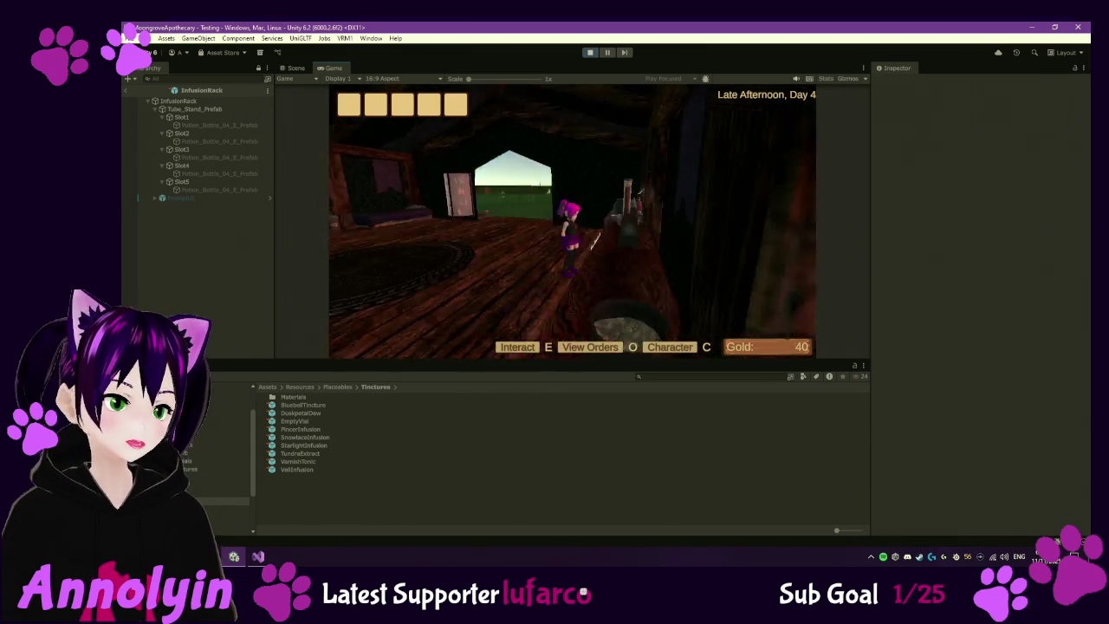
- Pause the game and exit the InfusionRack prefab back to the Testing scene
key("Escape")
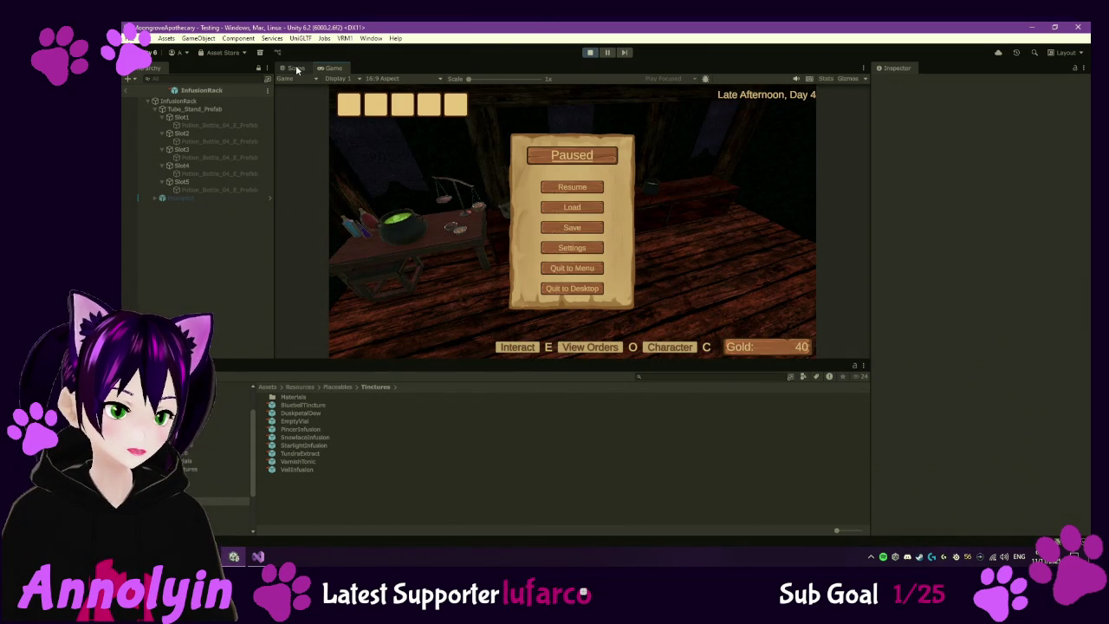
left_click(296, 68)
left_click(127, 92)
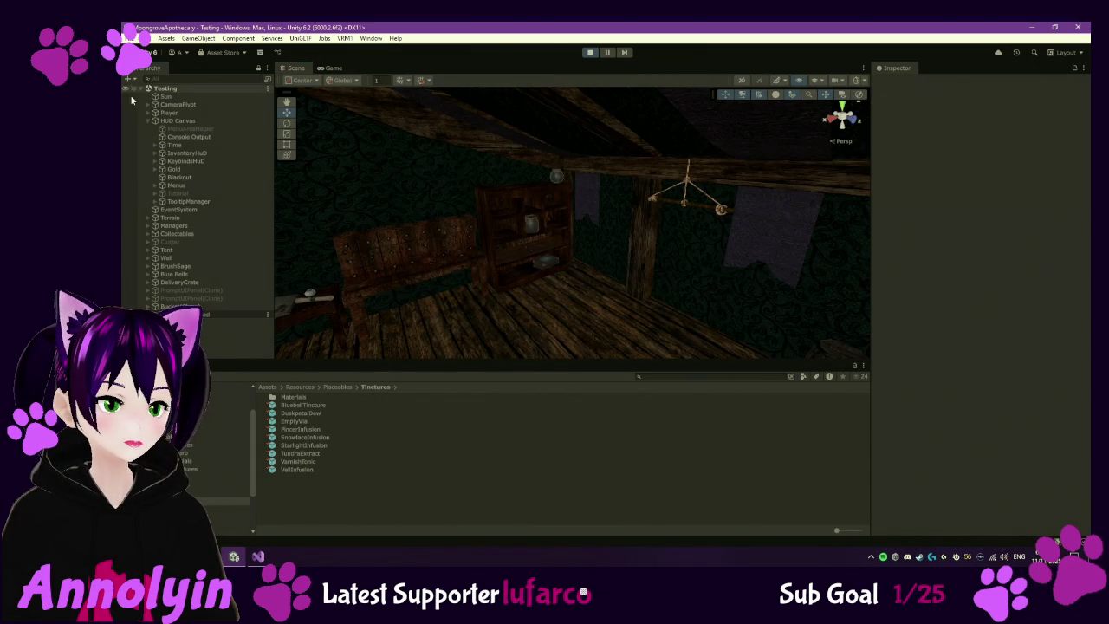
- Expand Tent > Workstations in the Hierarchy and frame Slot1 in the Scene view
left_click(149, 249)
left_click(155, 283)
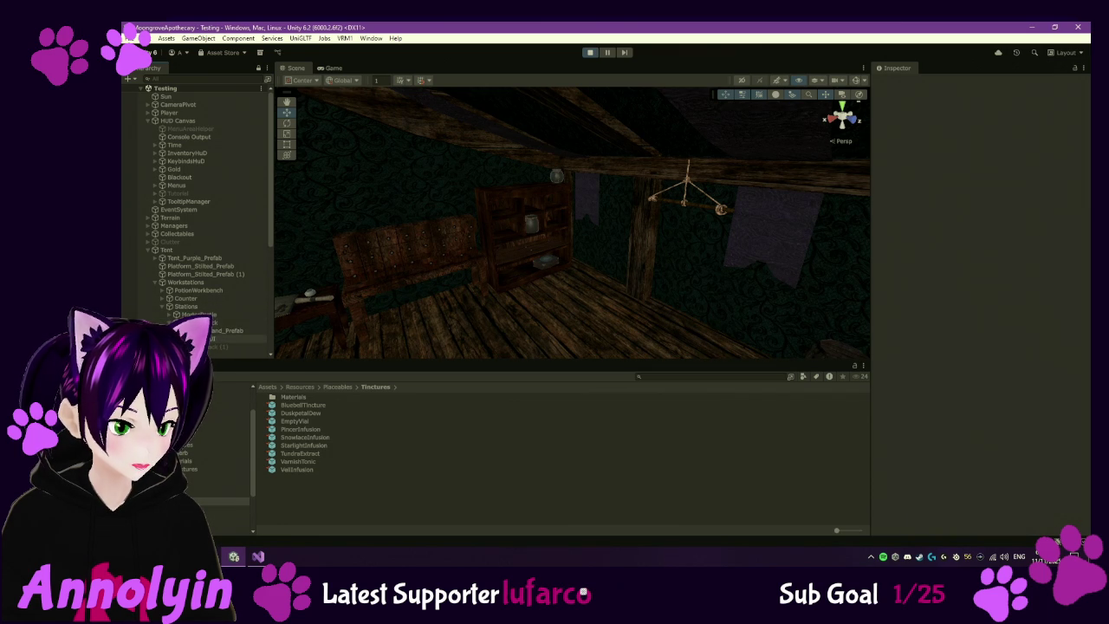
double_click(243, 339)
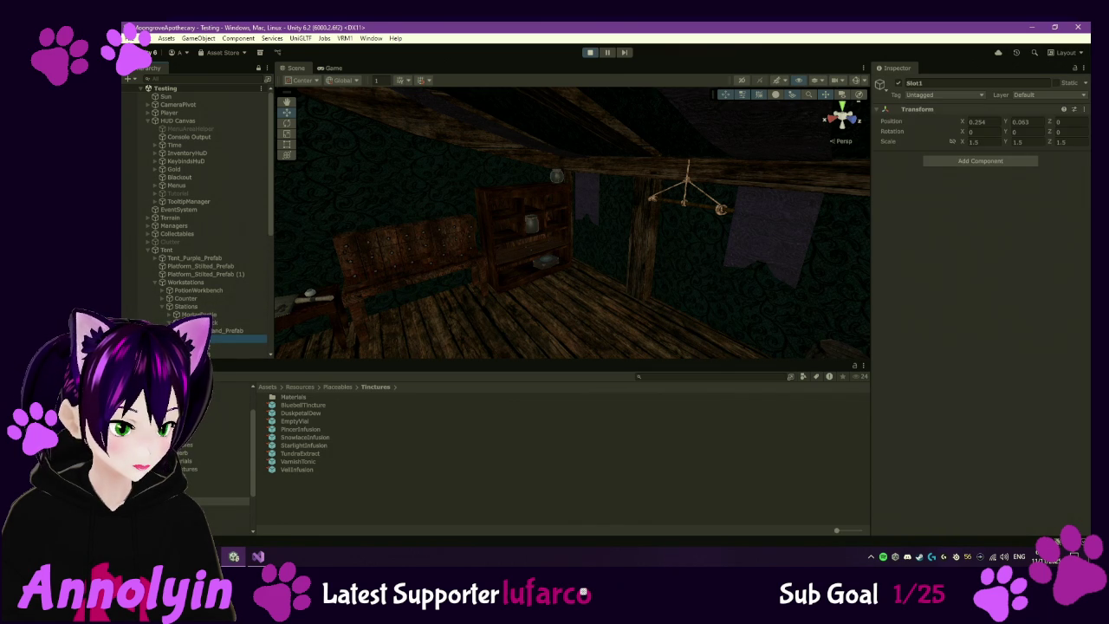
- Orbit around the tincture tubes and begin zeroing the Bluebell clone's position under Slot1
mouse_move(536, 302)
left_mouse_down()
mouse_move(592, 304)
mouse_move(419, 250)
mouse_move(540, 315)
mouse_move(647, 313)
mouse_move(639, 297)
mouse_move(526, 240)
mouse_move(485, 260)
mouse_move(504, 286)
left_mouse_up()
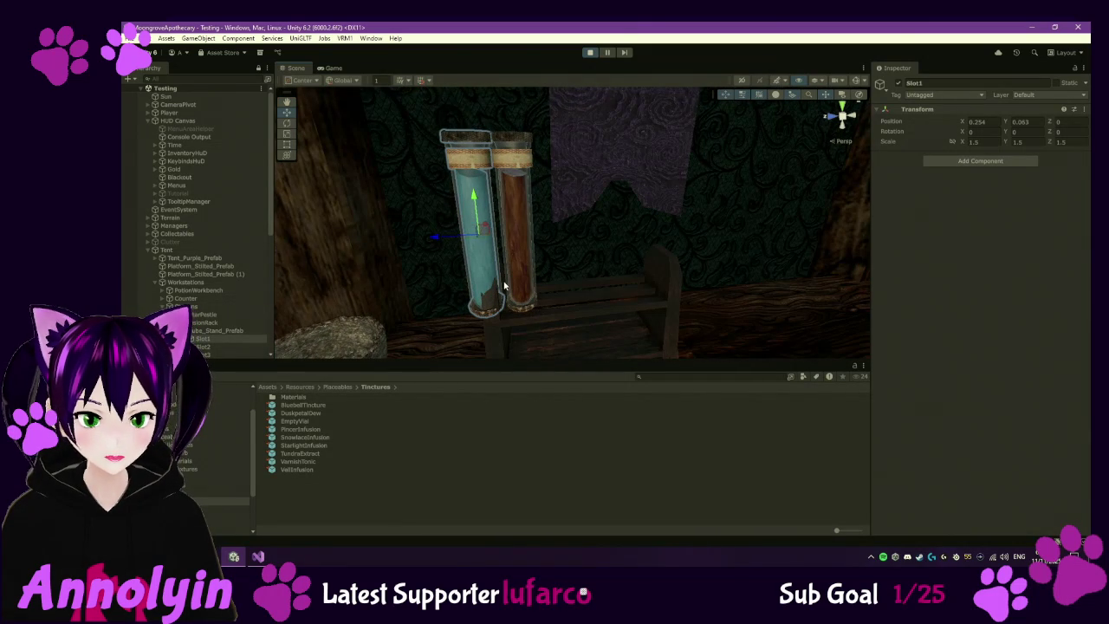
mouse_move(451, 234)
left_mouse_down()
mouse_move(491, 234)
mouse_move(518, 215)
mouse_move(529, 279)
mouse_move(495, 210)
mouse_move(464, 230)
mouse_move(573, 222)
left_mouse_up()
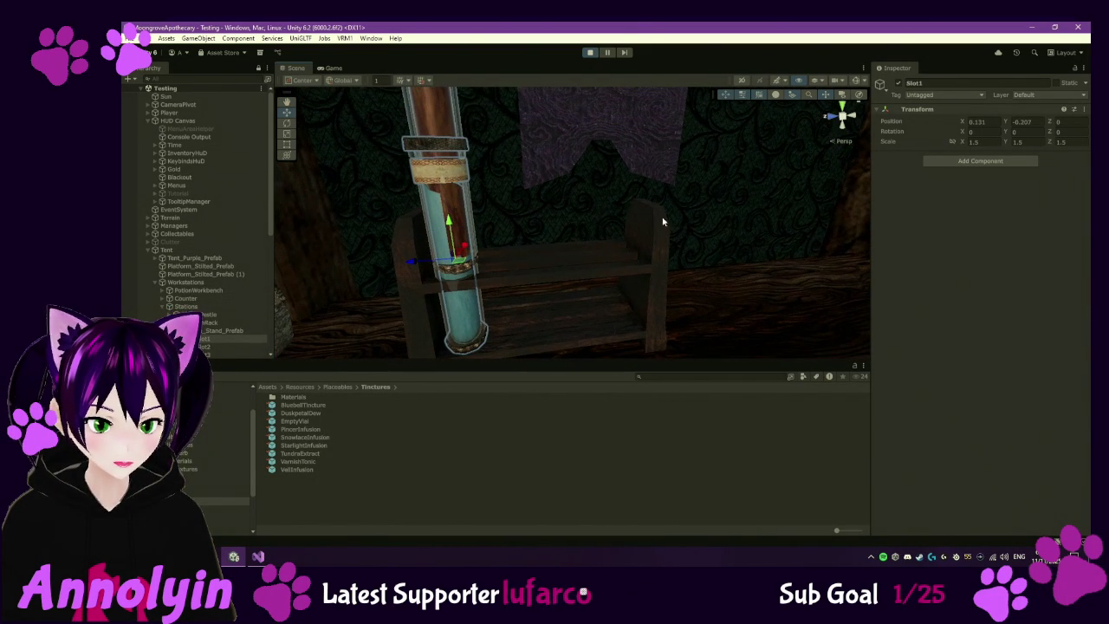
left_click(998, 122)
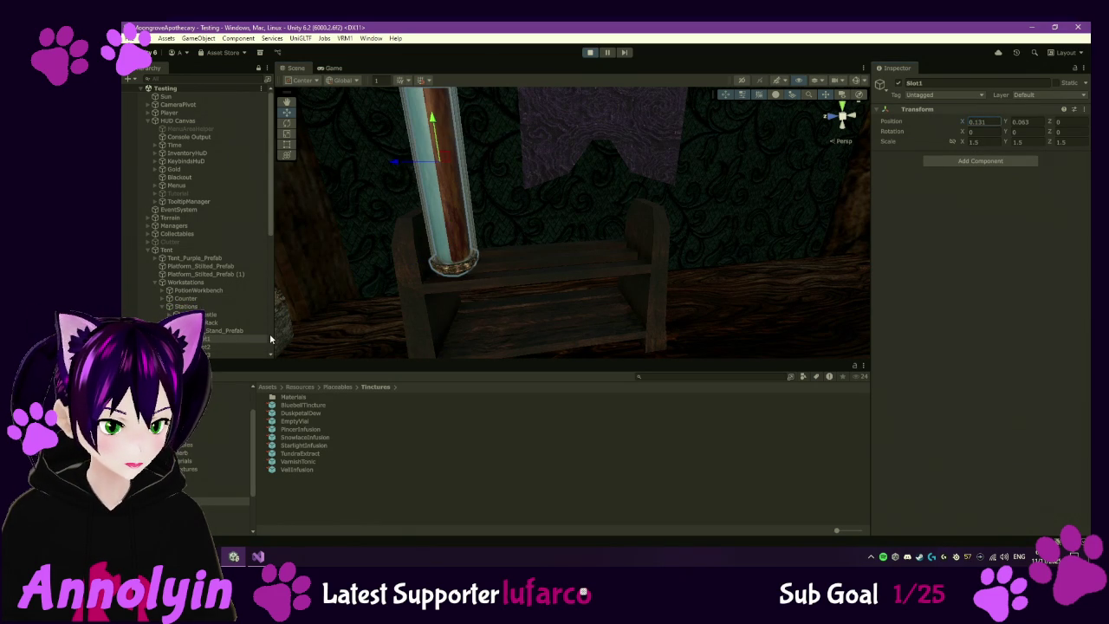
scroll(239, 348, "down", 2)
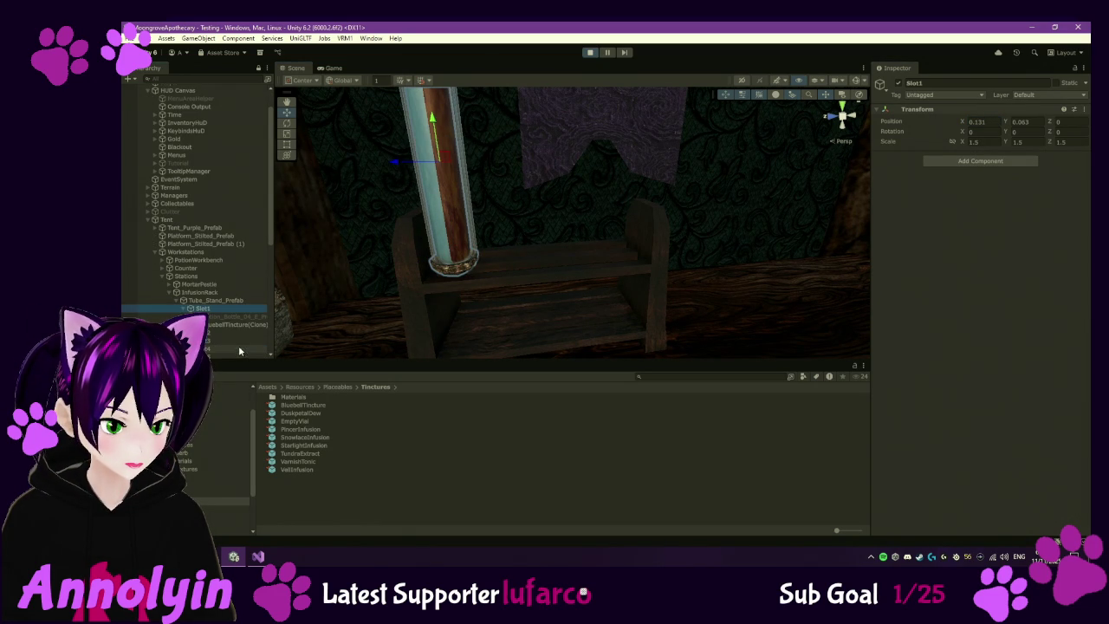
left_click(238, 324)
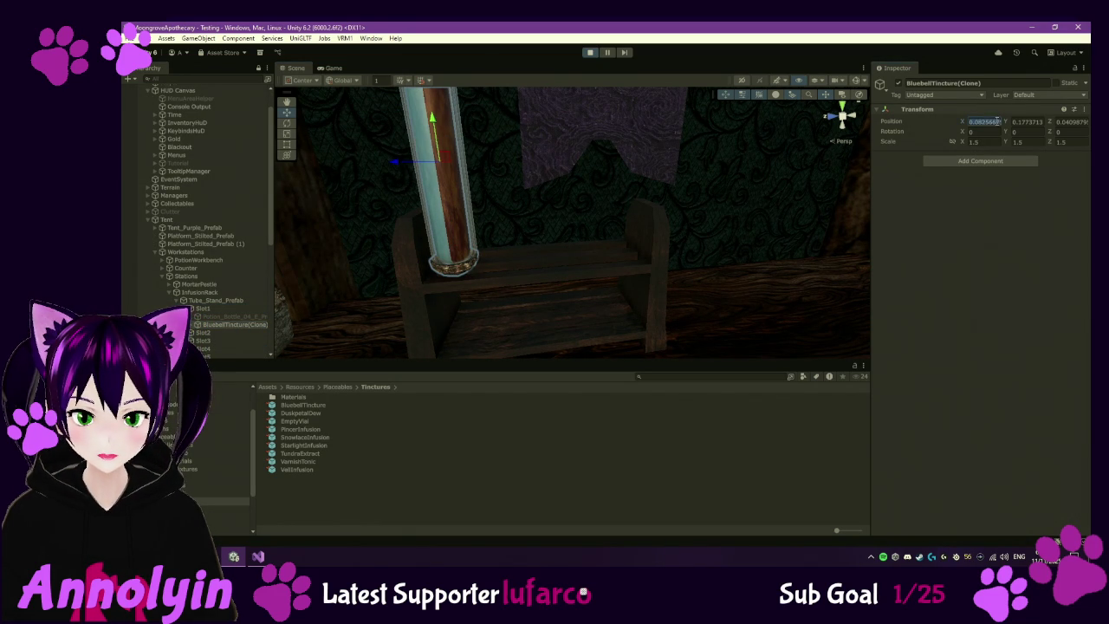
type("0")
key("Tab")
type("0")
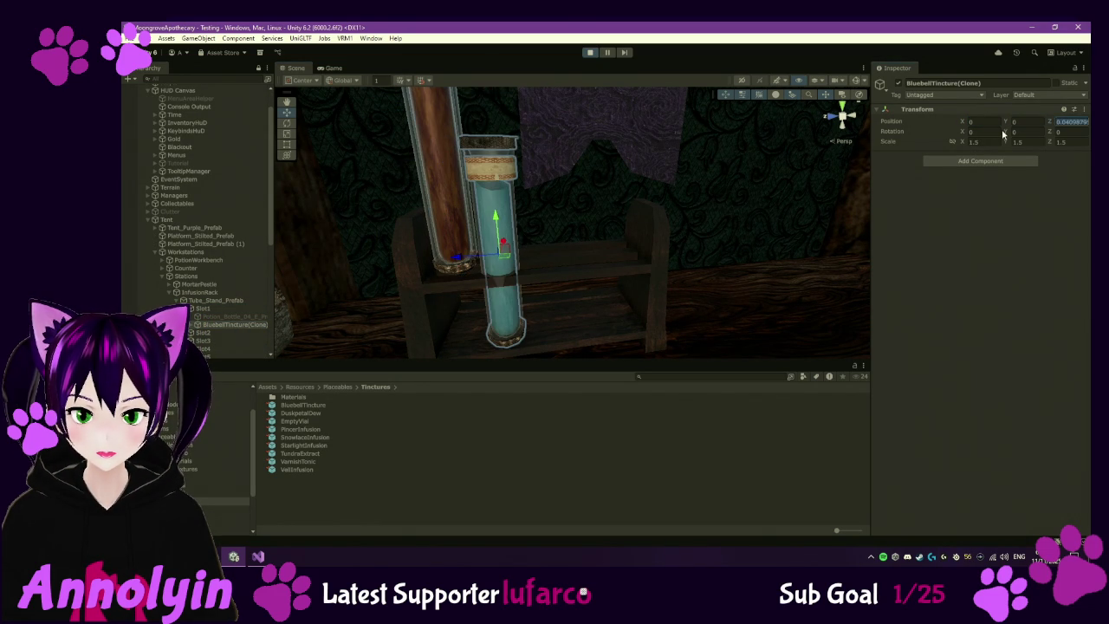
type("0")
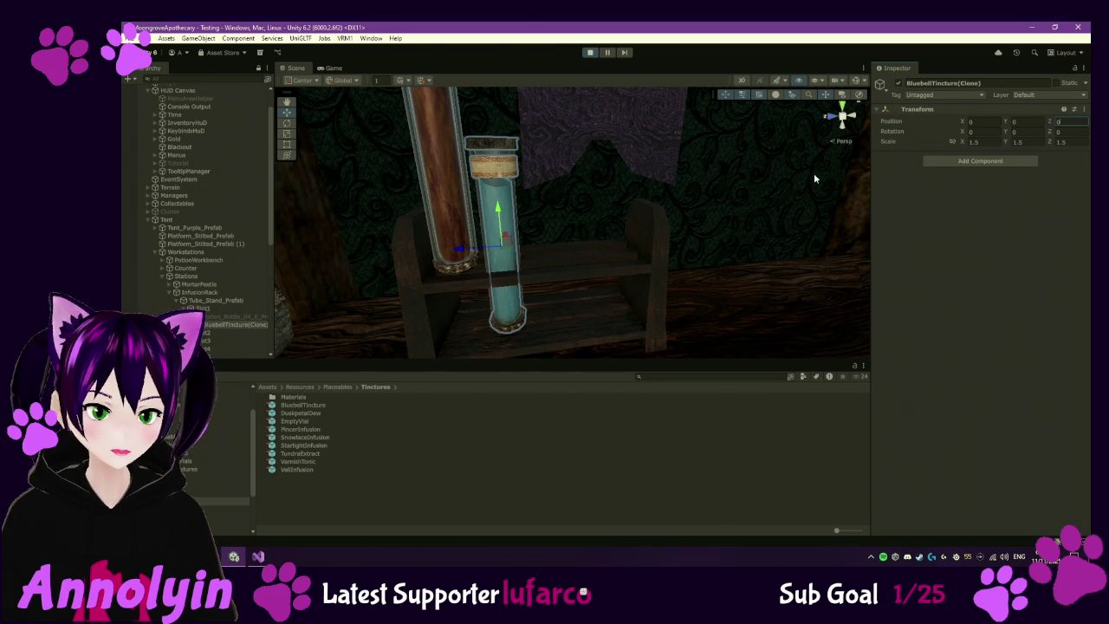
- Try sliding Slot1's tube left along the rack, then undo the move
left_click(216, 311)
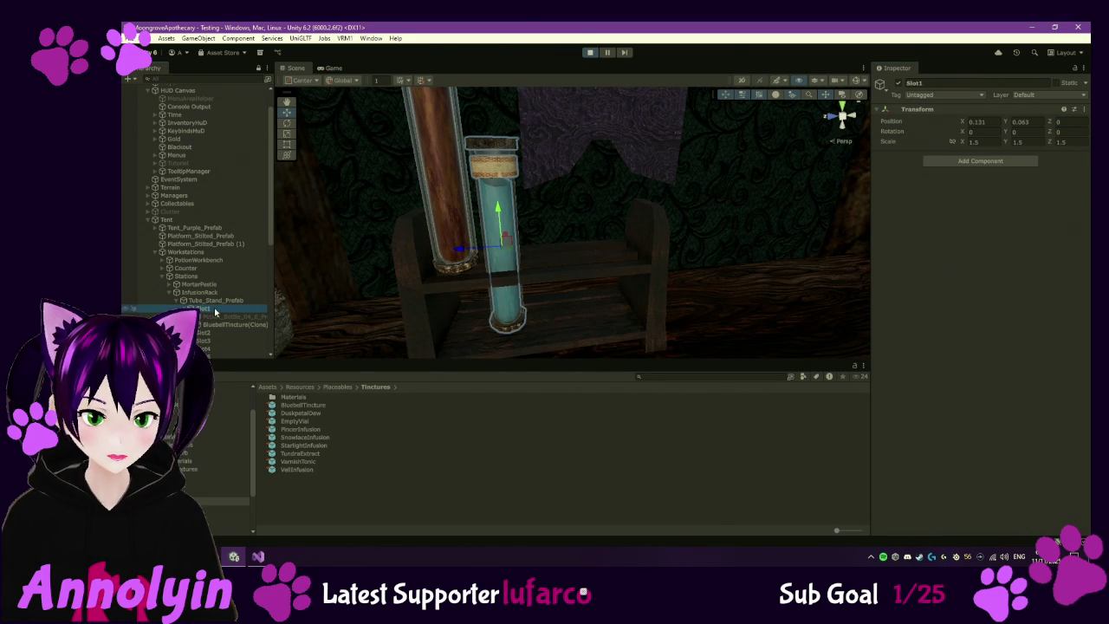
left_click_drag(460, 253, 414, 252)
key("ctrl+z")
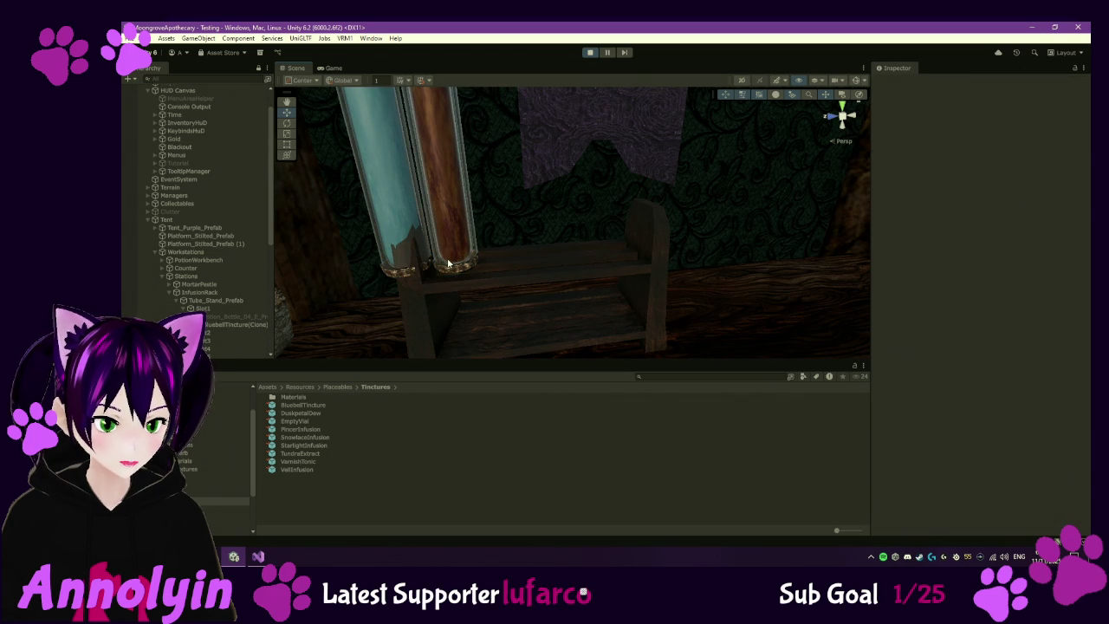
- Set BluebellTincture(Clone) position to 0, 0, 0 under Slot1 and stop play mode
left_click(229, 309)
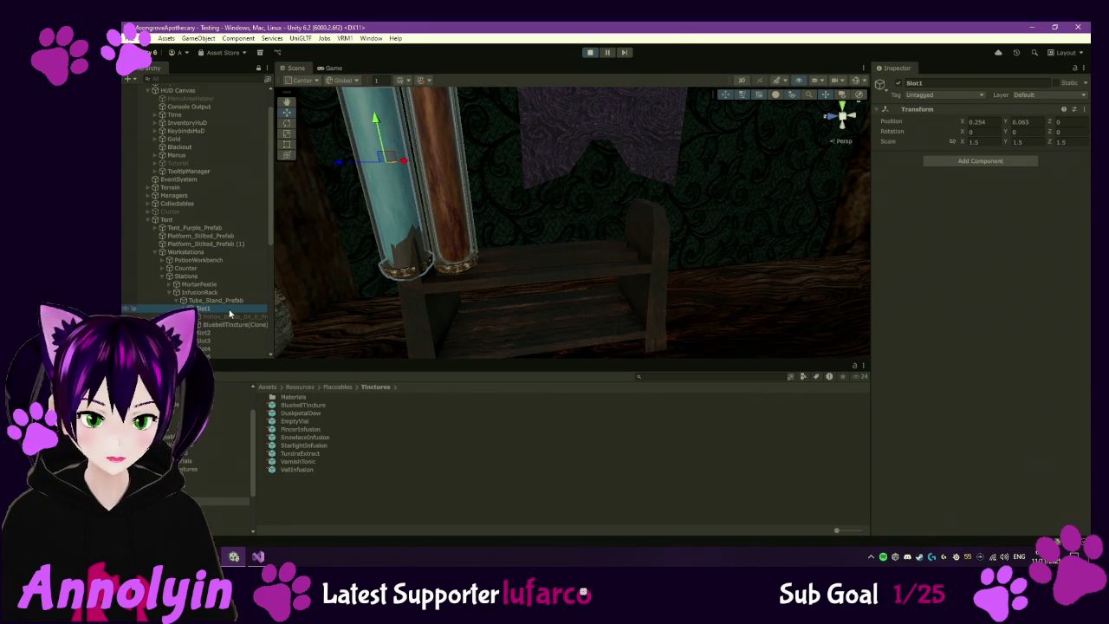
left_click(234, 325)
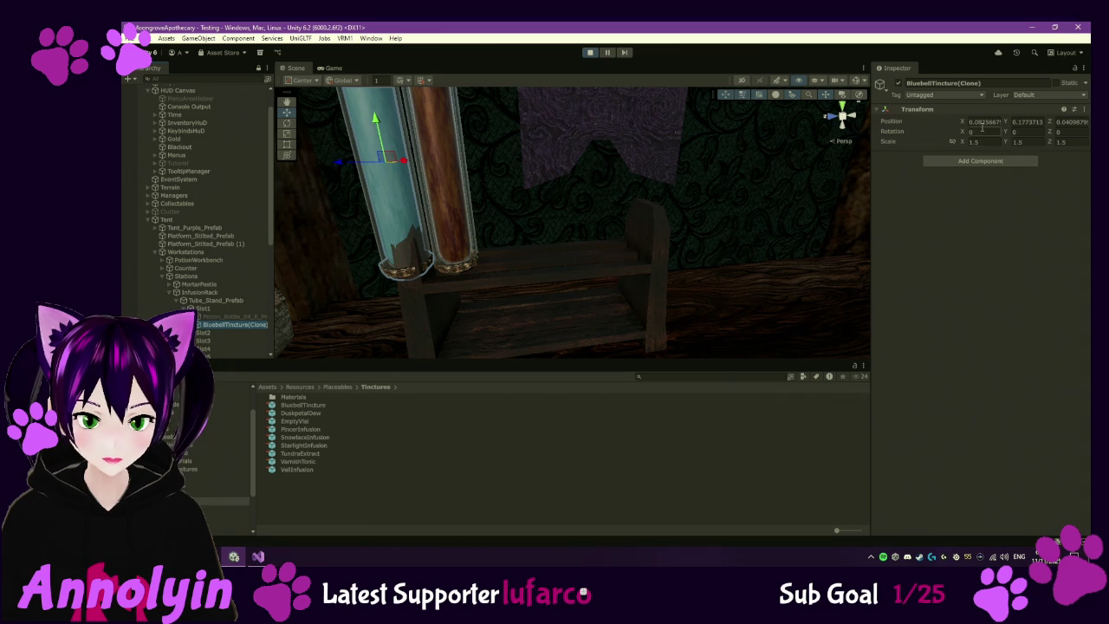
type("0")
key("Tab")
type("0")
key("Tab")
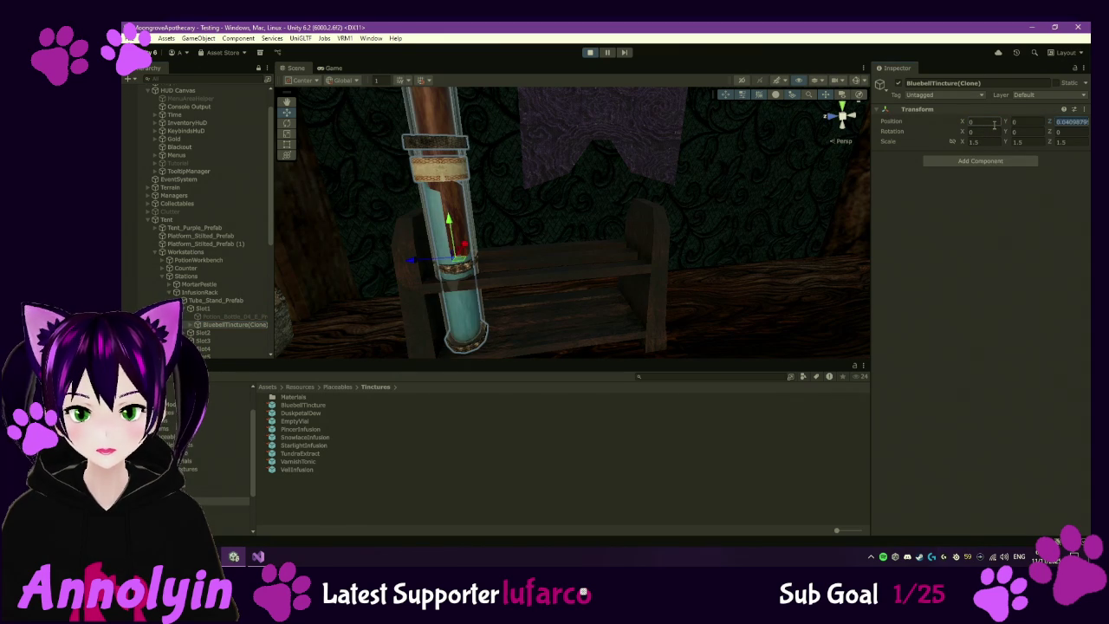
type("0")
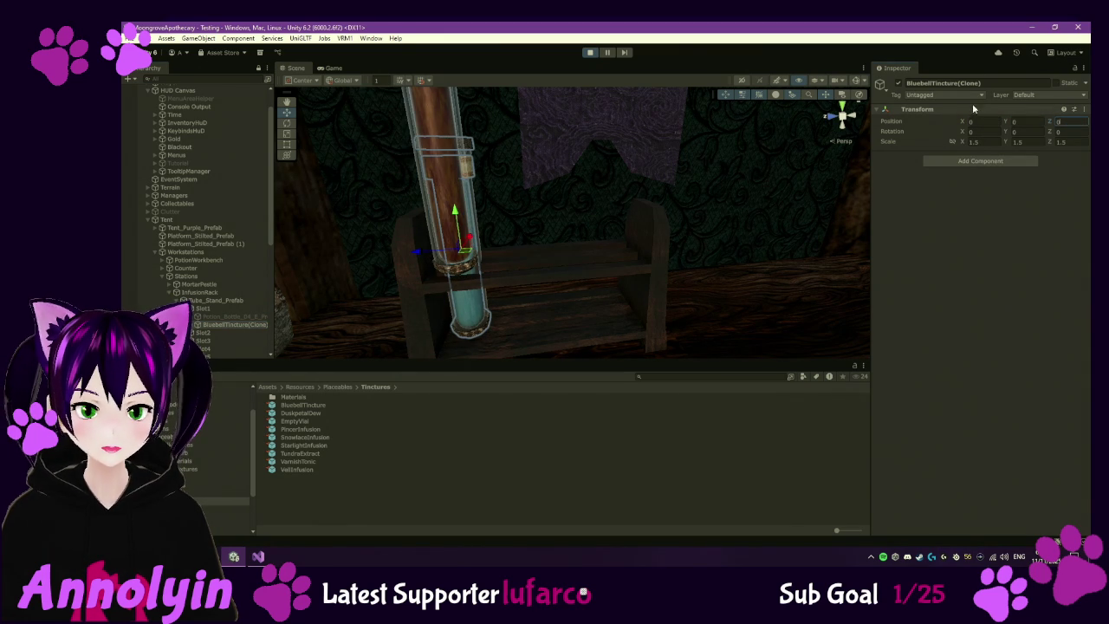
left_click(587, 53)
- Select the nine Tinctures prefabs, set Position 0,0,0 and Scale 1.4,1.4,1.4, and replay
left_click(312, 405)
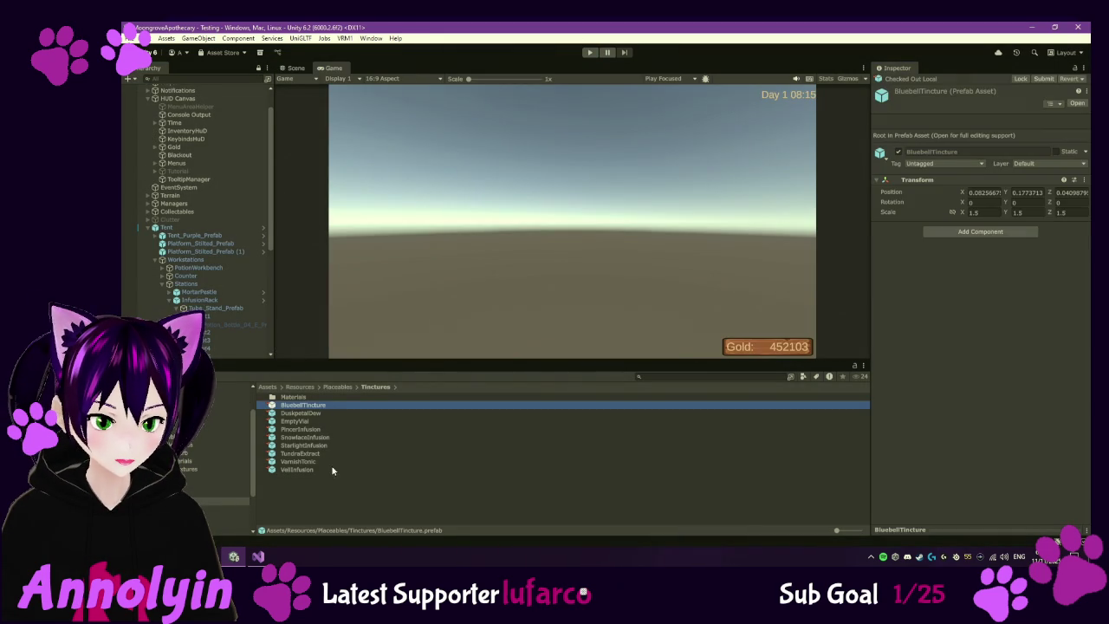
left_click(316, 470, "shift")
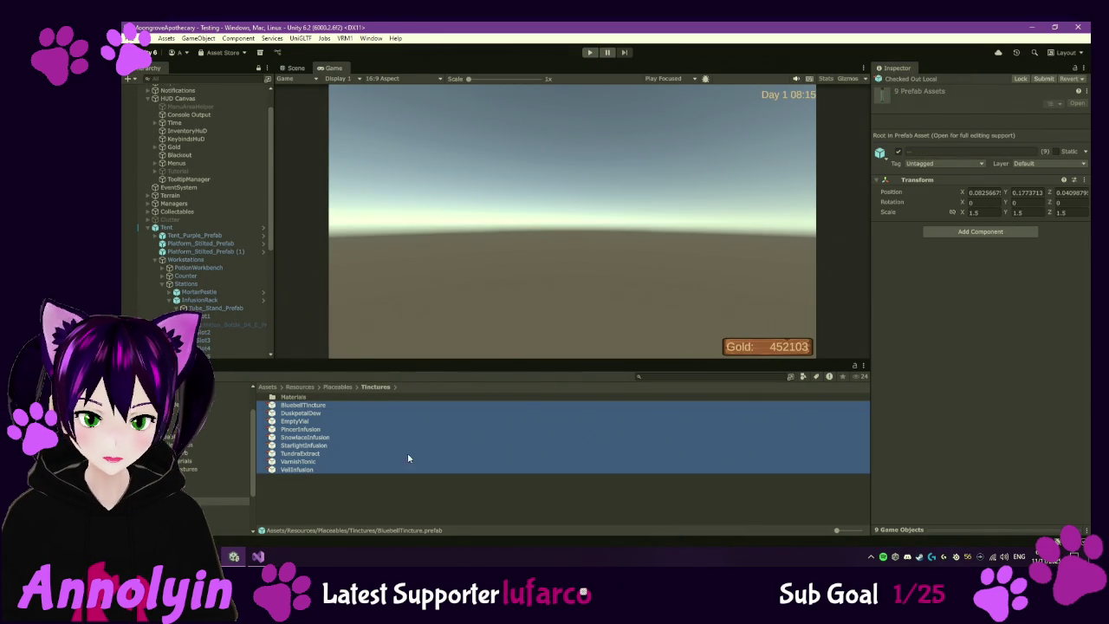
left_click(989, 193)
type("0")
key("Tab")
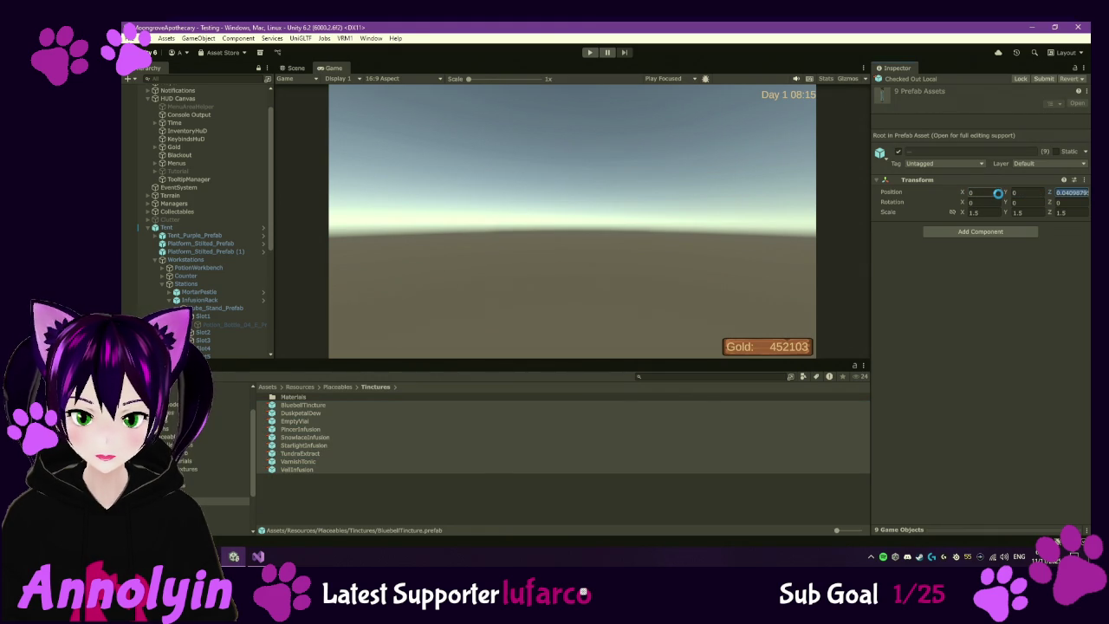
type("0")
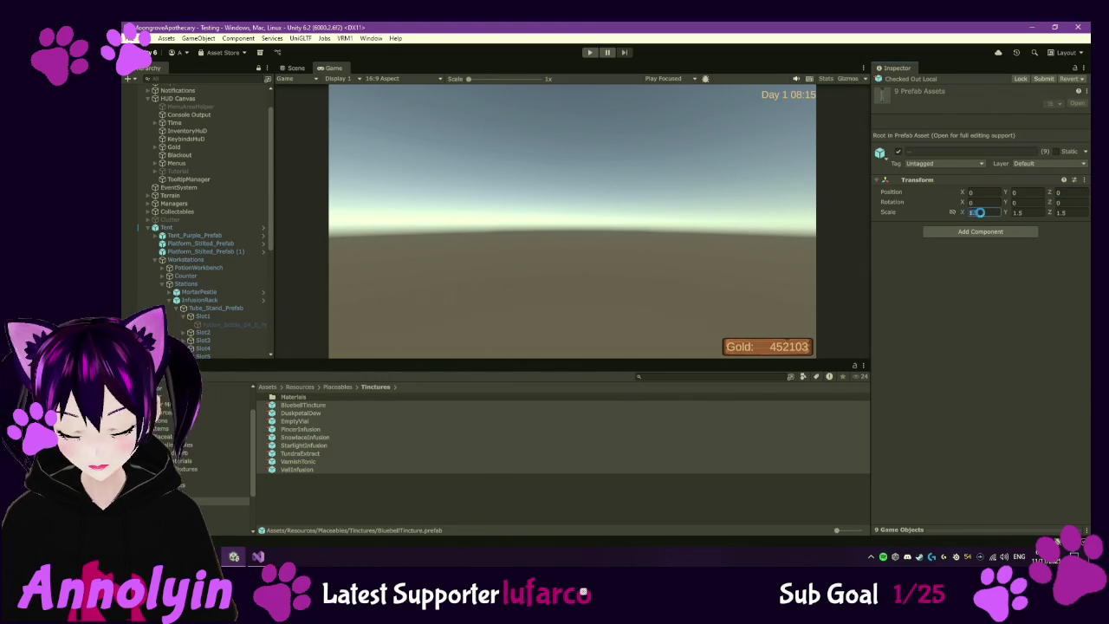
key("Tab")
type("1.4")
key("Tab")
type("1")
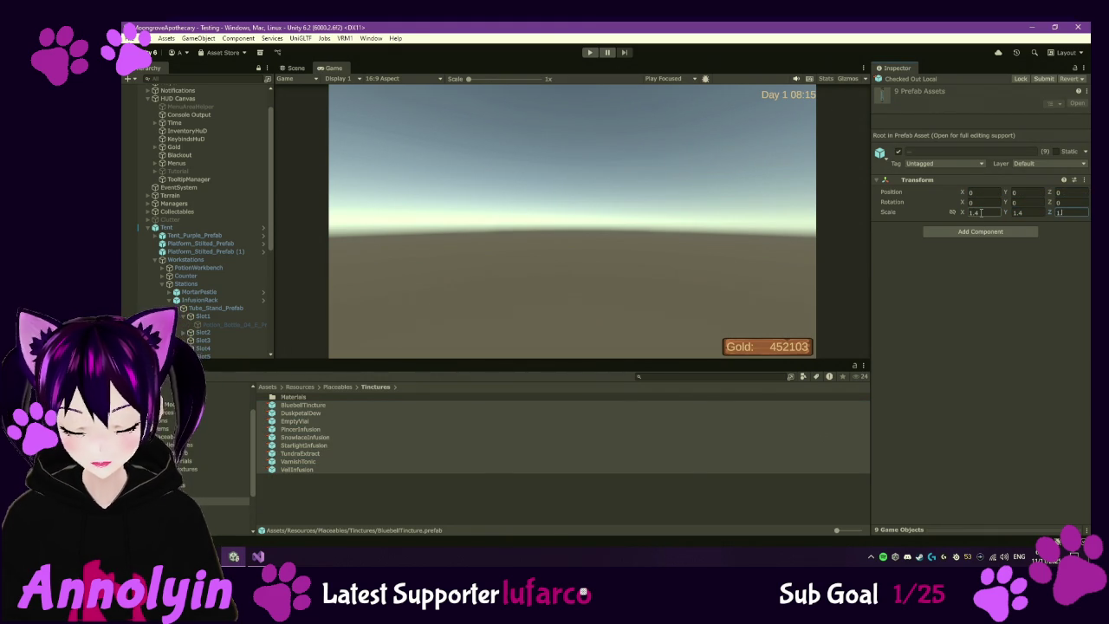
key("Return")
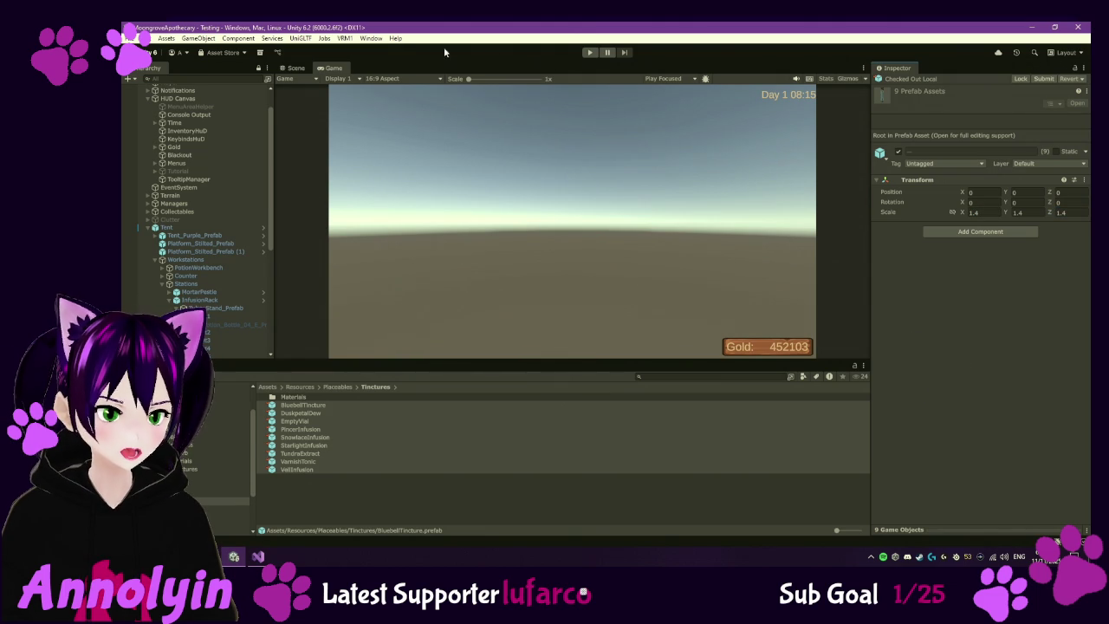
left_click(587, 52)
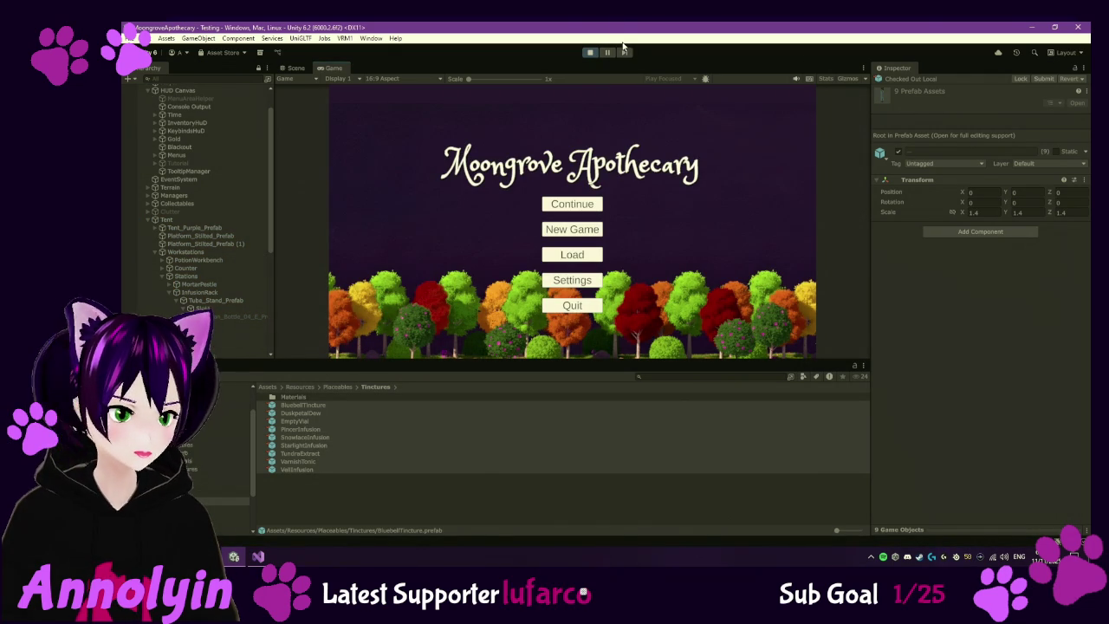
- Continue the saved game, gather Brush Sage, and pour the bucket of water into the barrel
left_click(545, 207)
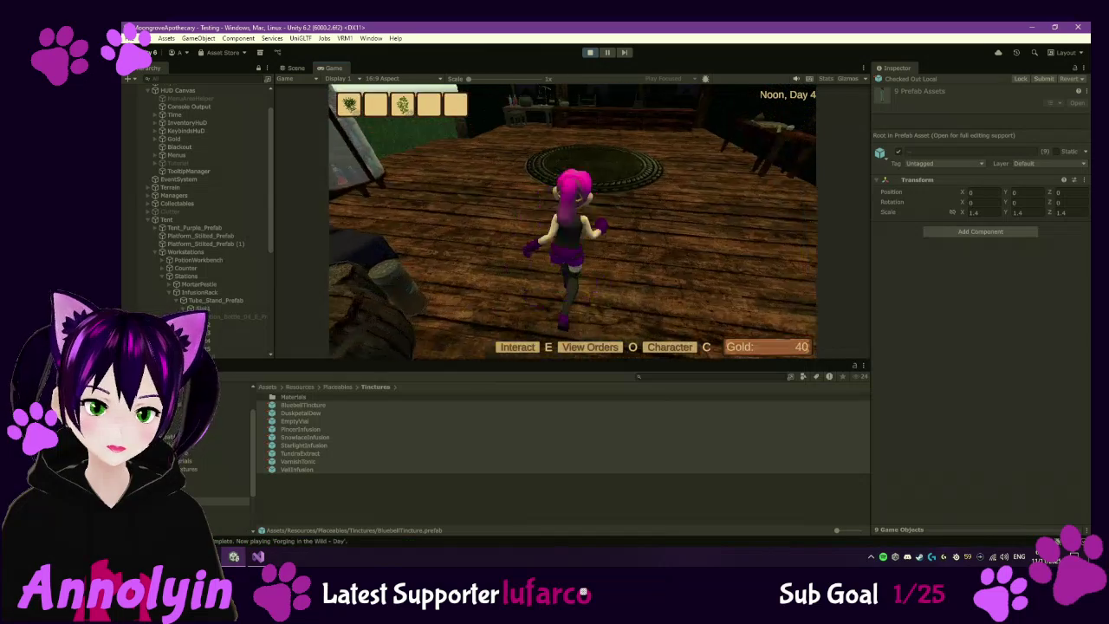
key("w")
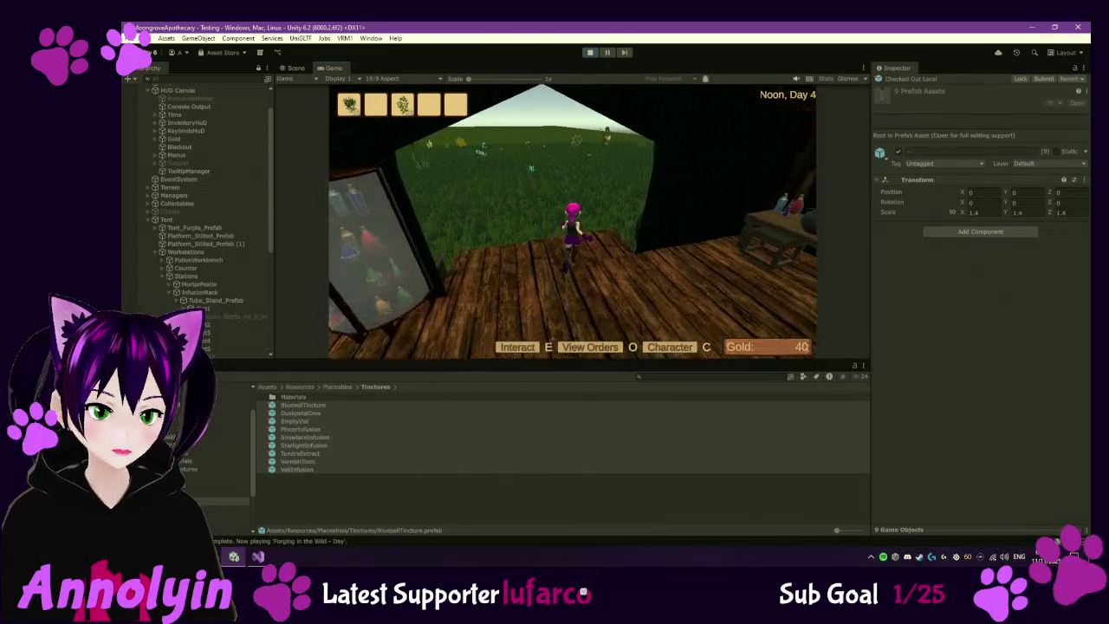
key("w")
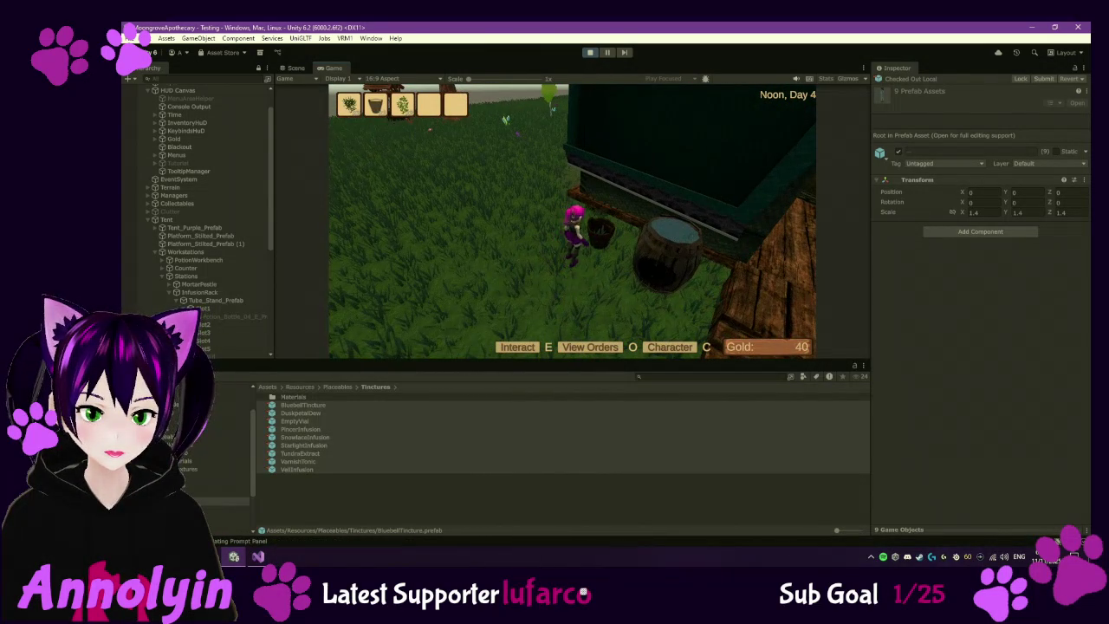
key("w")
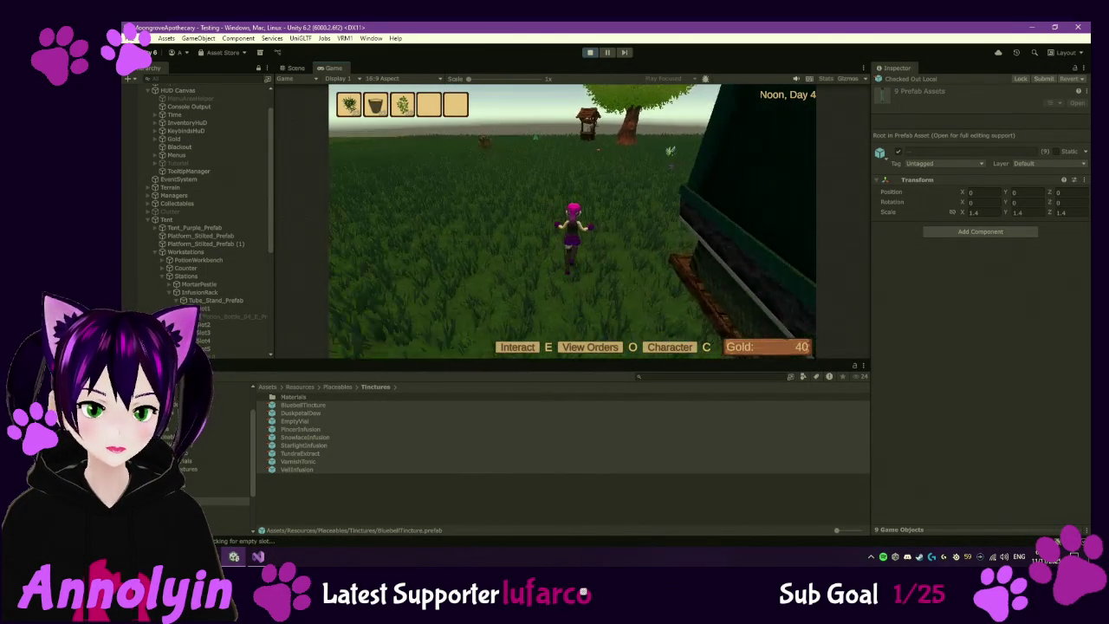
key("w")
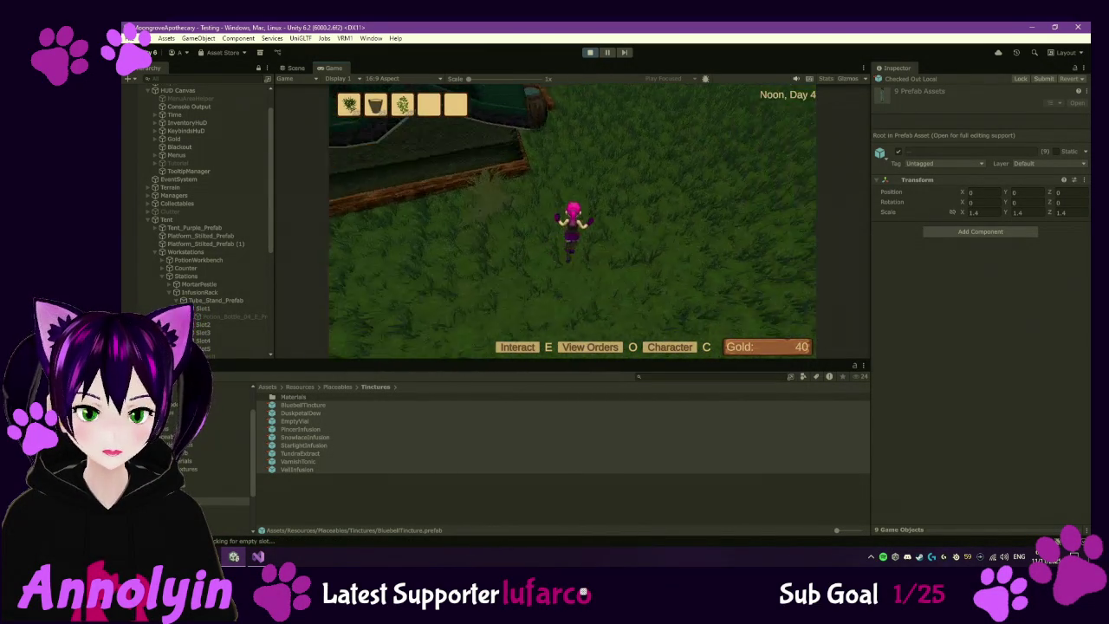
key("e")
key("w")
key("w")
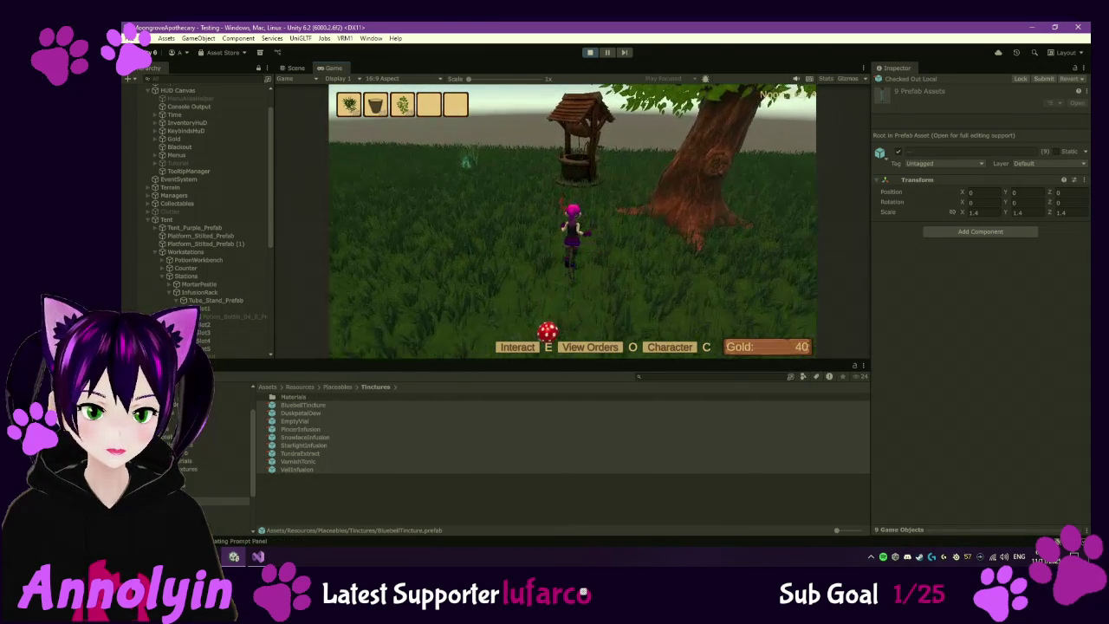
key("e")
key("w")
key("w")
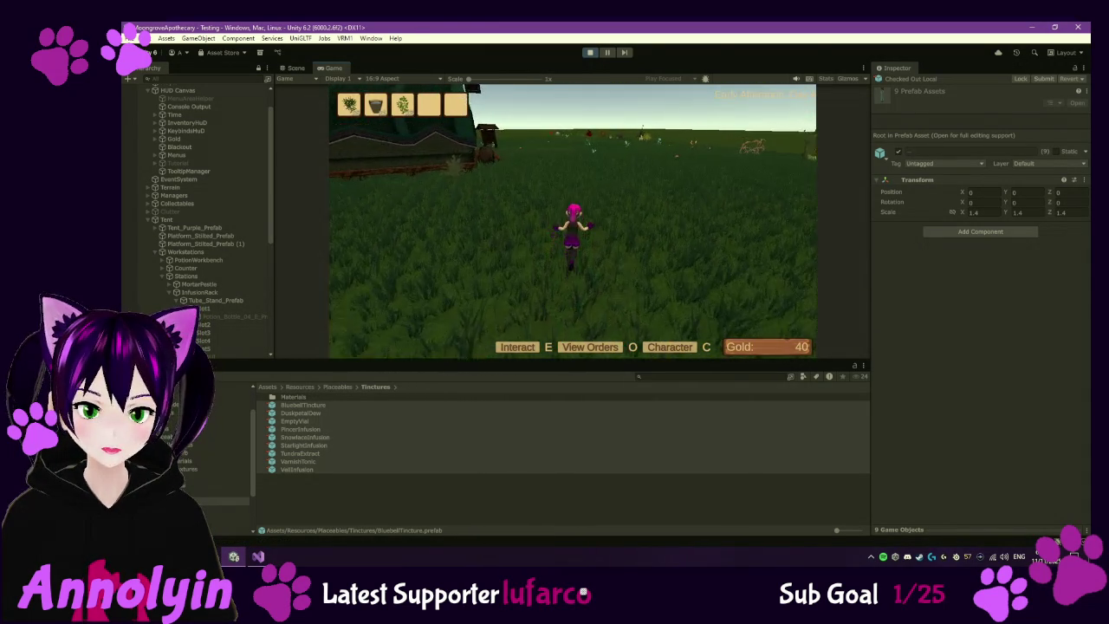
key("w")
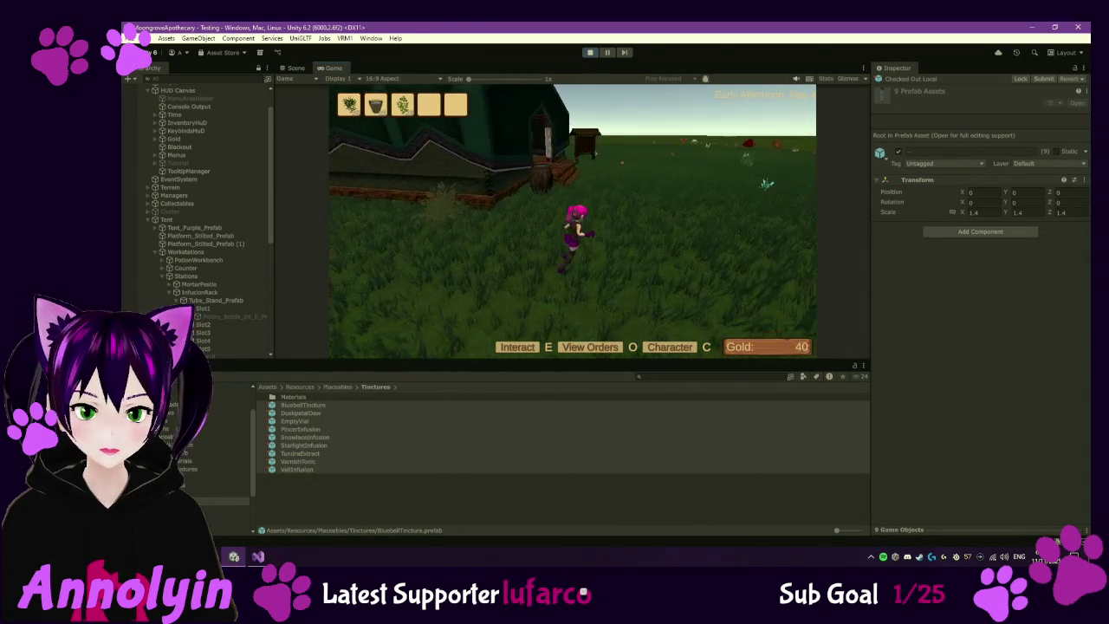
key("w")
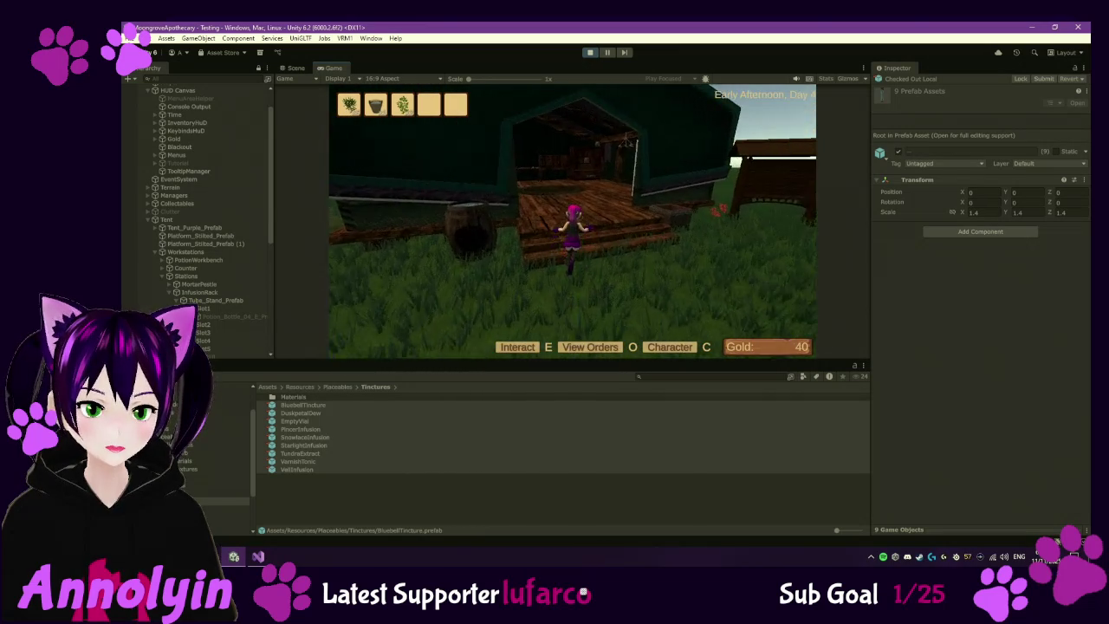
key("s")
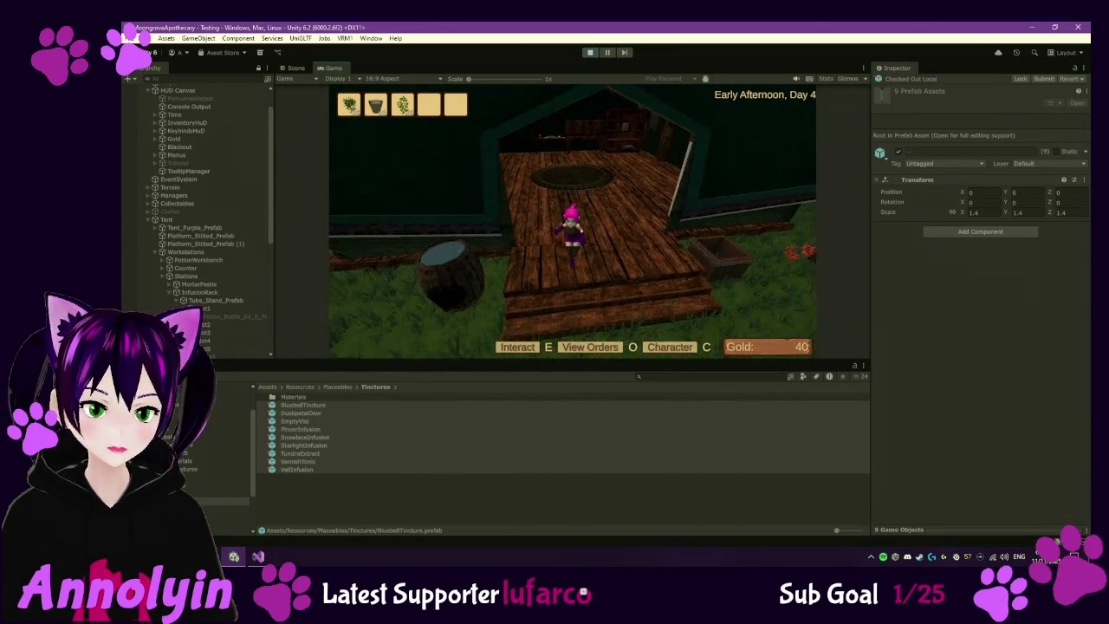
key("e")
- Walk into the house and store the carried items in base storage
key("w")
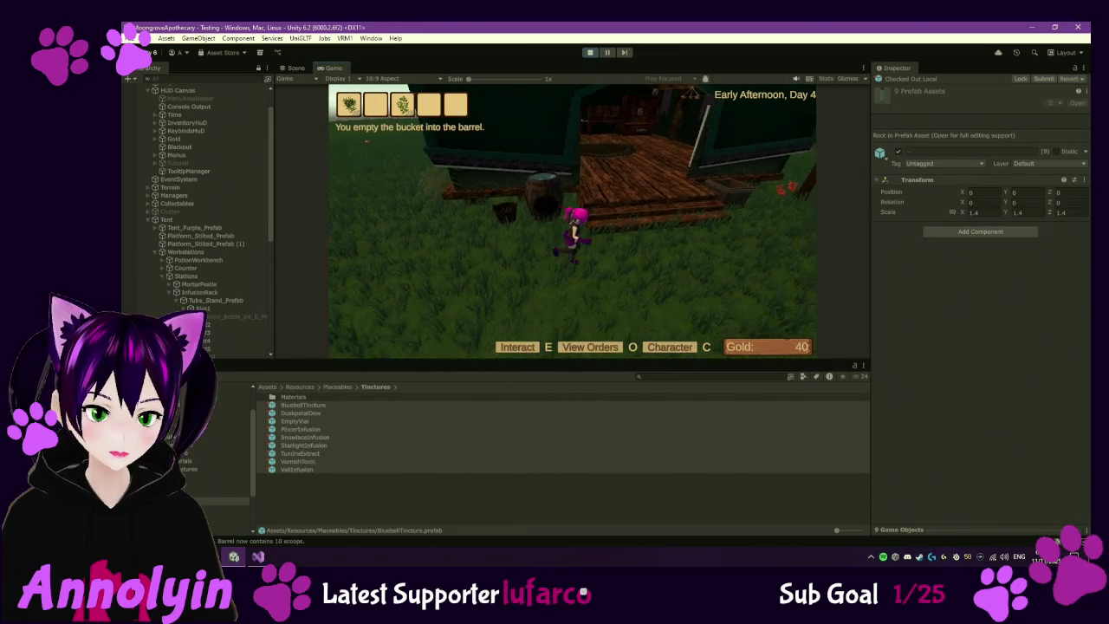
key("w")
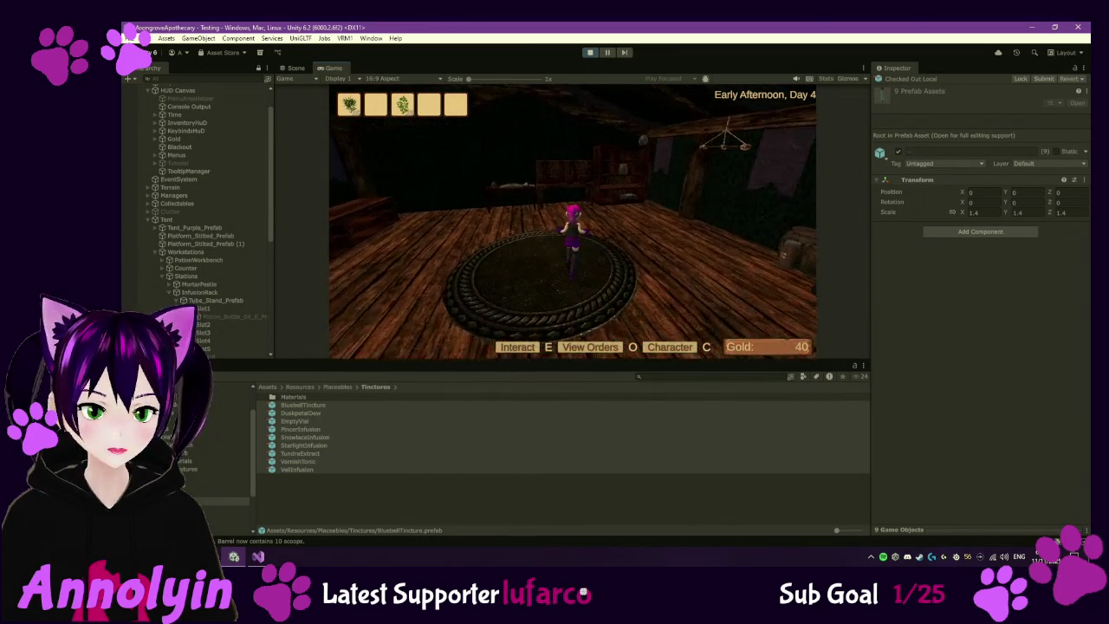
key("e")
key("Escape")
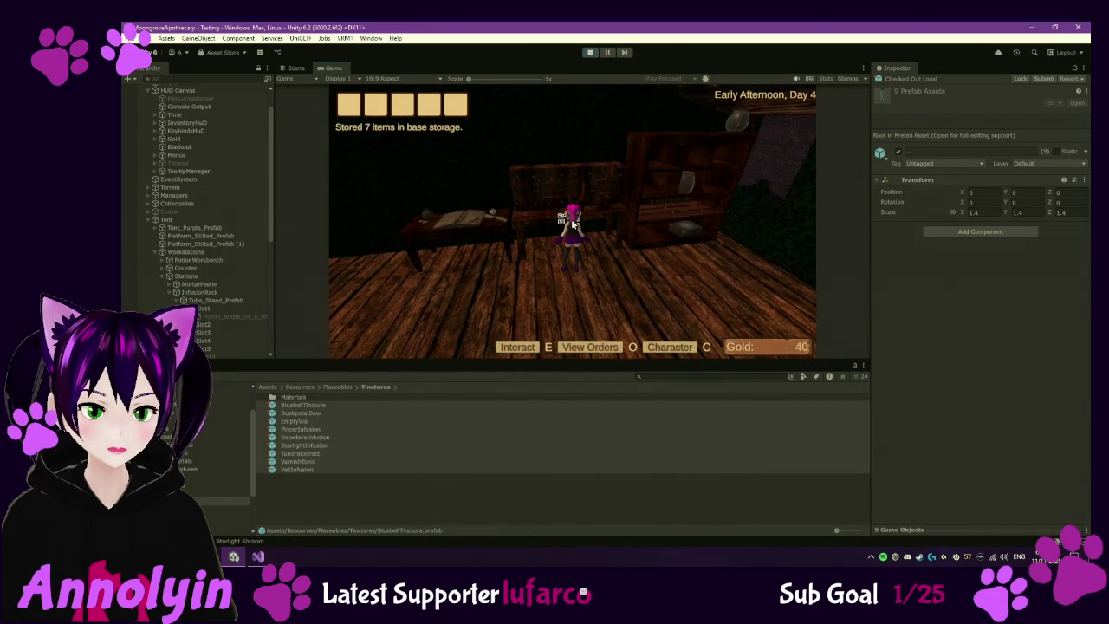
key("a")
- Save the game over Slot3 from the pause menu and resume play
key("Escape")
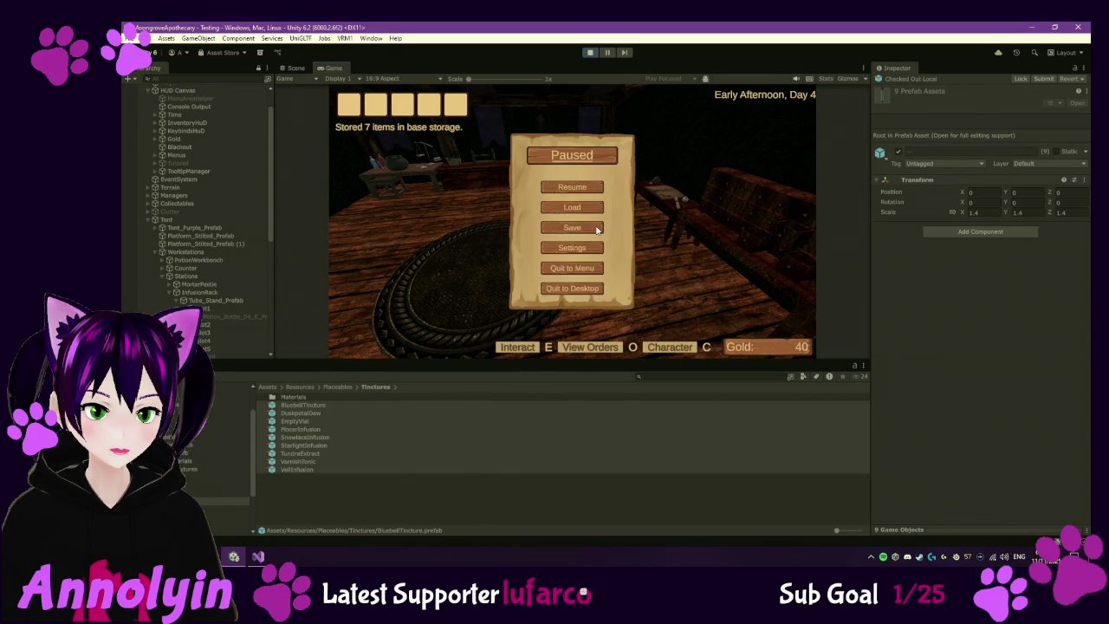
left_click(596, 229)
left_click(564, 282)
left_click(524, 323)
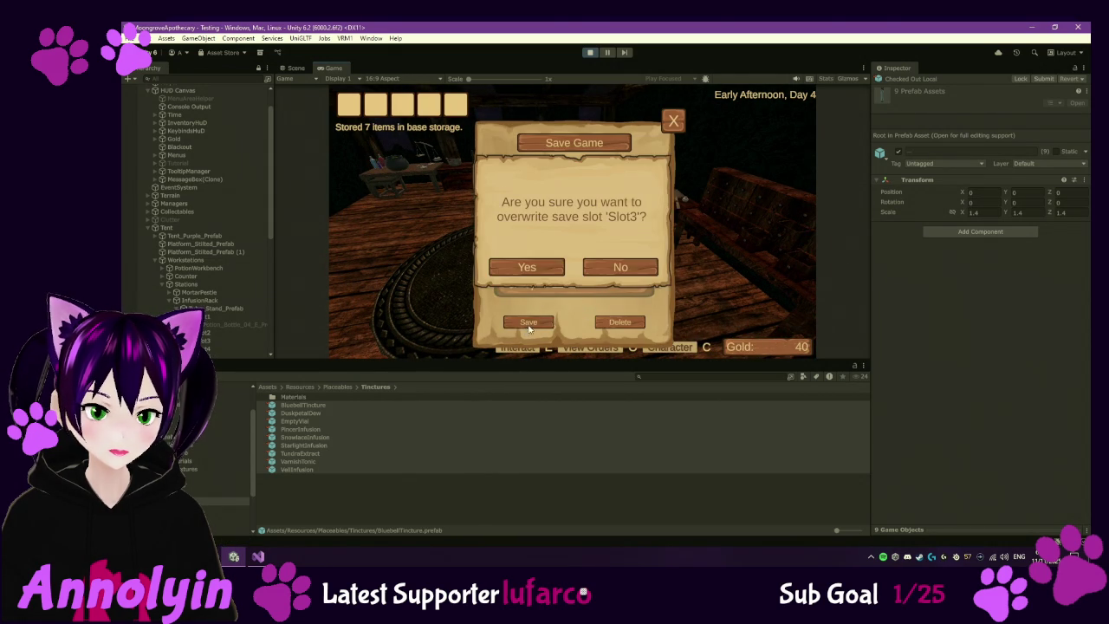
left_click(525, 265)
key("Escape")
- Start Bluebell Tincture in the infusion rack's first slot and Varnish Tonic in the second
key("w")
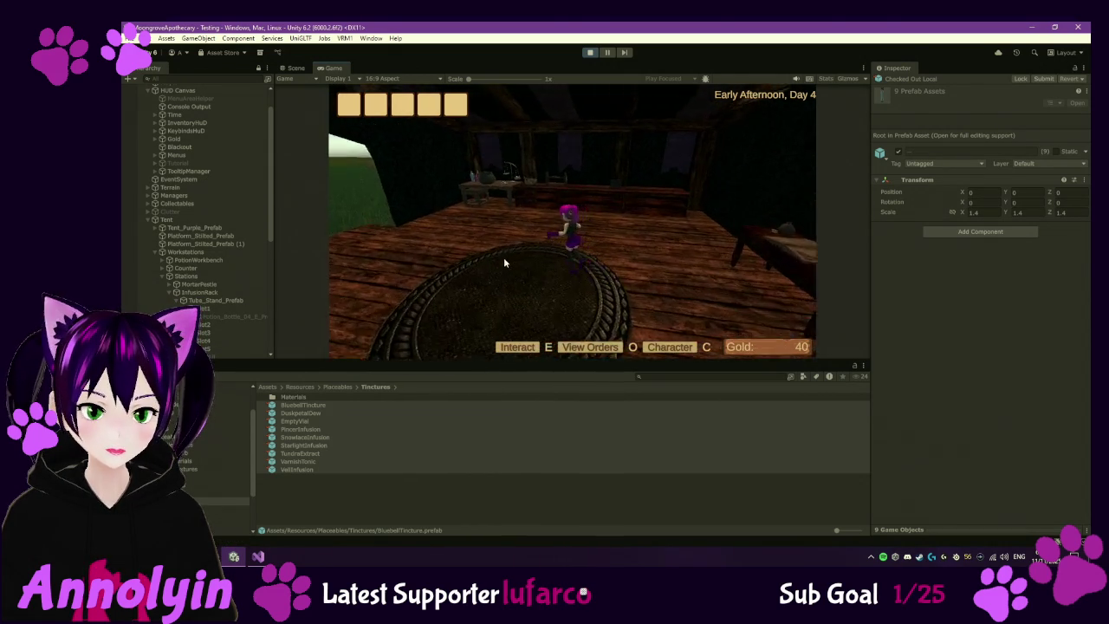
key("e")
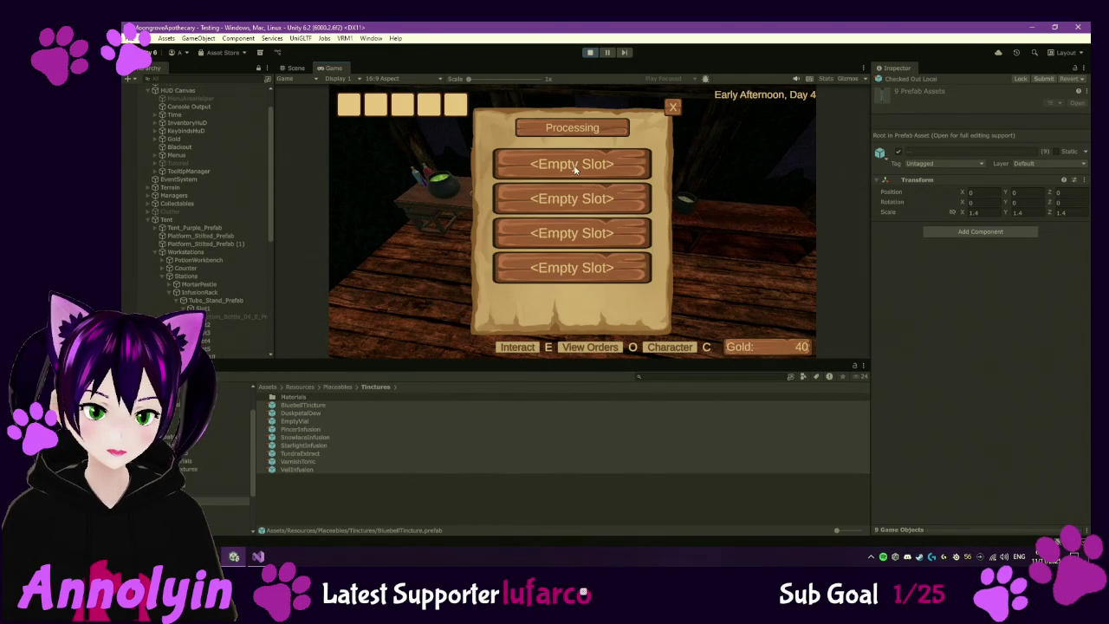
left_click(567, 166)
left_click(568, 158)
left_click(585, 322)
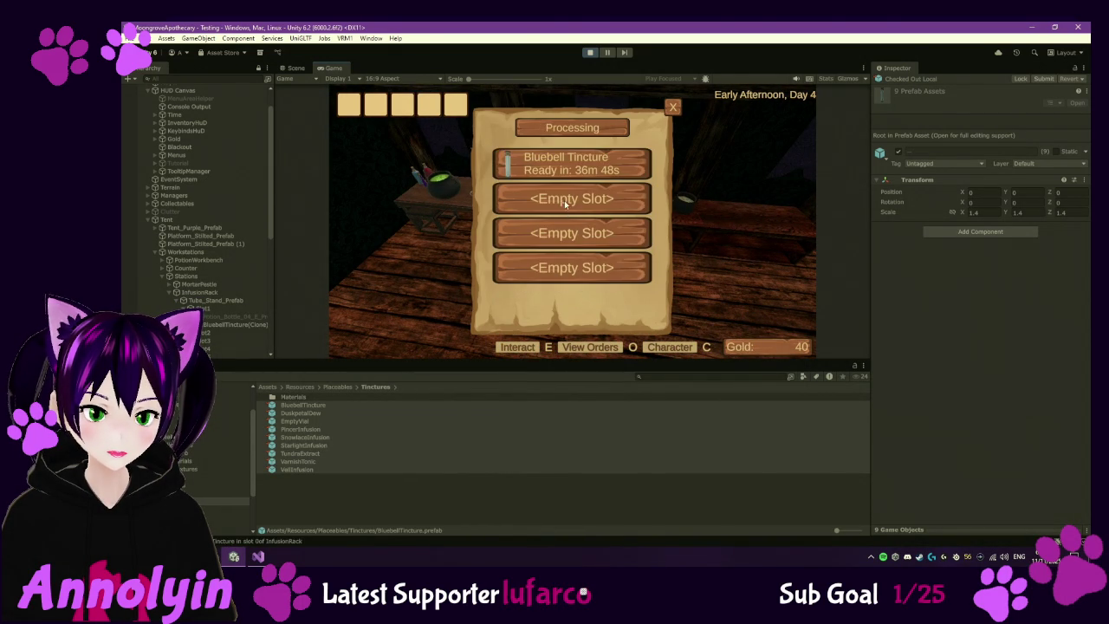
left_click(565, 199)
left_click(560, 224)
left_click(582, 318)
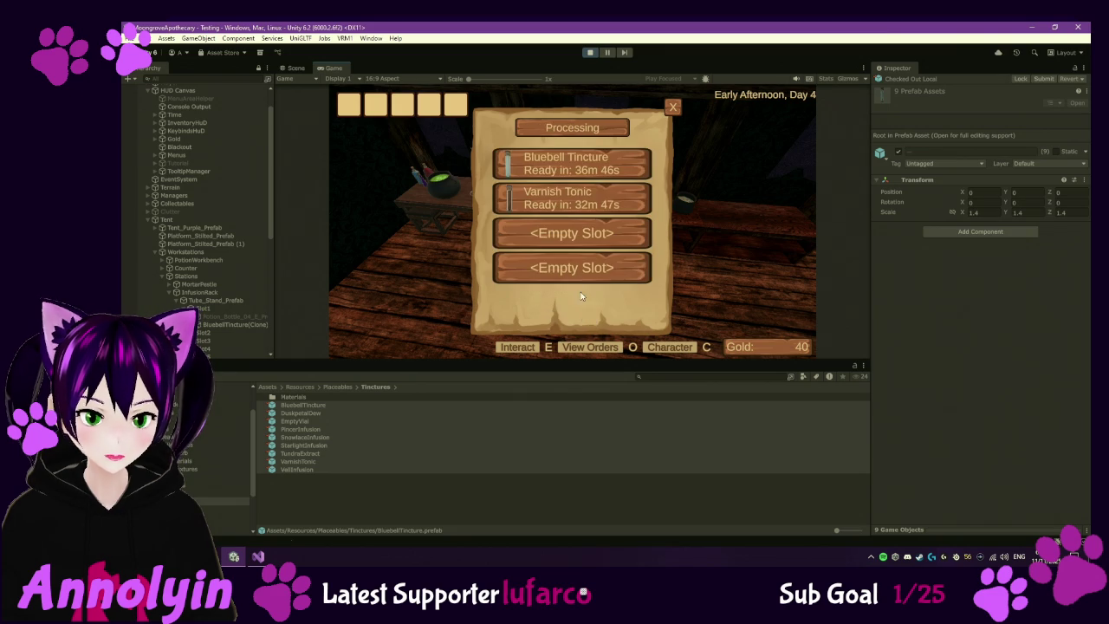
- Browse Starlight Infusion, Tundra Extract, Pincer Infusion, Veil Infusion and Duskpetal Dew recipes, then close the panel
left_click(572, 247)
left_click(565, 247)
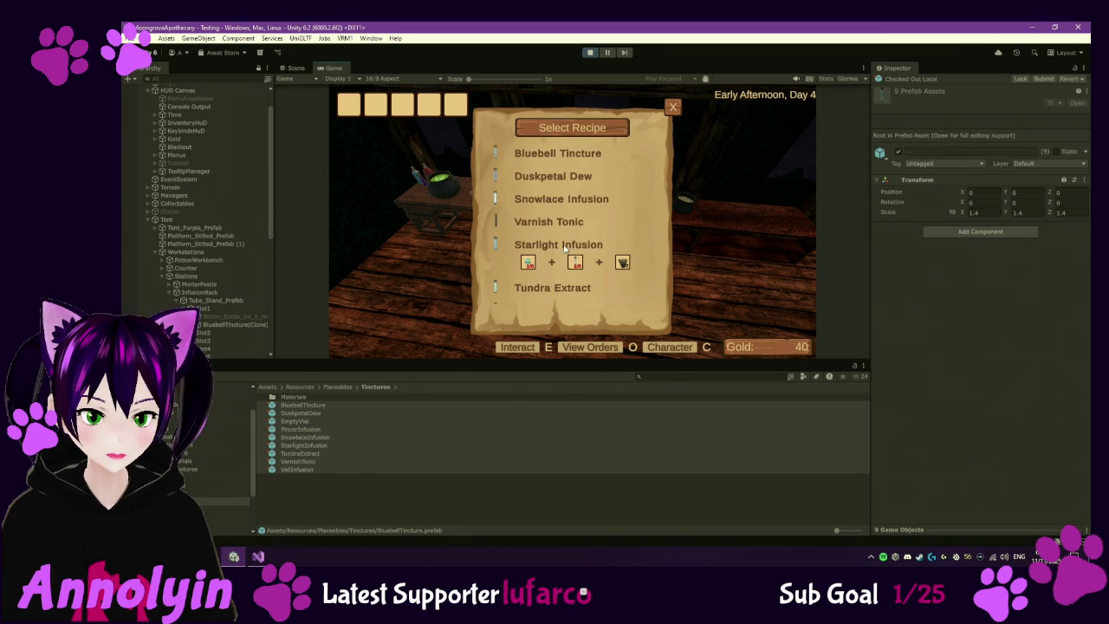
left_click(565, 288)
scroll(568, 291, "down", 1)
left_click(569, 291)
scroll(568, 292, "down", 1)
left_click(563, 292)
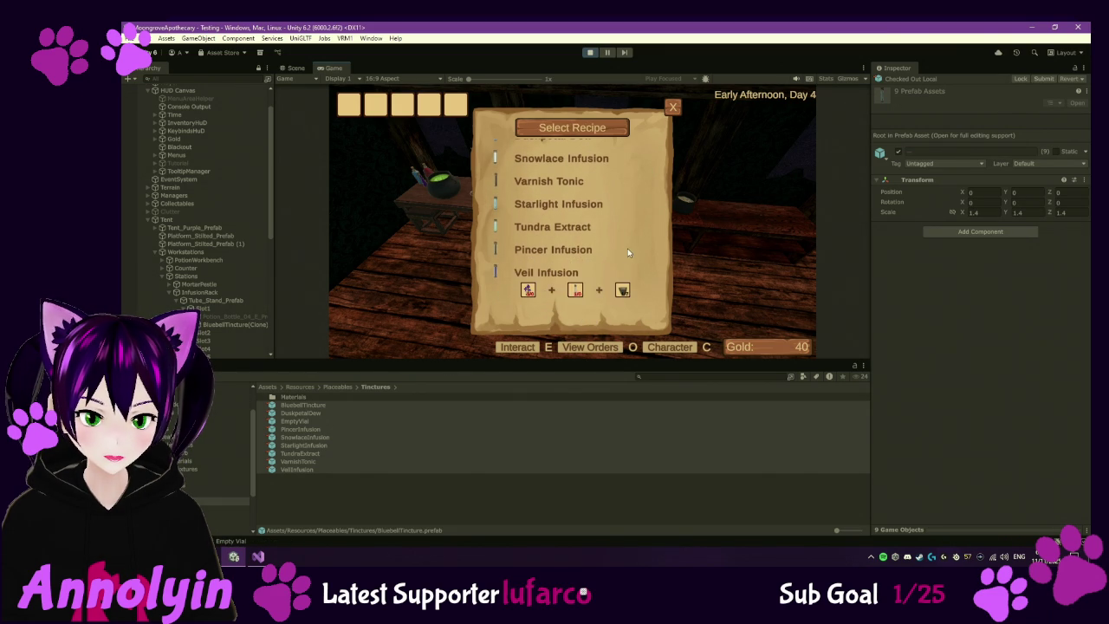
scroll(605, 211, "up", 2)
left_click(565, 167)
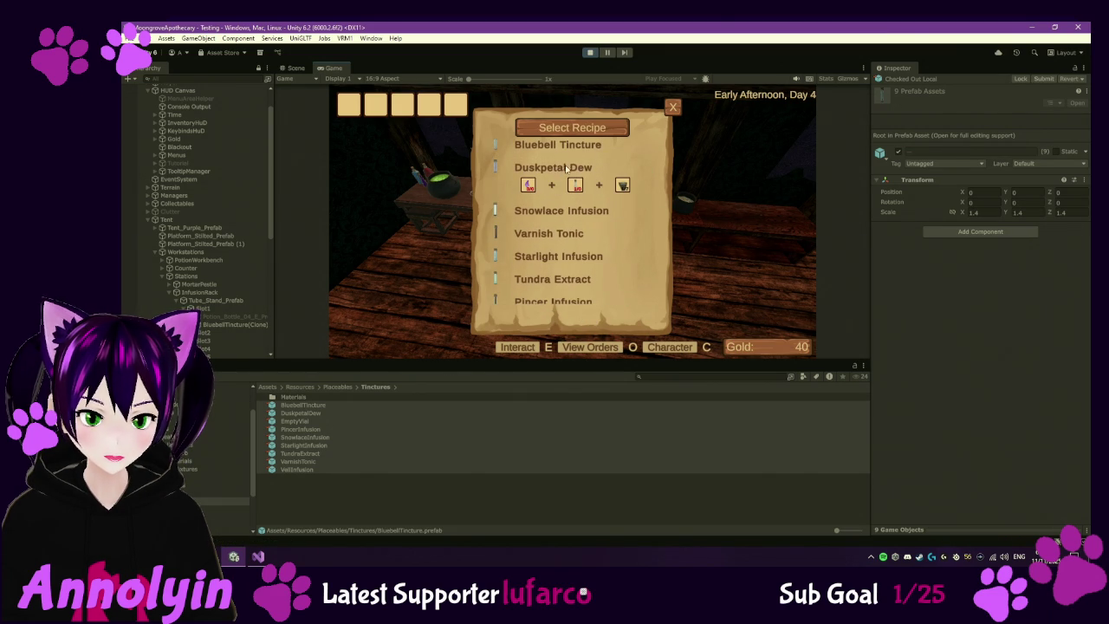
left_click(675, 107)
left_click(675, 108)
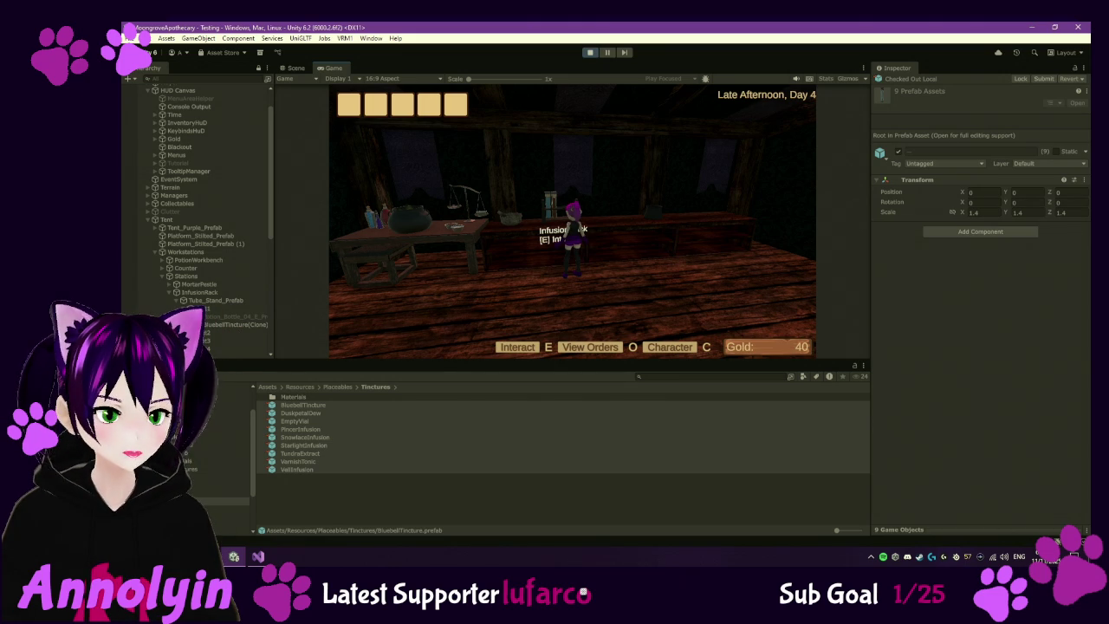
- Reopen the rack's processing panel to check Bluebell Tincture's ingredients, then leave
key("e")
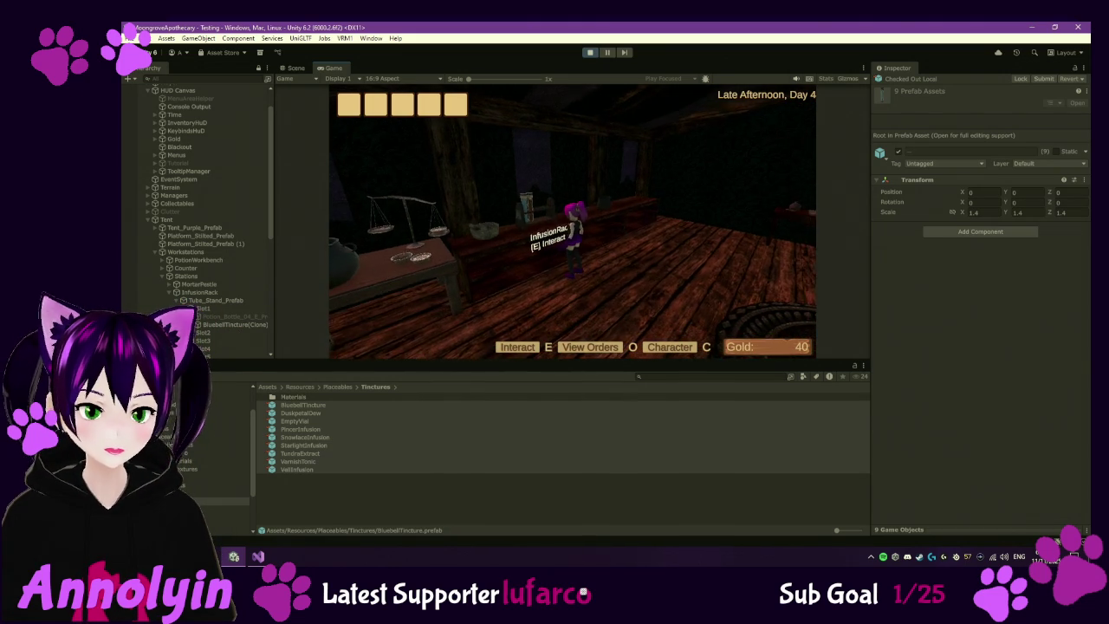
left_click(583, 239)
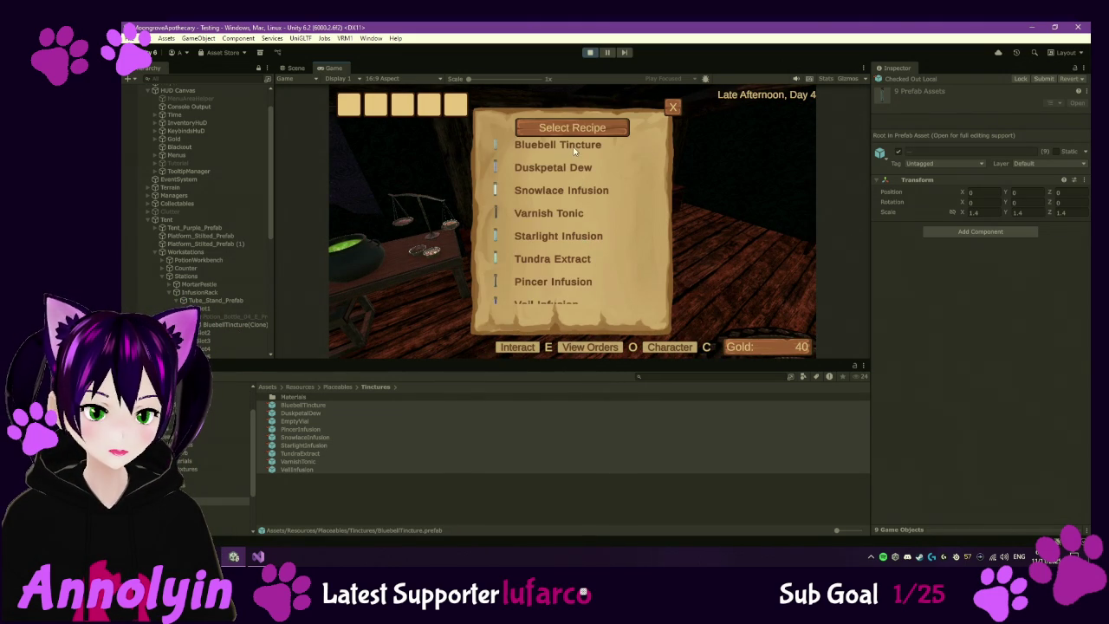
left_click(574, 149)
key("Escape")
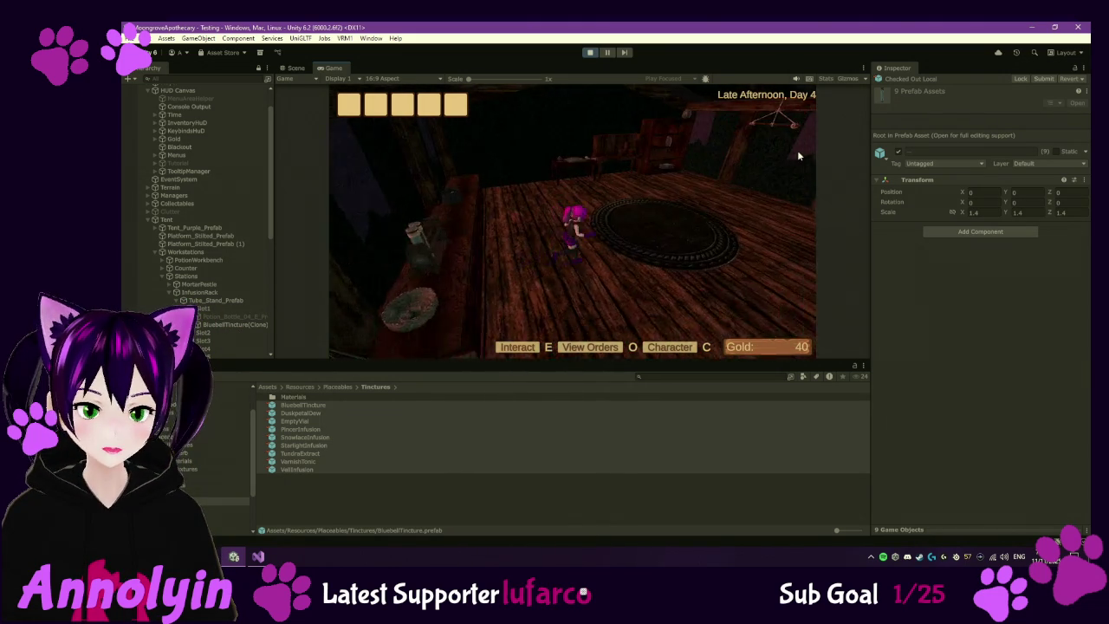
- Open the shop's purchase dialog, glance at station upgrades, then go to the supplies order list
key("e")
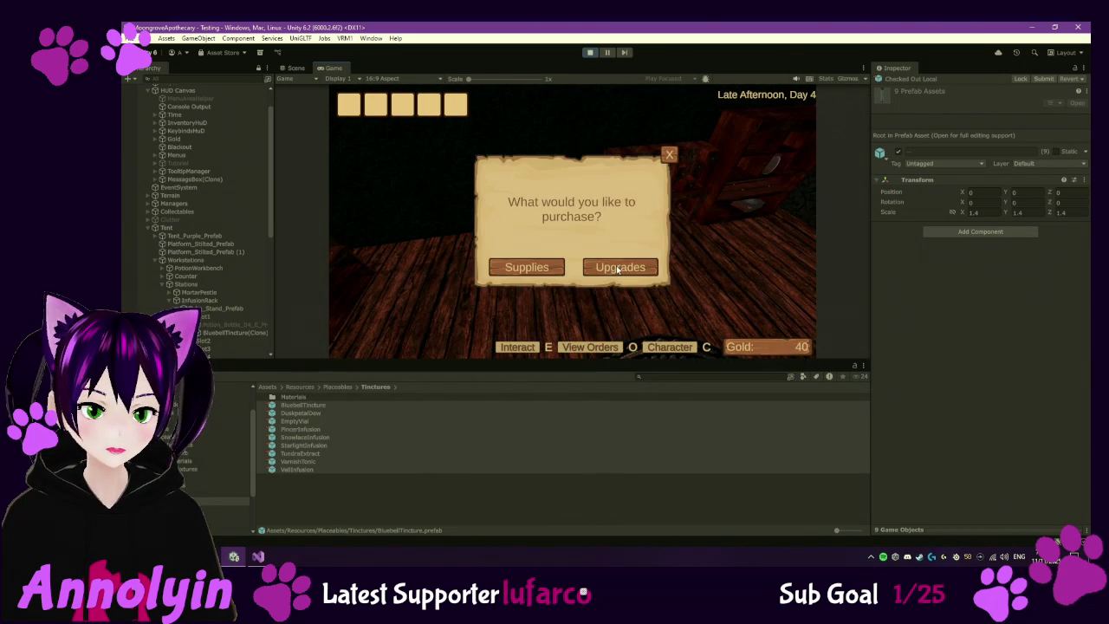
left_click(618, 269)
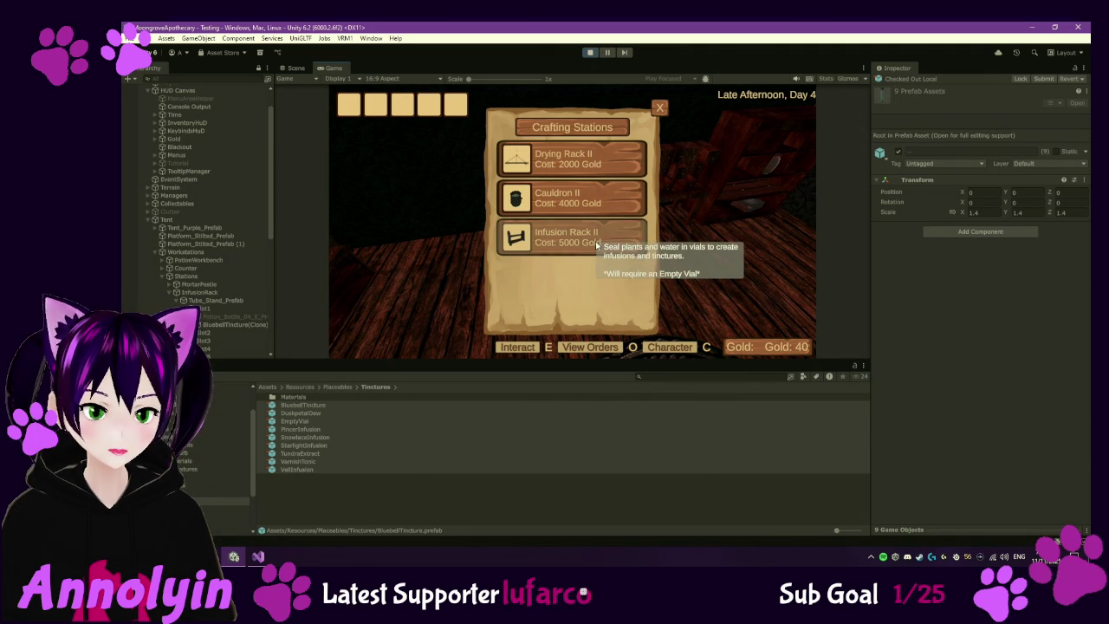
left_click(660, 110)
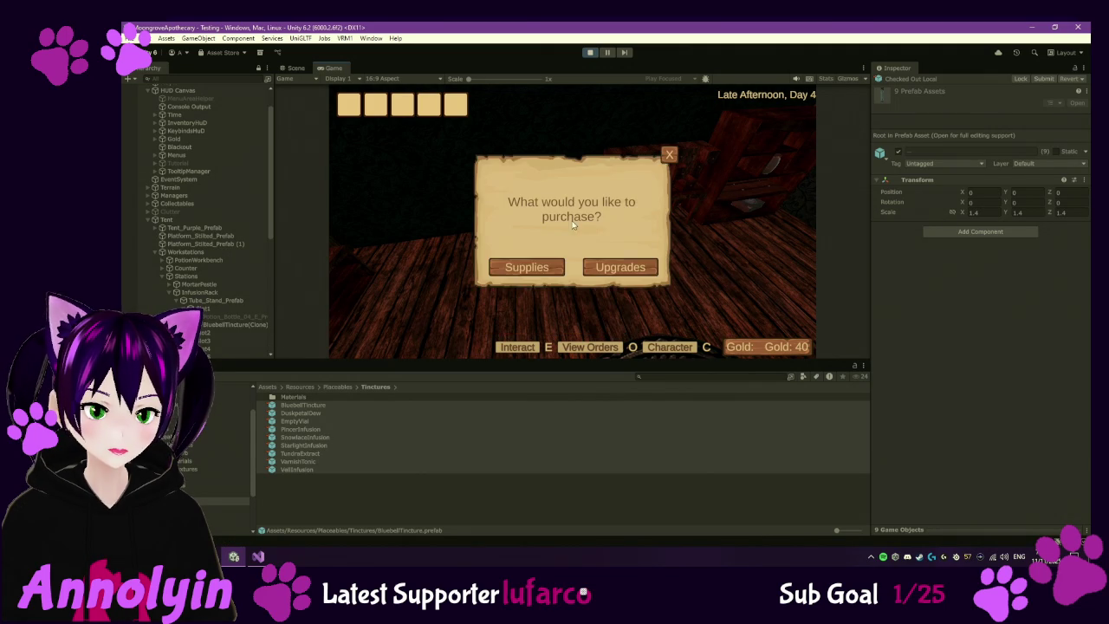
left_click(526, 265)
- Add Empty Vials, an Empty Bottle, Jars and Potion Bottles, remove some, then close Order Supplies
left_click(633, 160)
left_click(632, 160)
left_click(633, 160)
left_click(633, 160)
left_click(633, 160)
left_click(633, 160)
left_click(632, 161)
left_click(632, 160)
left_click(633, 160)
left_click(630, 188)
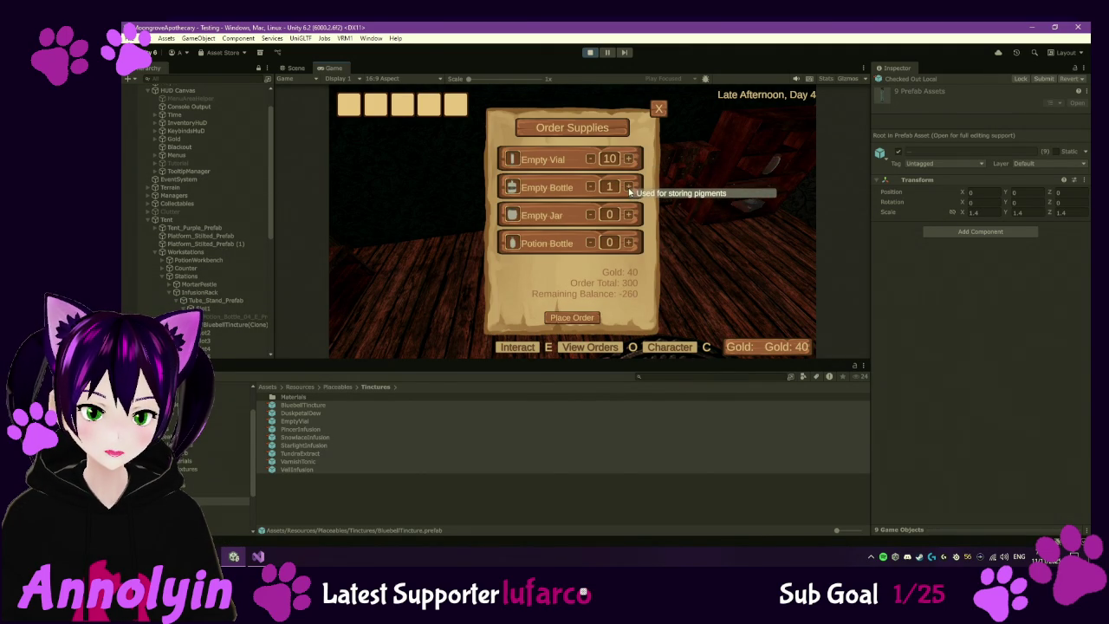
left_click(630, 215)
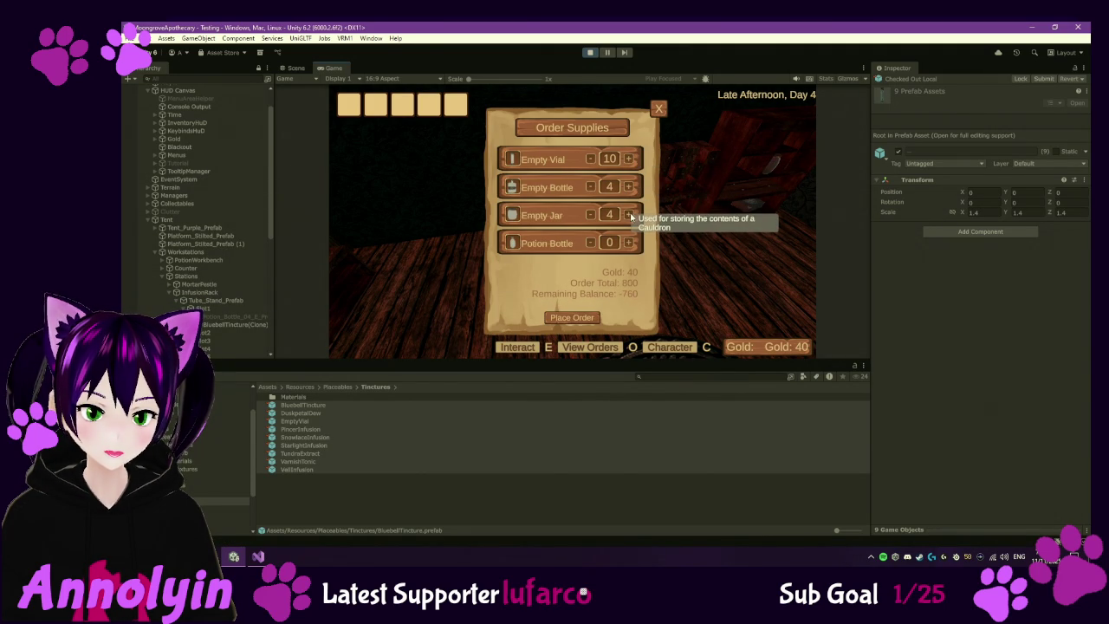
left_click(630, 243)
left_click(630, 244)
left_click(630, 243)
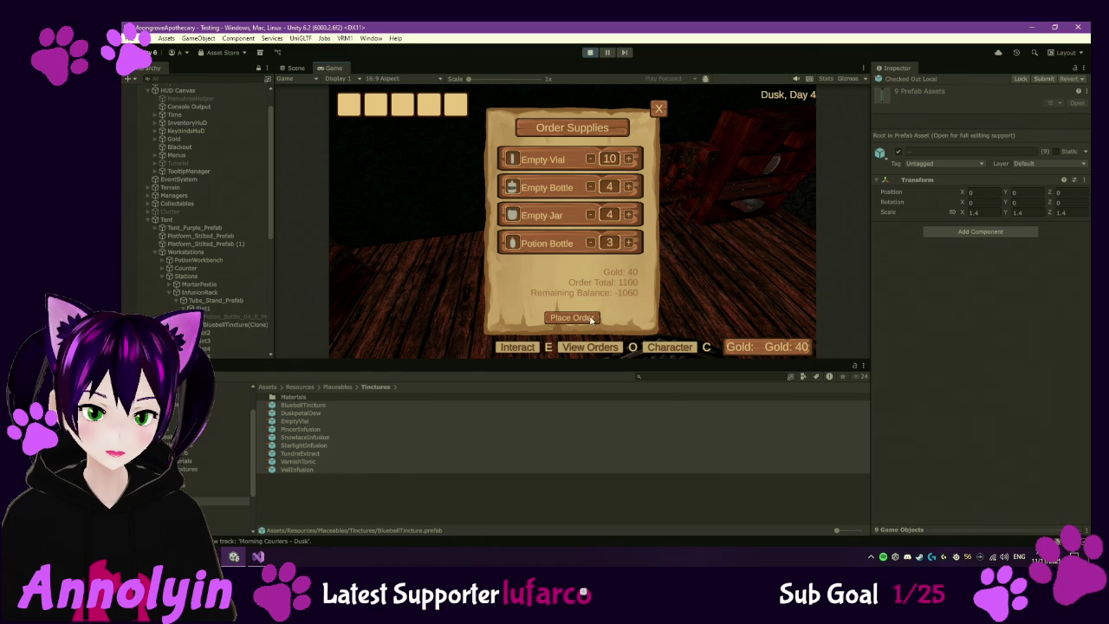
left_click(591, 246)
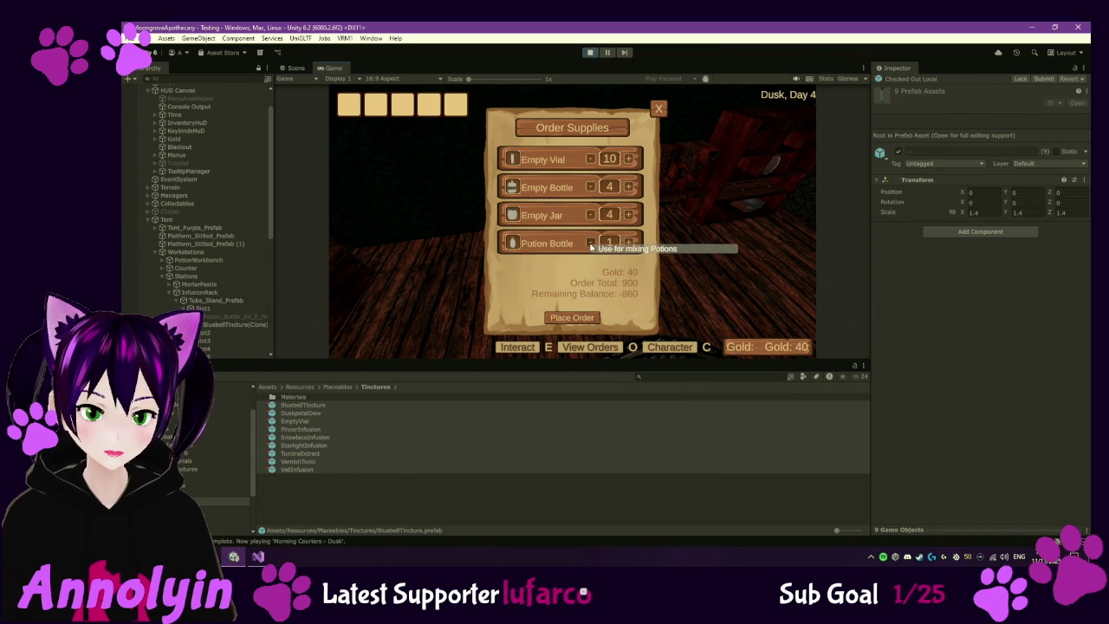
left_click(589, 216)
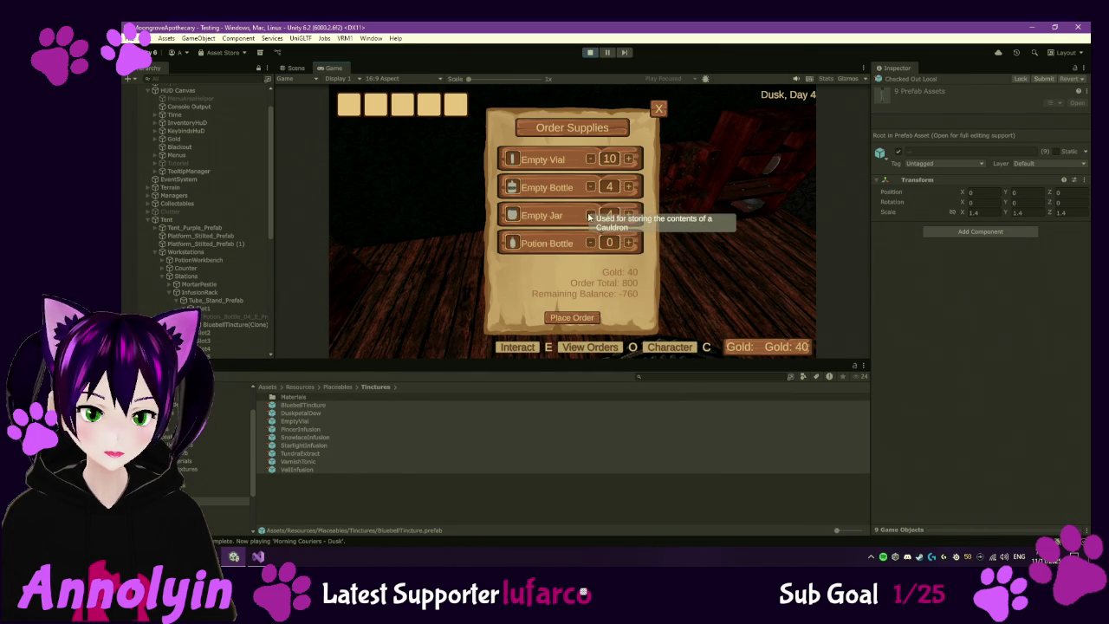
left_click(589, 216)
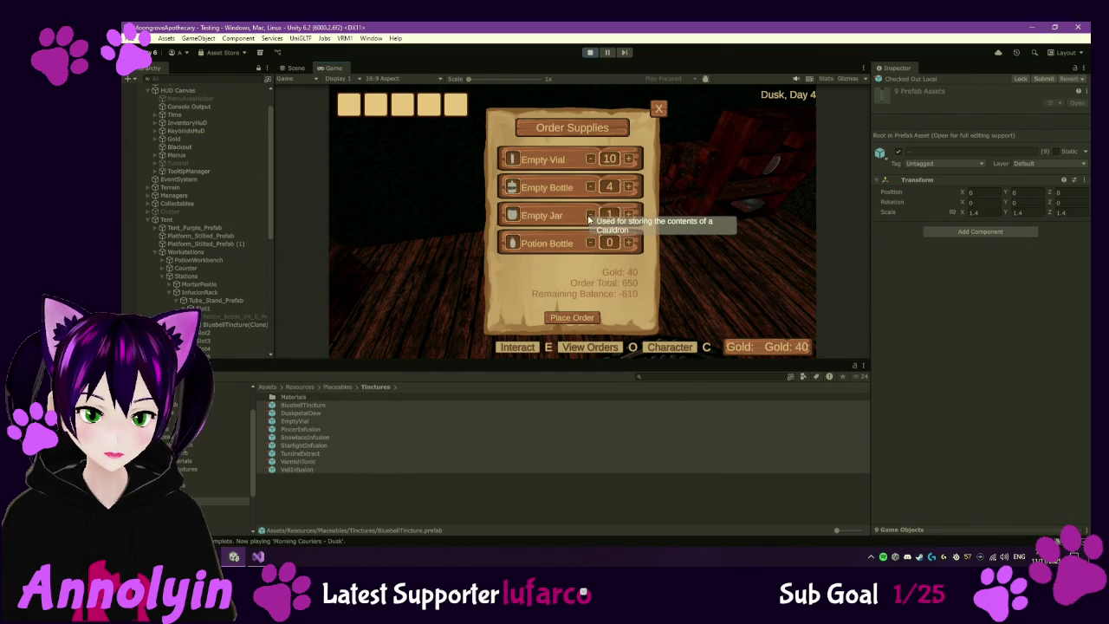
left_click(589, 216)
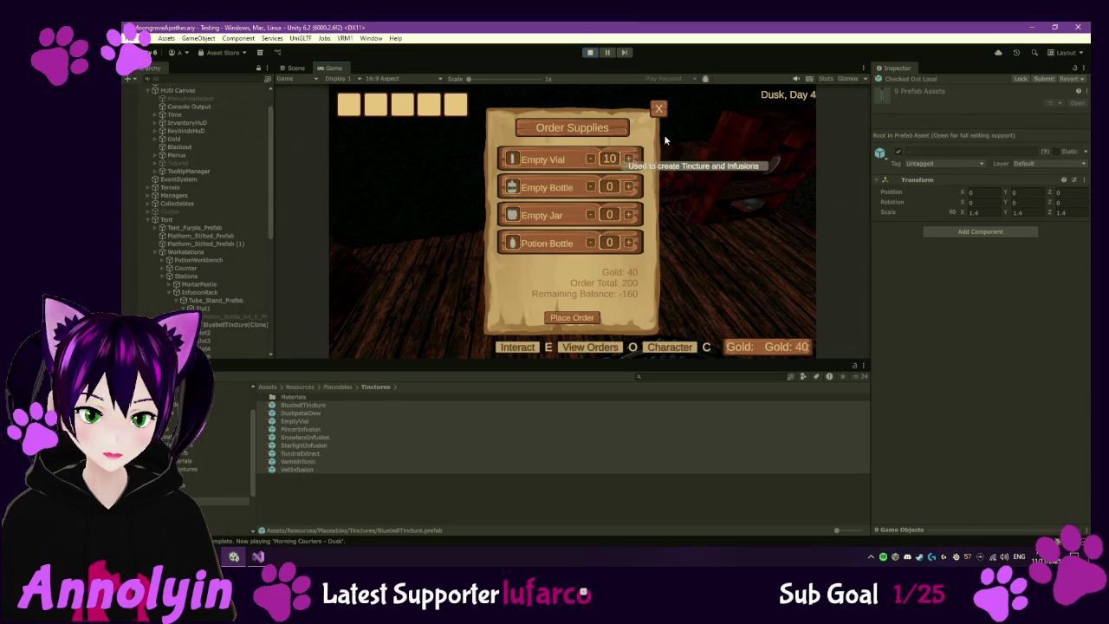
left_click(662, 110)
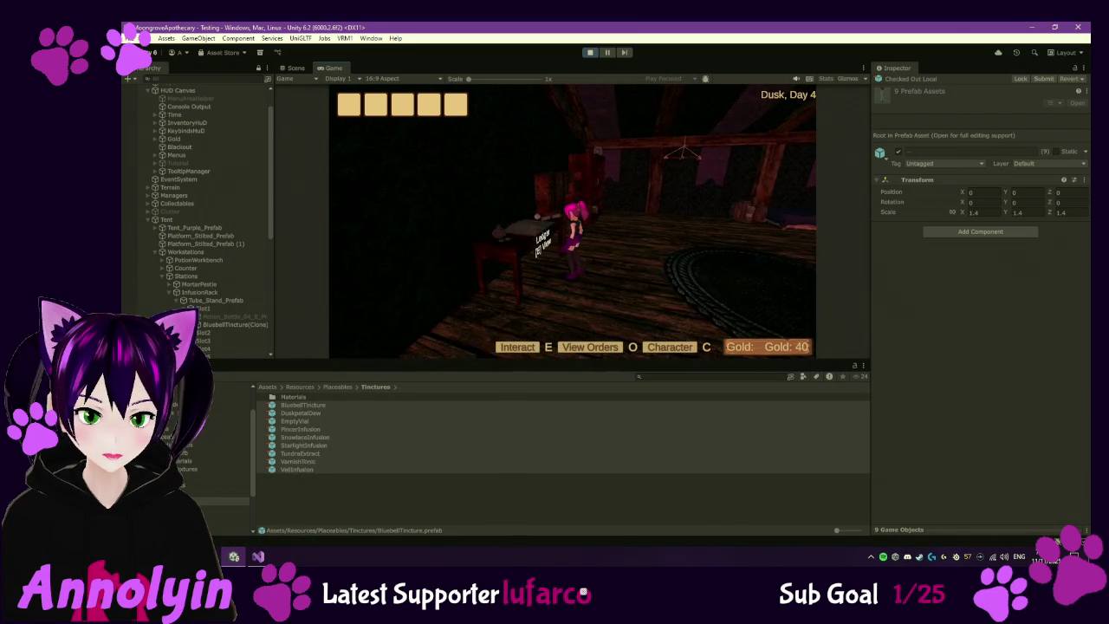
- Dismiss the purchase dialog, walk outside to the order board, and open the orders book
key("e")
left_click(669, 154)
key("w")
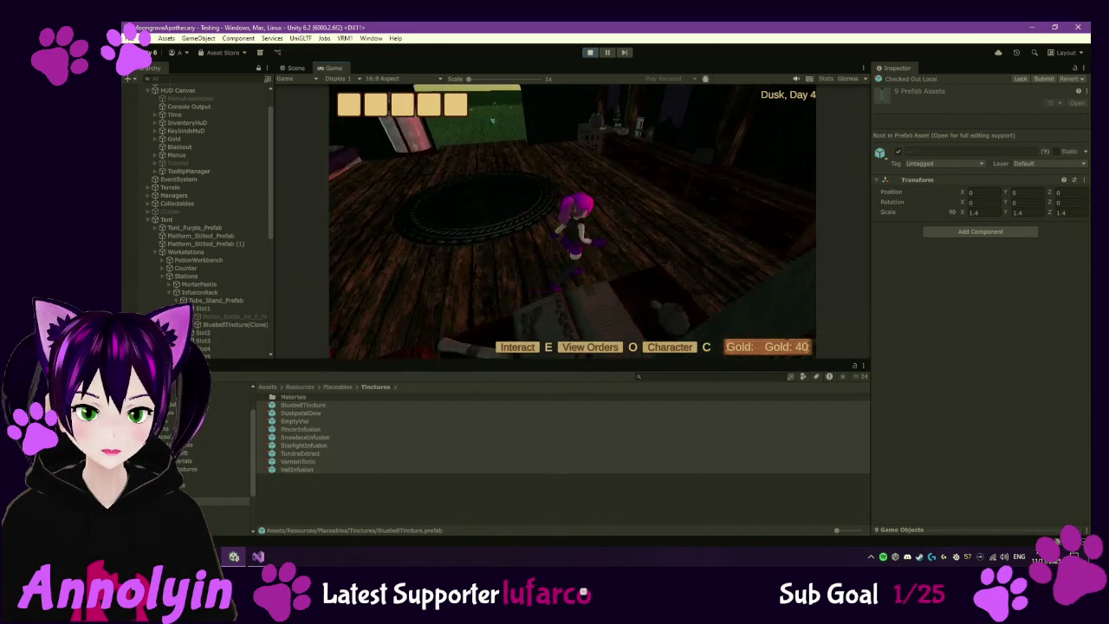
key("w")
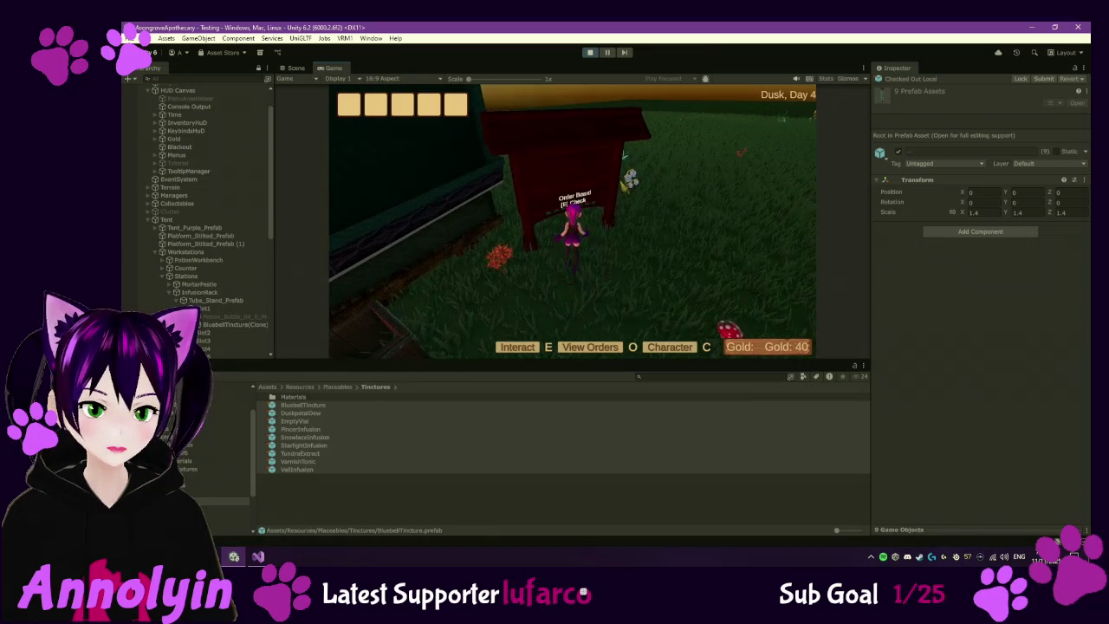
key("o")
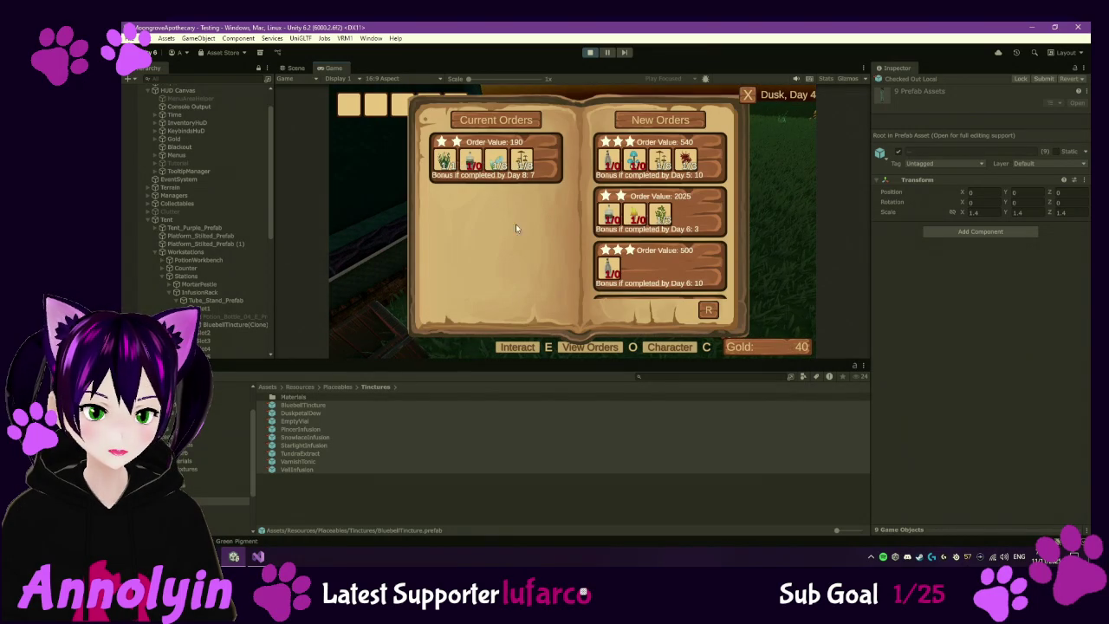
- Accept and then remove the one-star 10-value order, then refresh the new orders
scroll(683, 266, "down", 3)
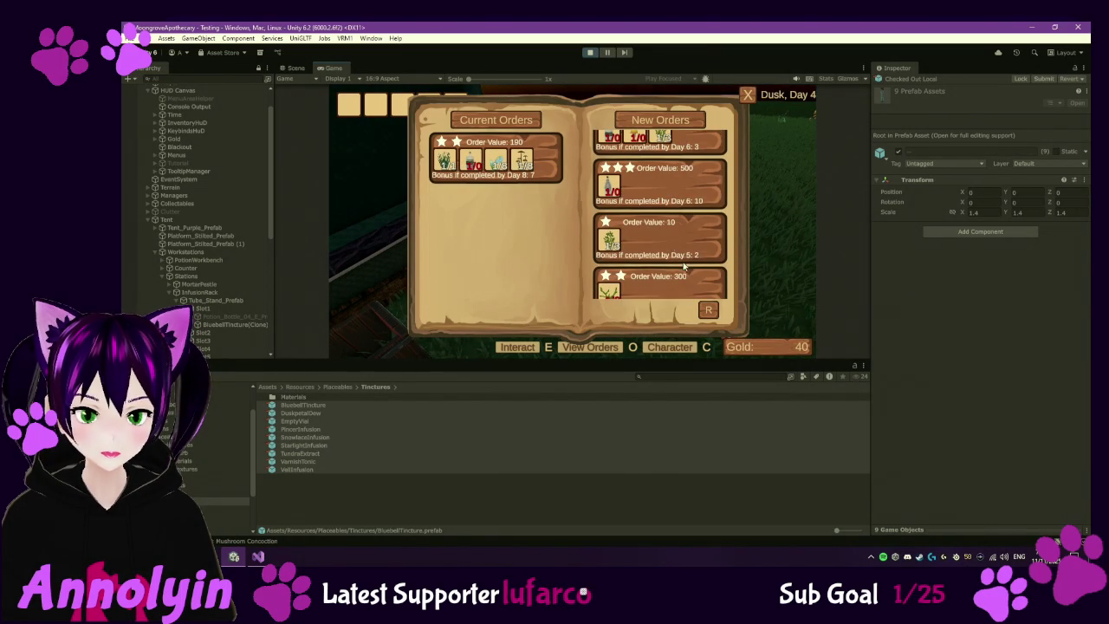
left_click(680, 280)
left_click(461, 224)
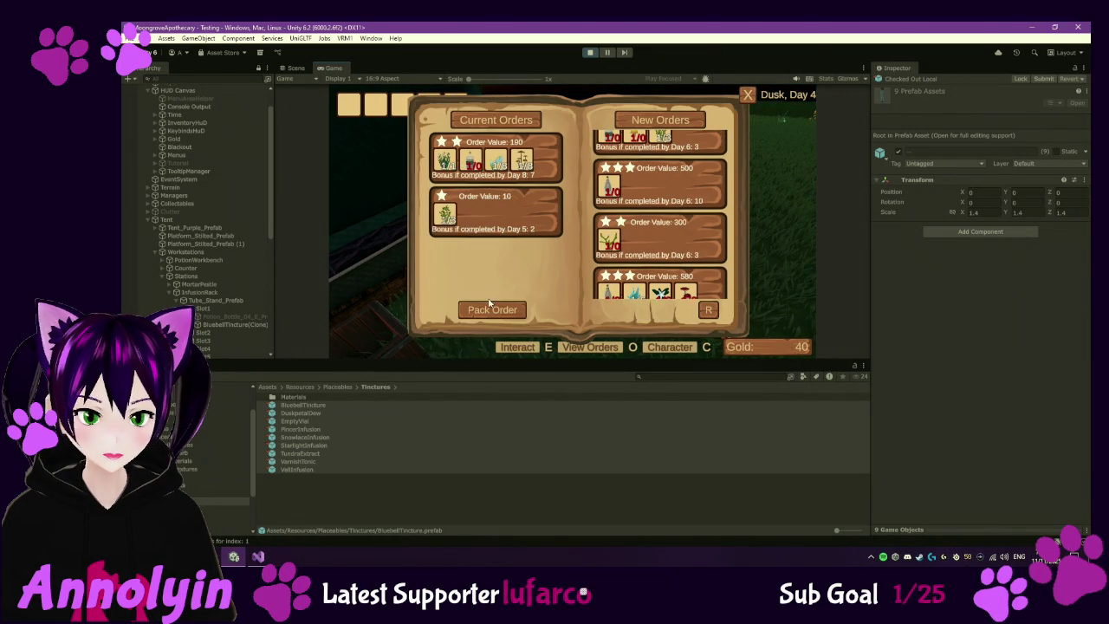
left_click(500, 306)
scroll(701, 246, "down", 2)
scroll(702, 246, "down", 3)
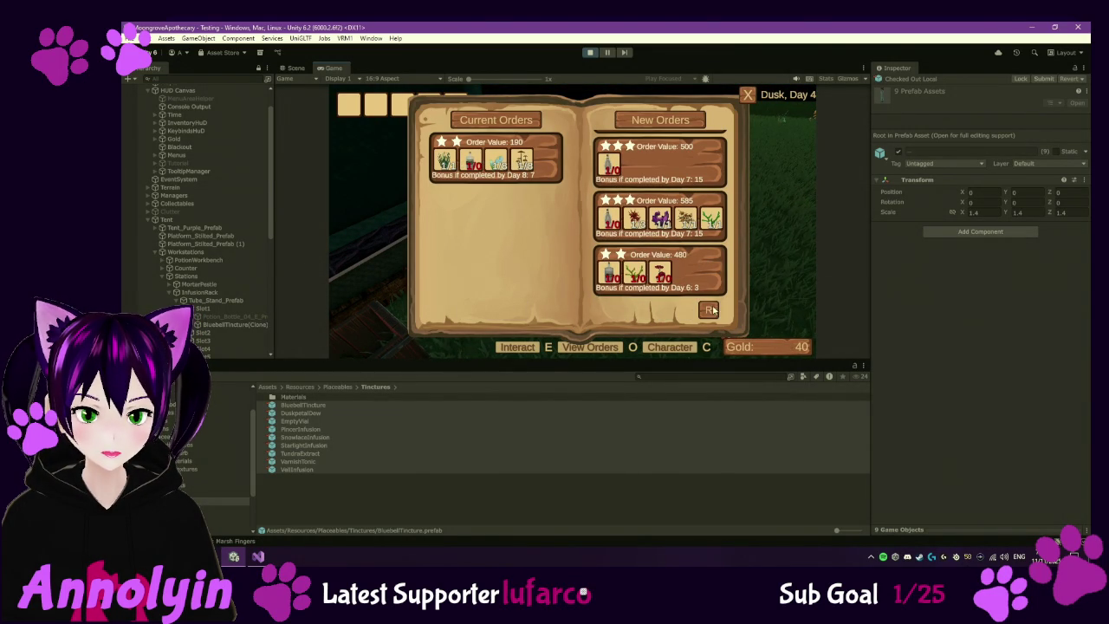
scroll(682, 258, "up", 5)
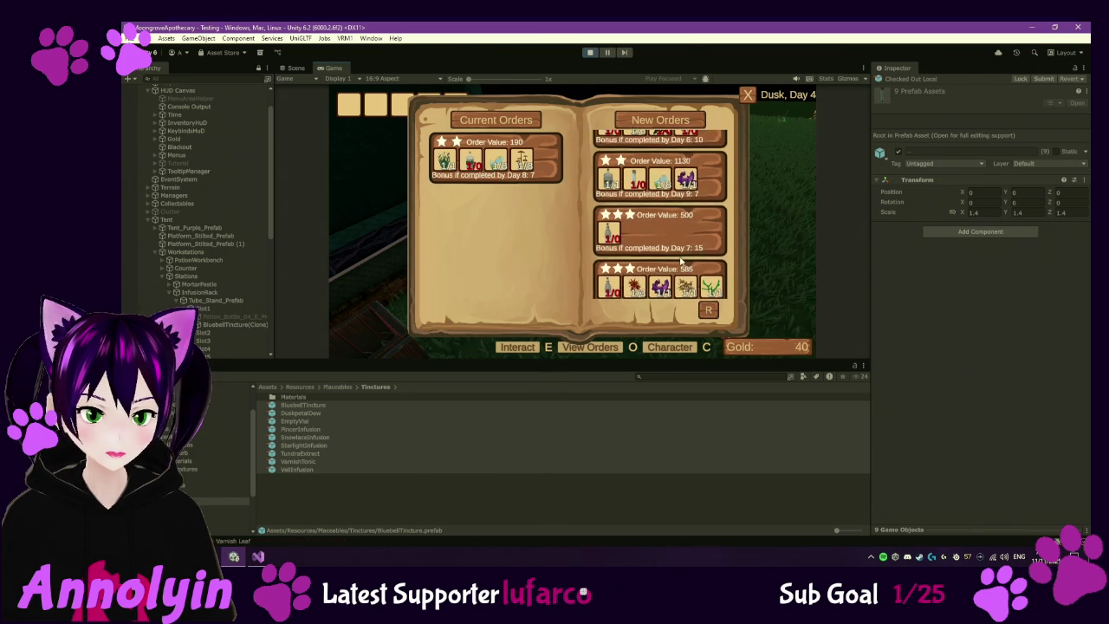
scroll(687, 258, "up", 2)
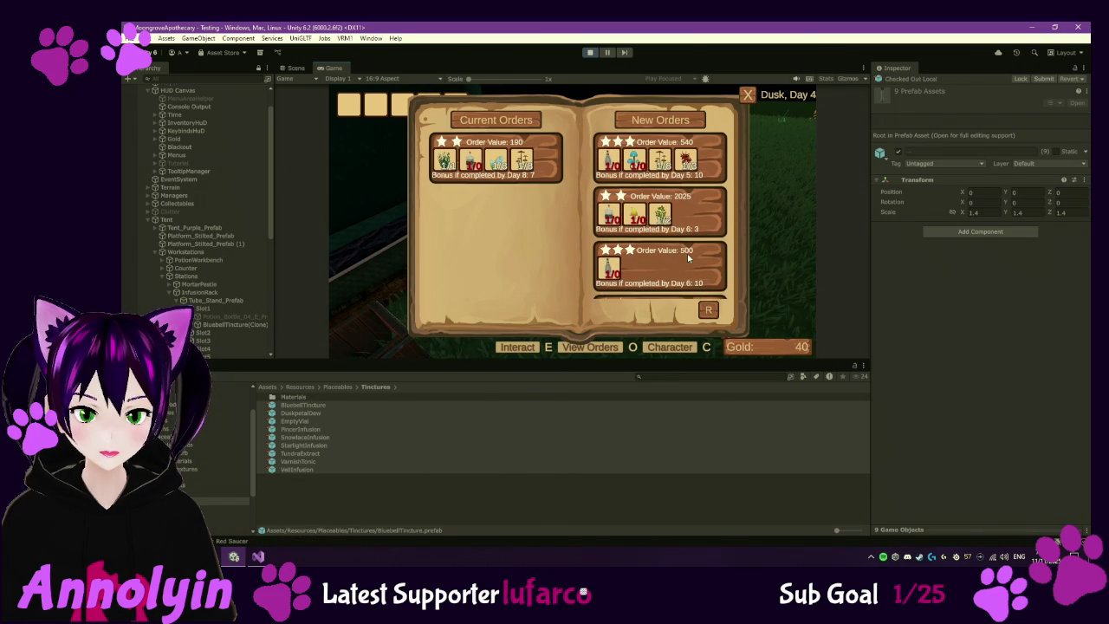
left_click(709, 312)
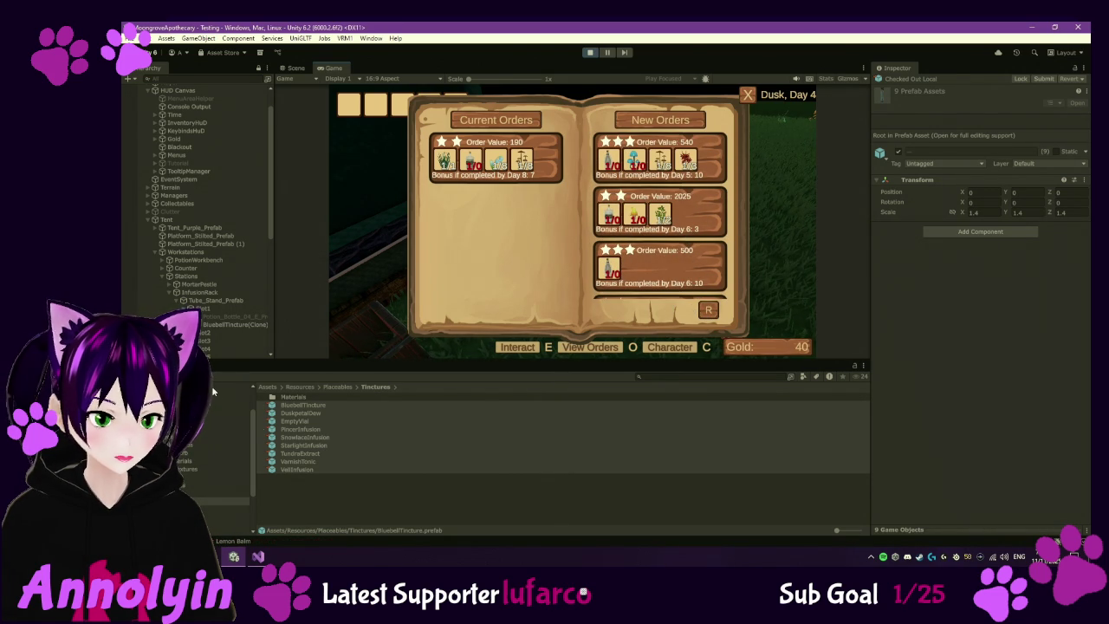
- Show the NullReferenceException's stack trace in the Console and open its source line
left_click(194, 366)
scroll(306, 455, "up", 5)
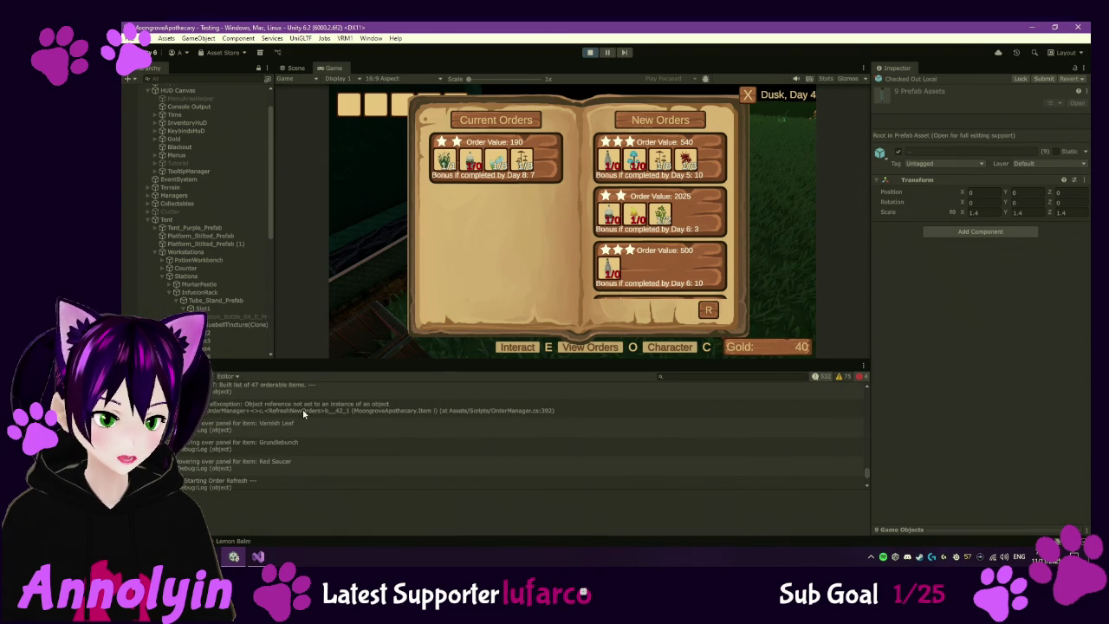
left_click(304, 410)
double_click(309, 412)
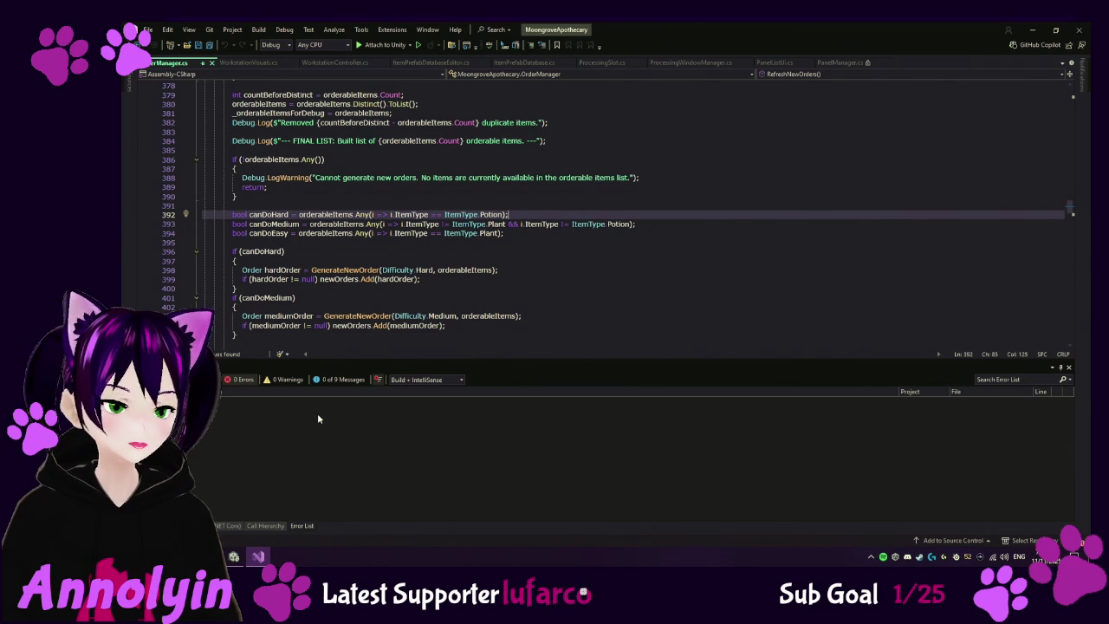
- Return from Visual Studio to the running game in Unity
key("alt+Tab")
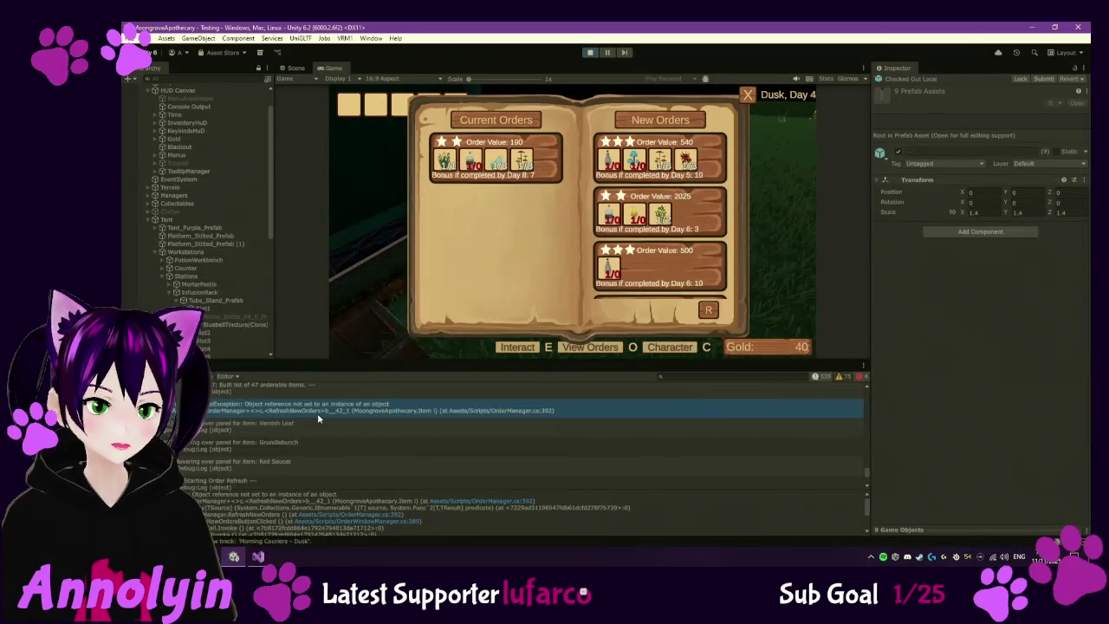
- Close the orders book, go back to the infusion rack, and start Varnish Tonic in an empty slot
left_click(748, 97)
key("s")
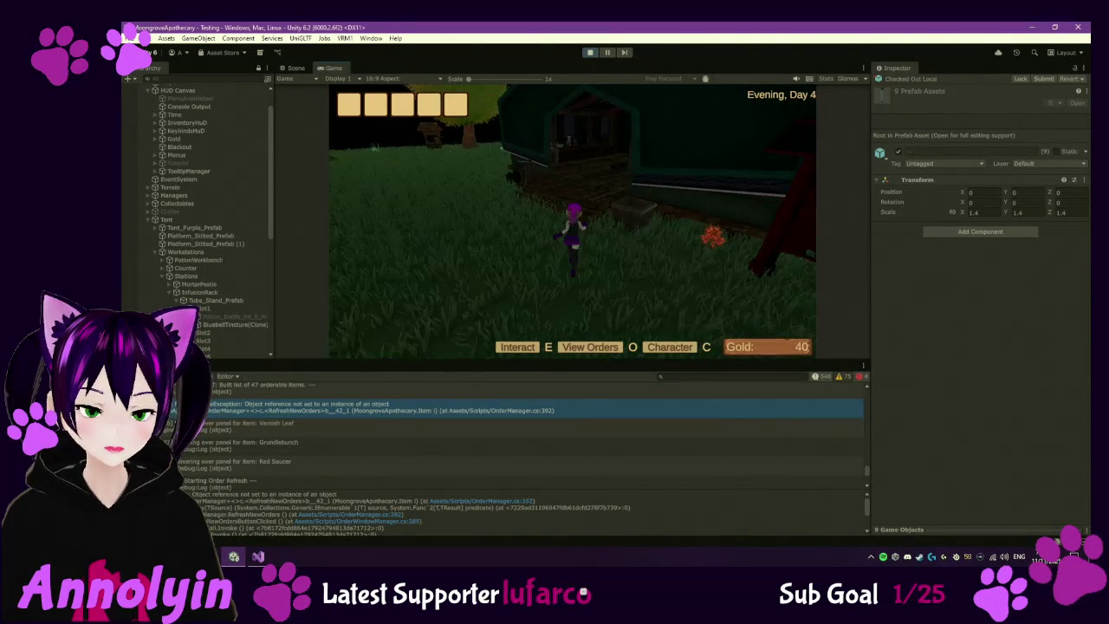
key("w")
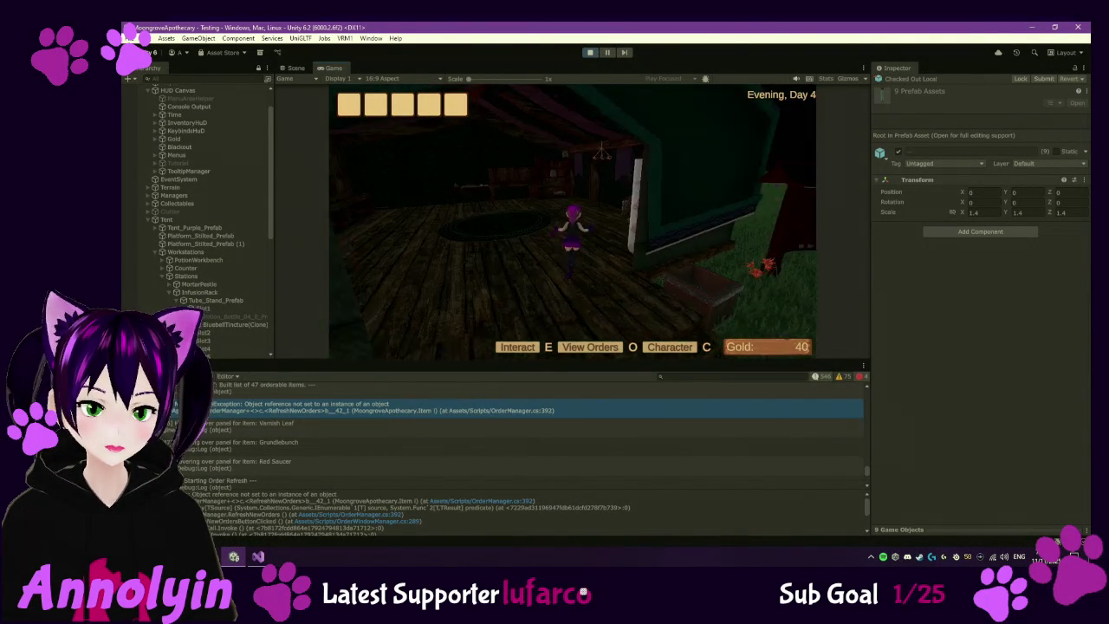
key("w")
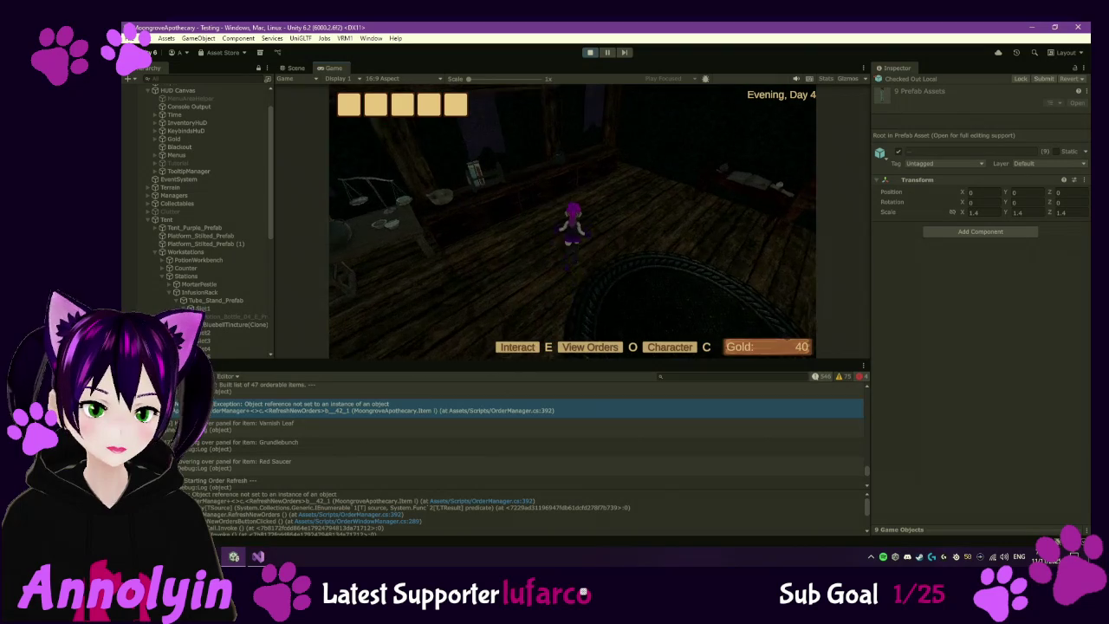
key("e")
left_click(598, 232)
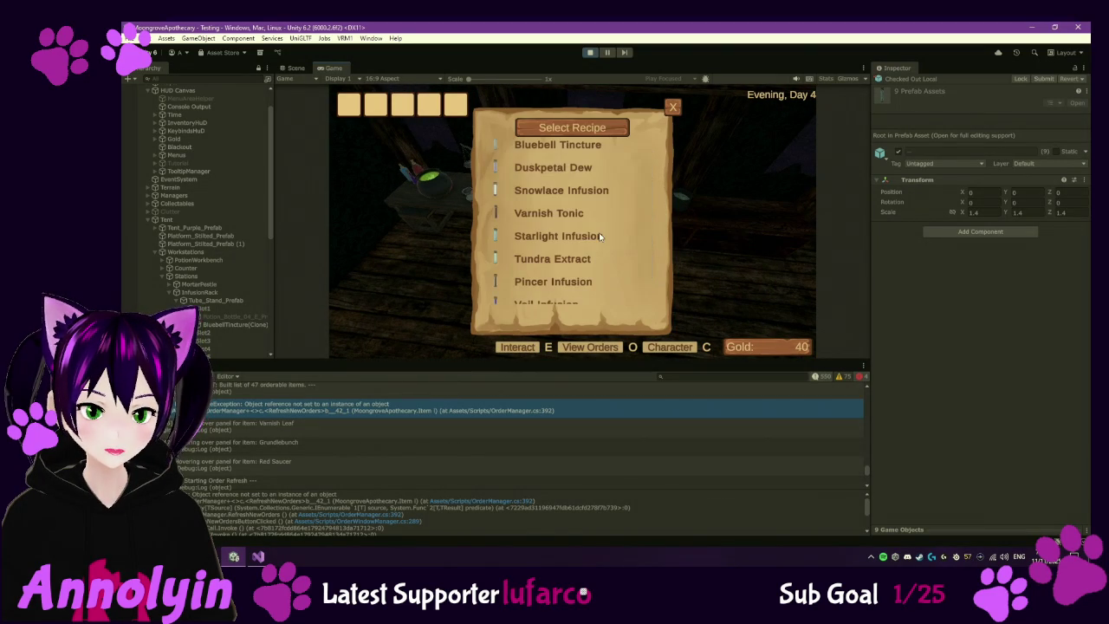
left_click(572, 219)
left_click(596, 241)
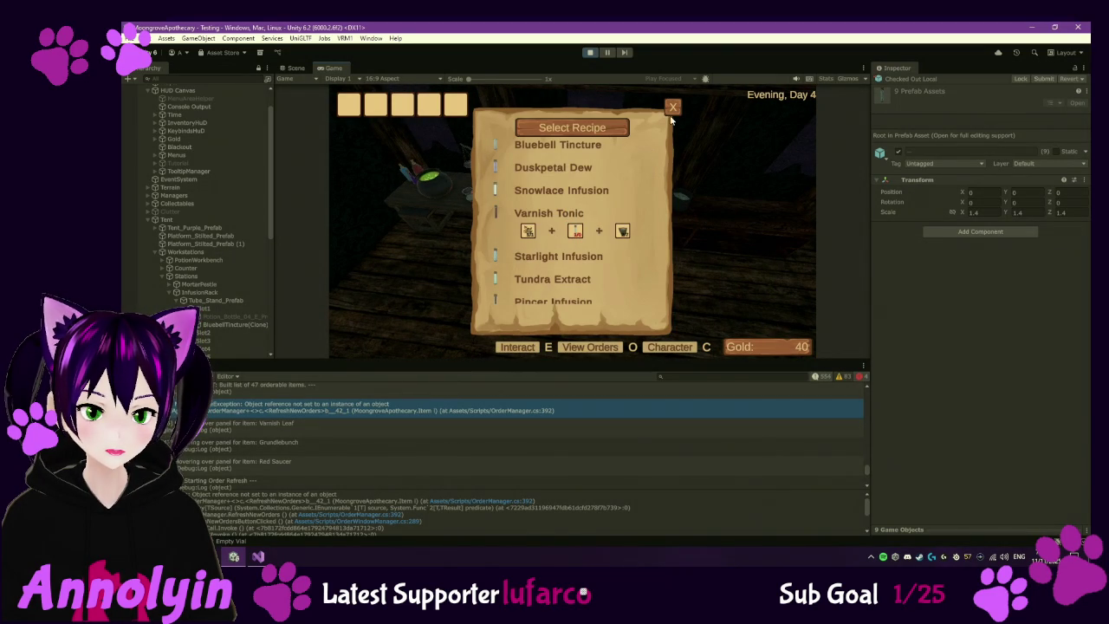
left_click(673, 107)
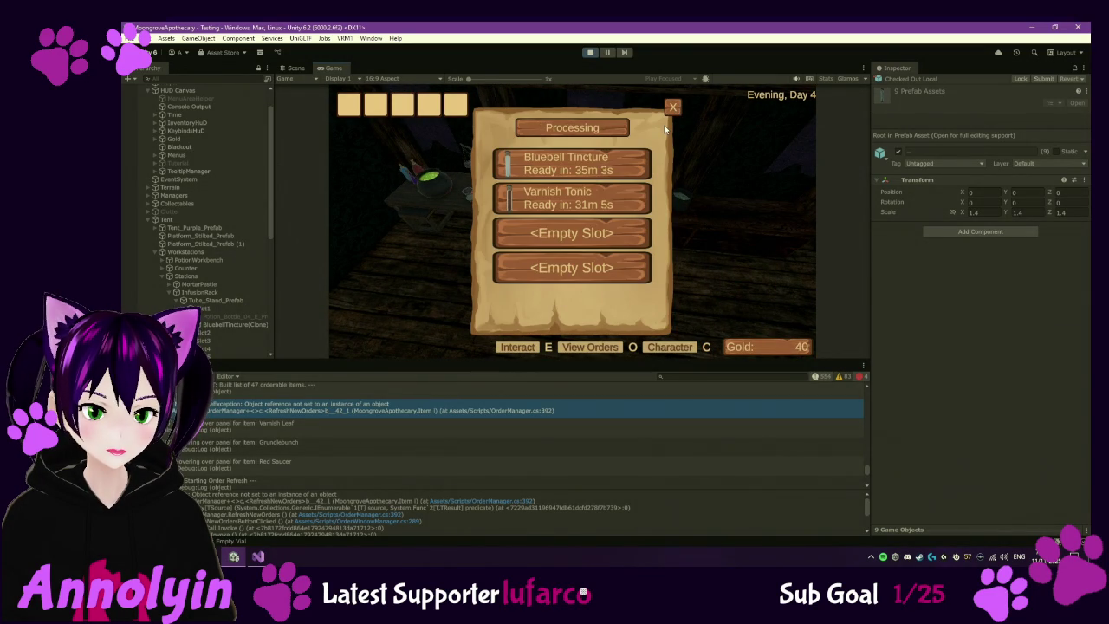
key("Escape")
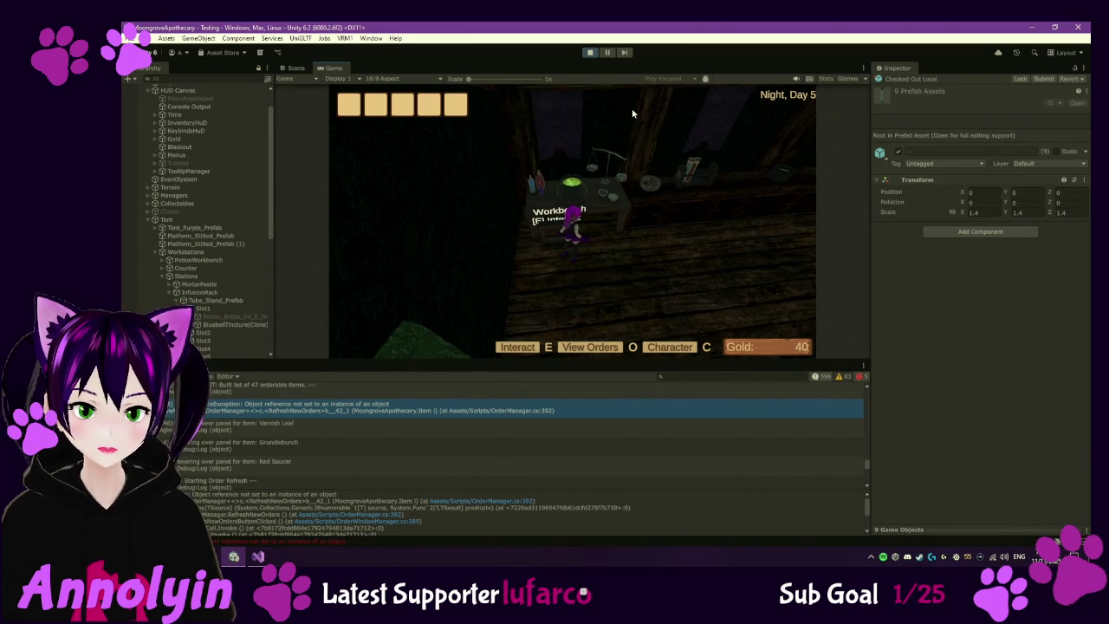
- Pause the game and stop Play mode
key("Escape")
left_click(591, 52)
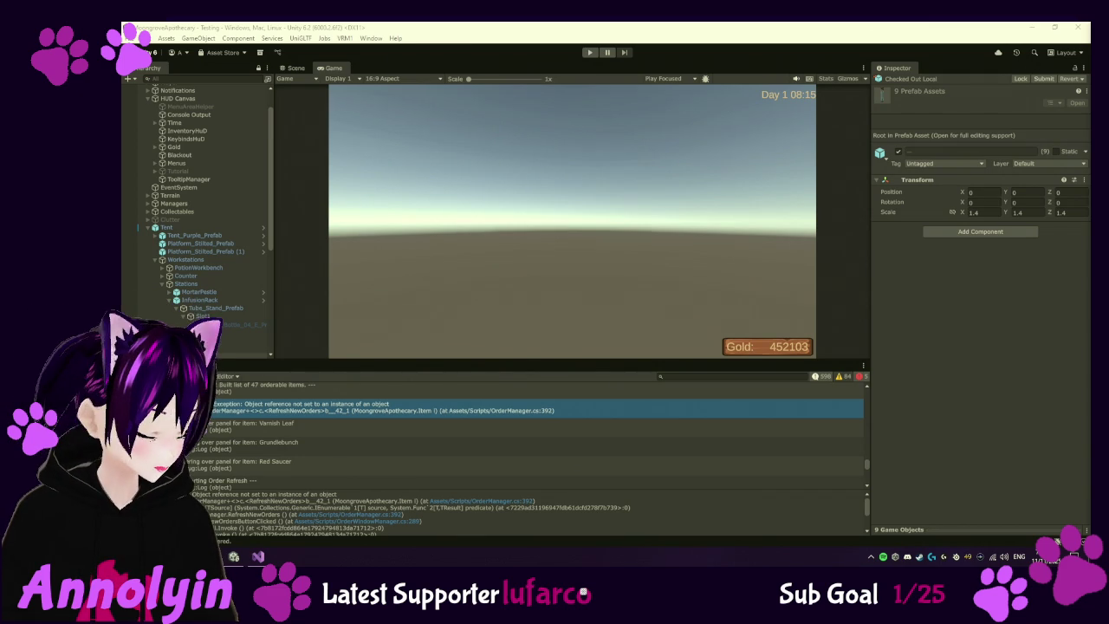
- Expand Tube_Stand_Prefab to show Slot1–Slot4, clear the BluebellTincture selection, and enter play mode
left_click(177, 308)
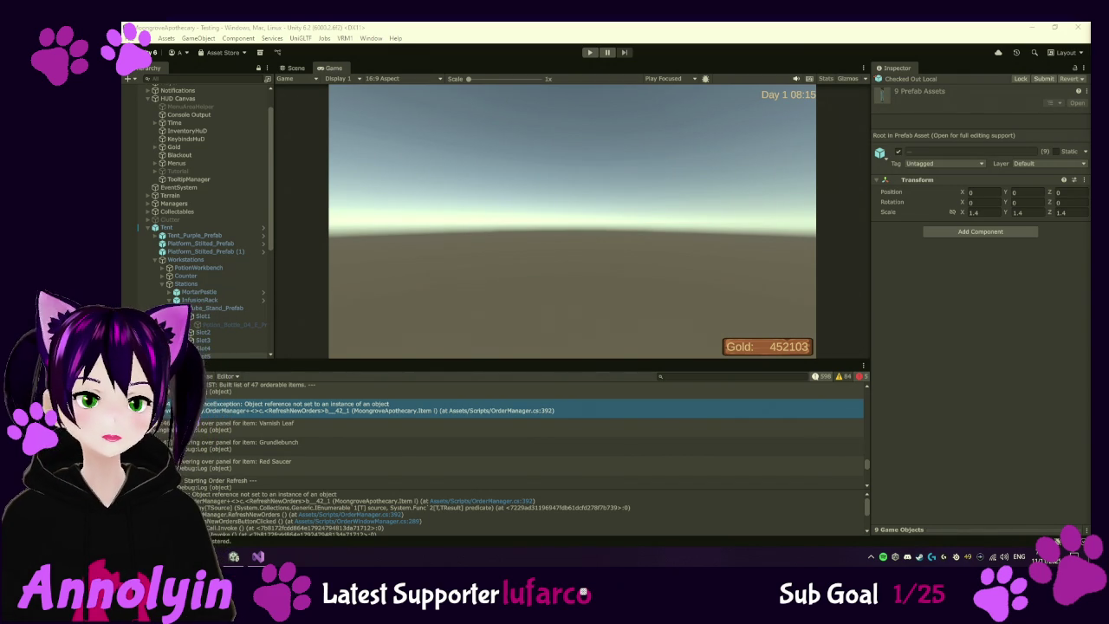
left_click(156, 364)
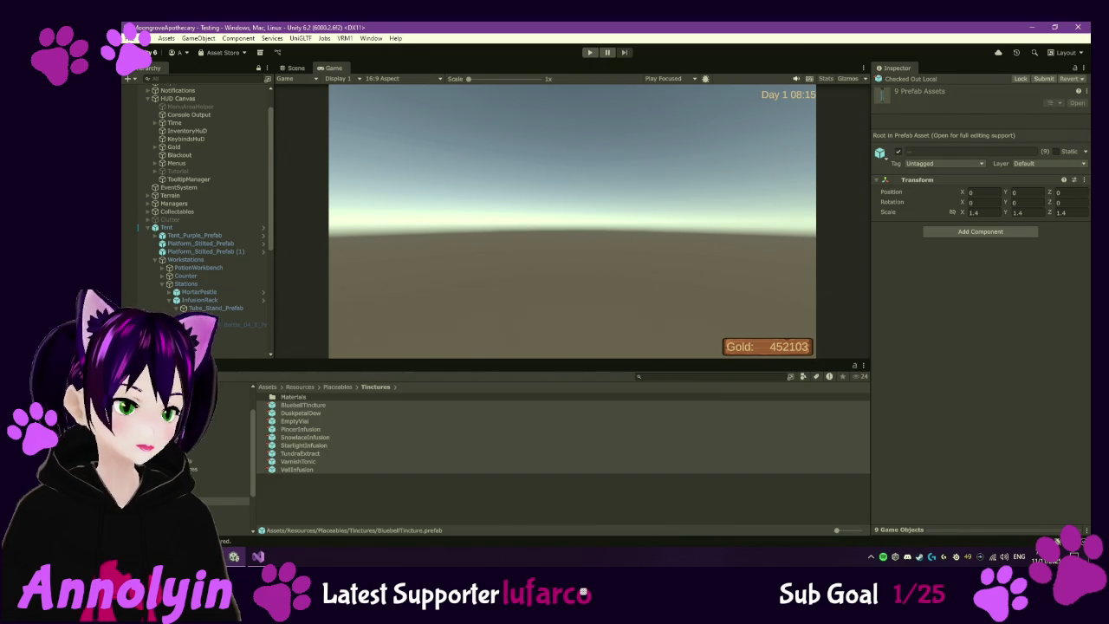
left_click(300, 495)
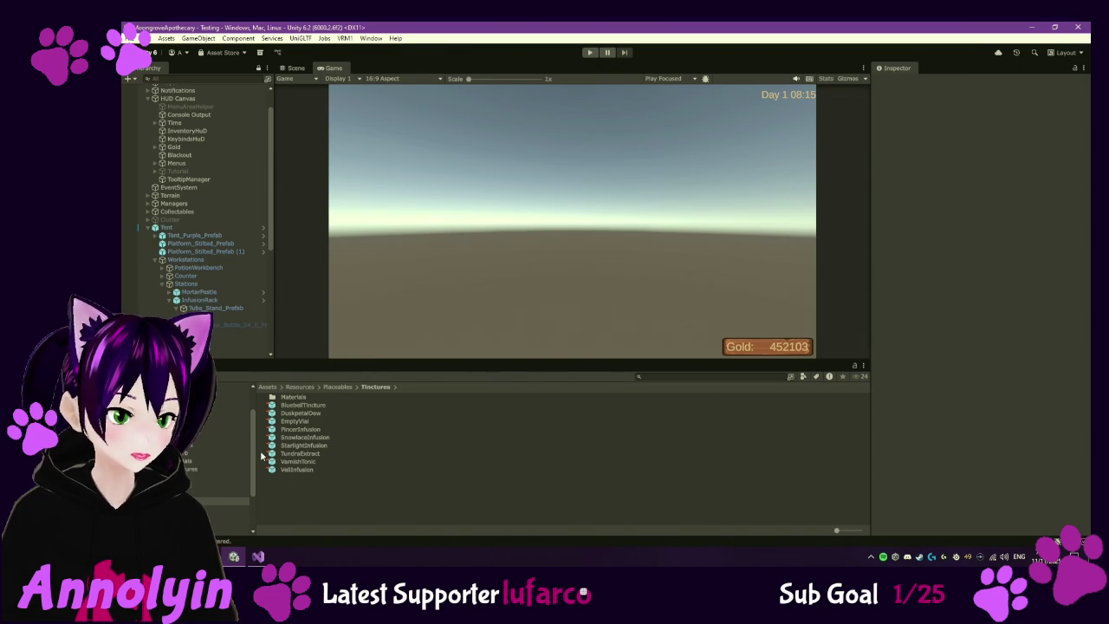
left_click(590, 52)
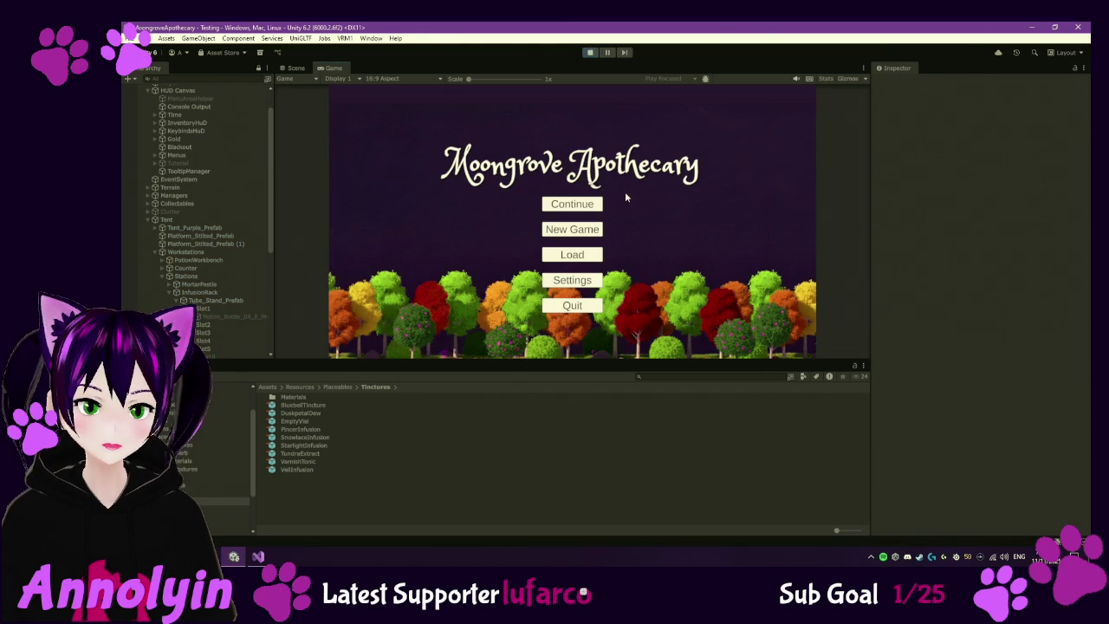
- Continue the save and view the drying shelf's Dried Marsh Fingers, Veils, Sunspores and Dervish Root recipes
key("Return")
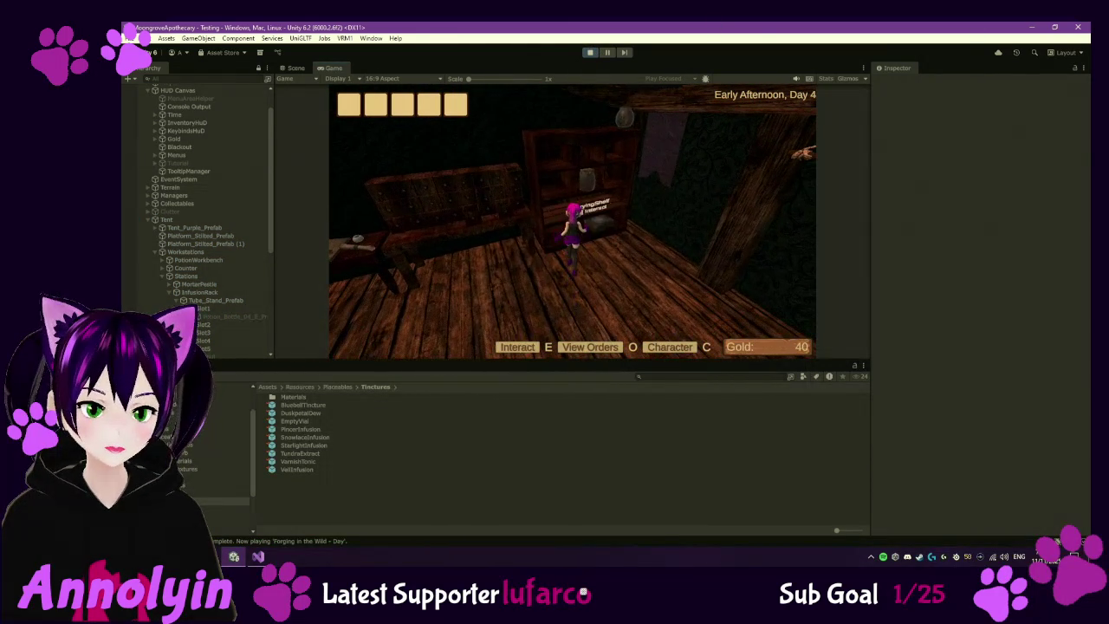
key("e")
left_click(581, 157)
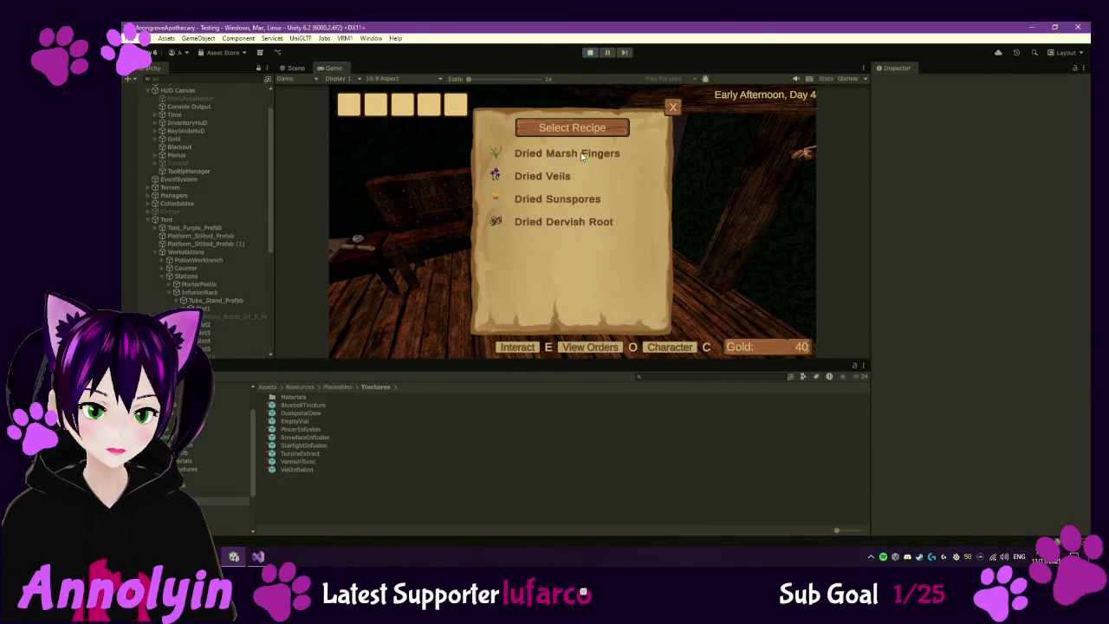
left_click(577, 161)
left_click(575, 191)
left_click(578, 220)
left_click(591, 241)
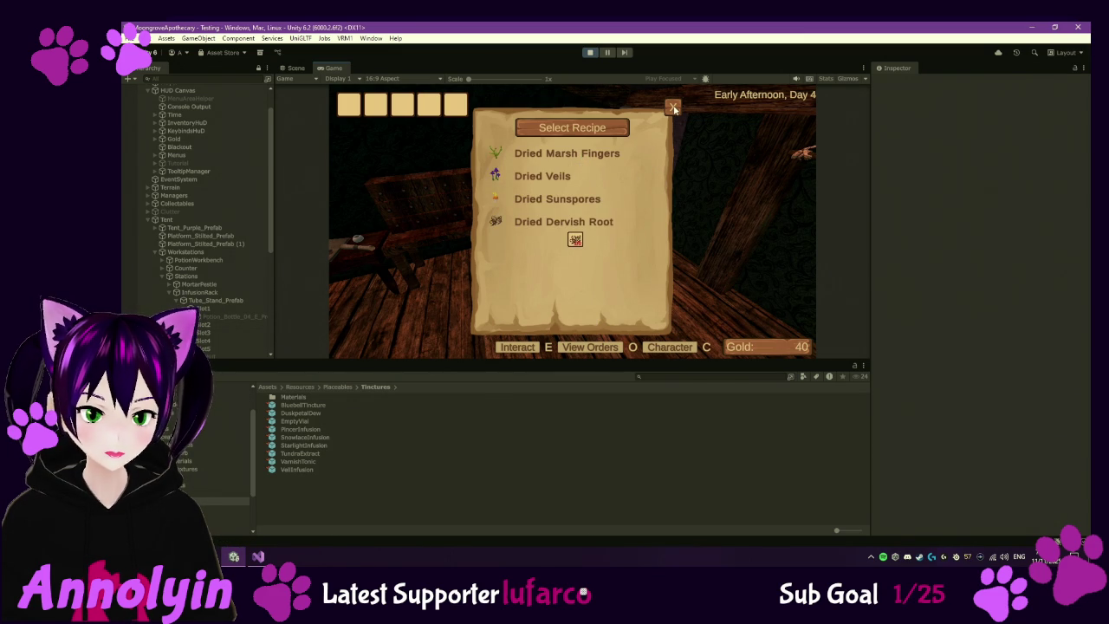
left_click(674, 109)
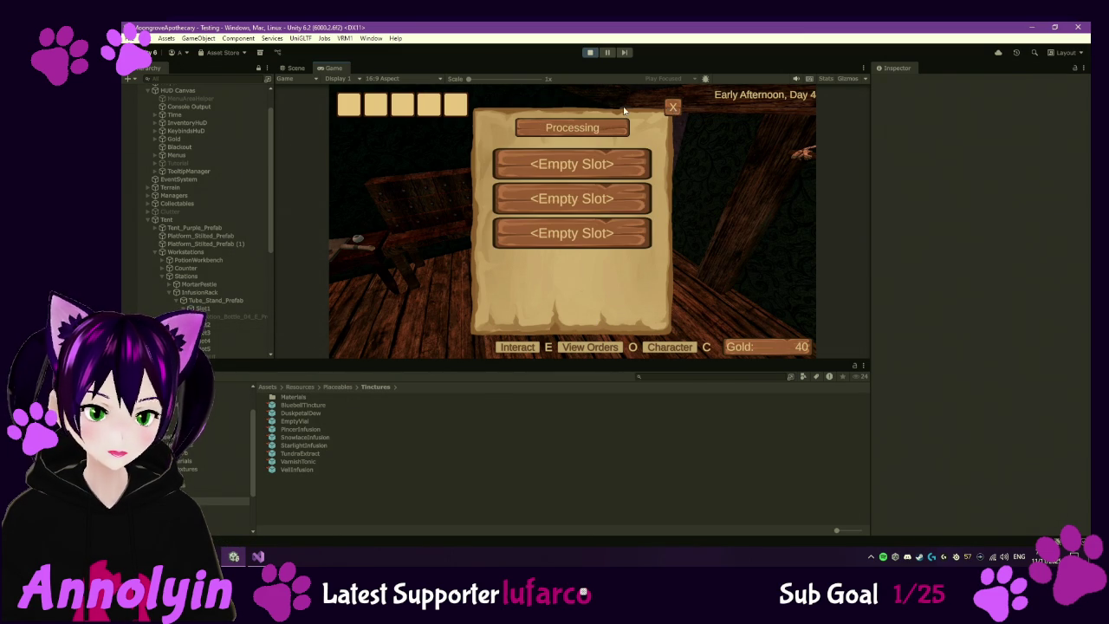
left_click(674, 109)
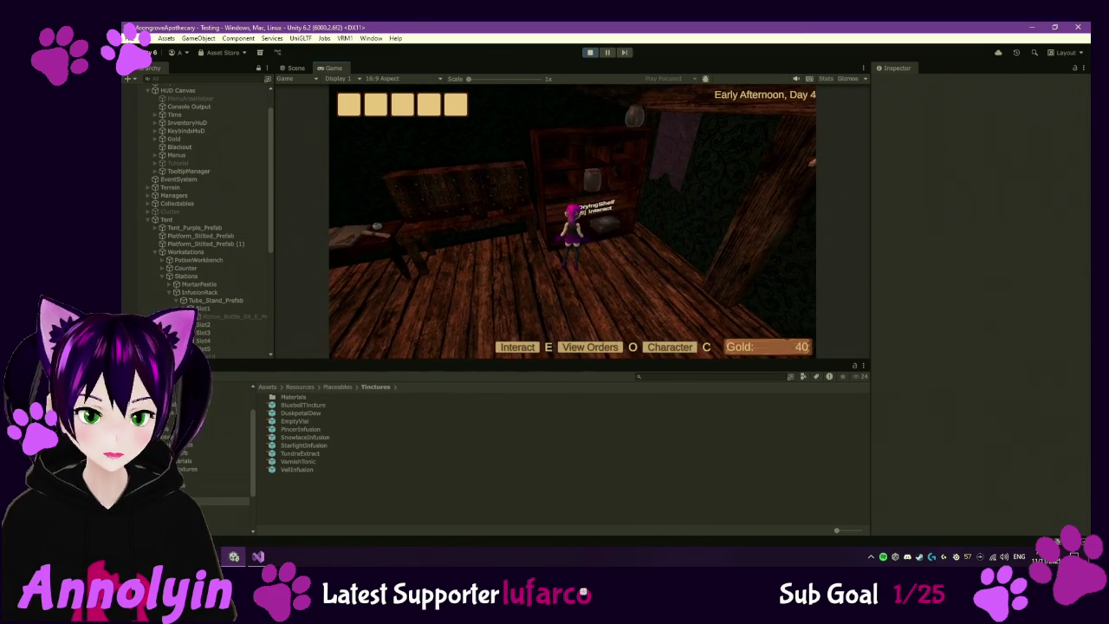
- Stop play mode and search the Collectables folder for 'dervi'
key("Escape")
left_click(589, 53)
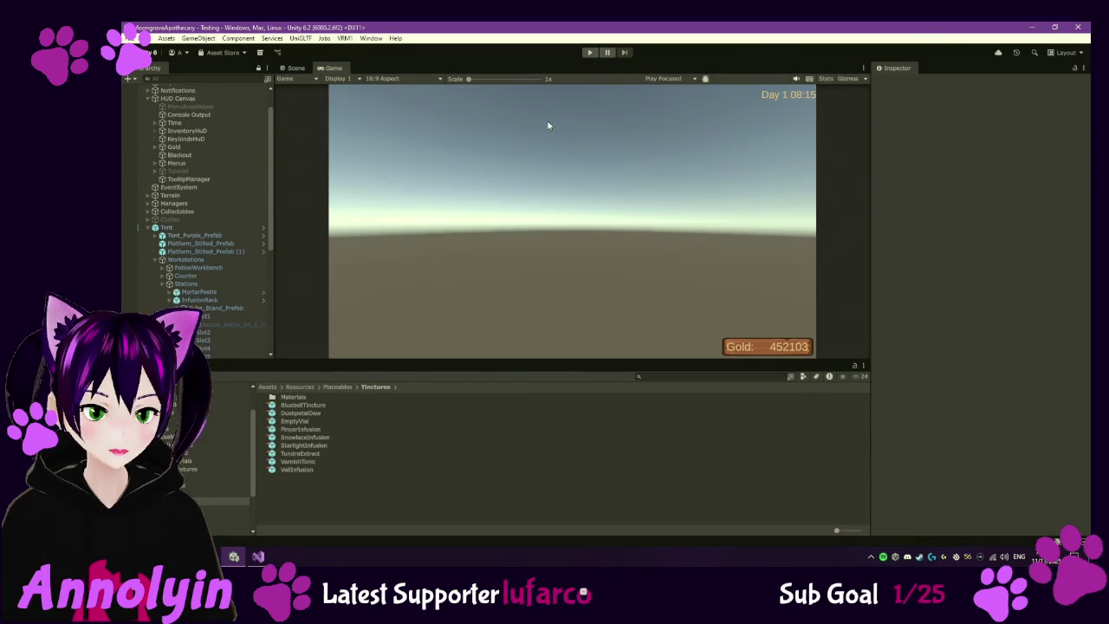
left_click(182, 450)
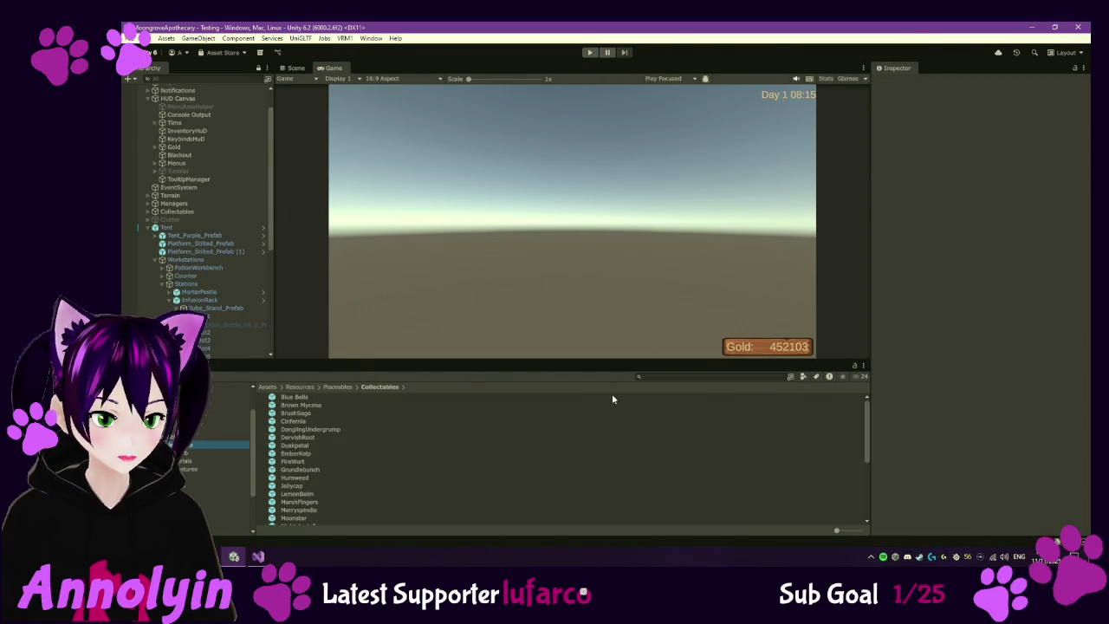
left_click(704, 376)
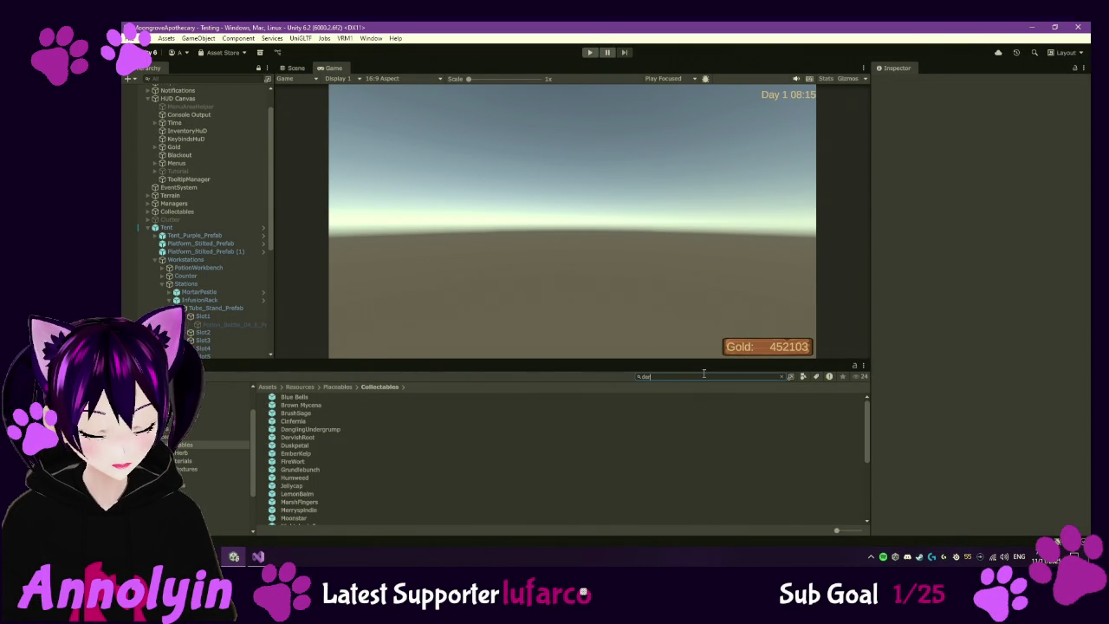
type("dervi")
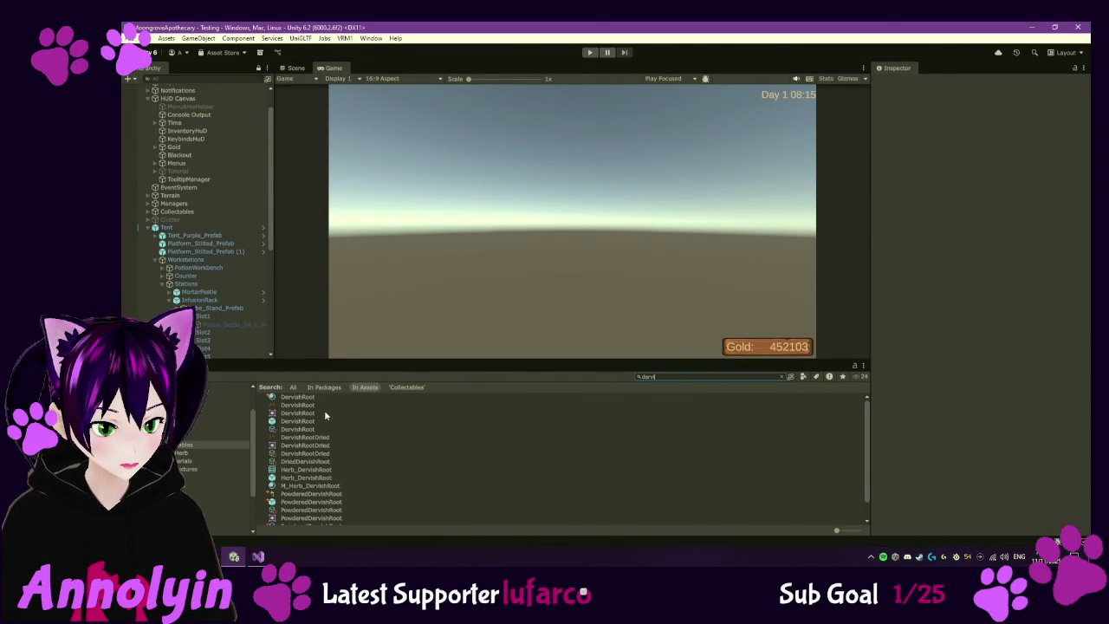
- Check the DervishRoot textures, then open the Herb_DervishRoot prefab in Prefab Mode
left_click(310, 405)
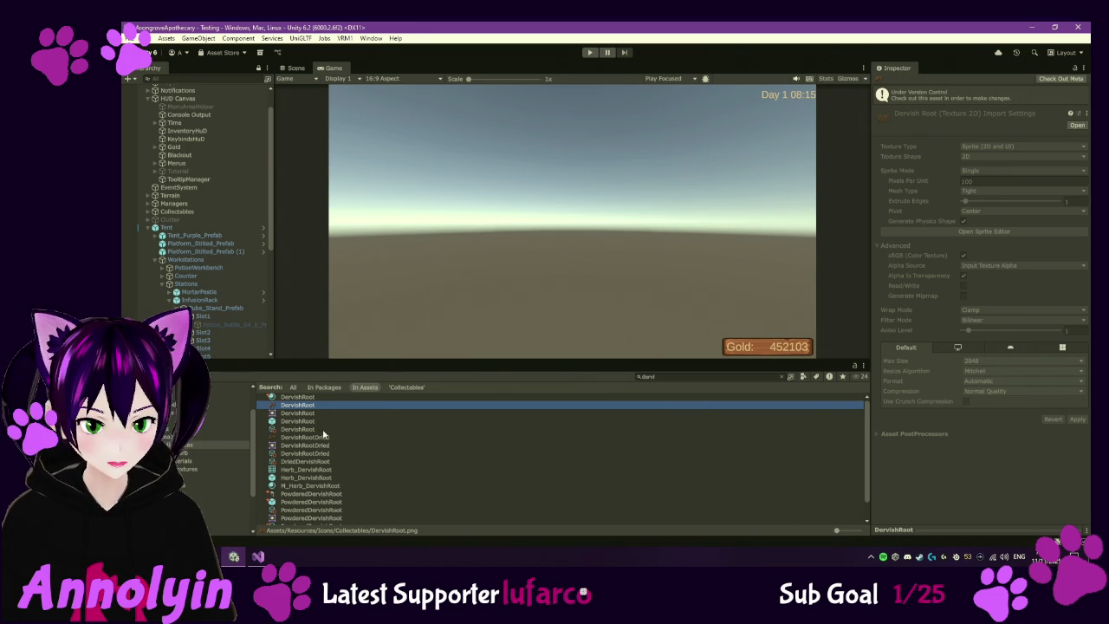
left_click(320, 439)
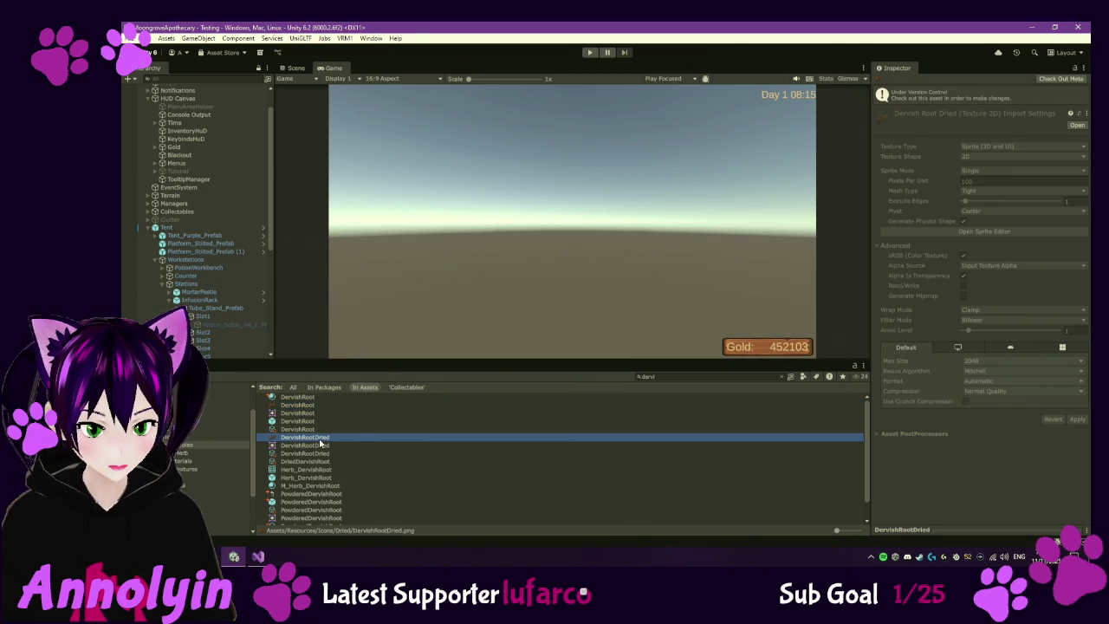
left_click(315, 479)
double_click(317, 479)
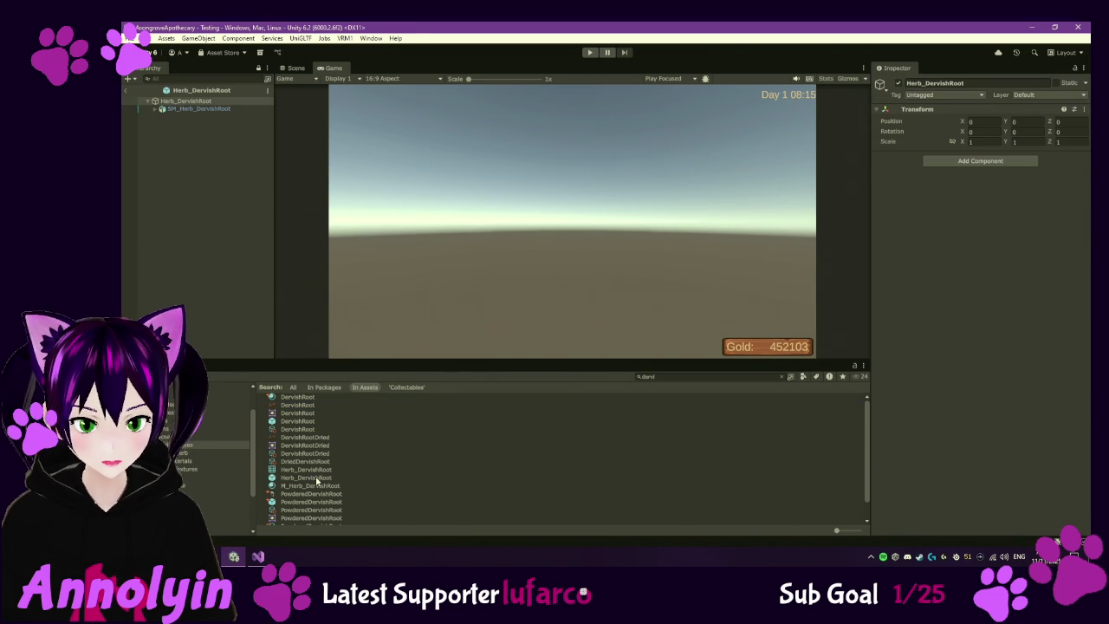
- Inspect the Dervish root mesh up close in the prefab's scene view and open the DriedHerb folder
left_click(294, 70)
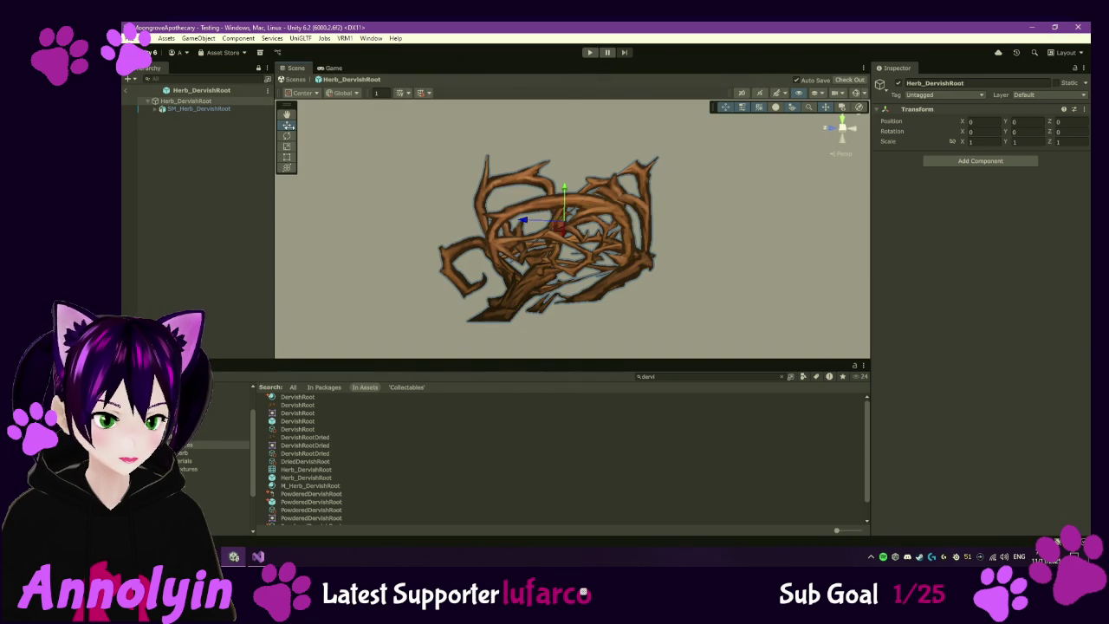
scroll(482, 248, "up", 5)
mouse_move(483, 248)
left_mouse_down()
mouse_move(639, 342)
mouse_move(607, 173)
mouse_move(529, 169)
left_mouse_up()
scroll(555, 217, "down", 5)
mouse_move(636, 229)
left_mouse_down()
mouse_move(450, 200)
mouse_move(407, 217)
mouse_move(396, 210)
left_mouse_up()
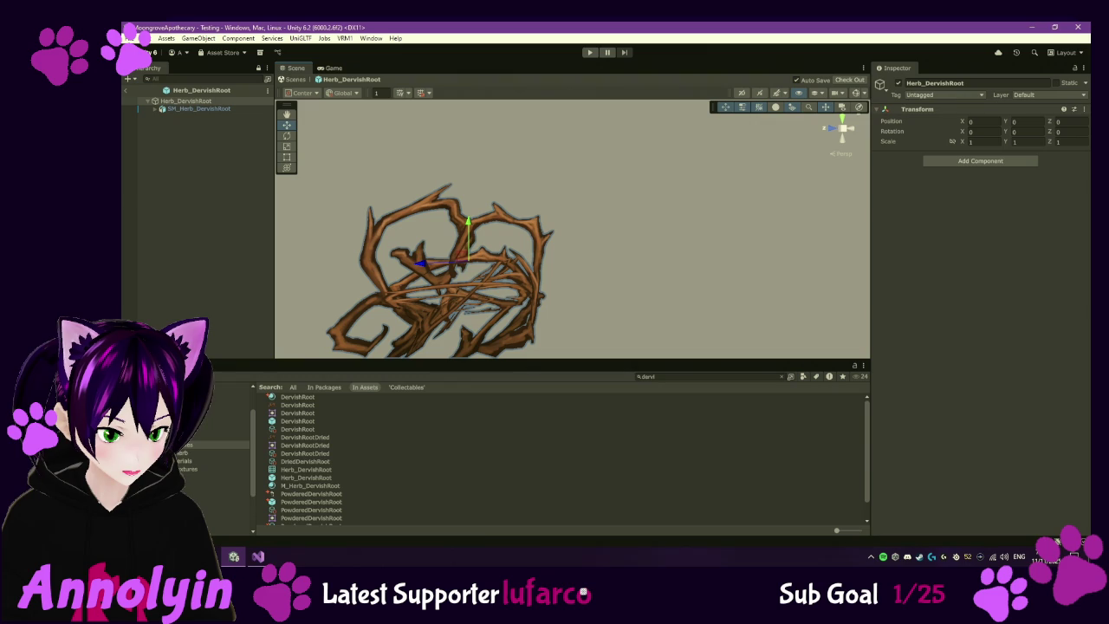
left_click(178, 452)
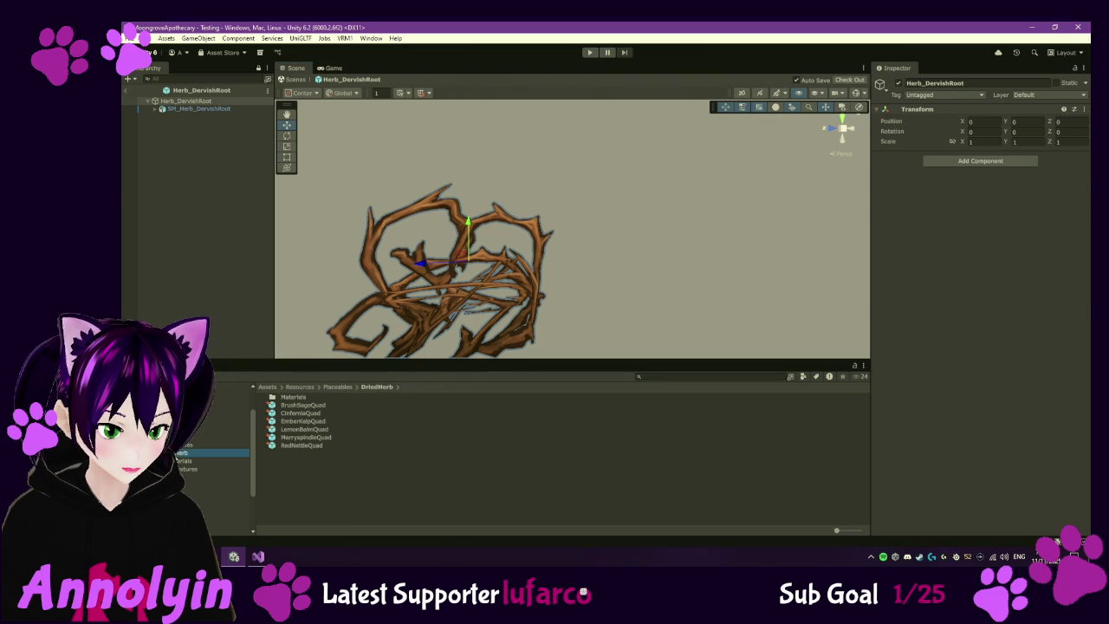
- Save SM_Herb_DervishRoot as a new prefab in DriedHerb, checking out the files
left_click(190, 108)
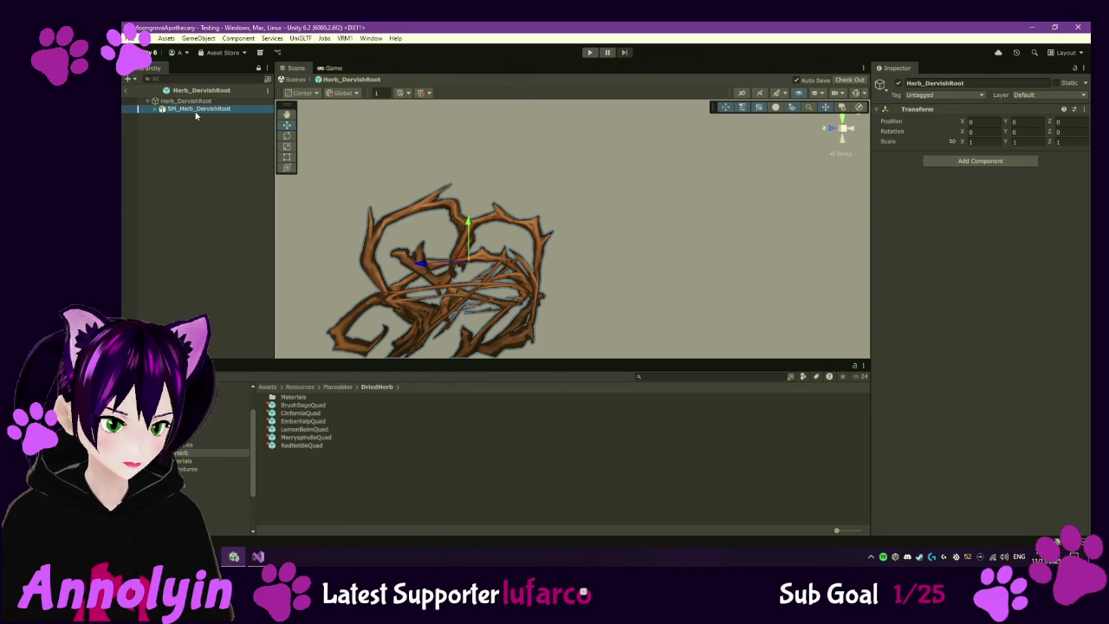
left_click(186, 101)
left_click(179, 110)
left_click(156, 109)
left_click(200, 116)
left_click(202, 109)
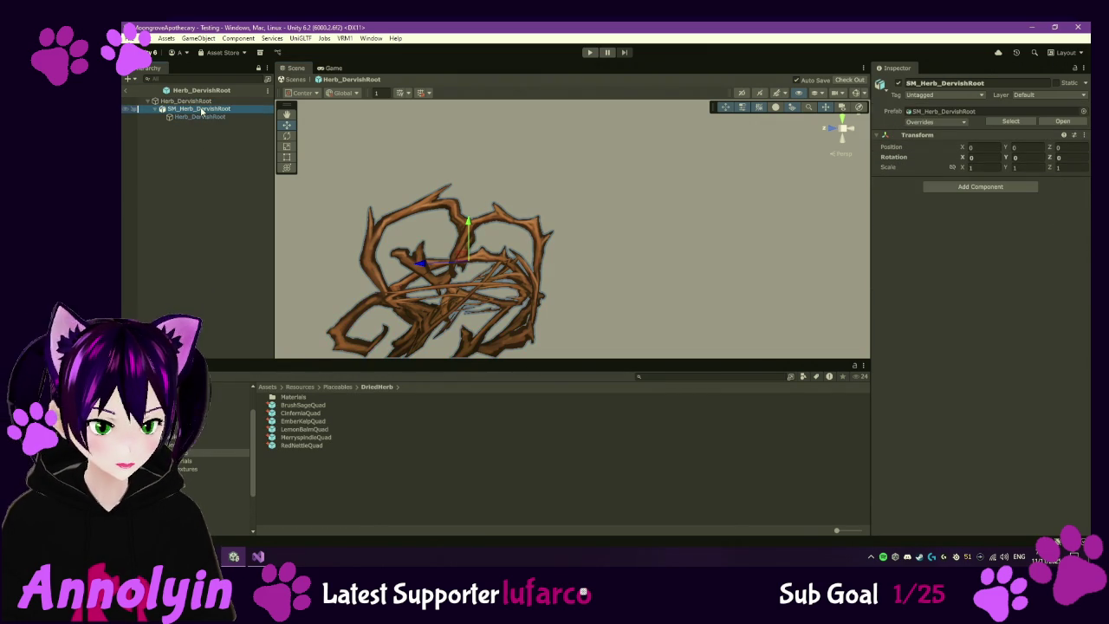
left_click(182, 452)
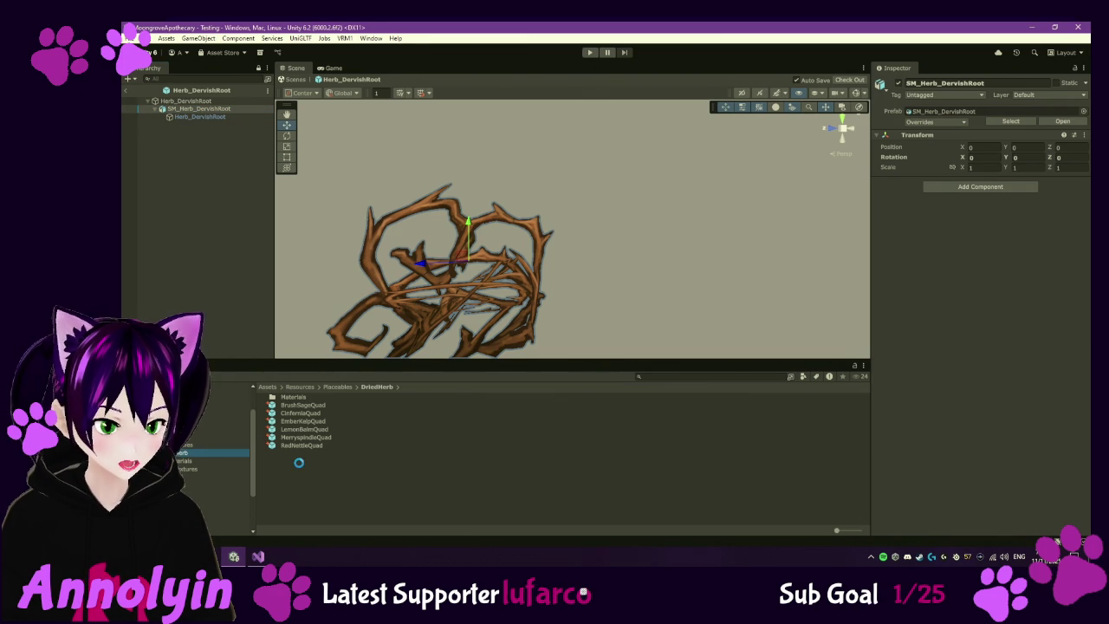
left_click(631, 309)
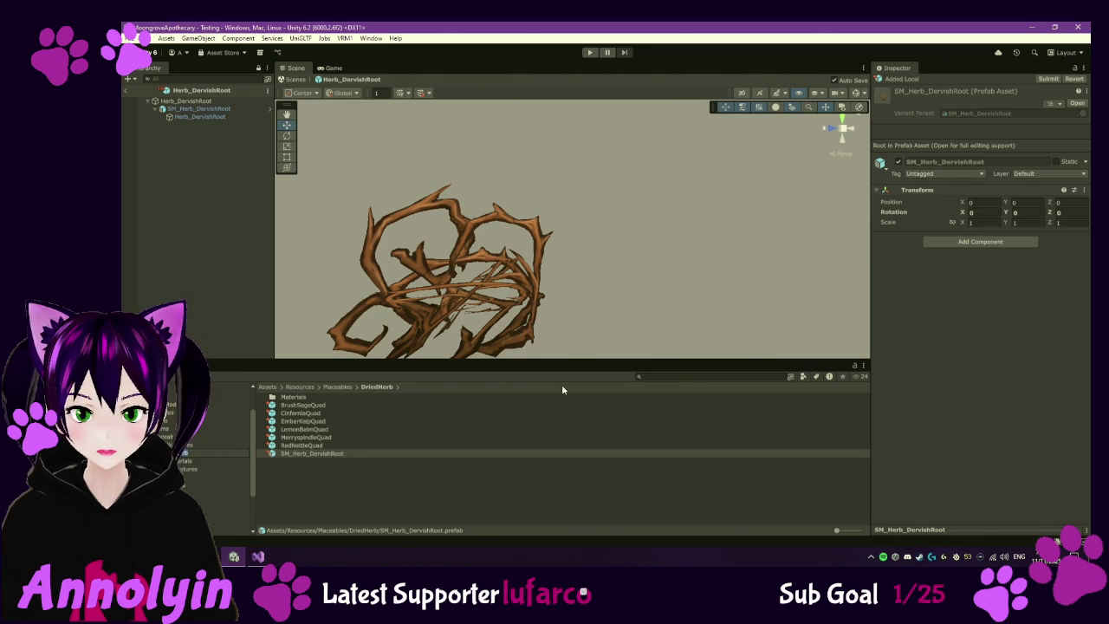
- Delete the new SM_Herb_DervishRoot prefab asset from DriedHerb
left_click(389, 471)
left_click(333, 454)
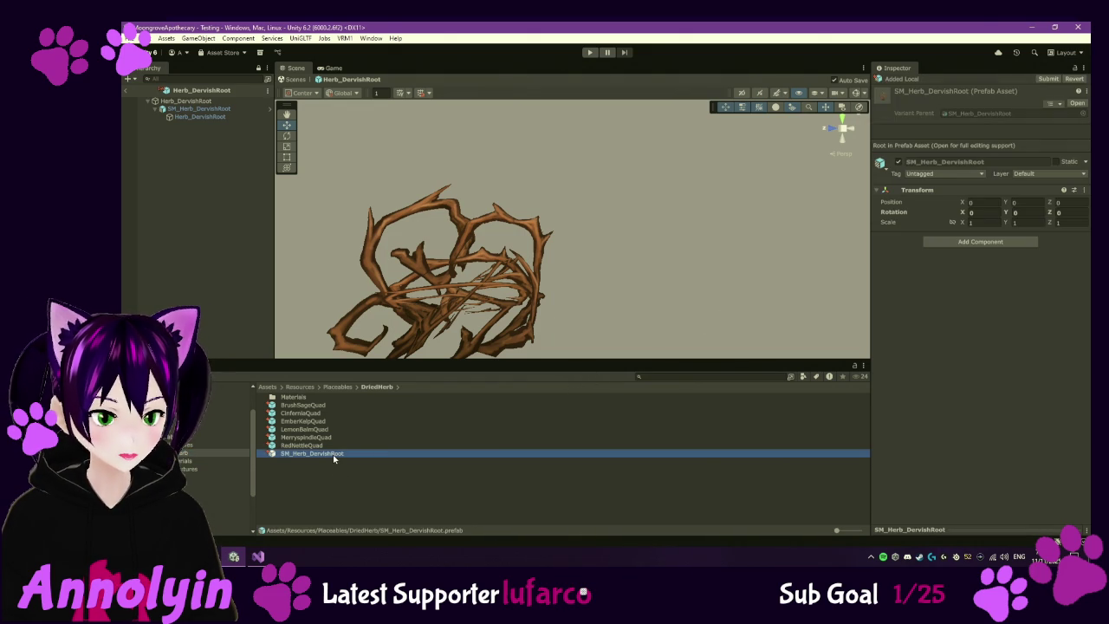
key("Delete")
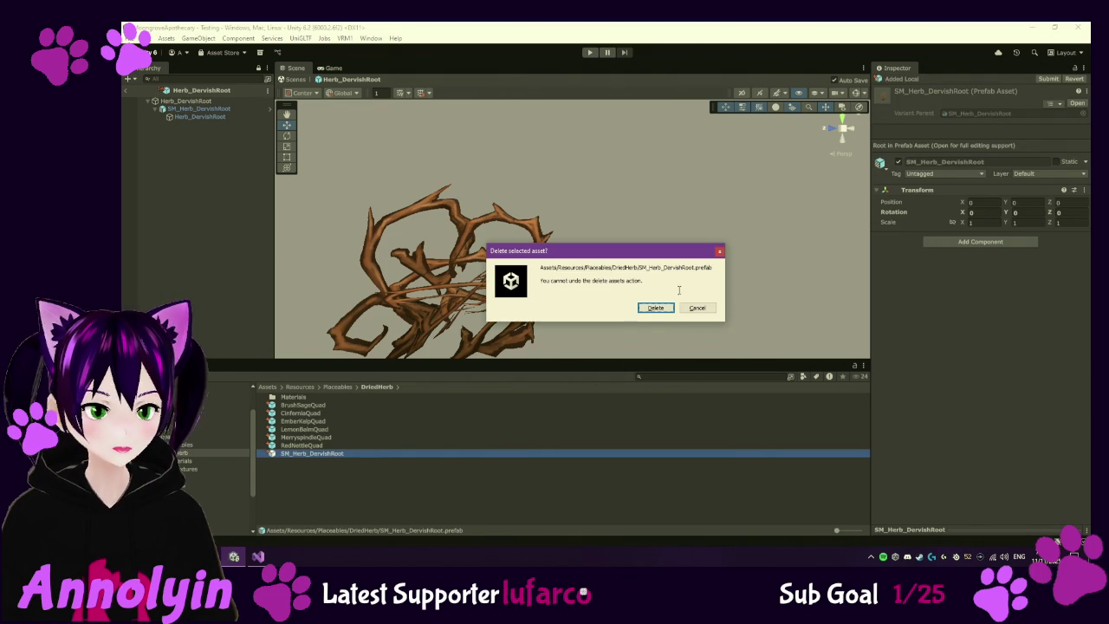
left_click(663, 307)
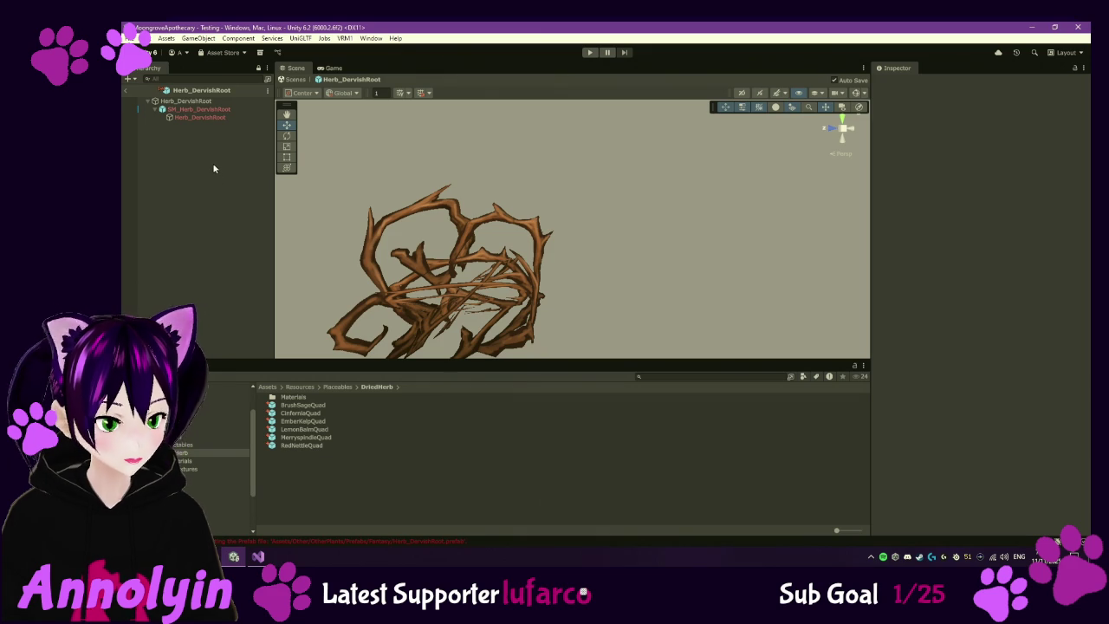
- Unpack the SM_Herb_DervishRoot object completely inside the prefab
left_click(207, 110)
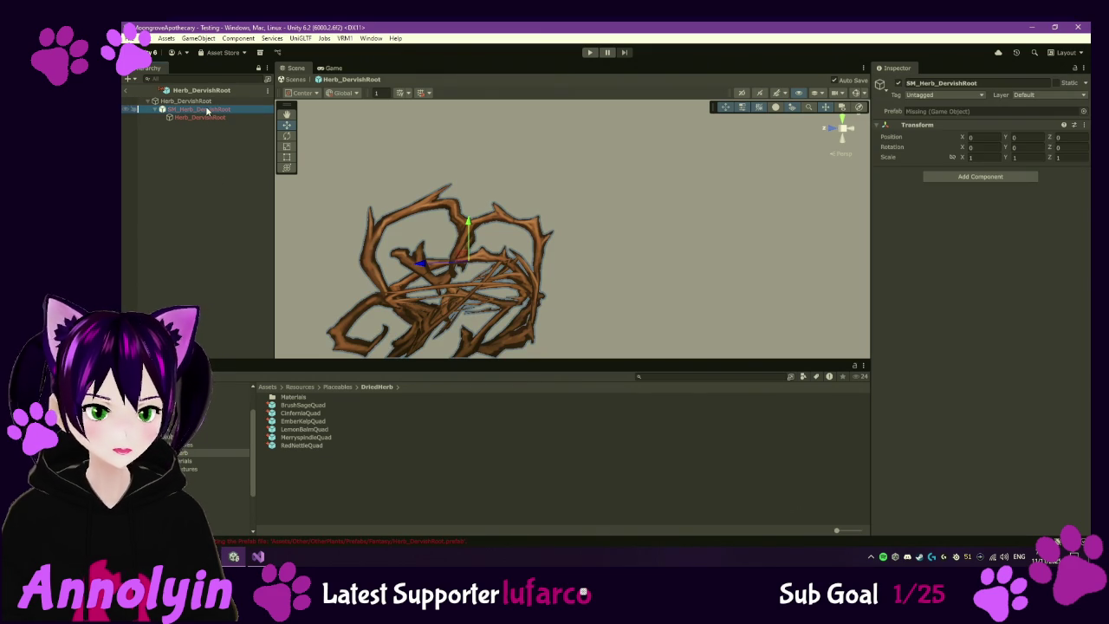
right_click(211, 110)
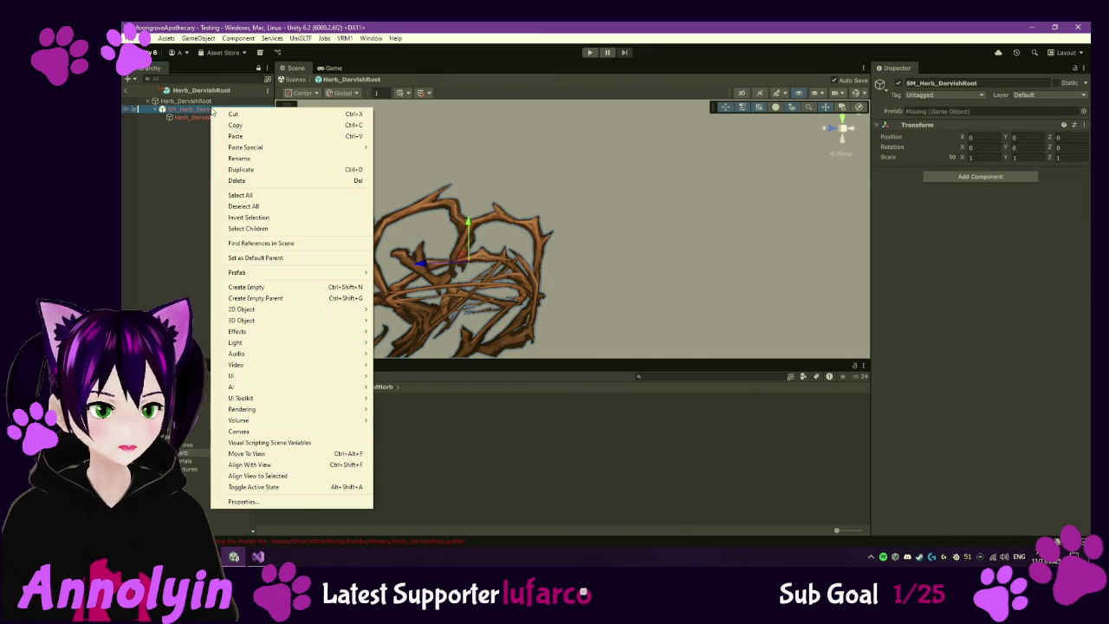
mouse_move(304, 272)
left_click(421, 327)
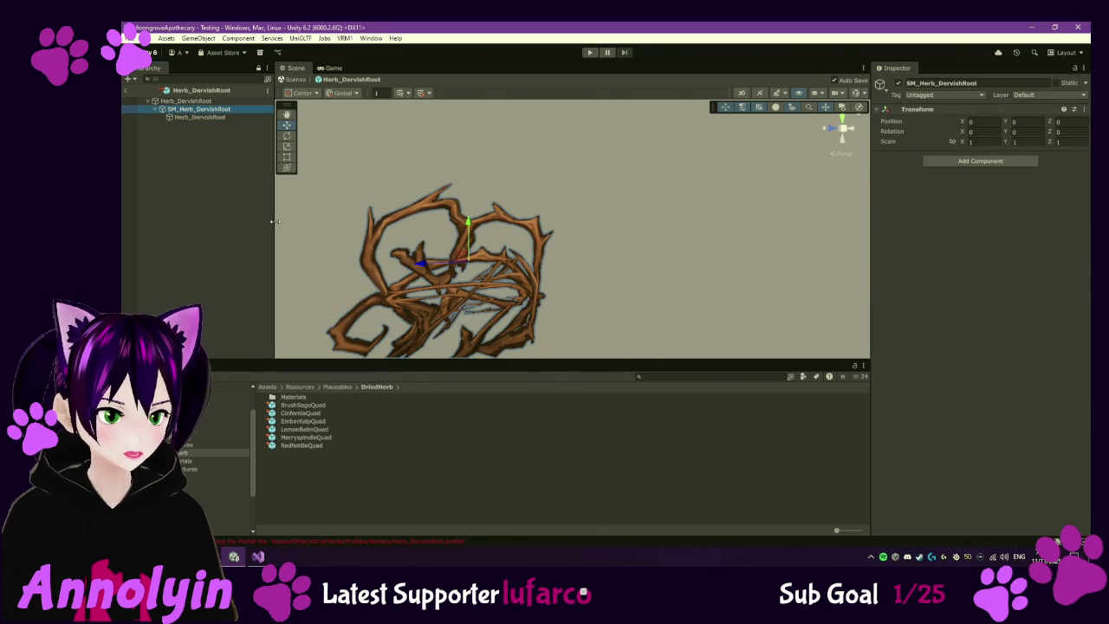
left_click(230, 173)
left_click(208, 111)
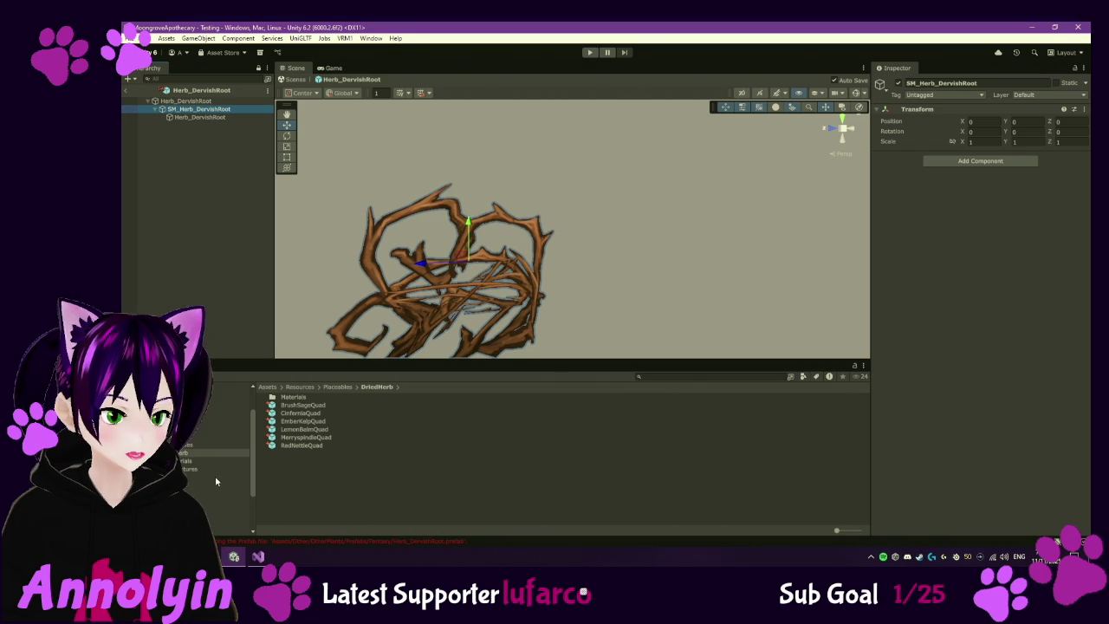
- Go up to the Placeables folder and dismiss its context menu without creating anything
left_click(254, 500)
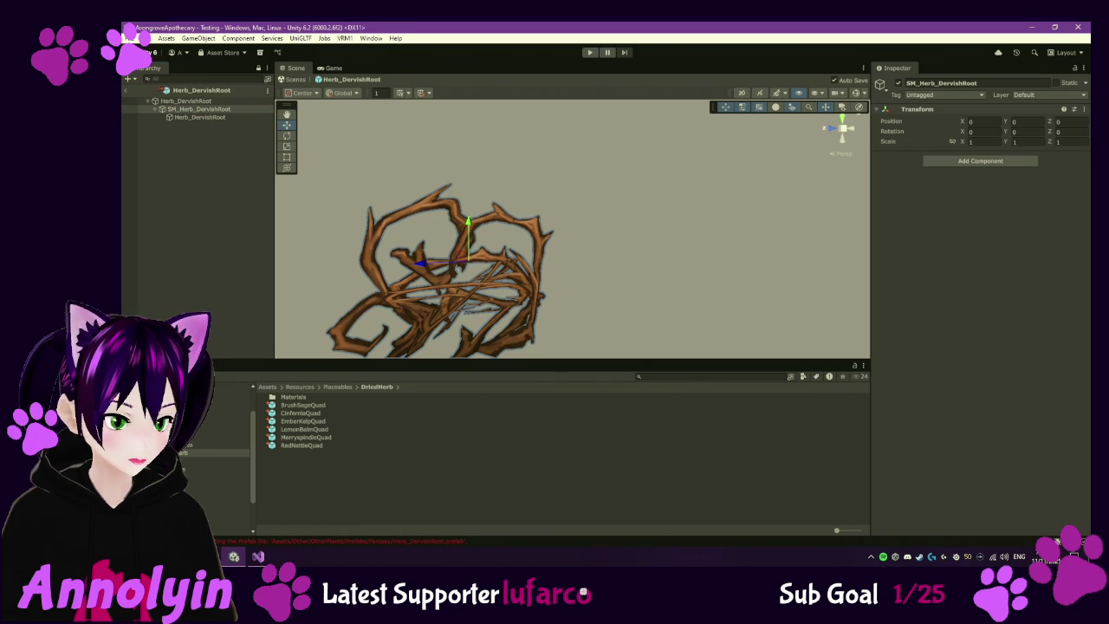
left_click(217, 437)
right_click(316, 466)
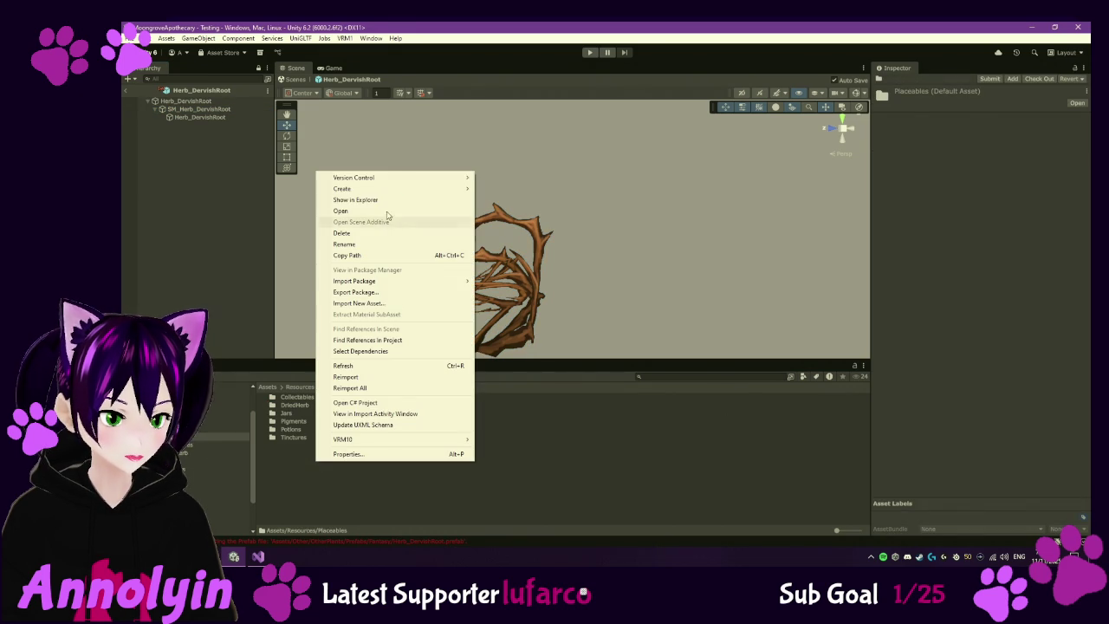
mouse_move(401, 178)
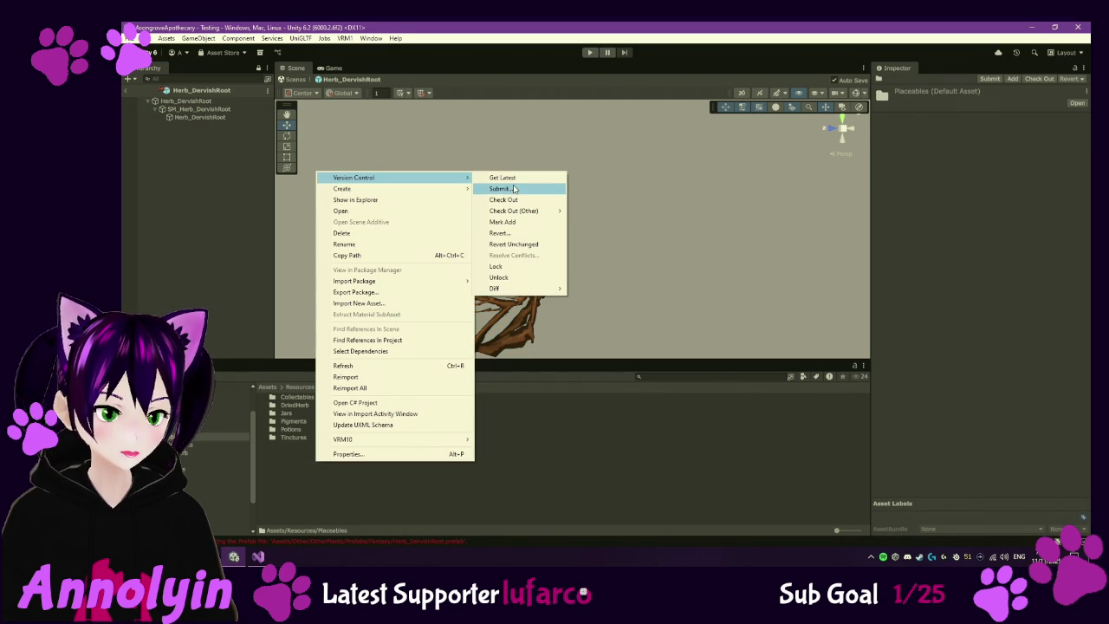
mouse_move(433, 189)
left_click(516, 189)
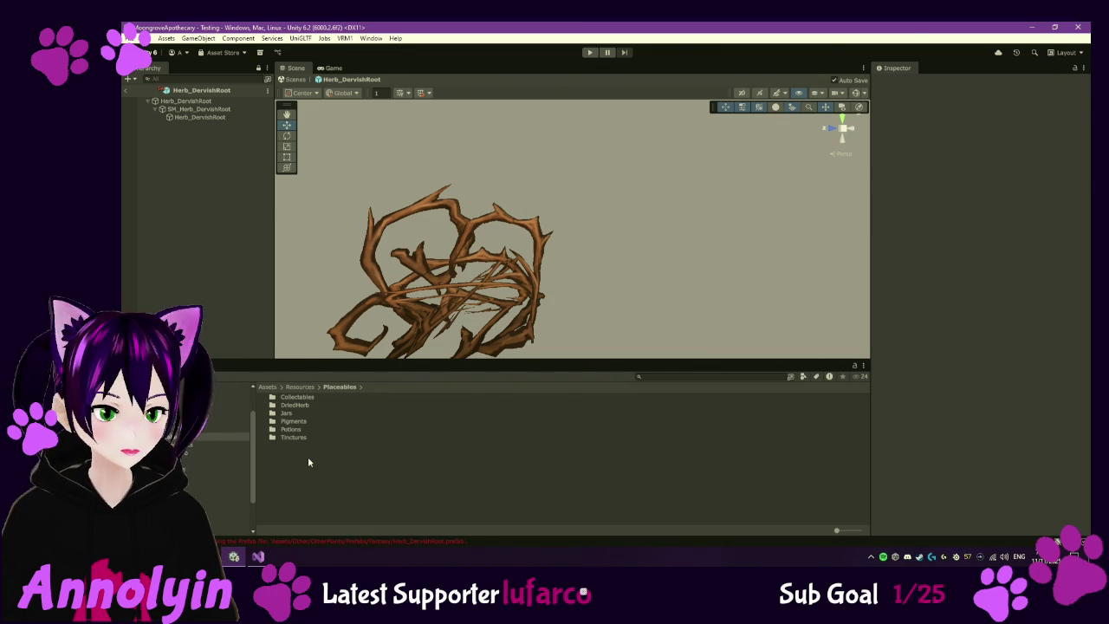
- Create a DriedOther folder inside Placeables and open it
right_click(309, 462)
mouse_move(439, 201)
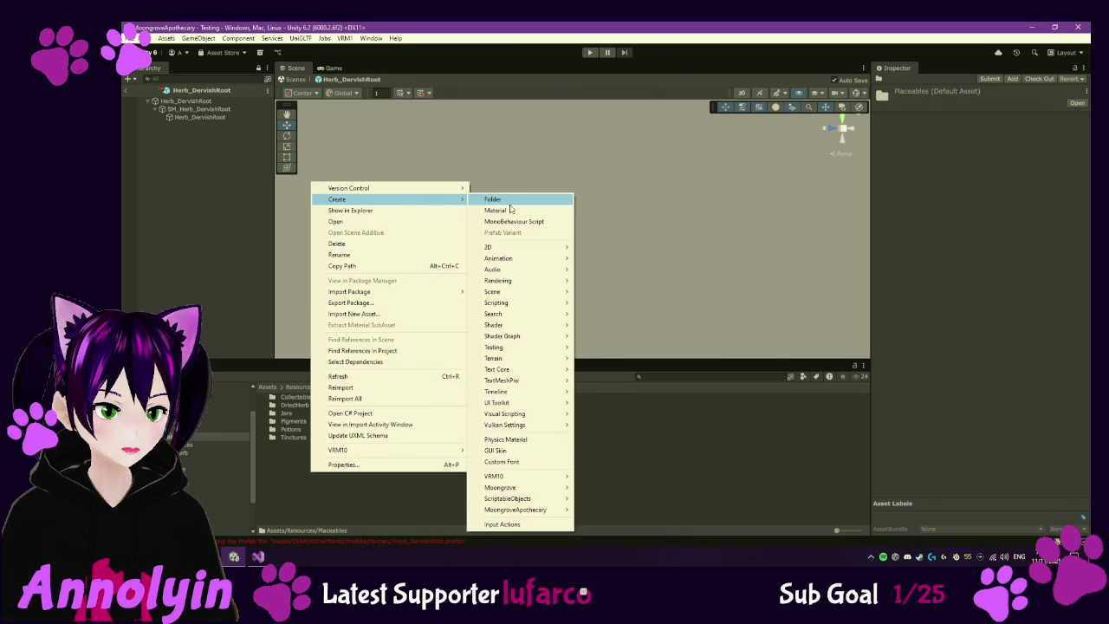
left_click(508, 200)
type("DriedO")
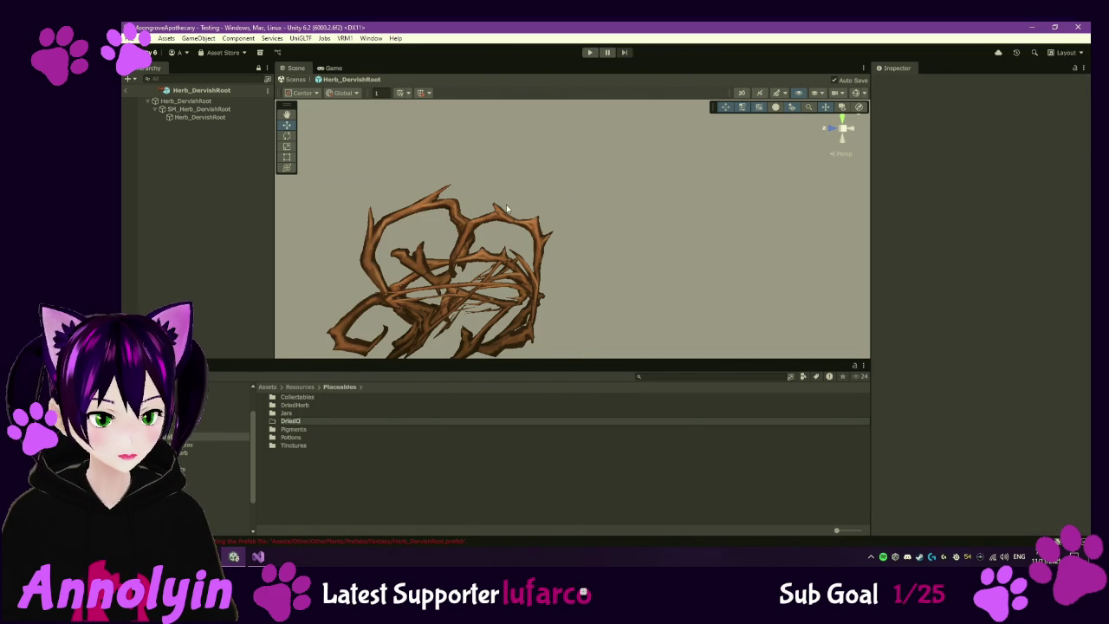
type("ther")
key("Return")
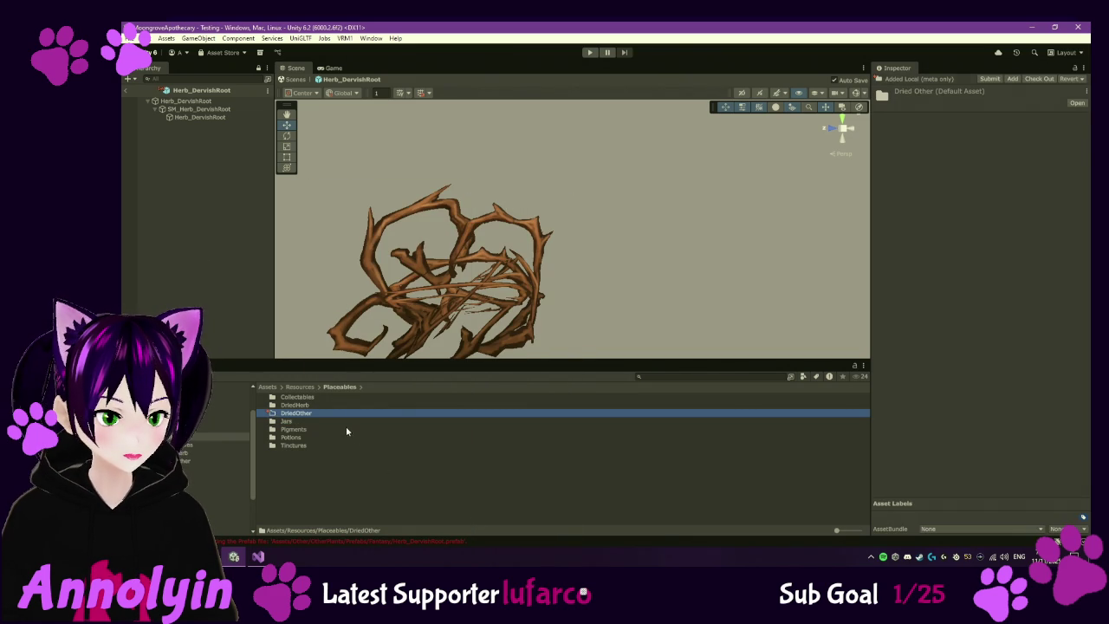
double_click(325, 417)
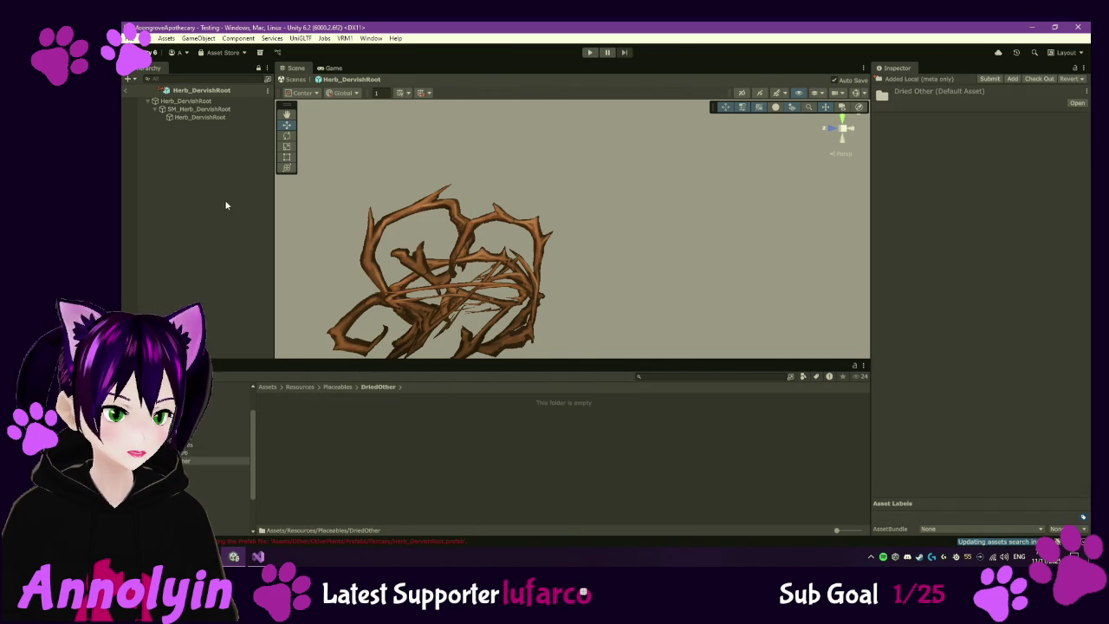
- Save SM_Herb_DervishRoot into DriedOther as DervishRootDried and open that prefab
left_click(211, 110)
left_click_drag(212, 114, 318, 451)
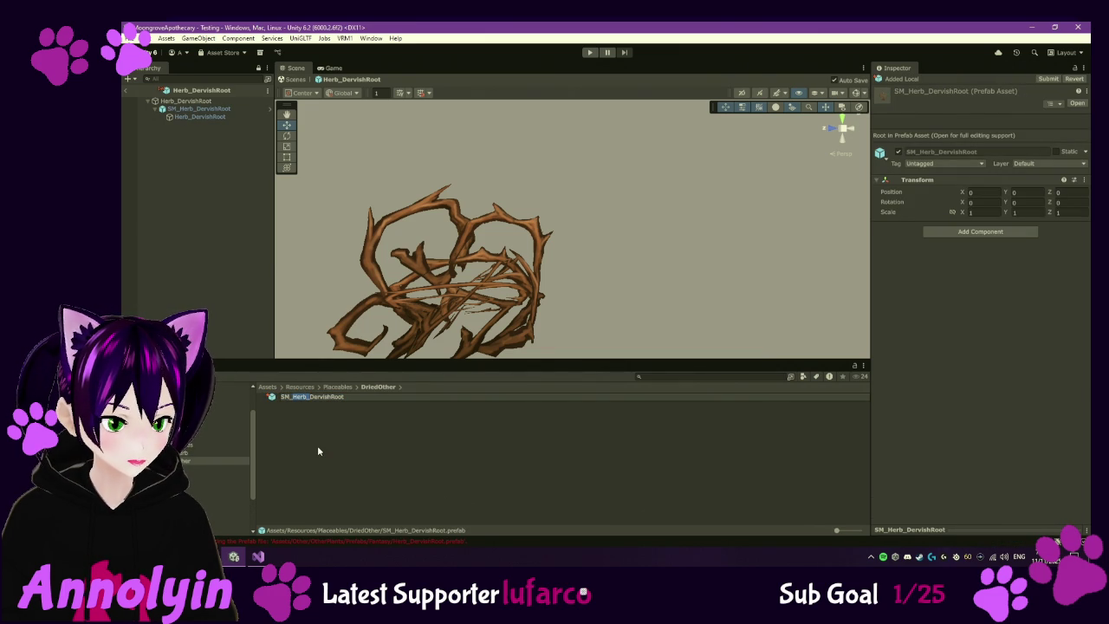
key("BackSpace")
type("dr")
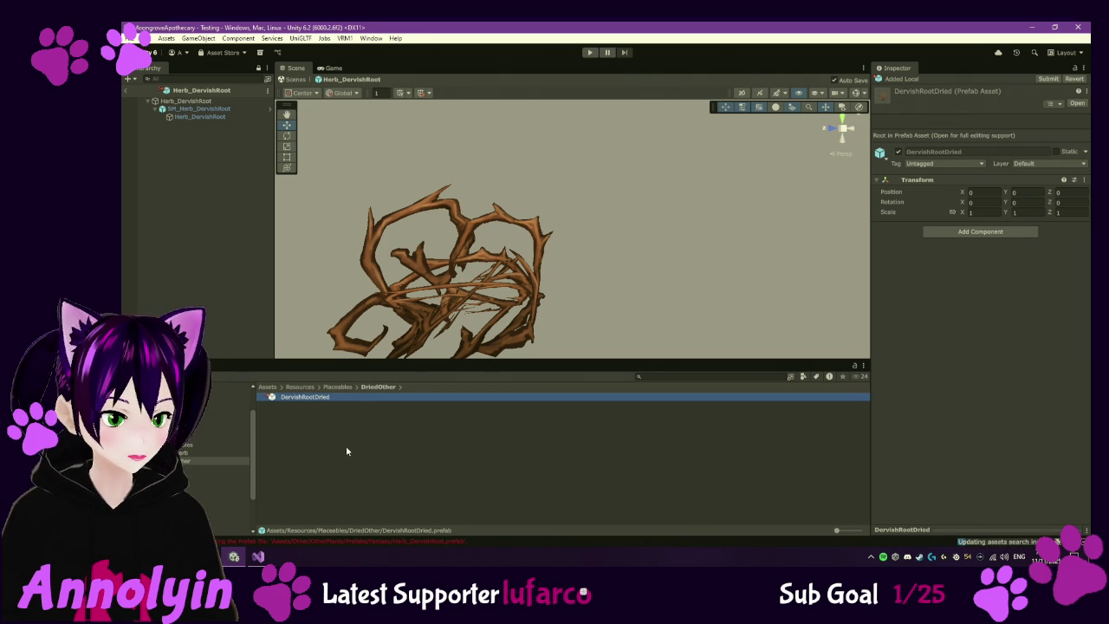
double_click(320, 401)
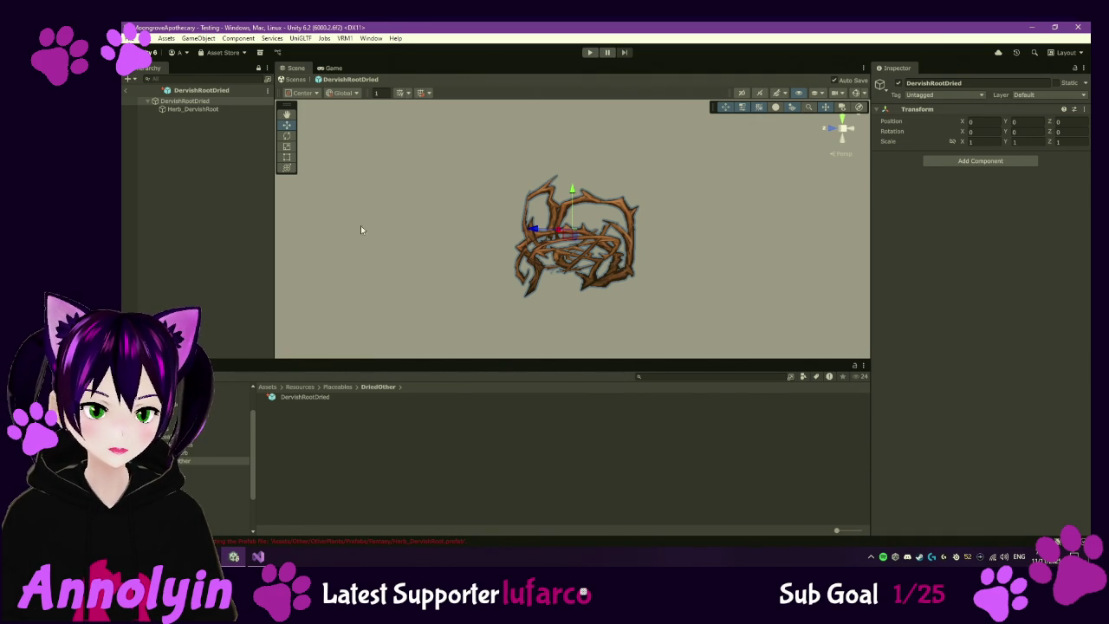
- Search for the Marsh Fingers herb and open the MarshFingers prefab
left_click(220, 244)
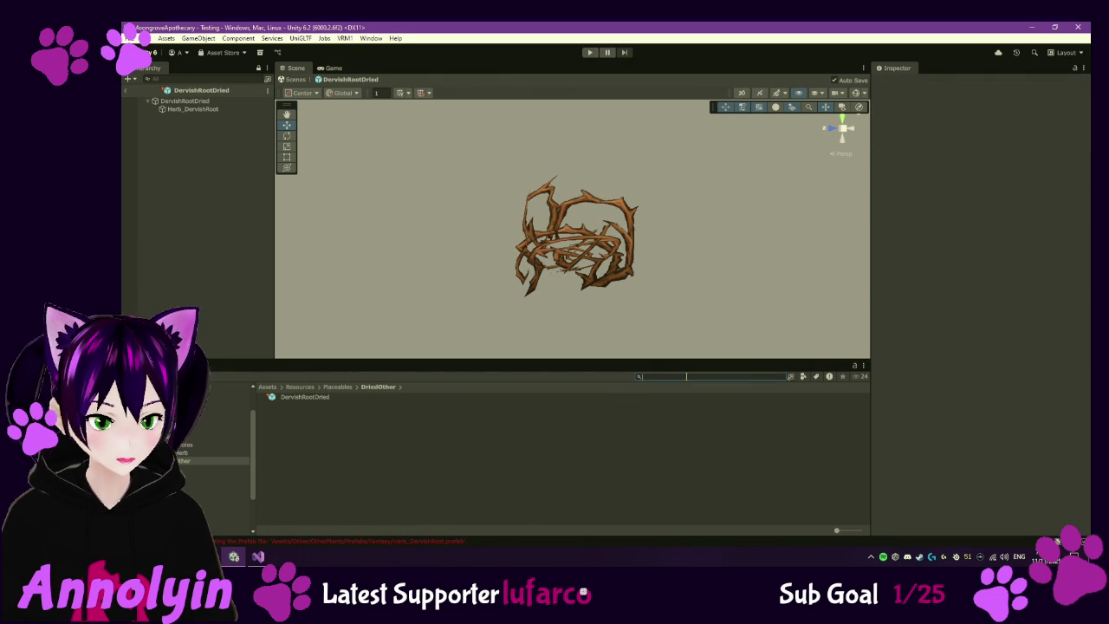
type("mandh")
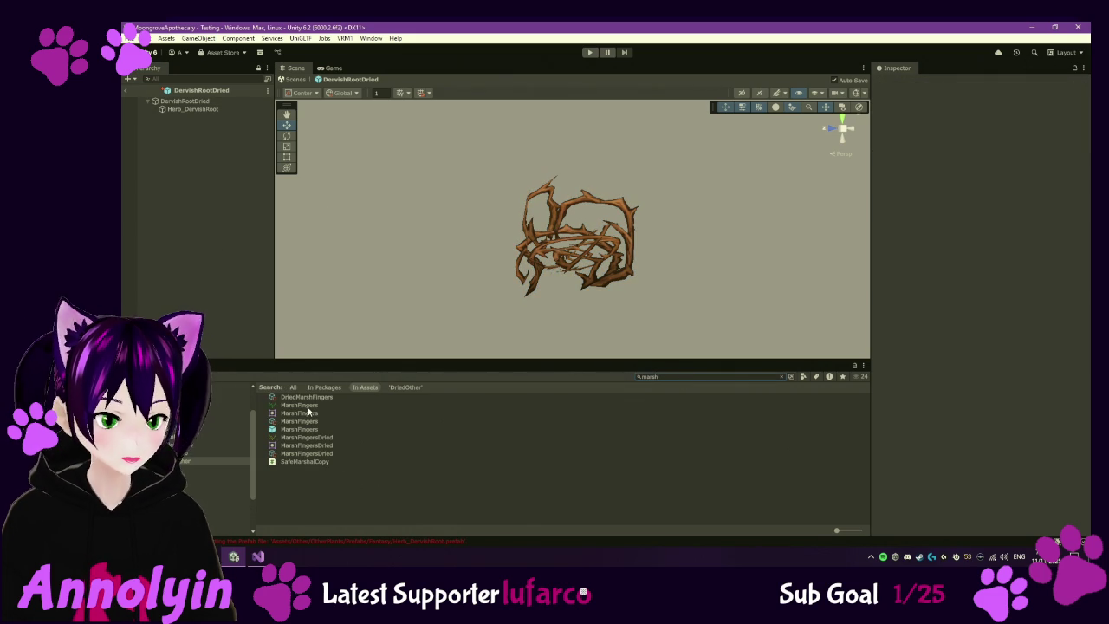
left_click(308, 408)
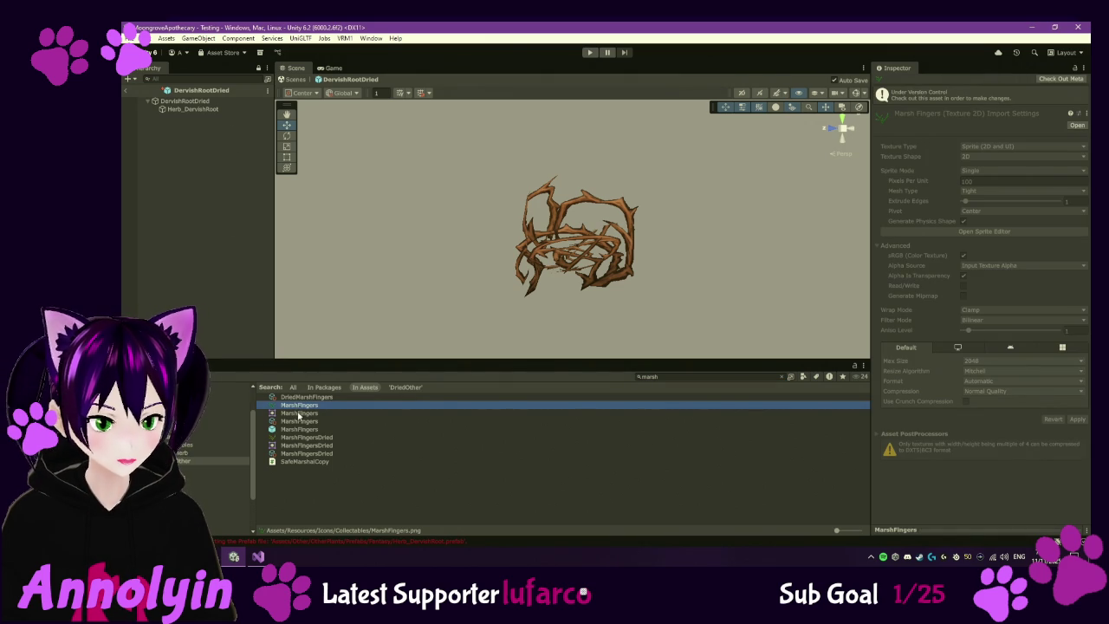
double_click(297, 429)
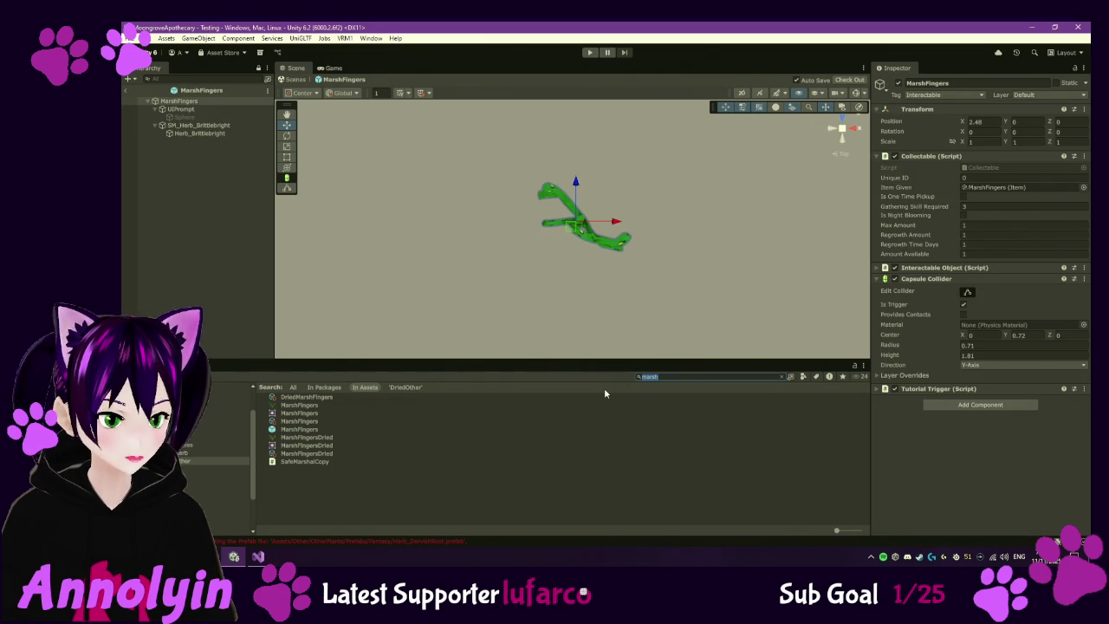
- Save SM_Herb_Brittlebright into DriedOther as MarshFingerDried, then search for 'suns'
left_click(192, 462)
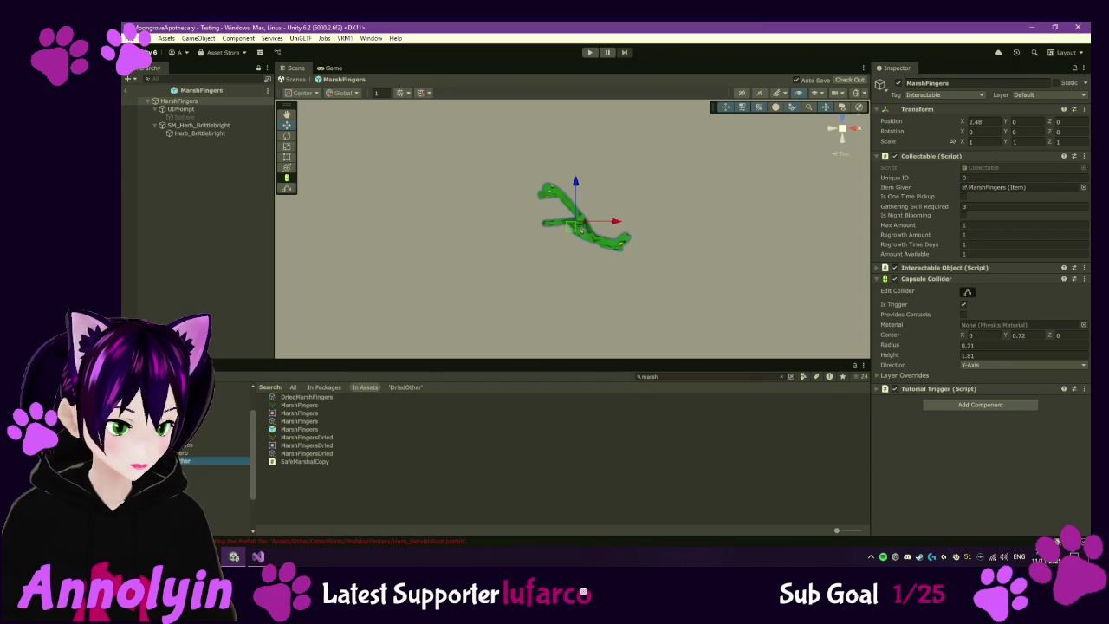
left_click(205, 127)
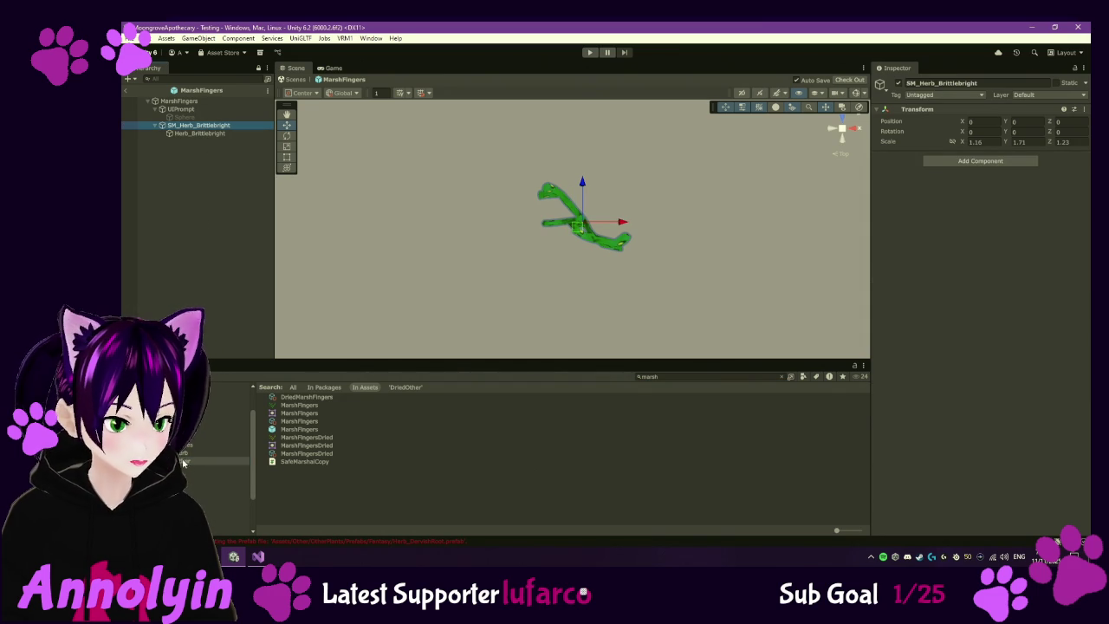
left_click(782, 376)
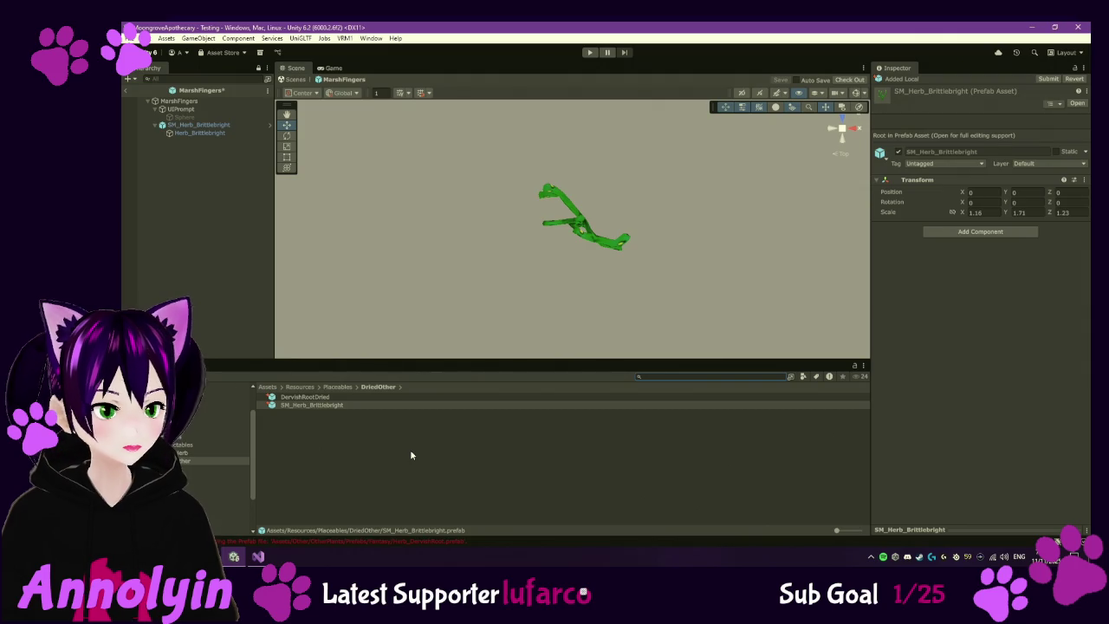
left_click(347, 407)
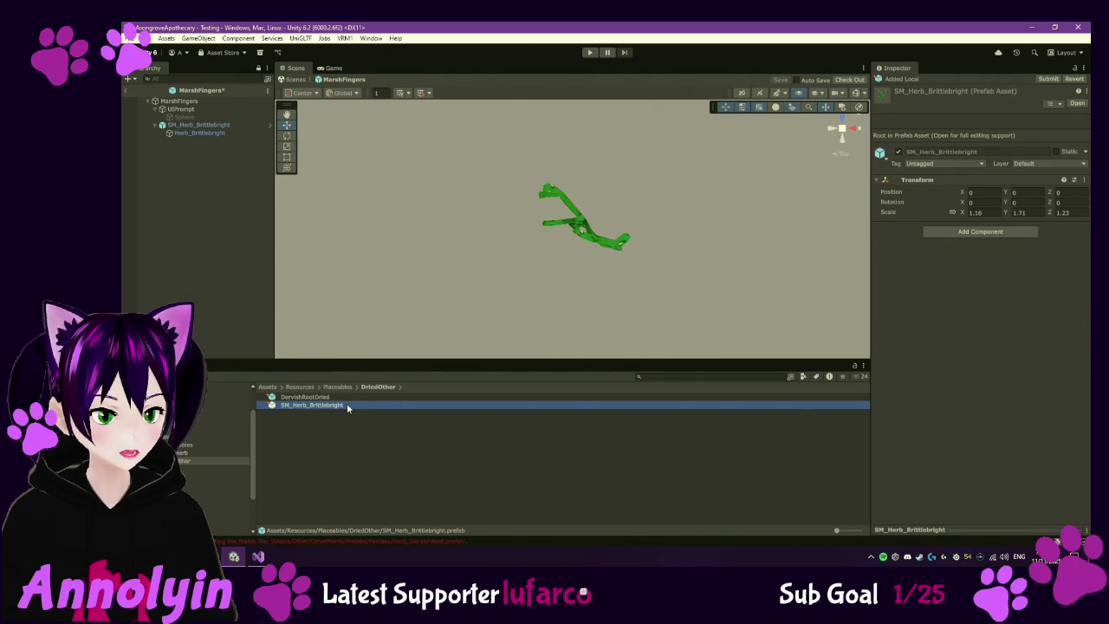
key("F2")
type("M")
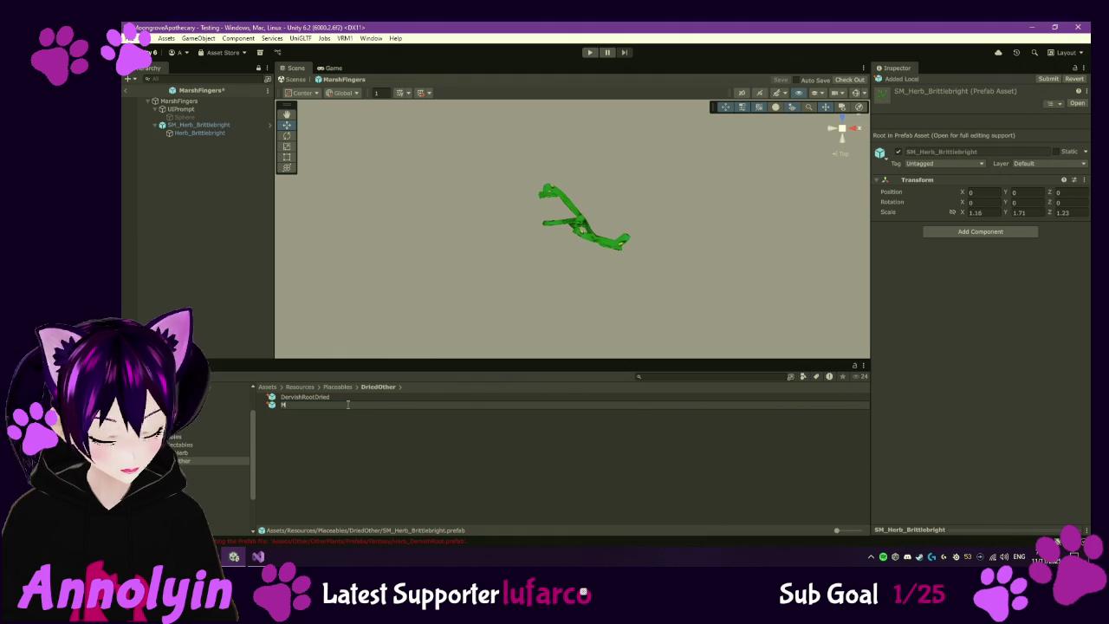
type("arshFingerDried")
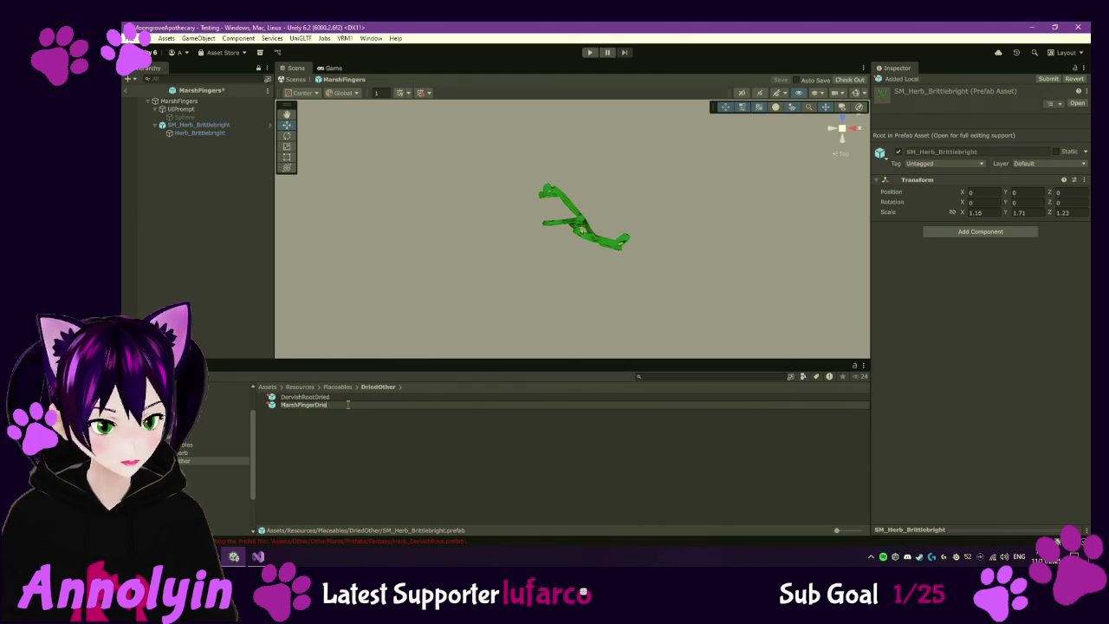
key("Return")
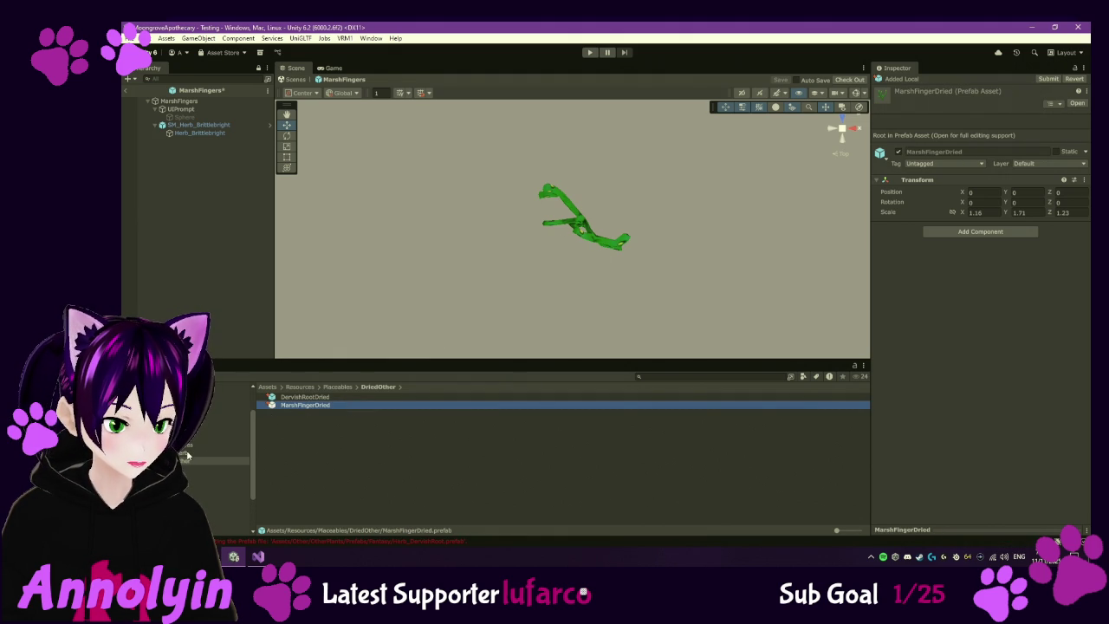
left_click(655, 376)
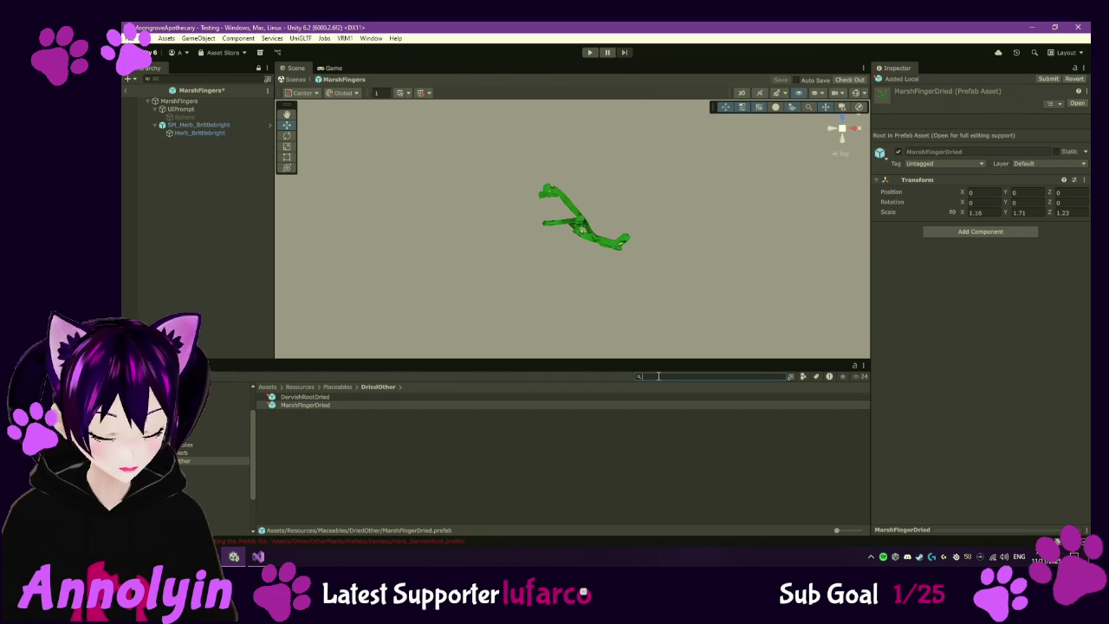
type("smsuns")
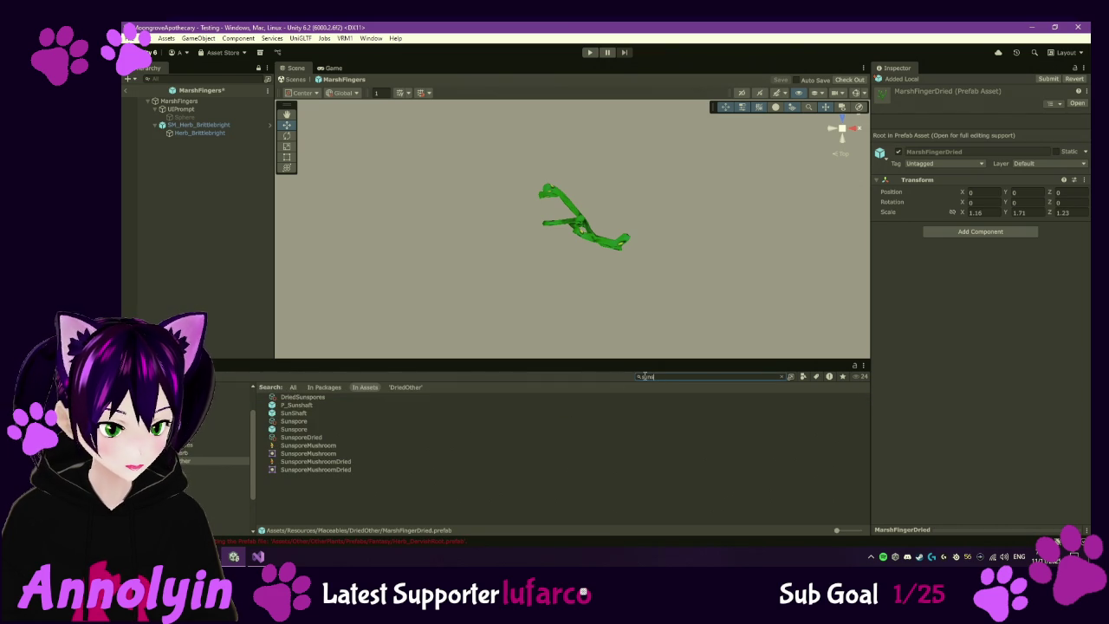
- Select the Sunspore prefab in the 'suns' results and open it for editing
left_click(293, 429)
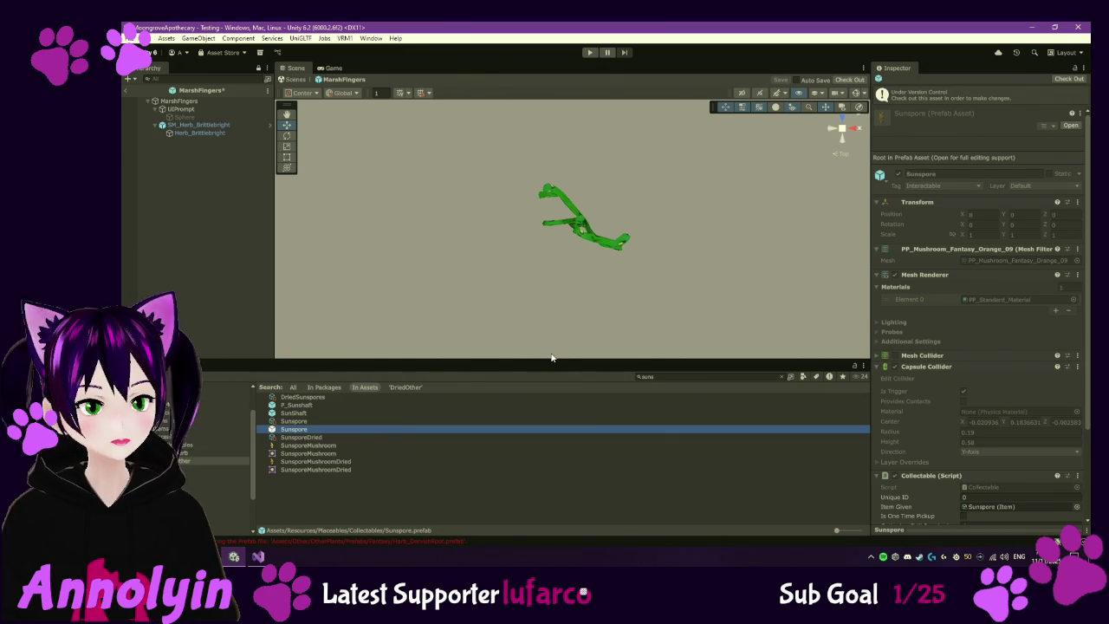
double_click(299, 436)
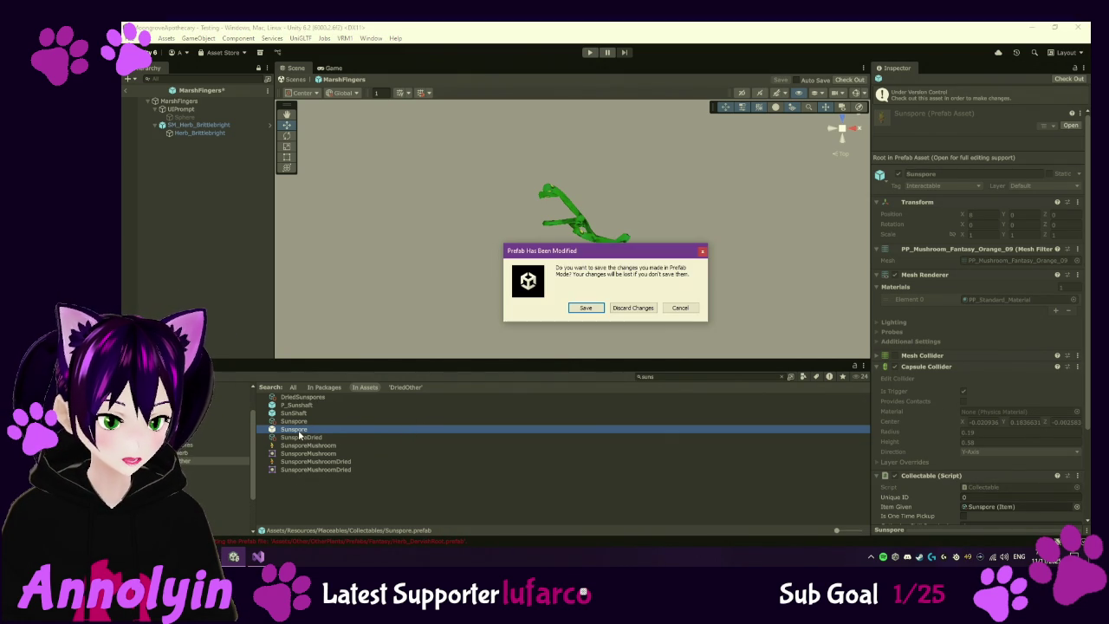
- Discard the MarshFingers prefab edits so Sunspore opens, then search for 'mu'
left_click(632, 308)
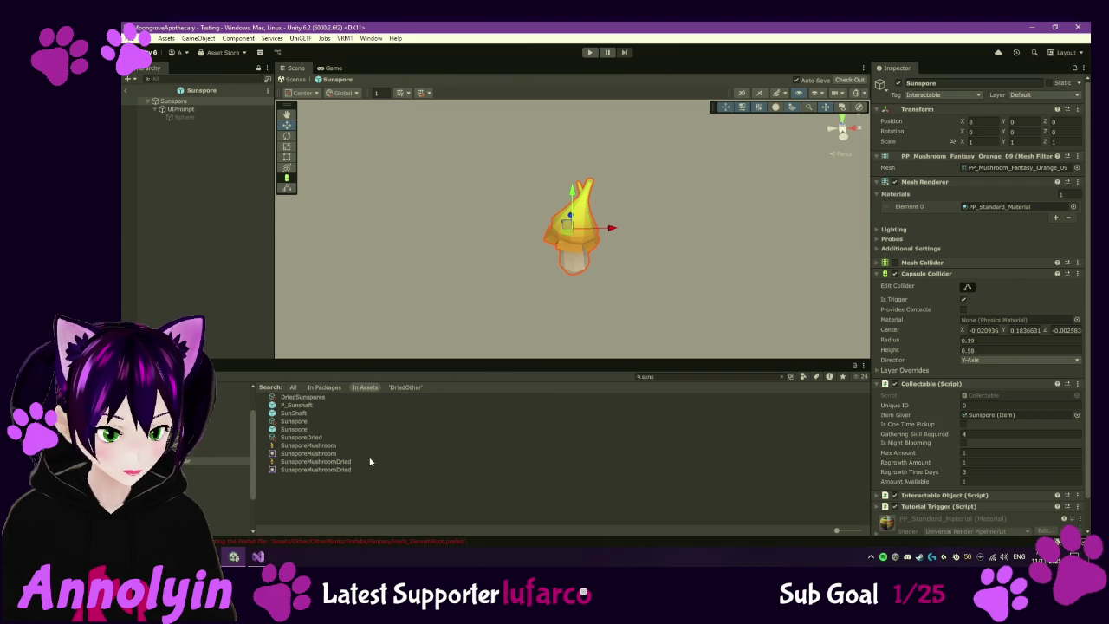
left_click(670, 376)
type("m")
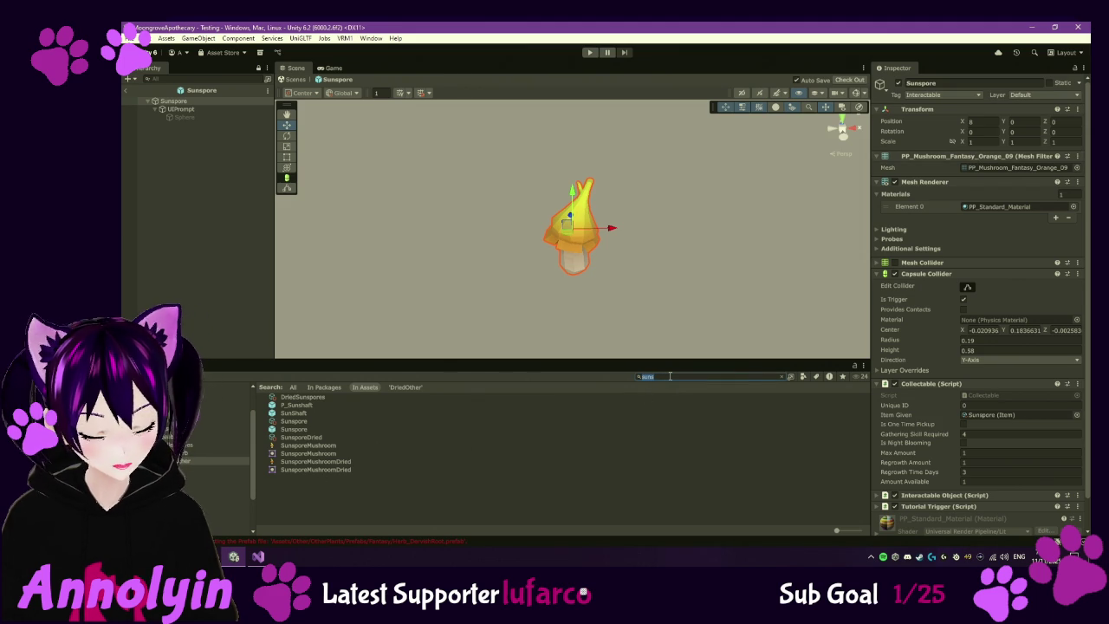
type("ush")
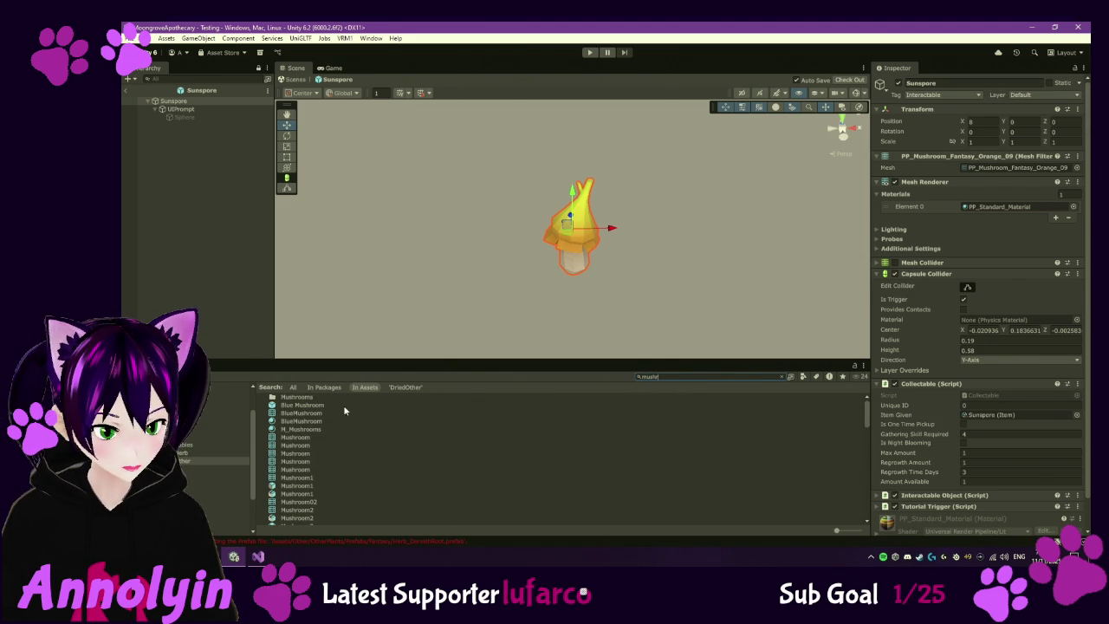
- Open the Mushrooms folder and preview Mushroom1 through Mushroom5 in Prefab Mode
double_click(299, 397)
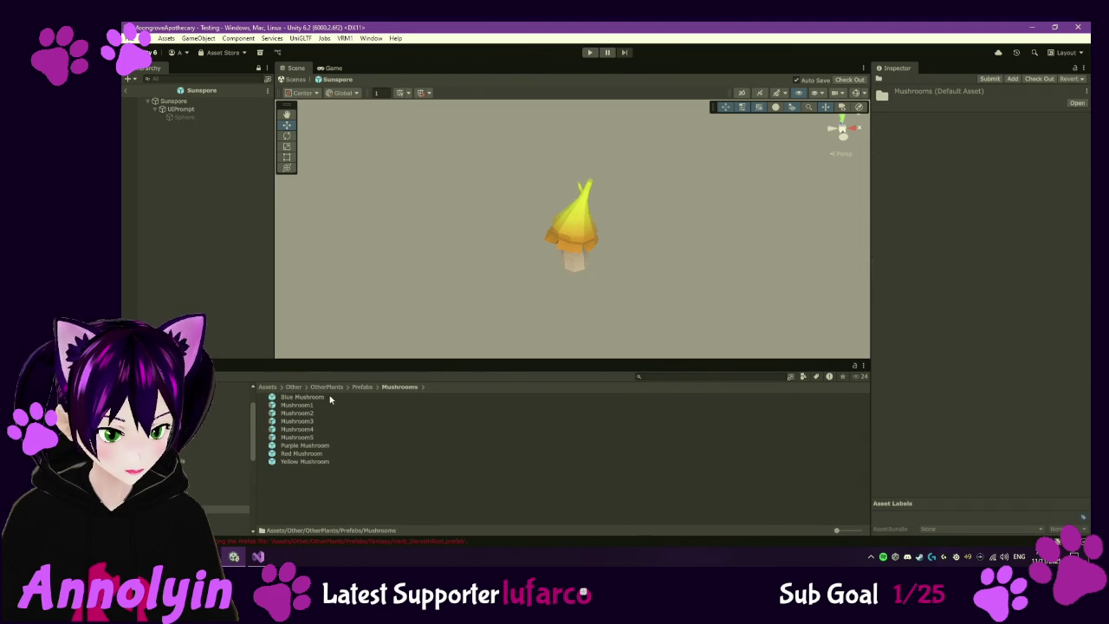
double_click(297, 405)
left_click(301, 414)
double_click(300, 414)
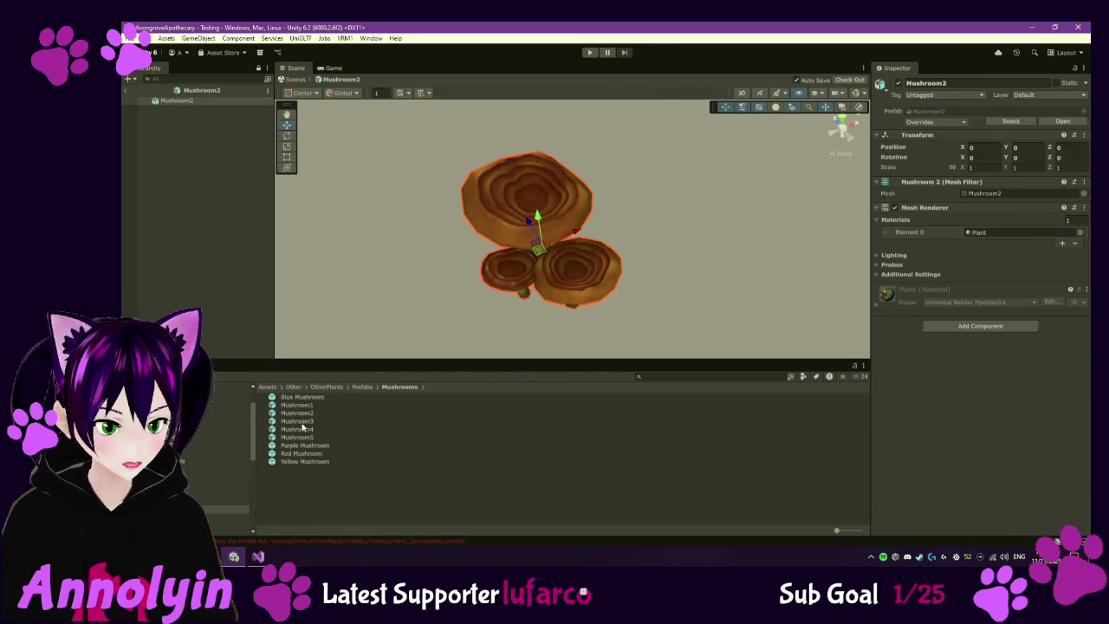
double_click(302, 421)
double_click(301, 430)
double_click(301, 437)
- Search all assets for 'mushroom' and select the Yellow Mushroom prefab
left_click(658, 377)
type("mushroo")
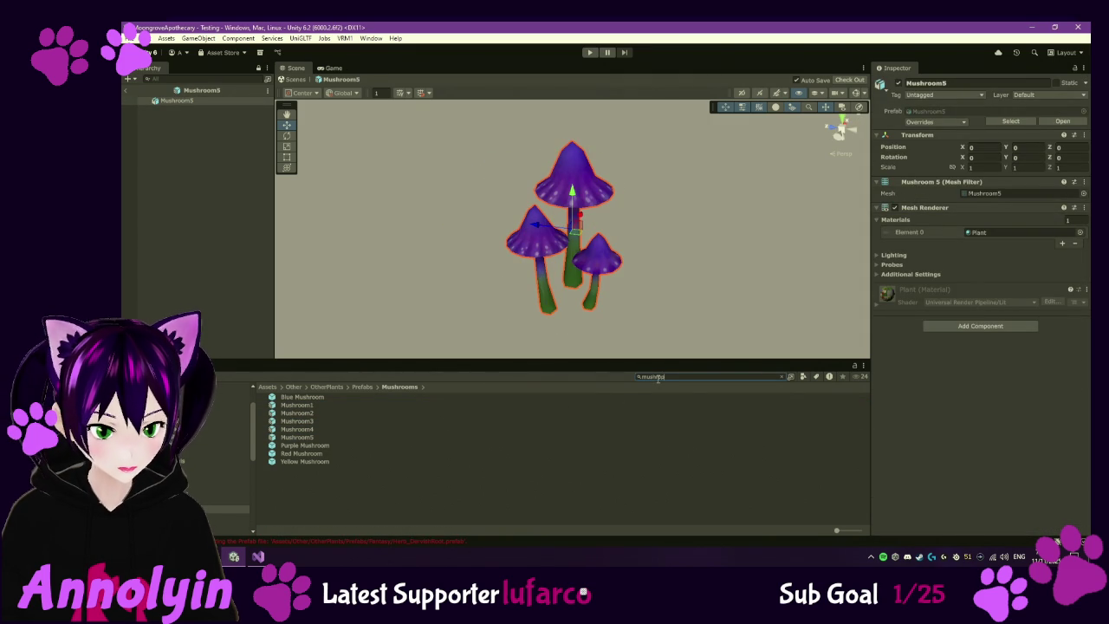
key("BackSpace")
type("room")
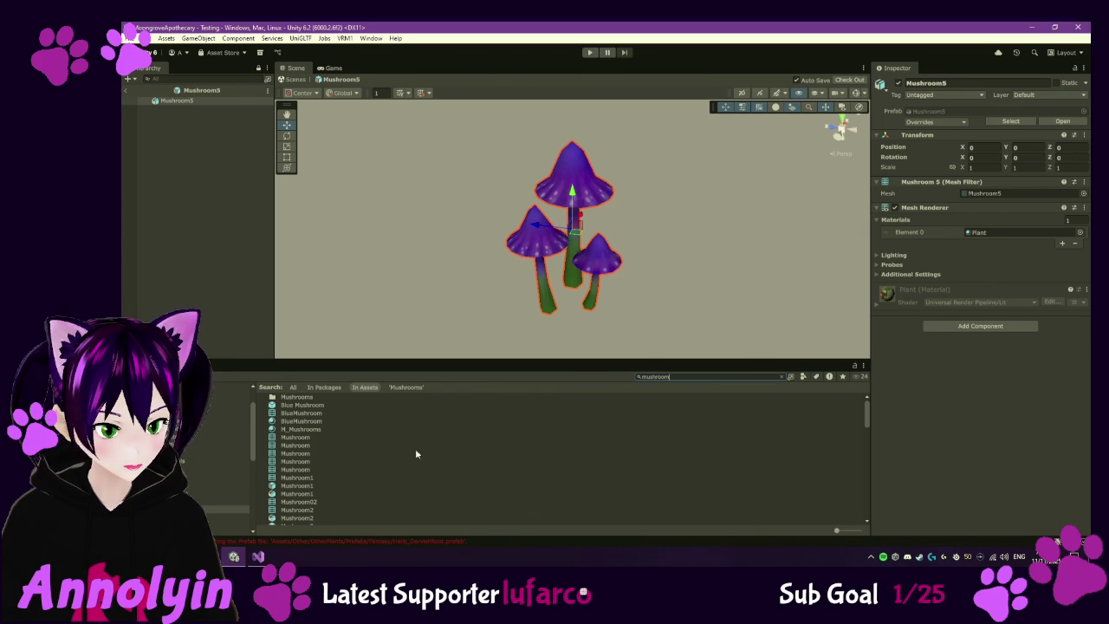
scroll(398, 467, "down", 10)
scroll(398, 468, "down", 5)
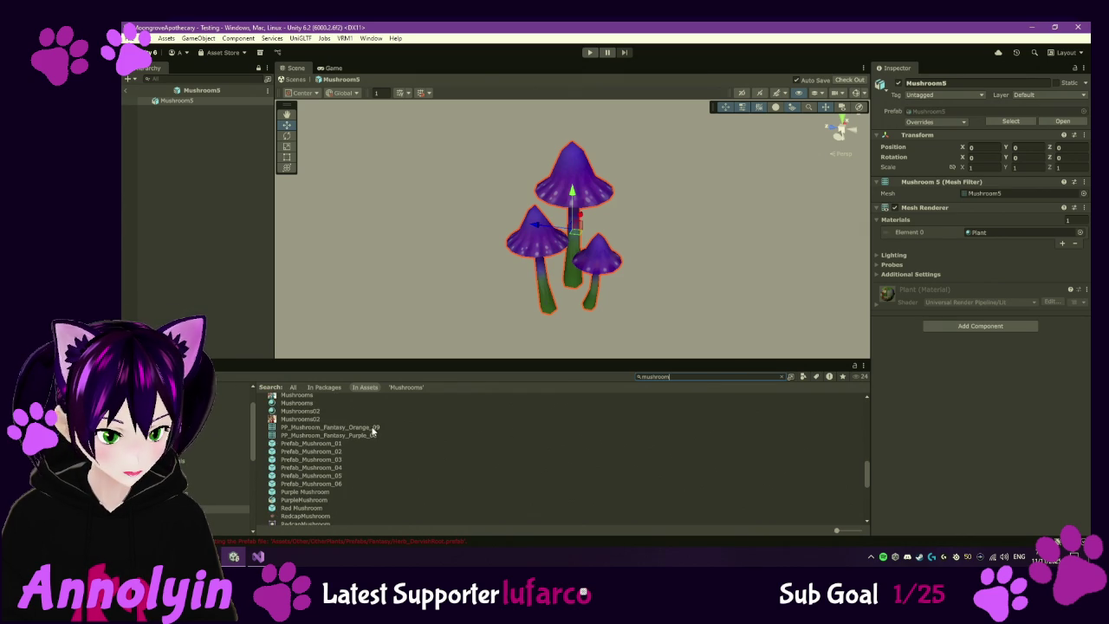
scroll(399, 430, "down", 2)
scroll(398, 431, "down", 5)
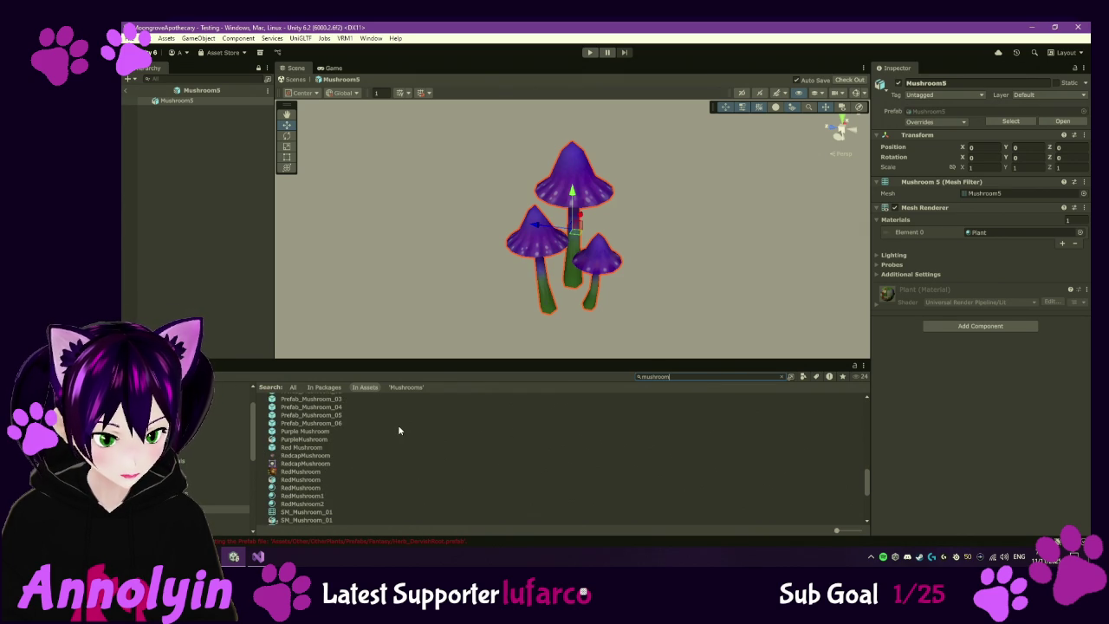
scroll(399, 431, "down", 2)
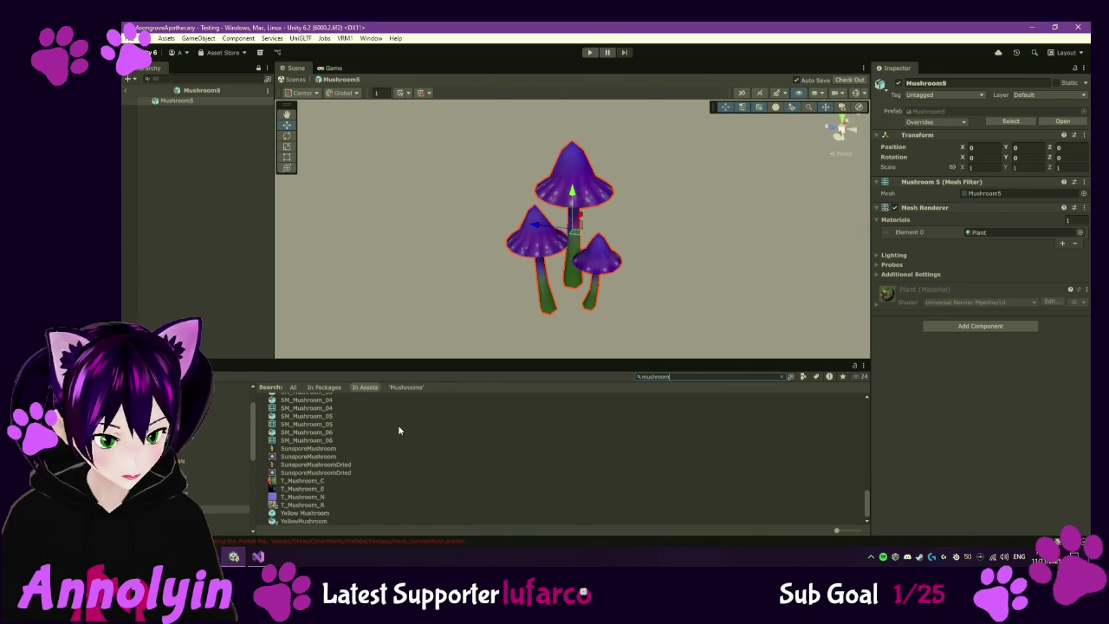
left_click(325, 513)
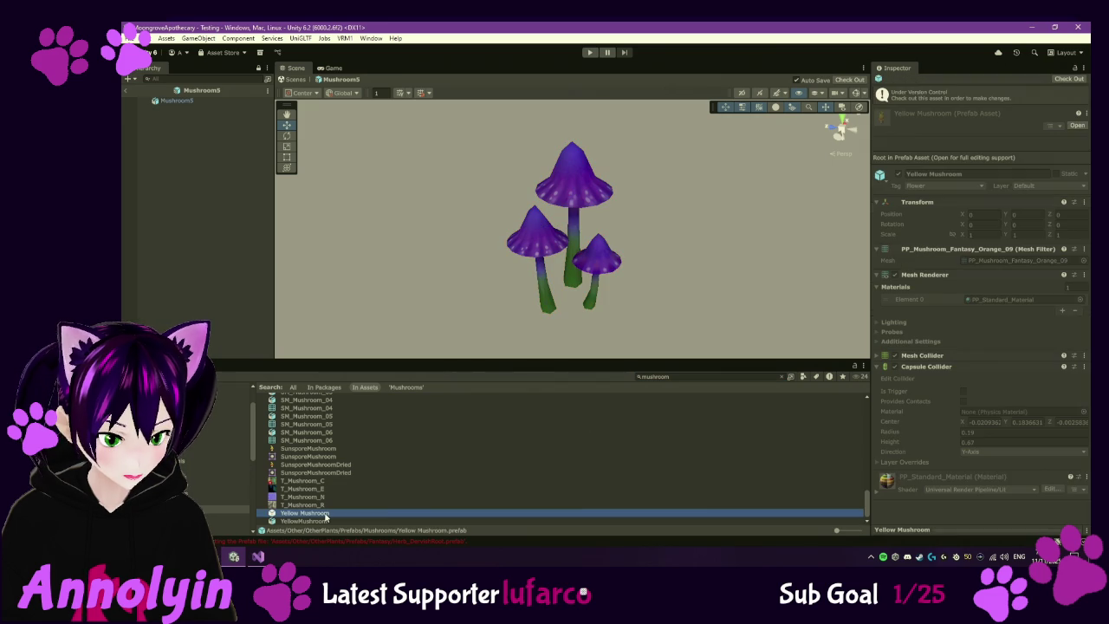
- Select the Yellow Mushroom prefab, not the YellowMushroom model file, and return to DriedOther
double_click(325, 514)
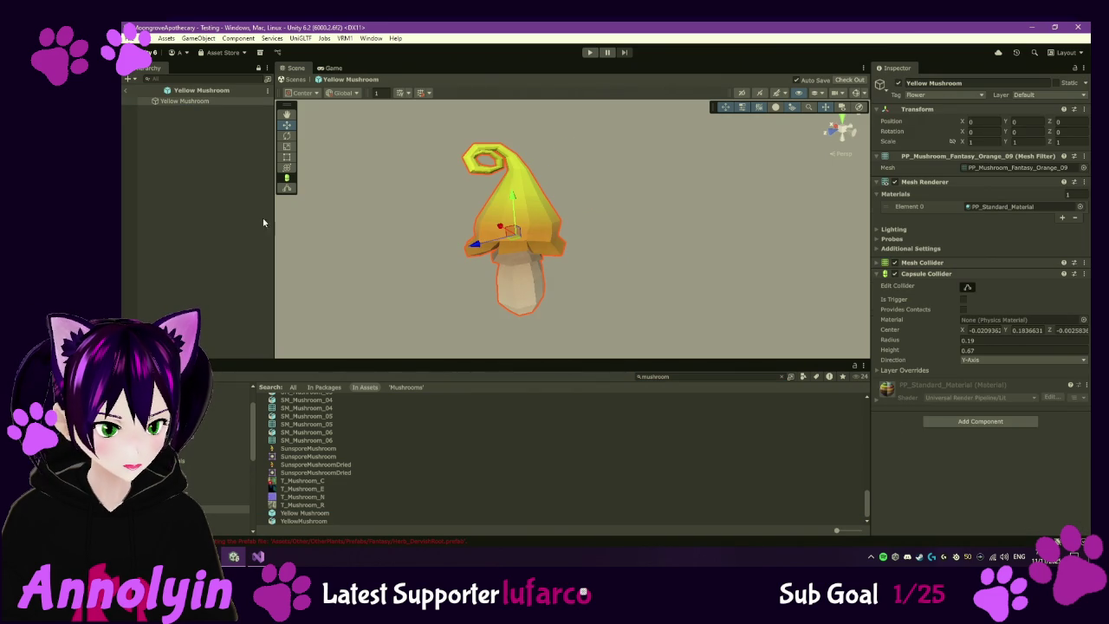
left_click(202, 101)
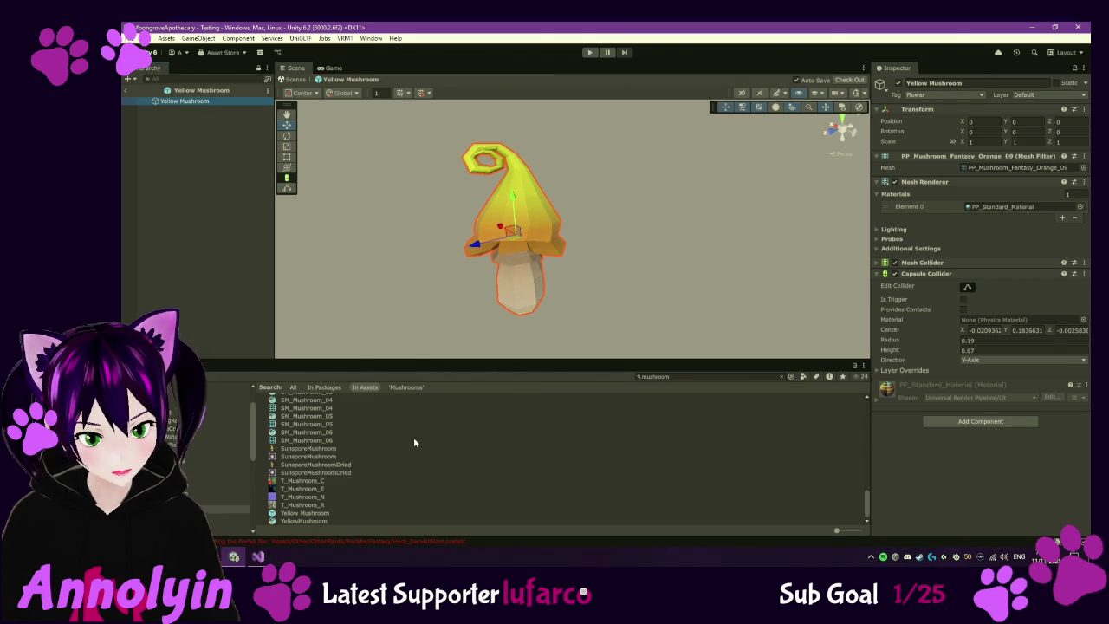
left_click(310, 522)
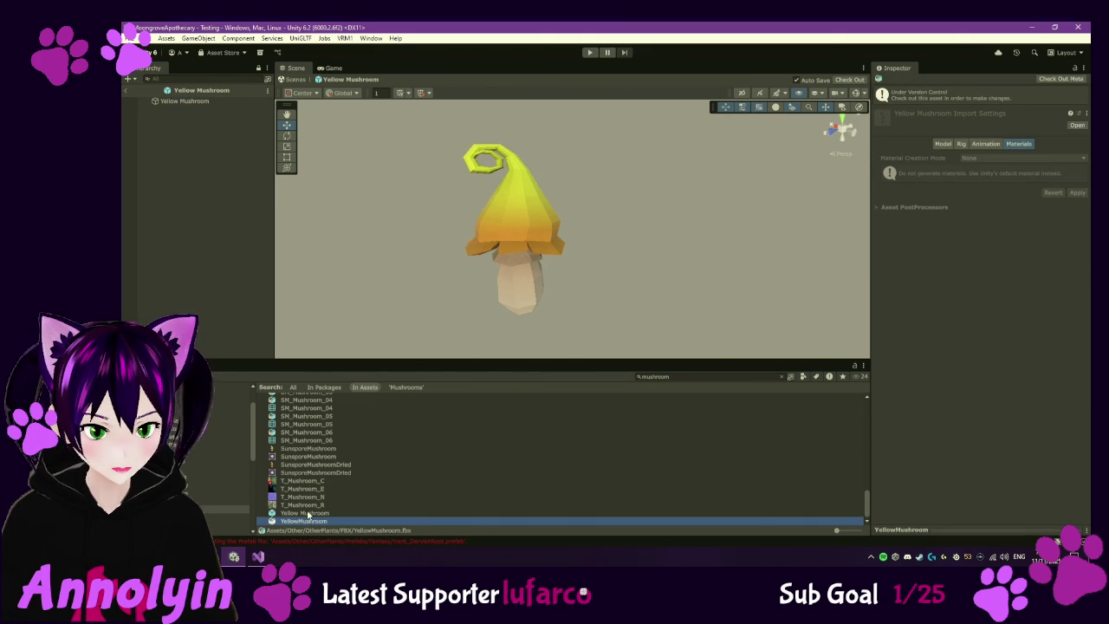
left_click(308, 514)
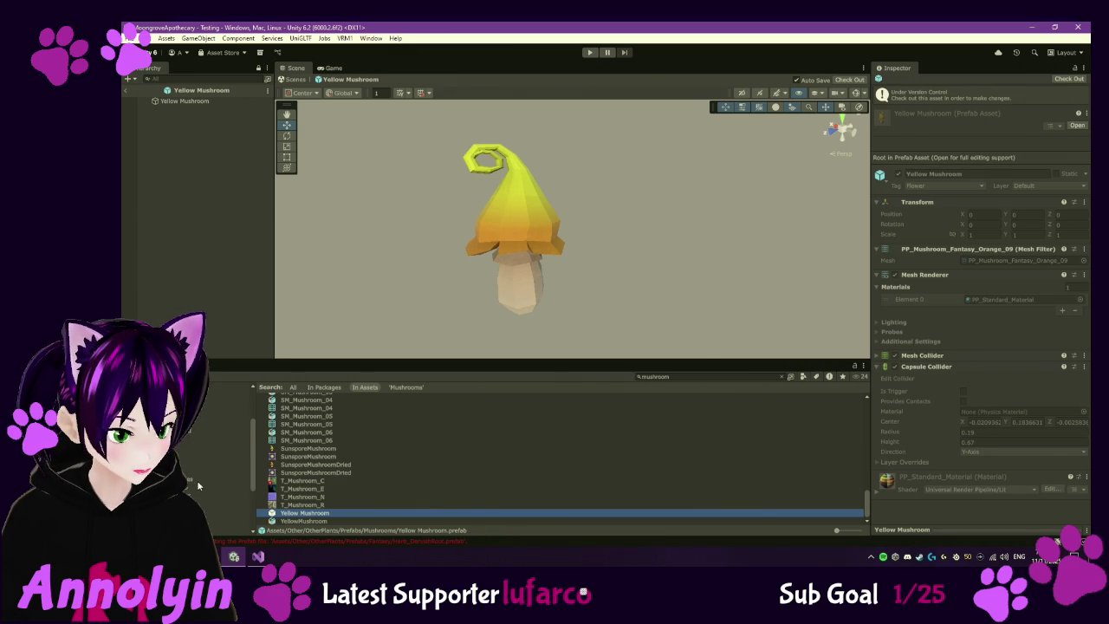
left_click(216, 466)
- Paste the Yellow Mushroom prefab into DriedOther, rename it SunsporeDried, and open it for editing
left_click(326, 472)
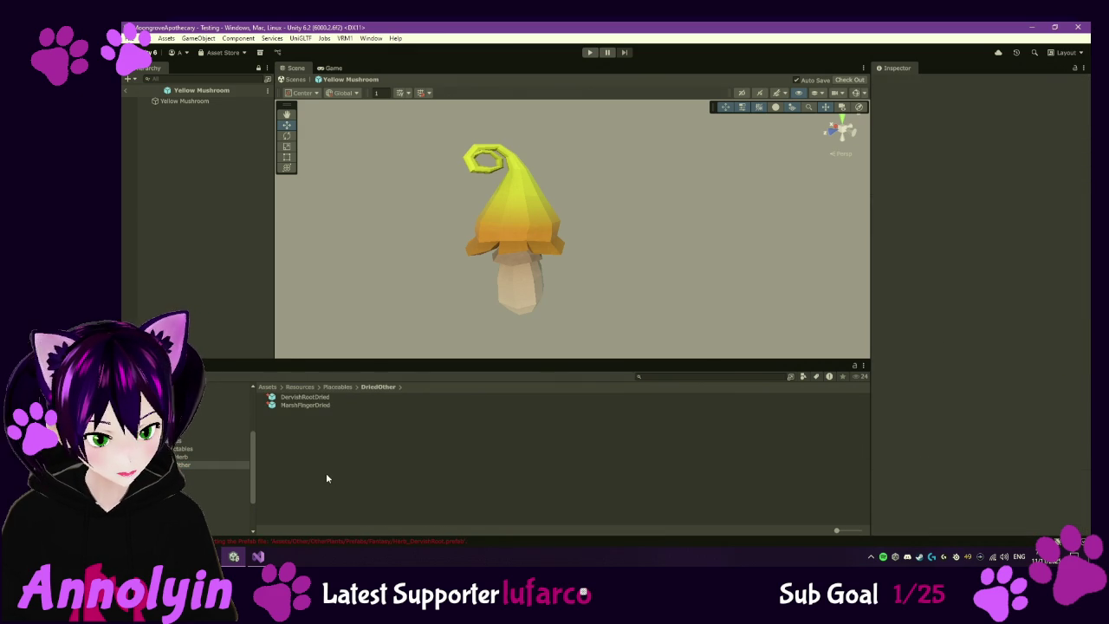
key("ctrl+v")
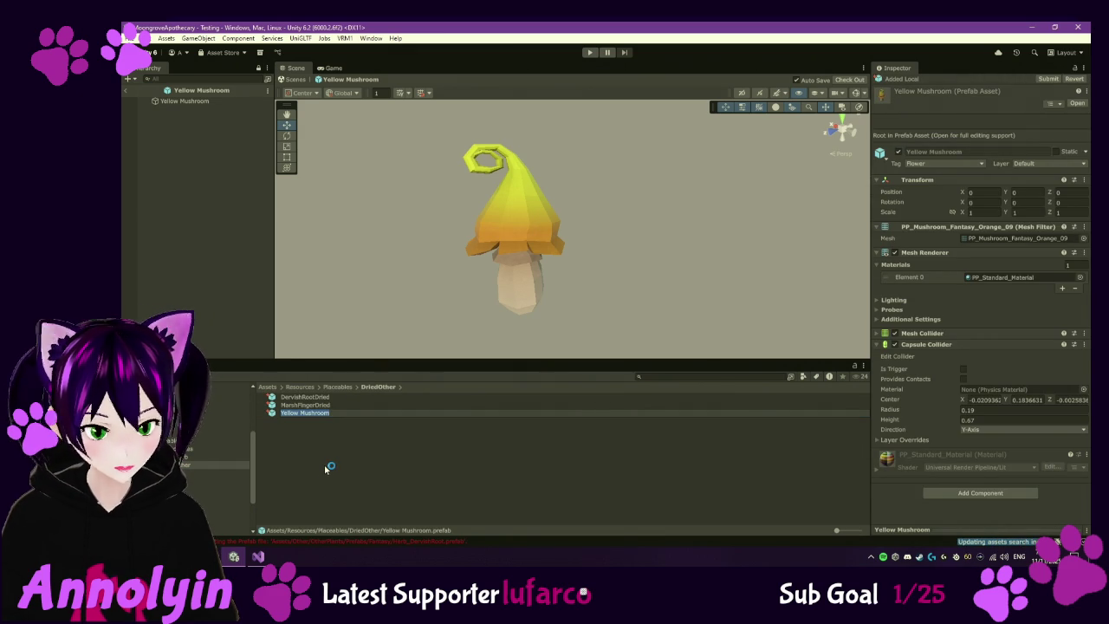
key("F2")
type("Suns")
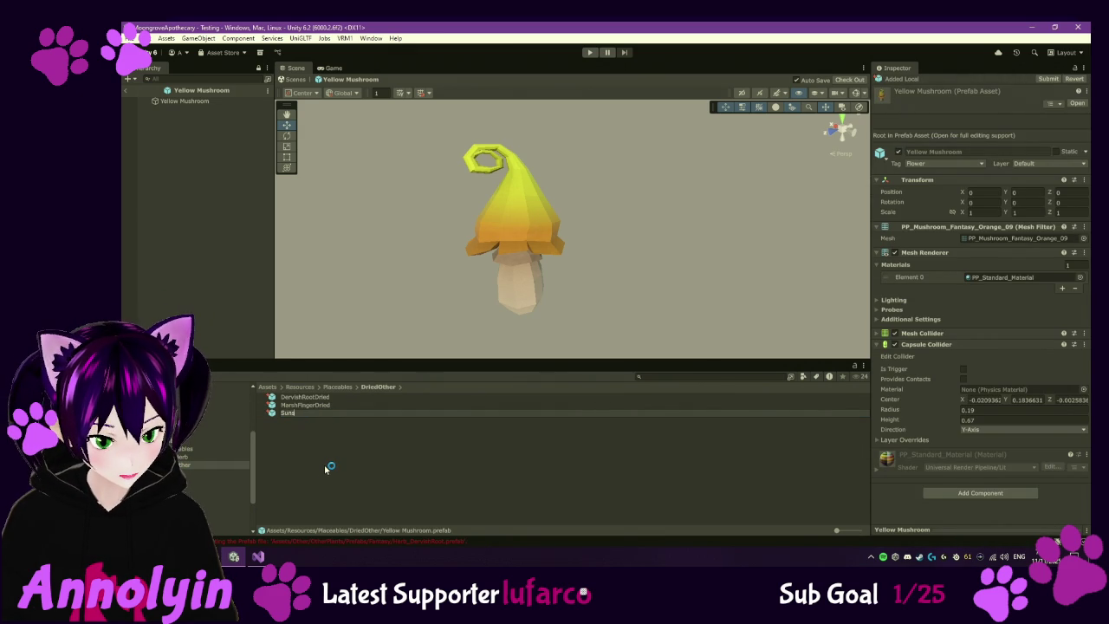
type("poreDried")
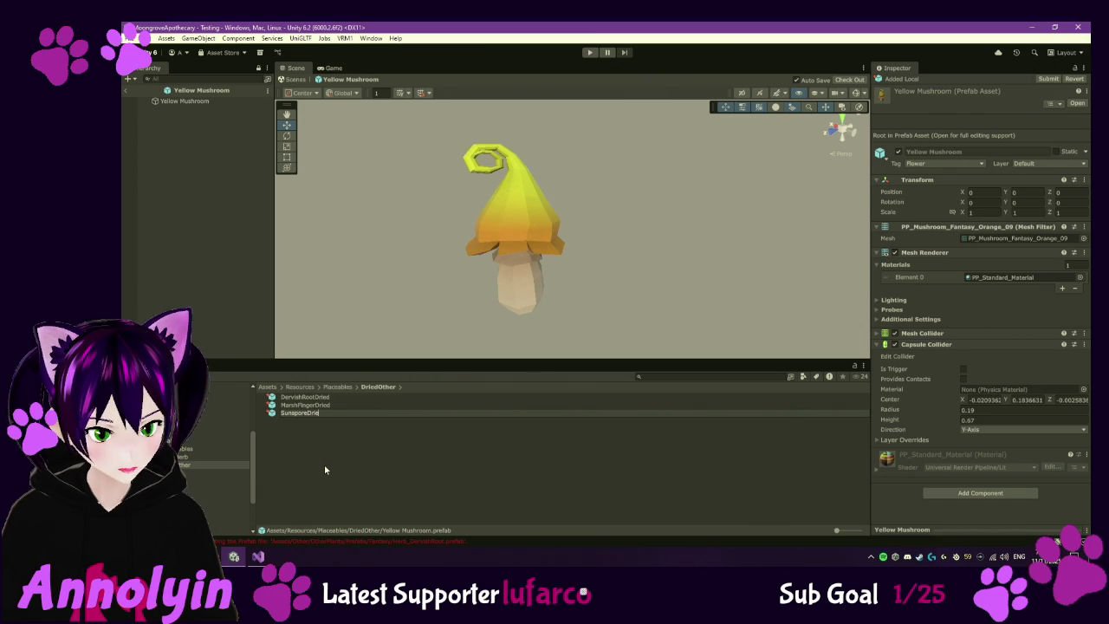
key("Return")
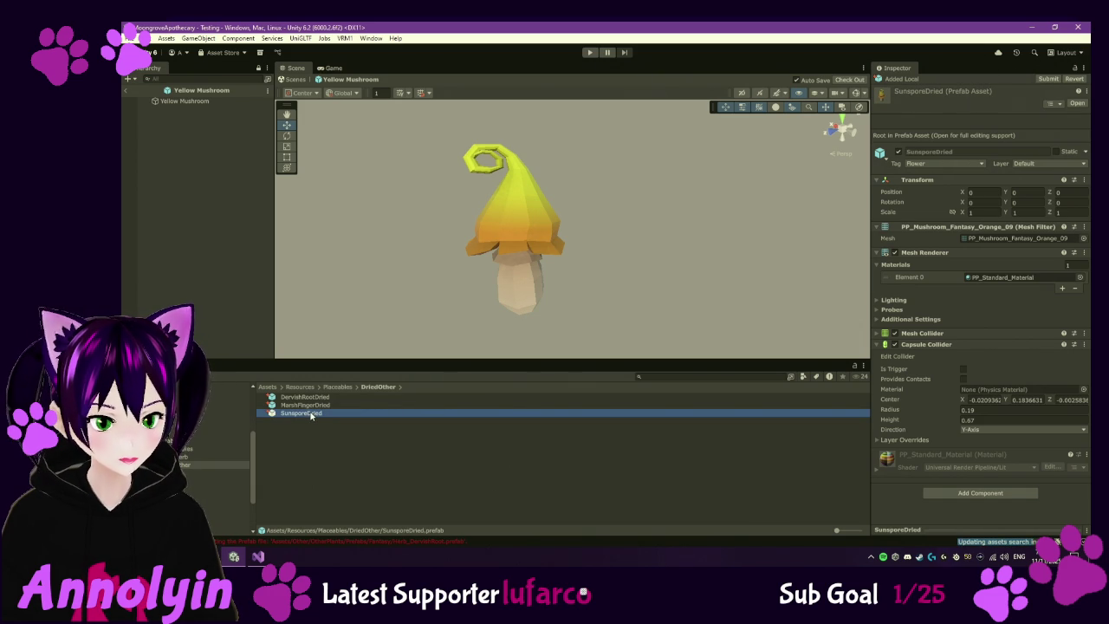
double_click(310, 414)
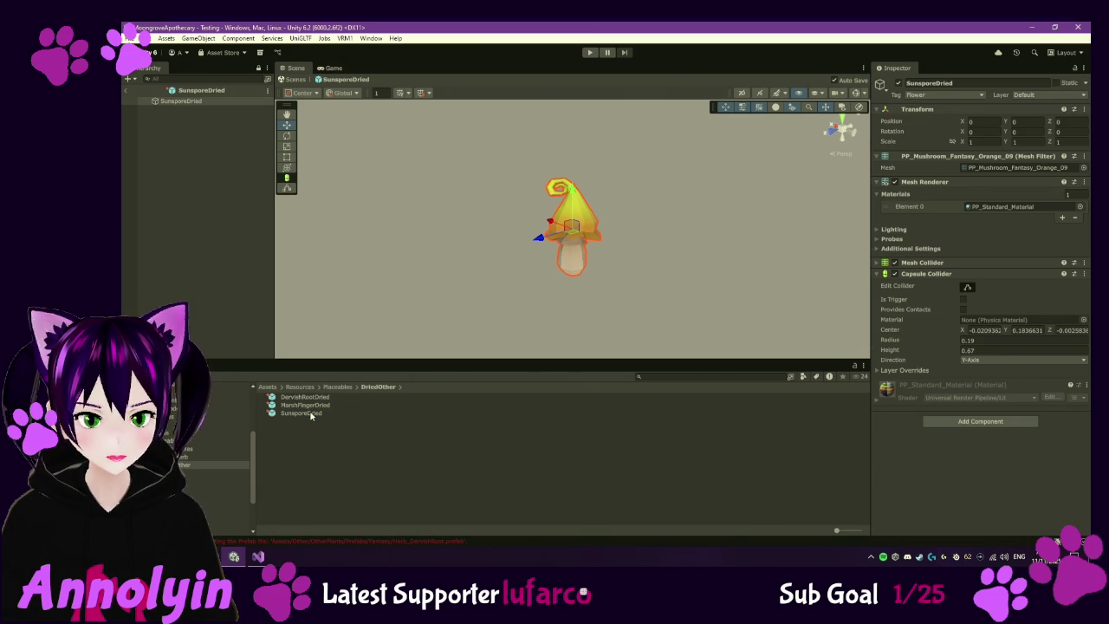
left_click(320, 408)
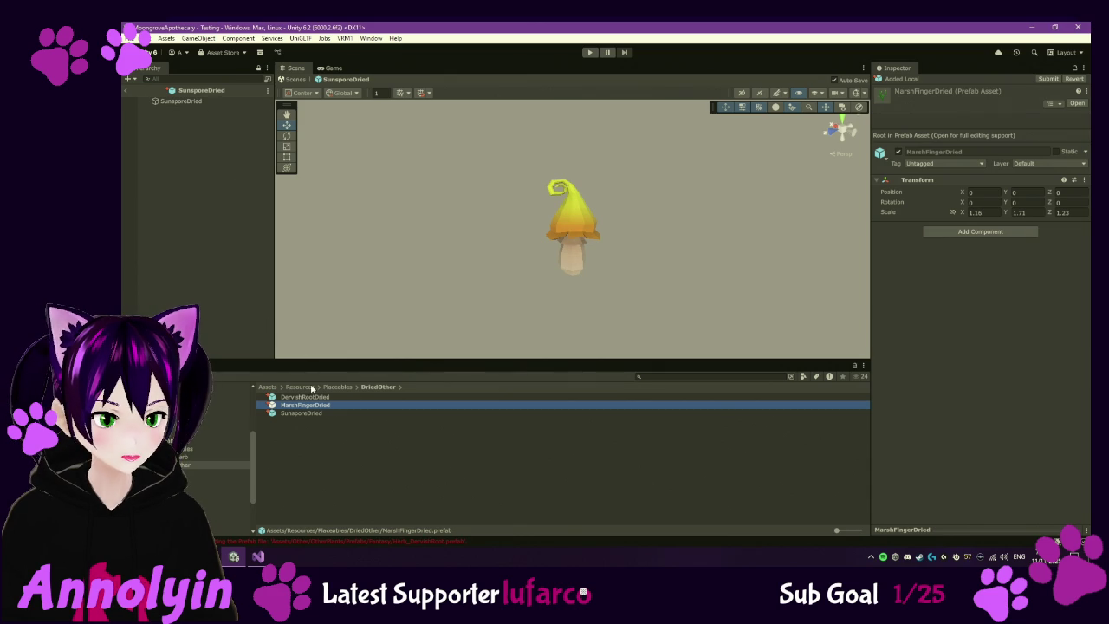
- Open MarshFingerDried and then DervishRootDried in Prefab Mode, checking their mesh children
double_click(325, 406)
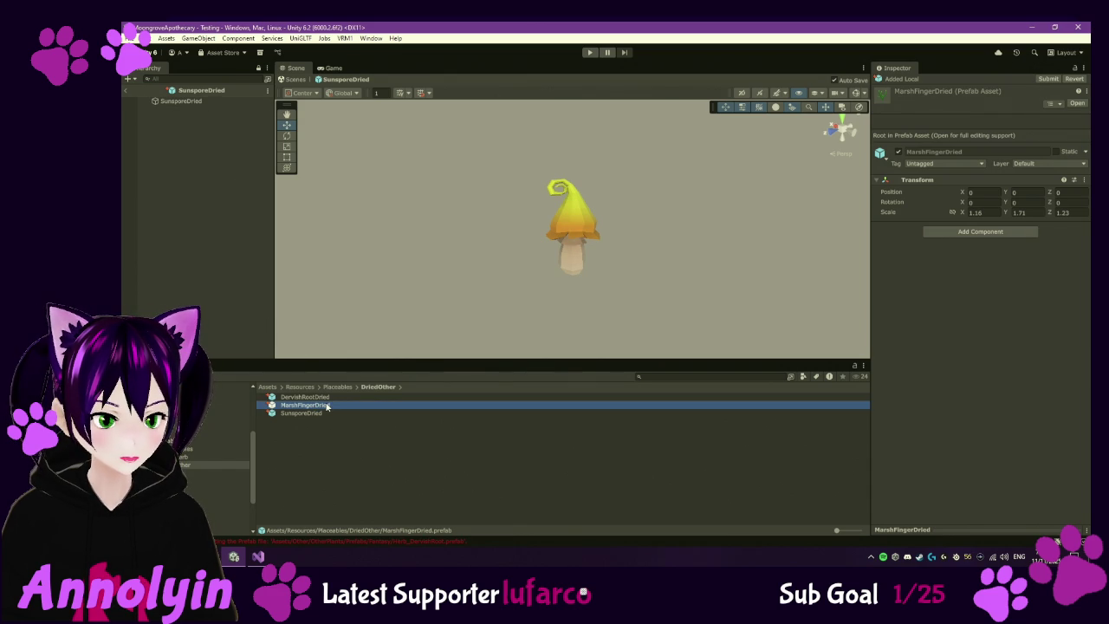
left_click(220, 107)
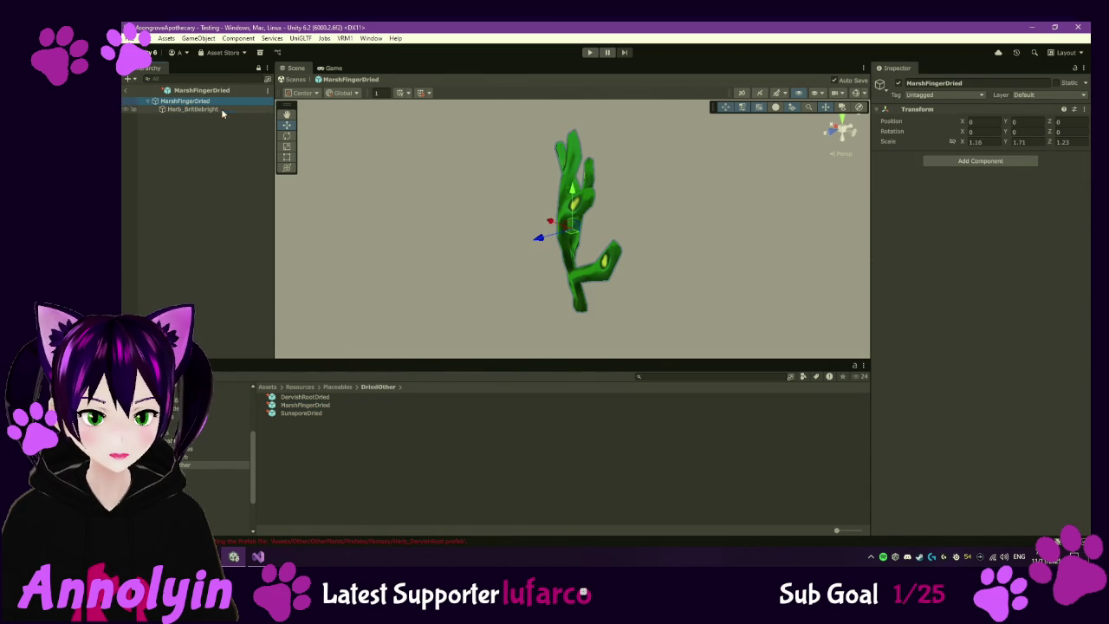
double_click(309, 398)
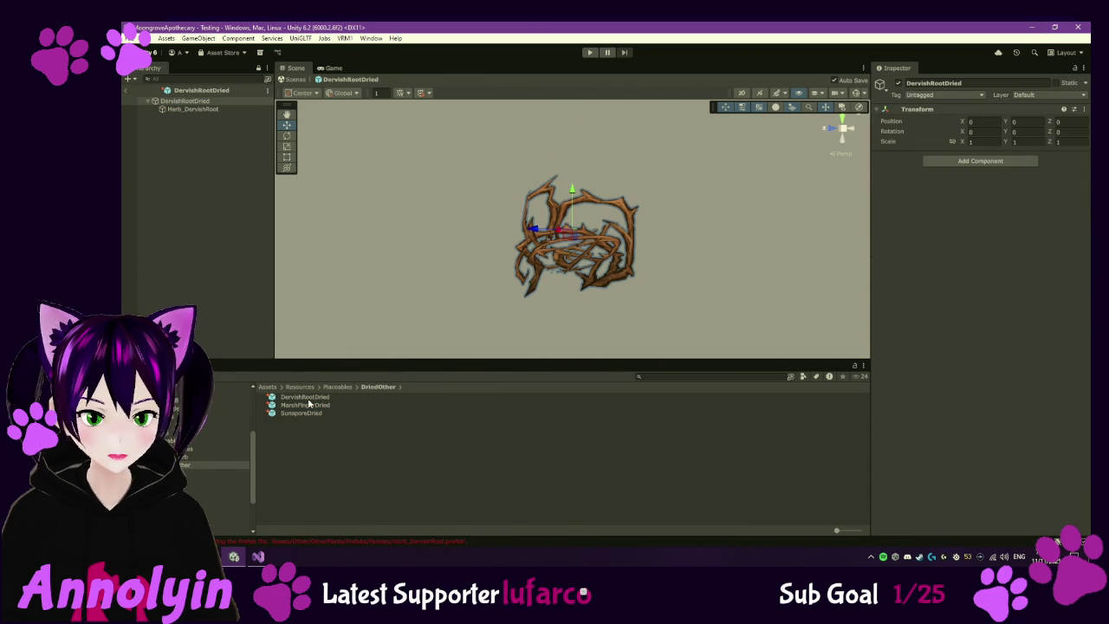
left_click(213, 110)
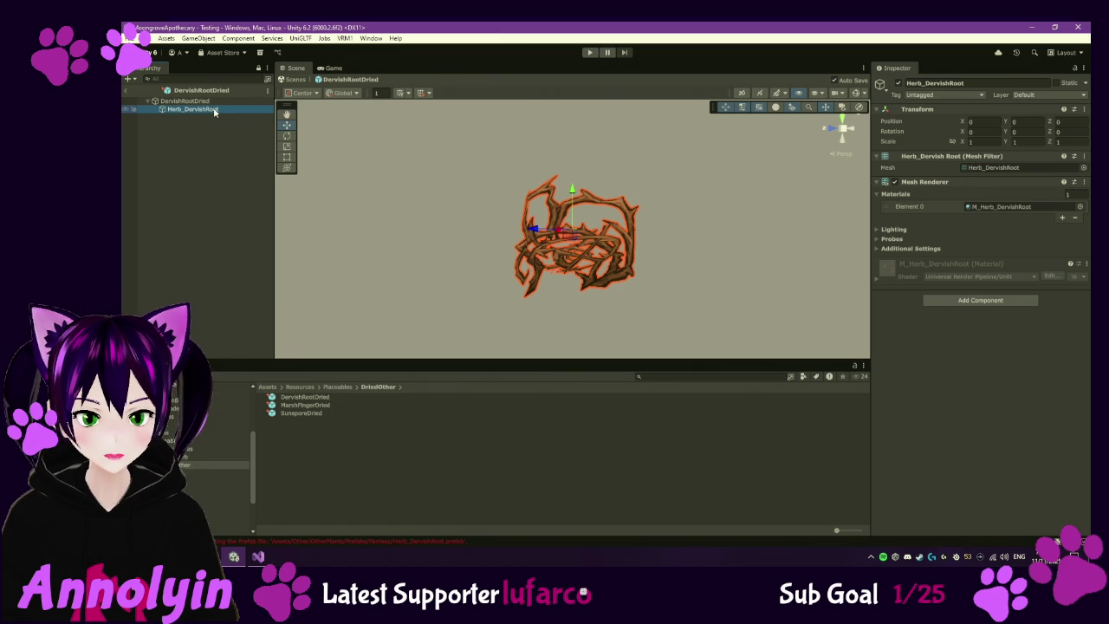
- Try a flatter scale on the DervishRootDried root, undo it back to 1, and search for 'veil'
left_click(210, 102)
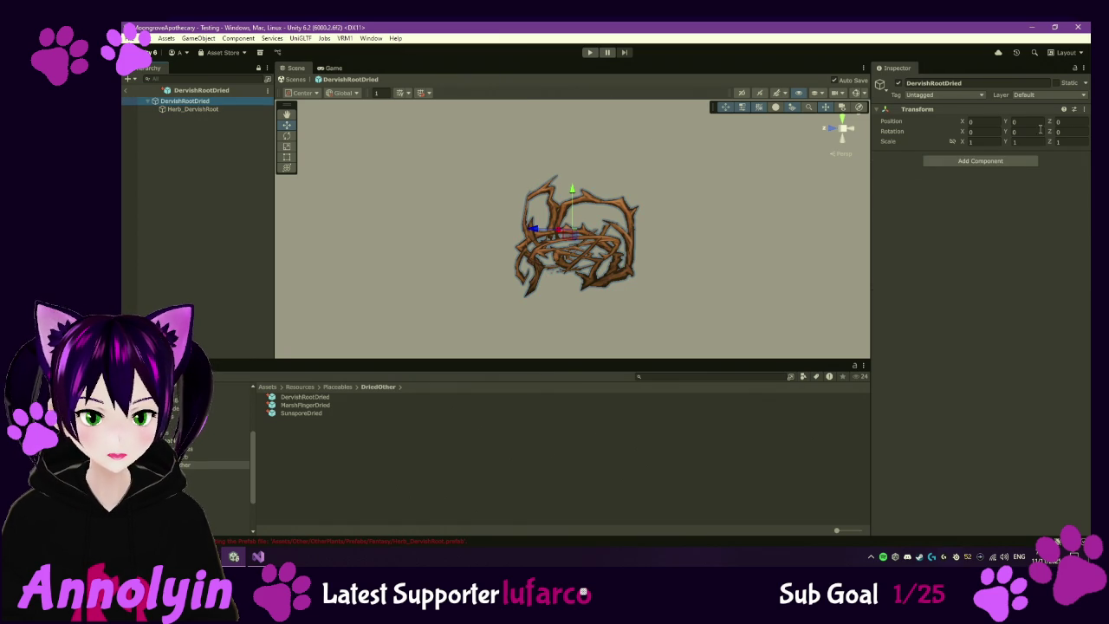
mouse_move(966, 144)
left_mouse_down()
mouse_move(957, 144)
mouse_move(1050, 151)
left_mouse_up()
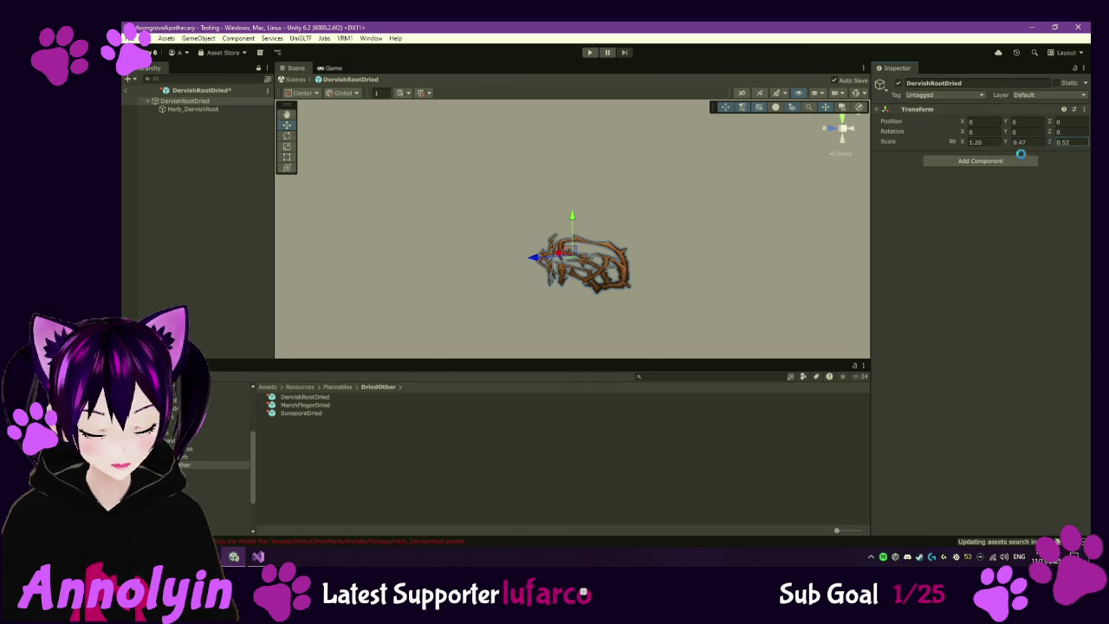
key("ctrl+z")
key("ctrl+z")
key("ctrl+z")
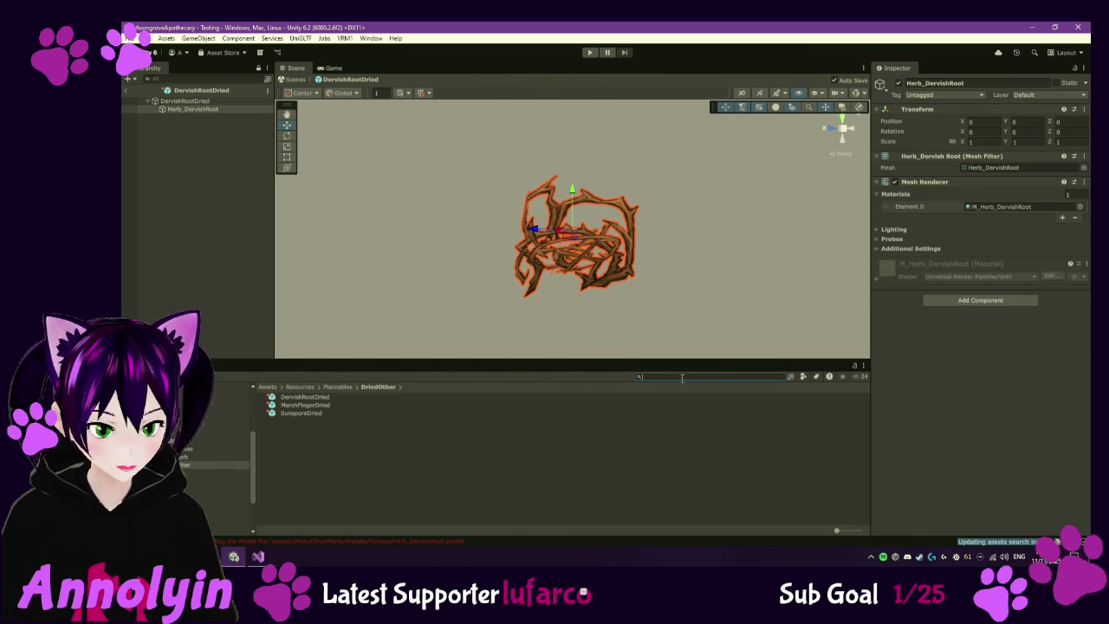
type("veil")
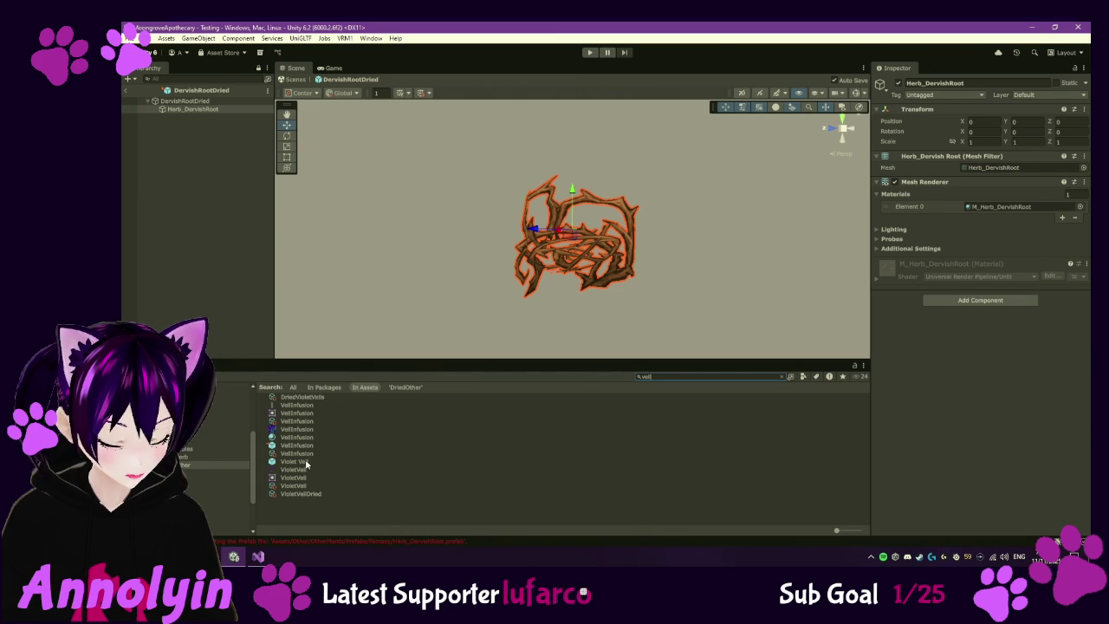
- Open the Violet Veil prefab as VioletVeilsDried and search the project for the Mushroom5 meshes
left_click(308, 462)
double_click(319, 464)
type("mushroom")
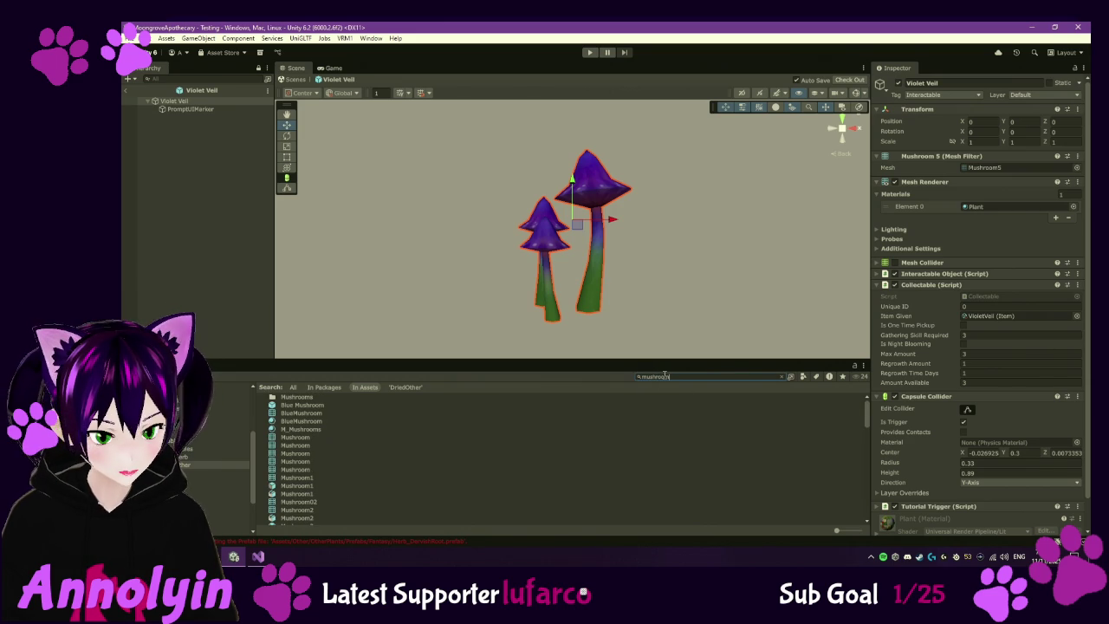
type("veil")
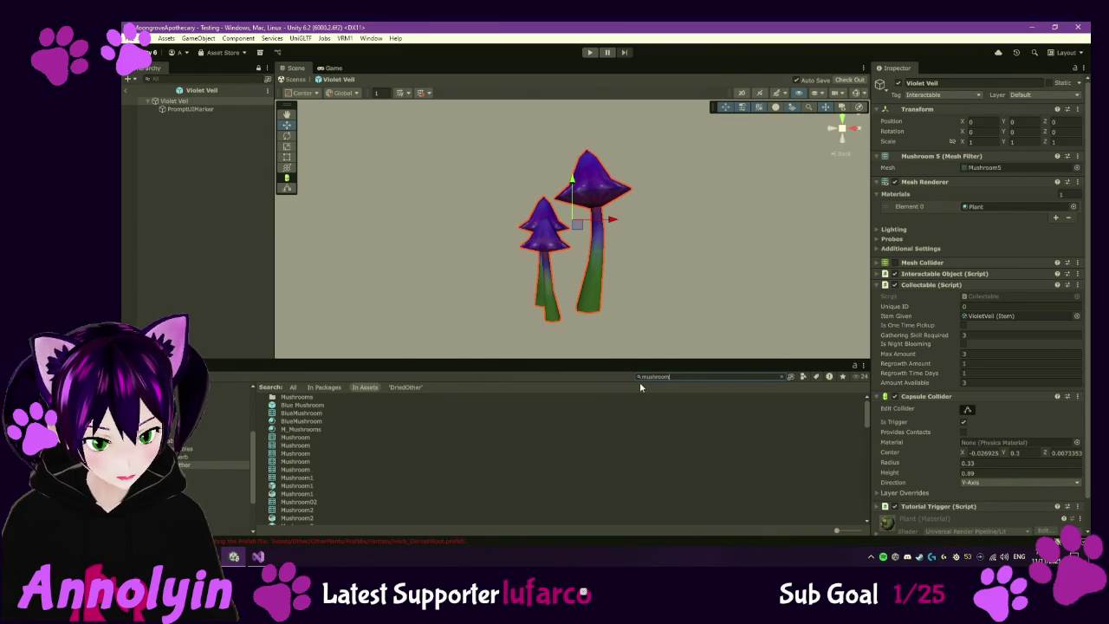
type("5")
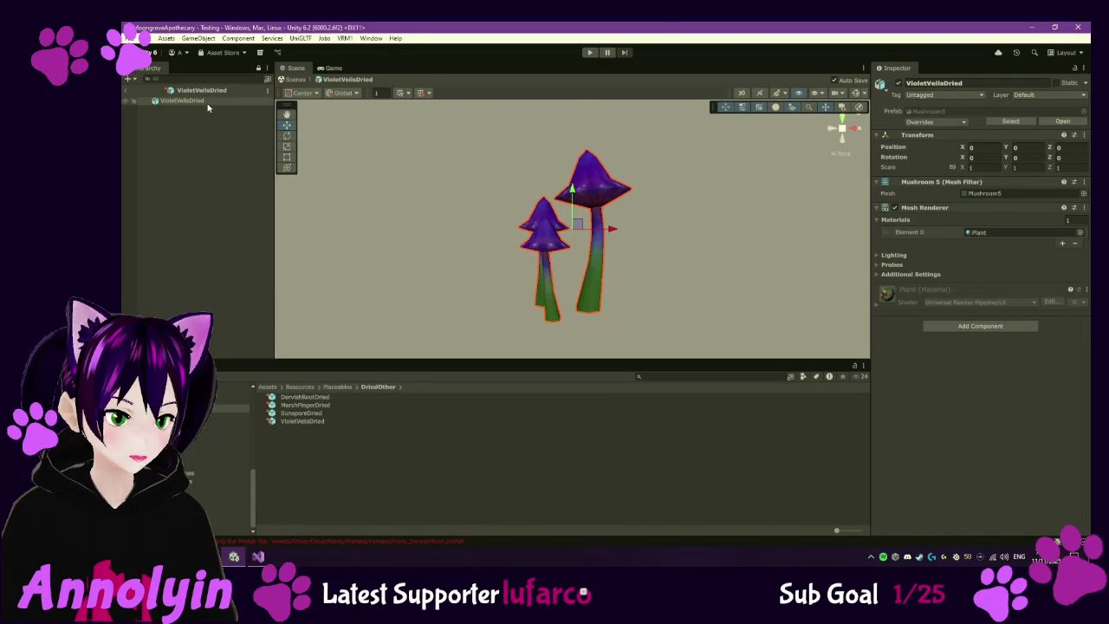
right_click(207, 102)
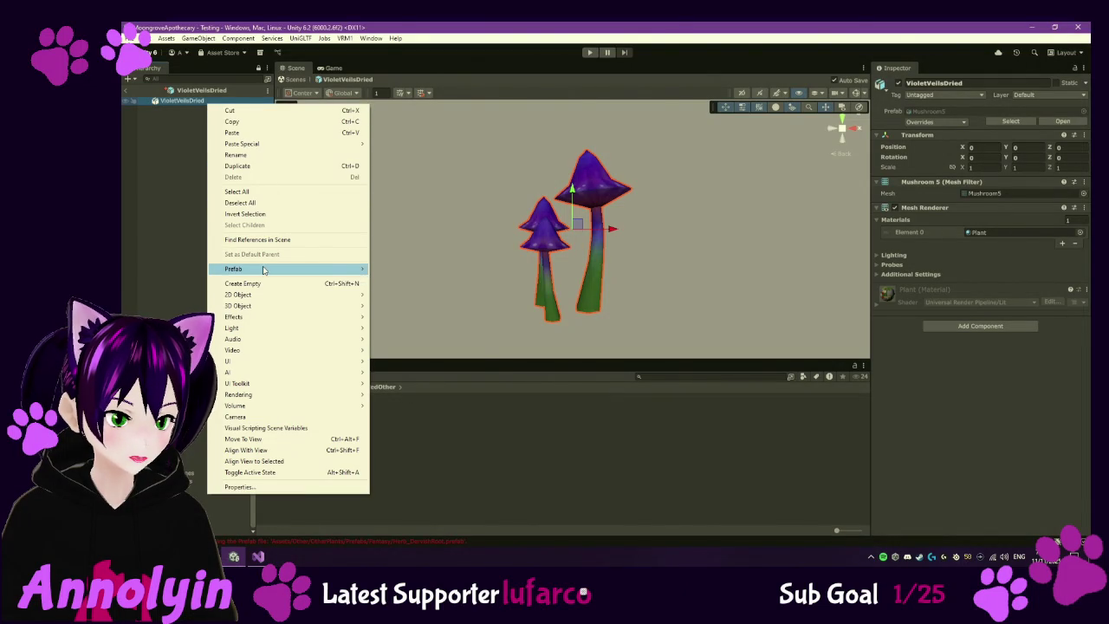
- Completely unpack the Mushroom5 object inside VioletVeilsDried, then exit back to the tent scene
mouse_move(364, 270)
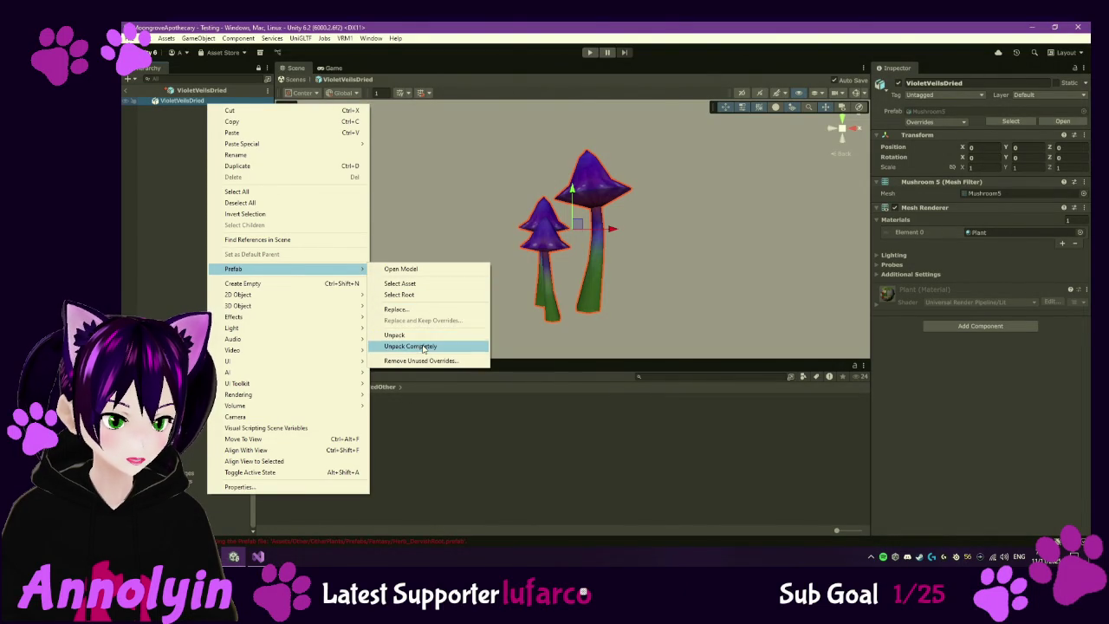
left_click(421, 347)
left_click(170, 161)
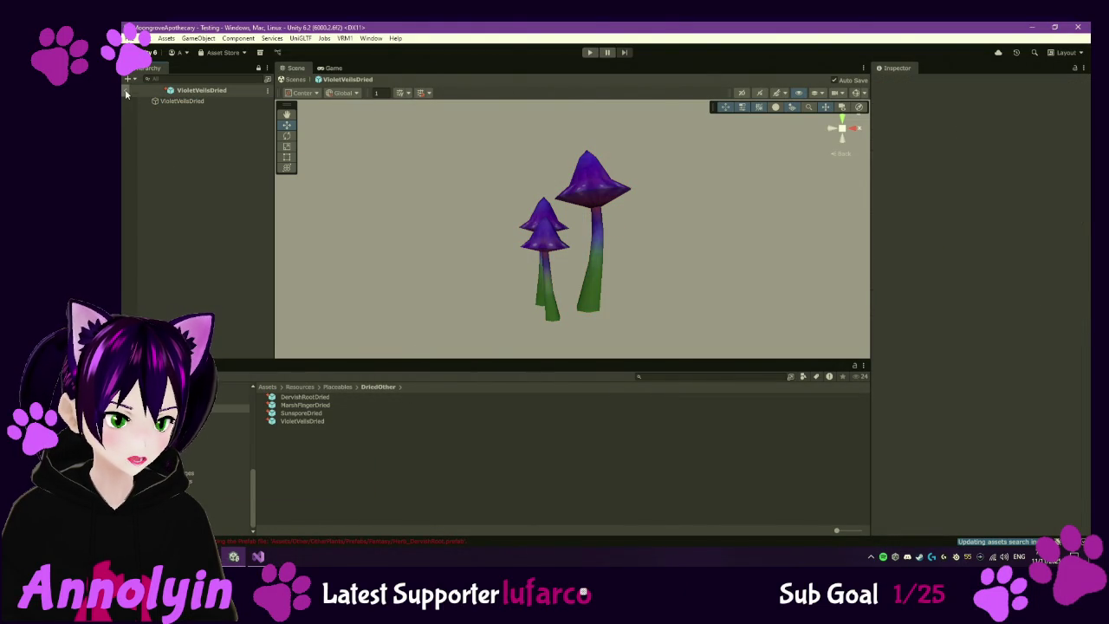
left_click(180, 100)
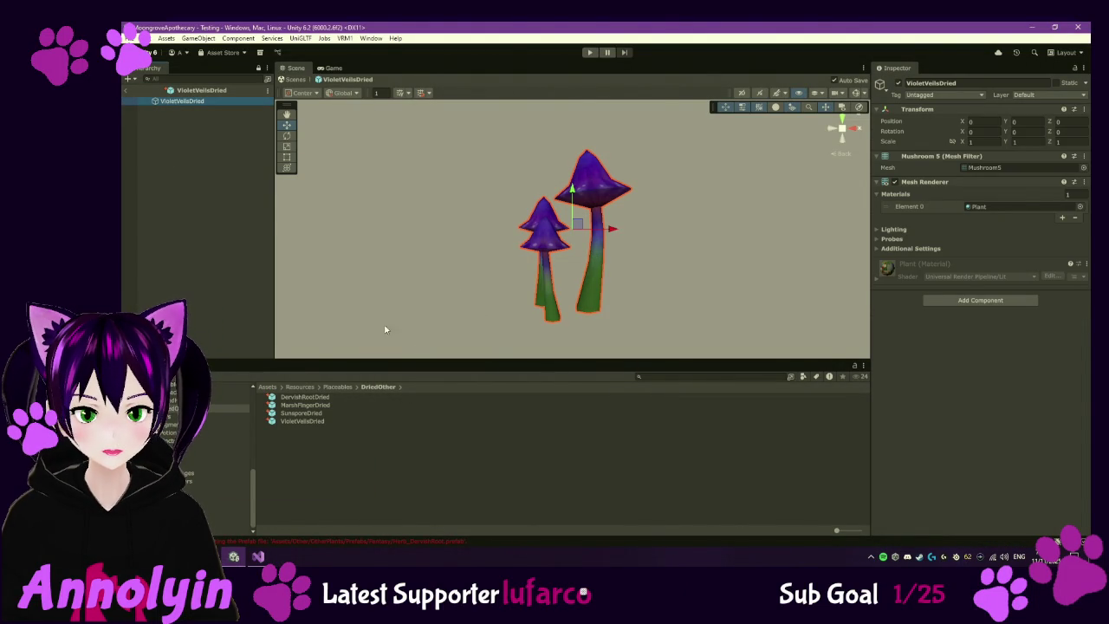
left_click(266, 208)
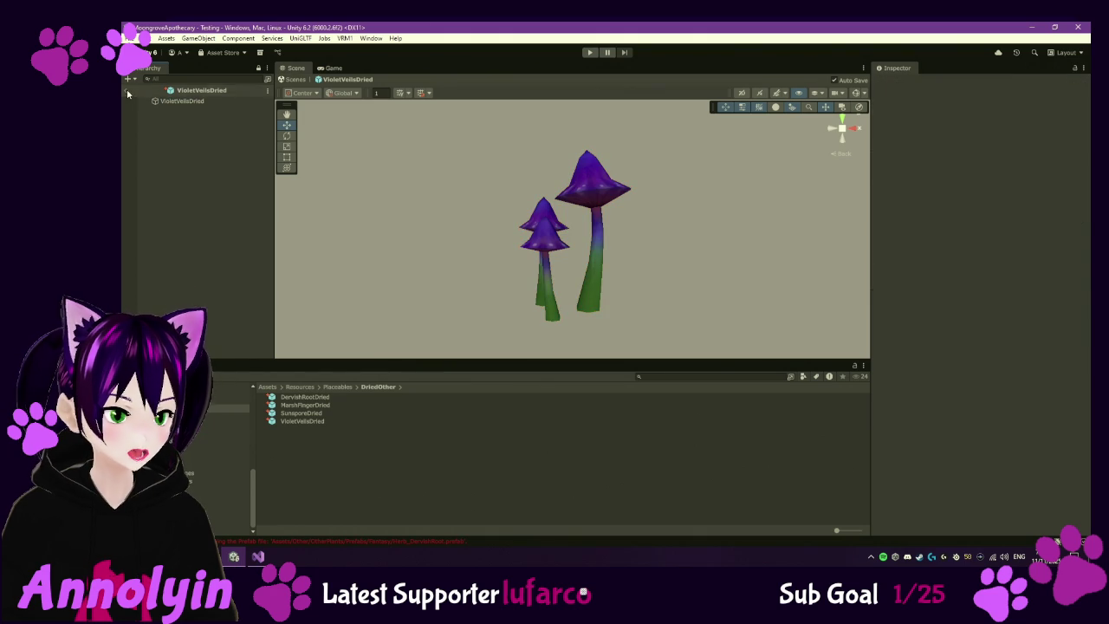
left_click(128, 92)
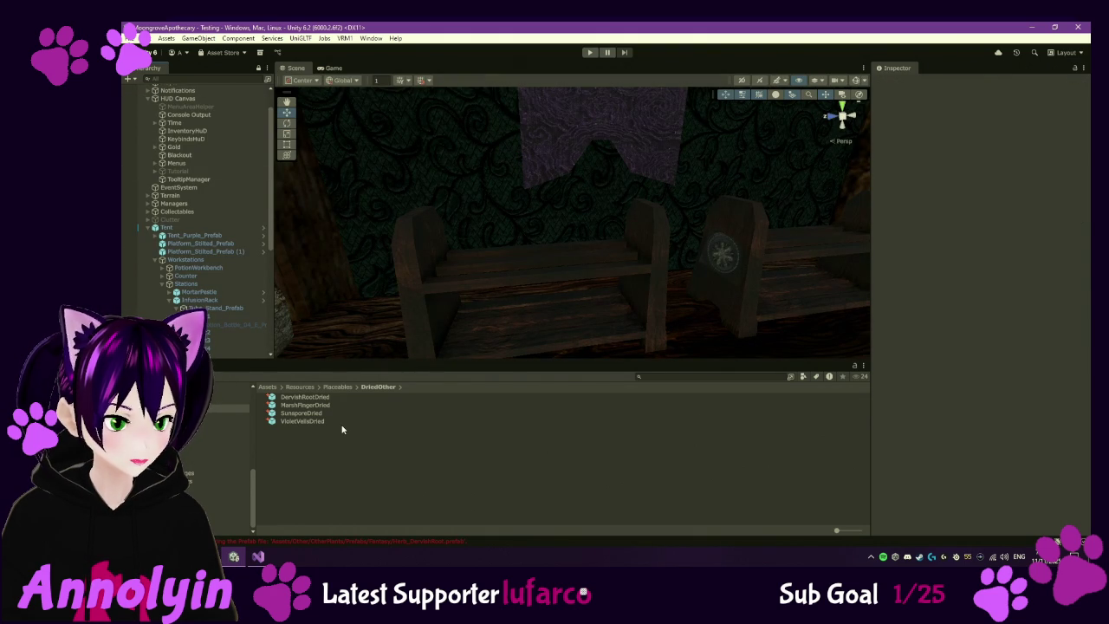
left_click(592, 53)
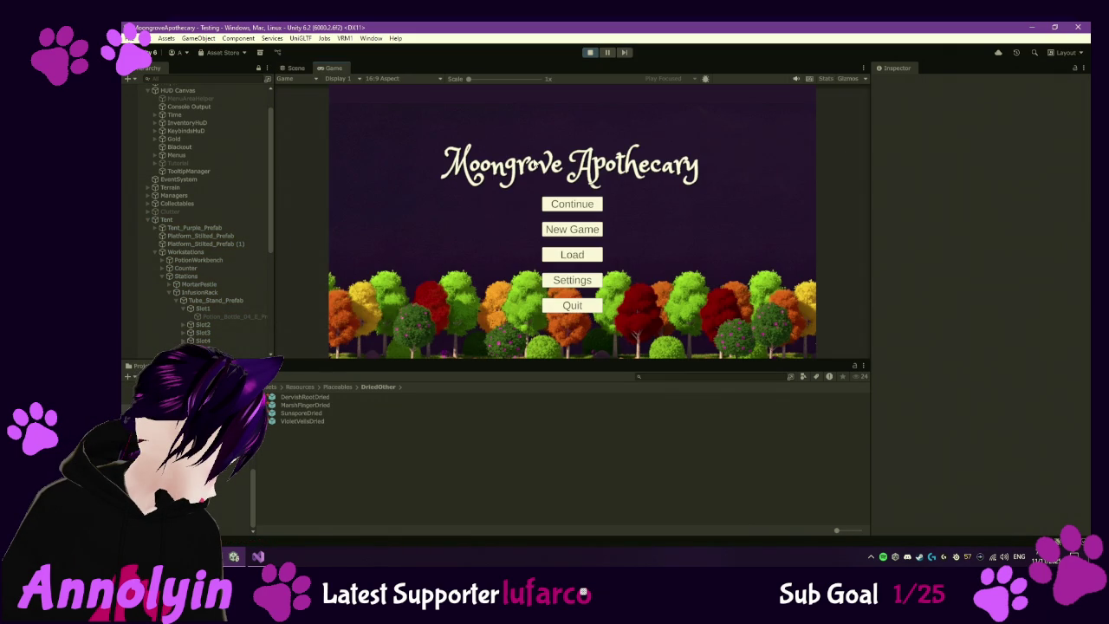
left_click(596, 203)
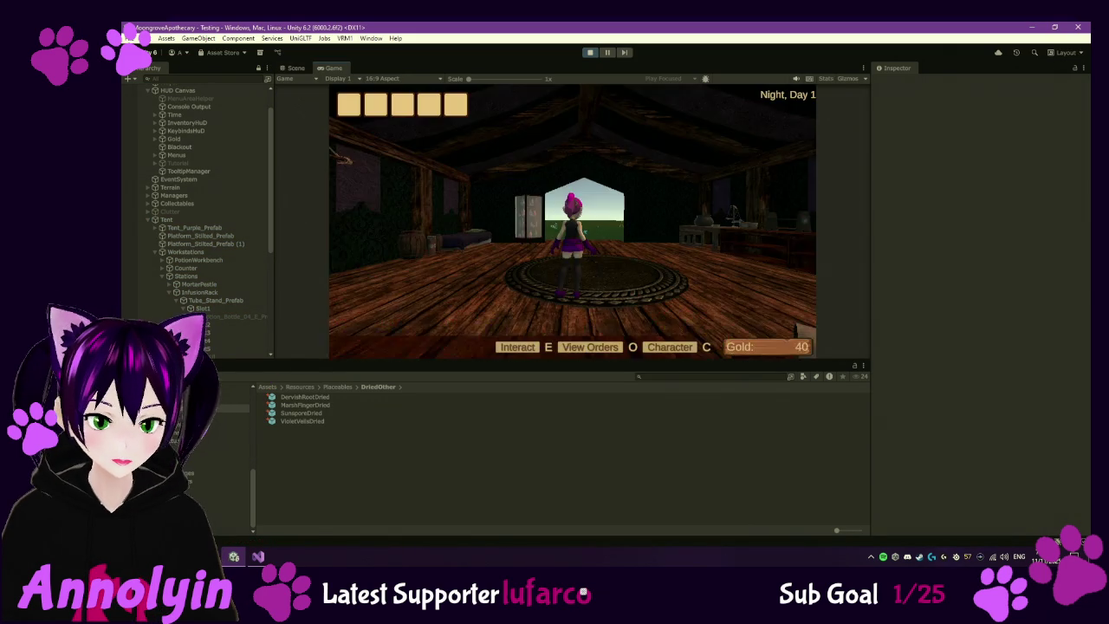
key("w")
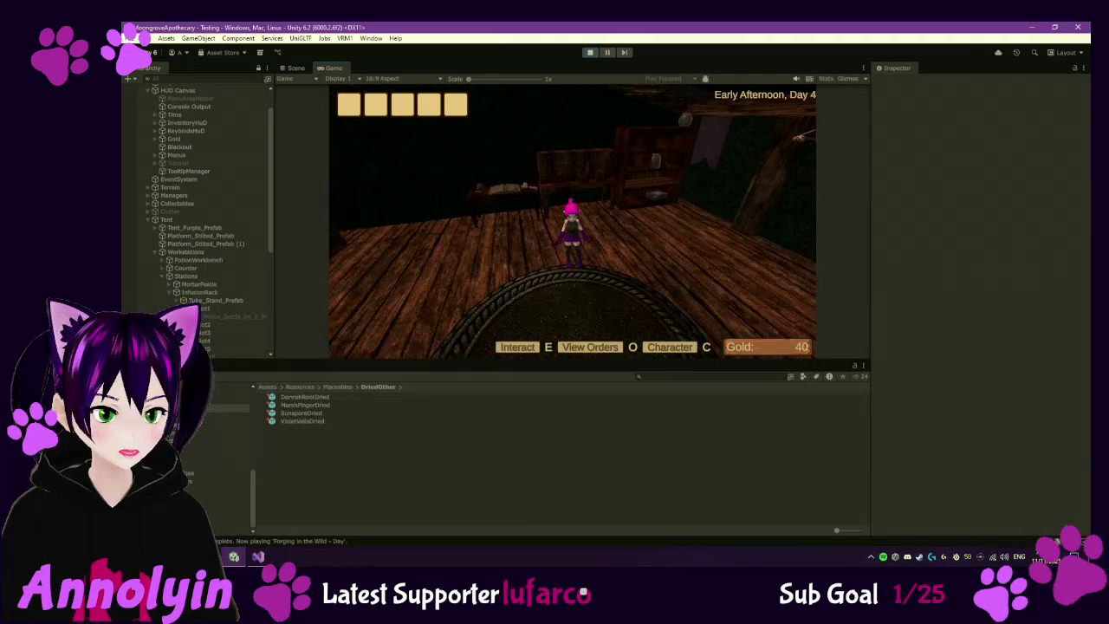
key("e")
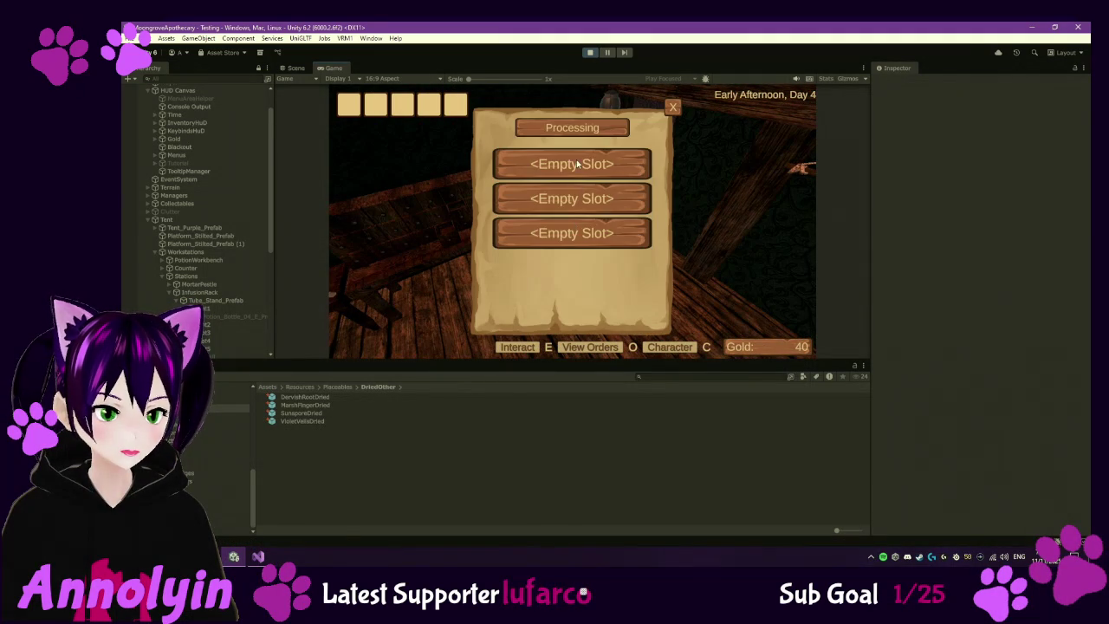
left_click(576, 163)
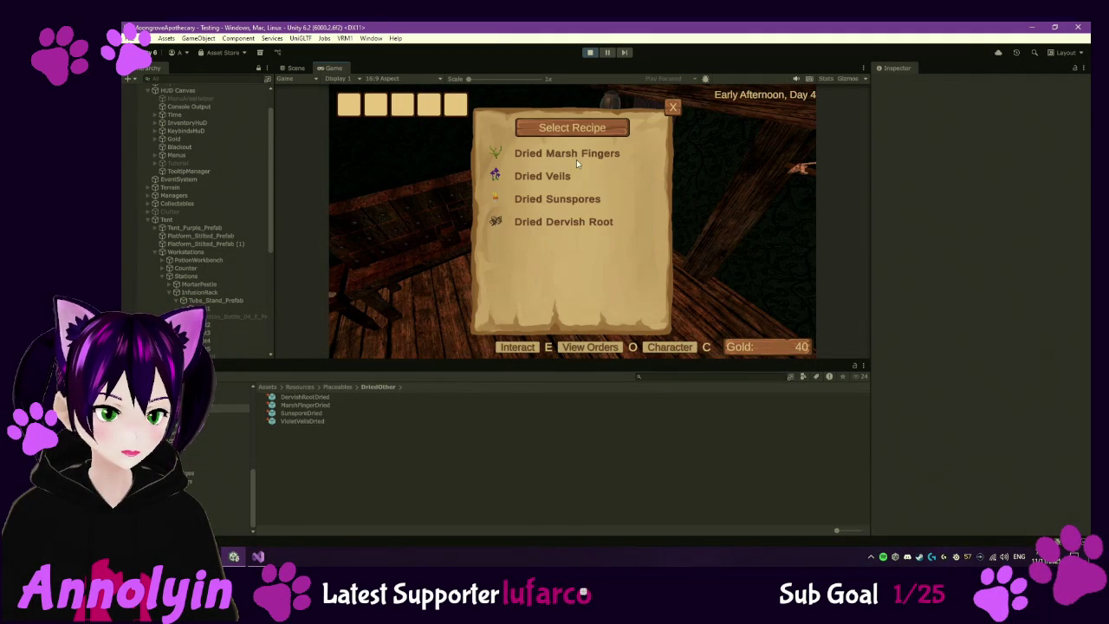
left_click(674, 109)
left_click(590, 53)
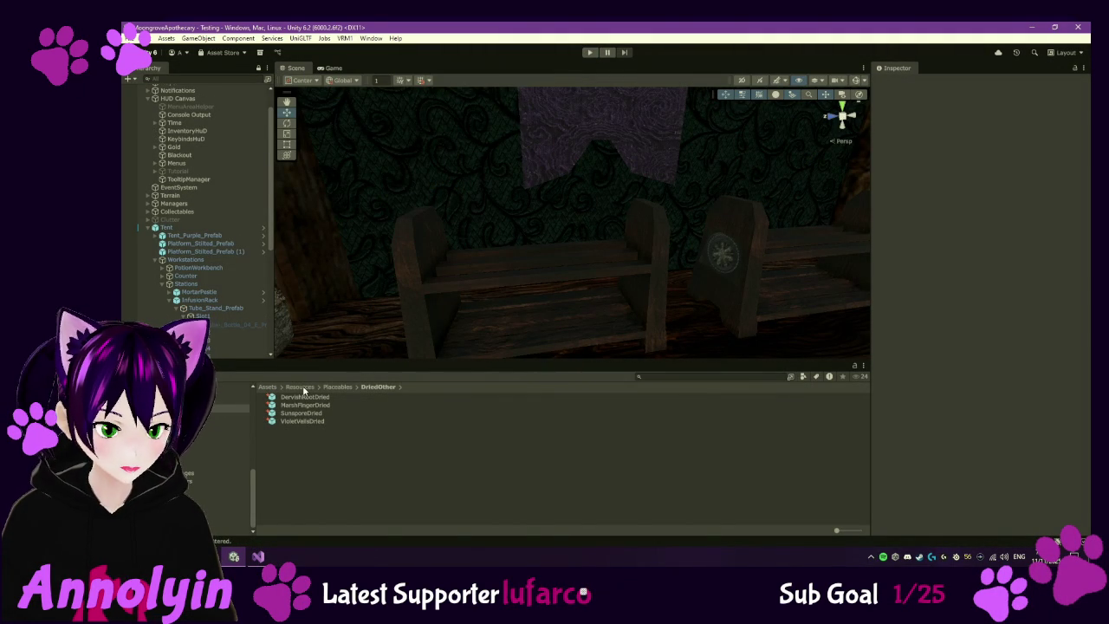
left_click(590, 53)
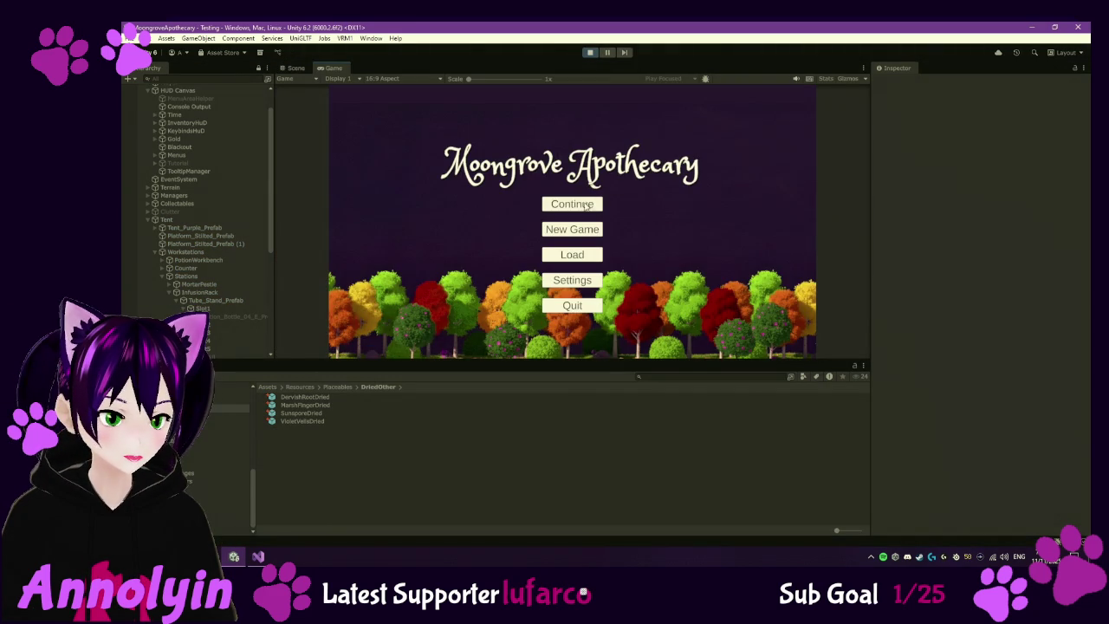
left_click(572, 203)
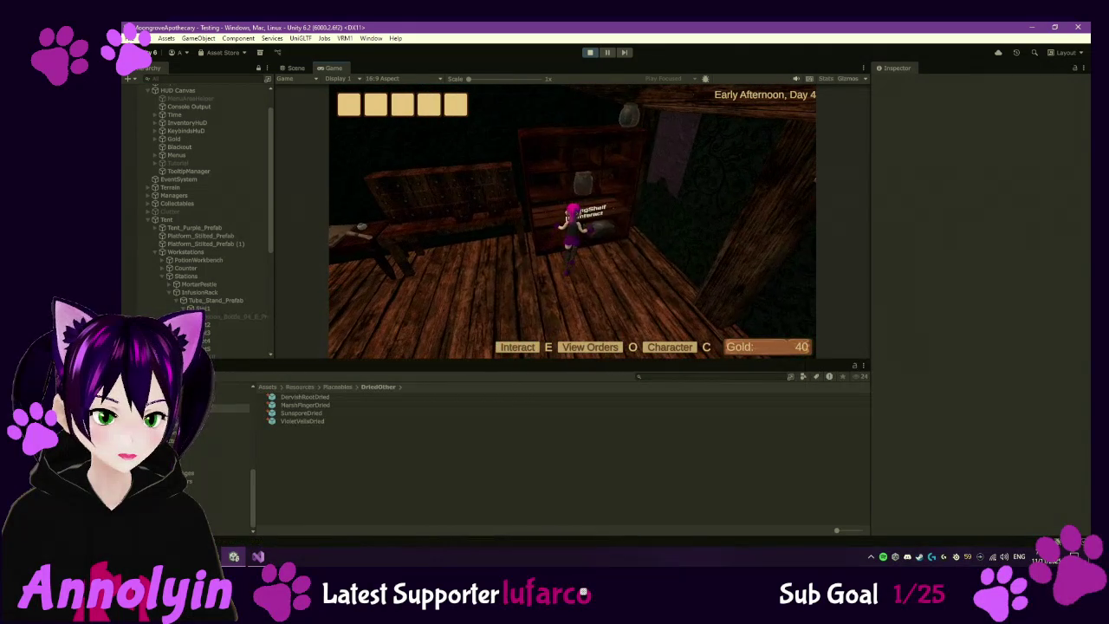
key("e")
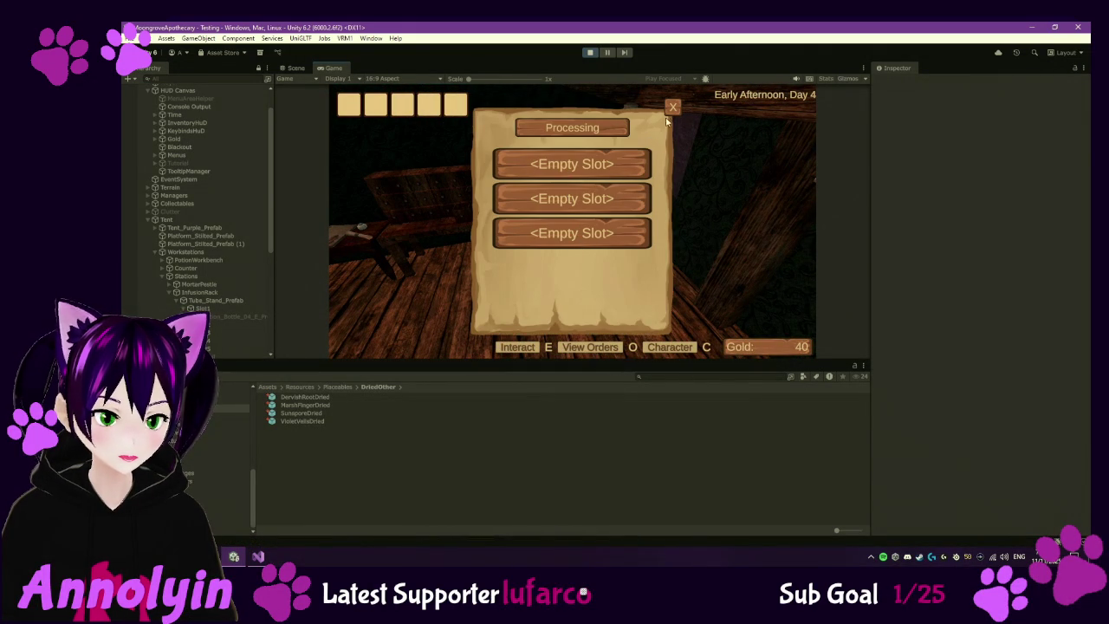
left_click(672, 107)
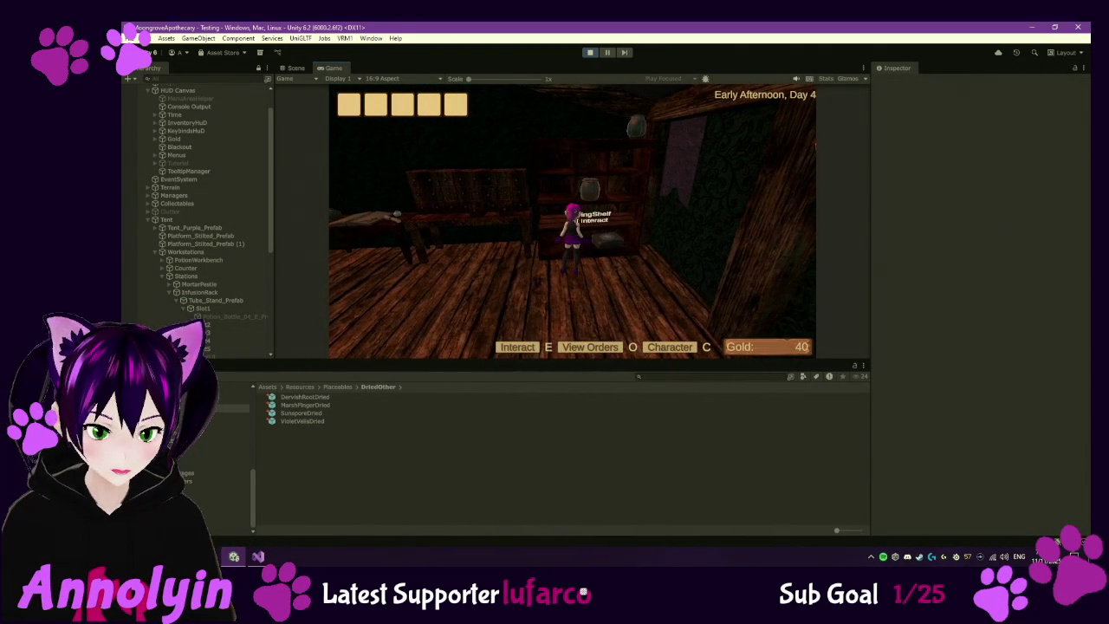
key("Escape")
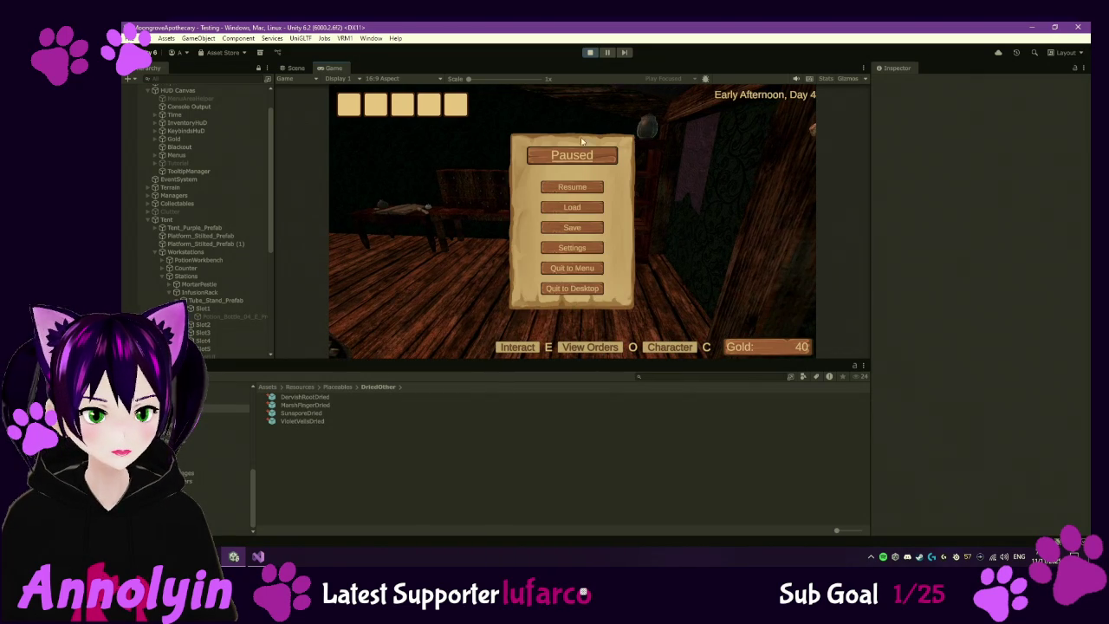
left_click(591, 52)
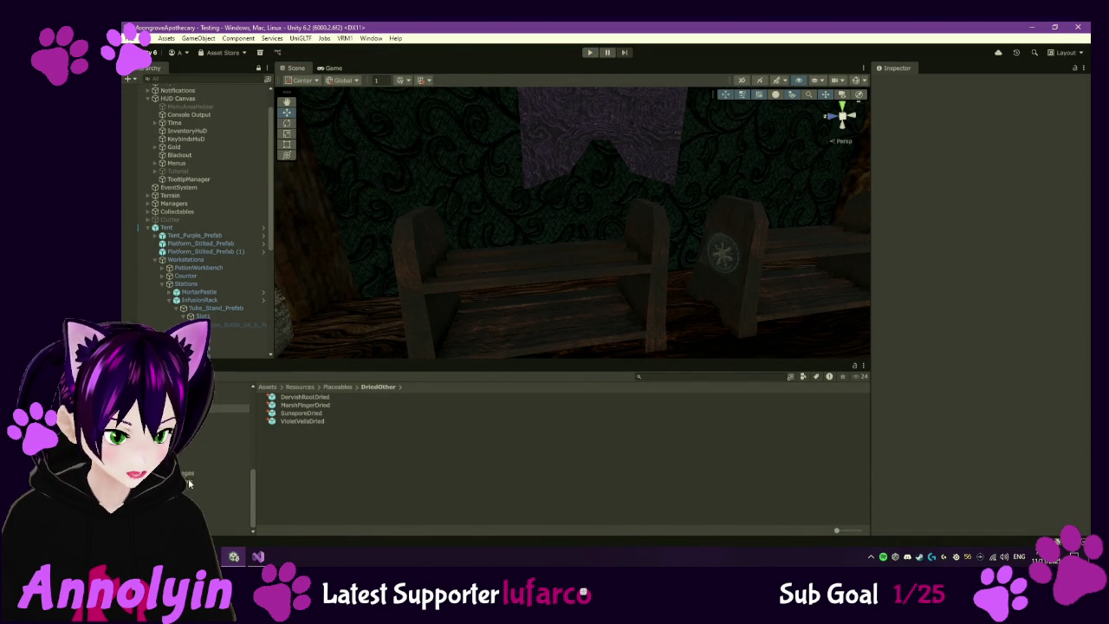
left_click(230, 489)
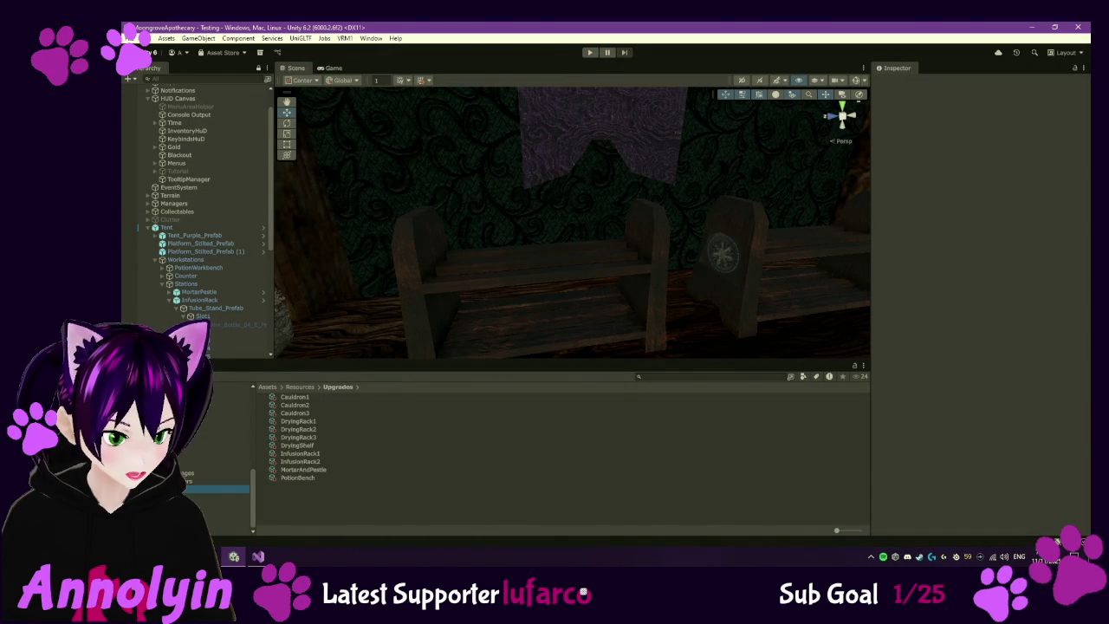
- Review the DryingShelf upgrade asset: 500 gold cost, unlock index 10, marked purchased
left_click(316, 447)
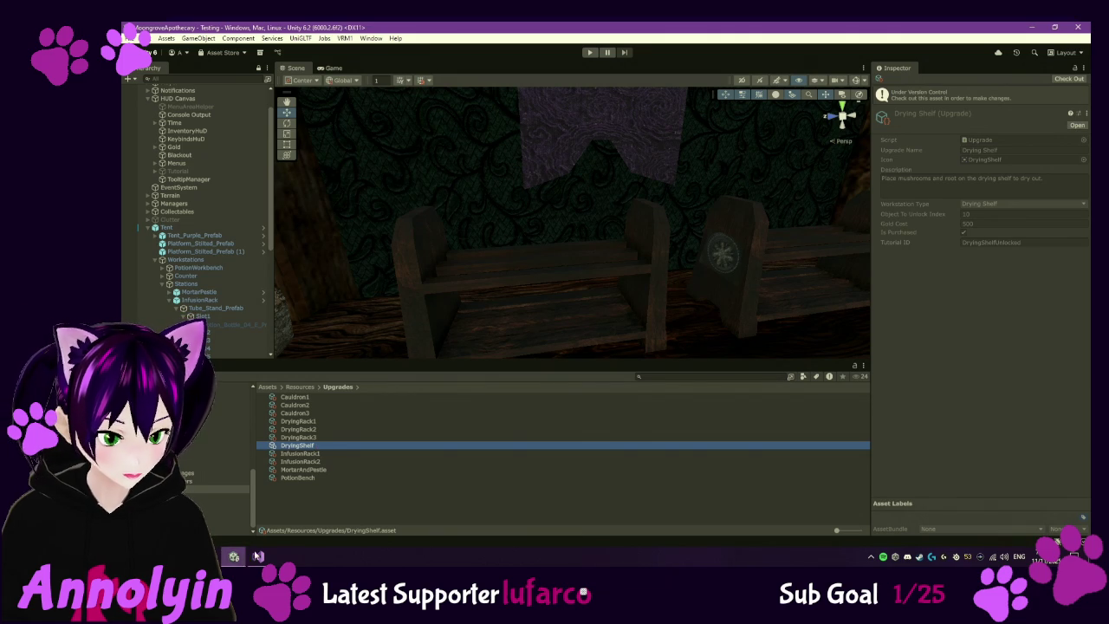
left_click(258, 556)
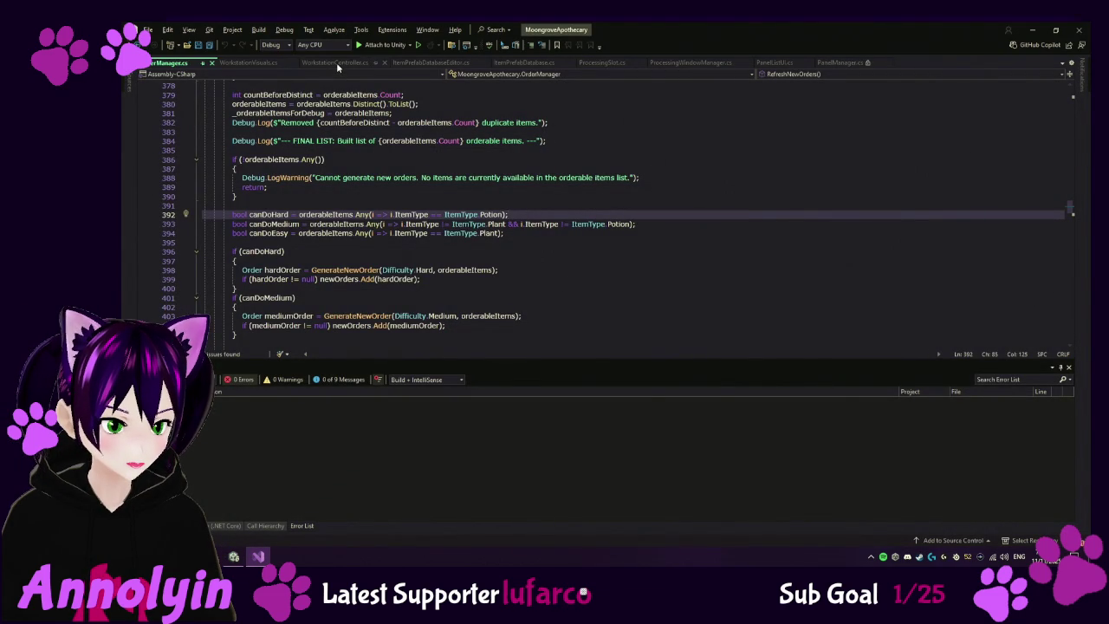
- Change the DryingShelf numberOfSlots from 3 to 4 in WorkstationController.cs and save it
left_click(336, 62)
scroll(441, 228, "down", 4)
scroll(440, 228, "down", 8)
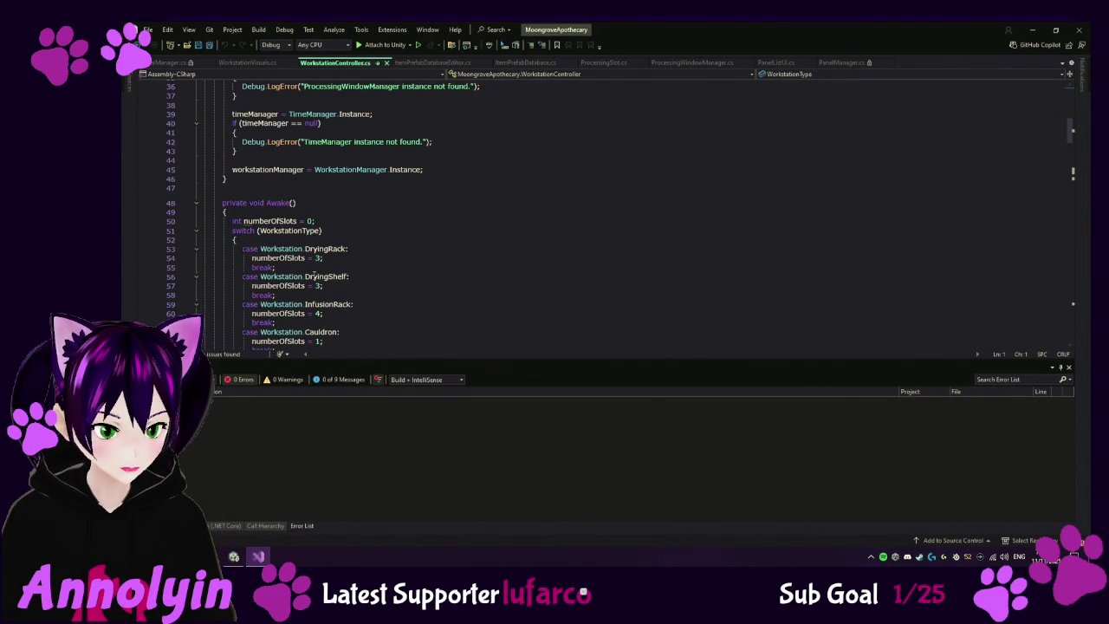
left_click(318, 286)
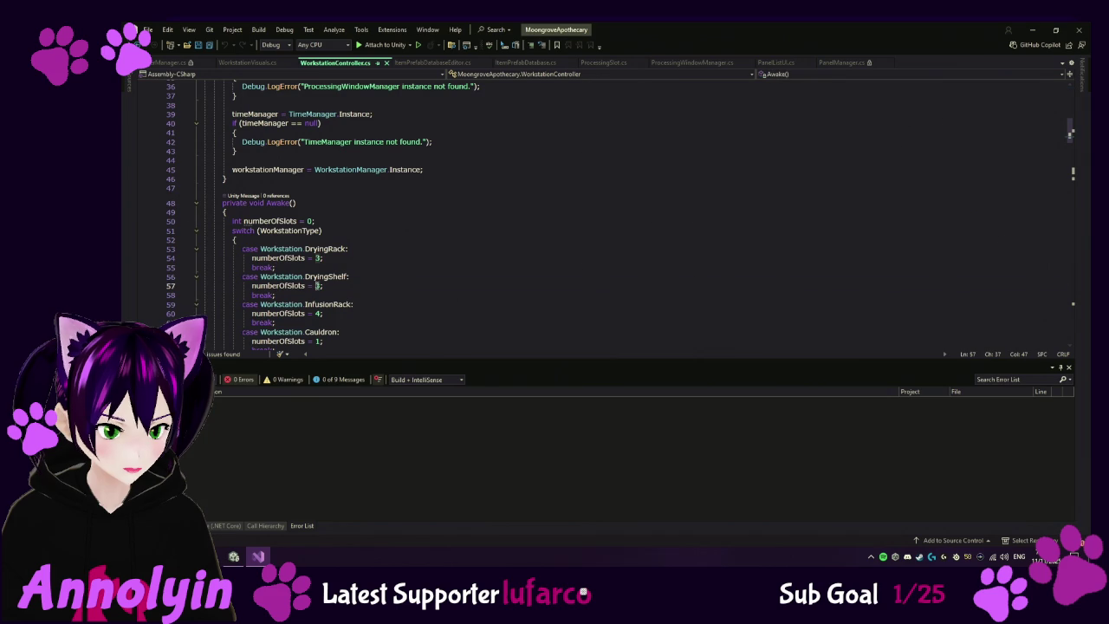
key("Delete")
type("4")
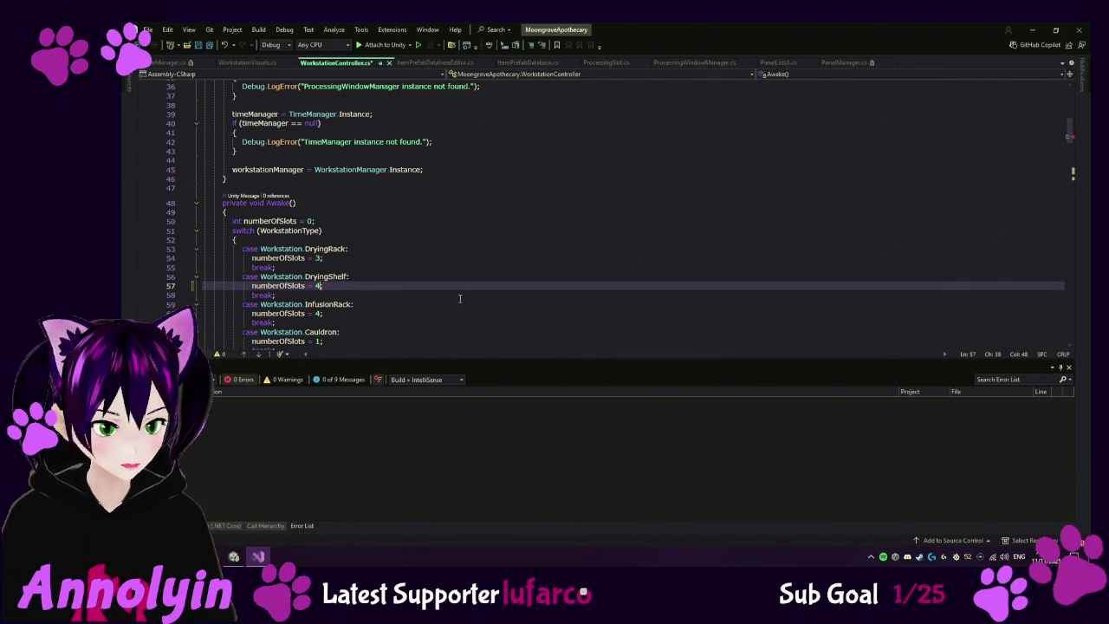
key("ctrl+s")
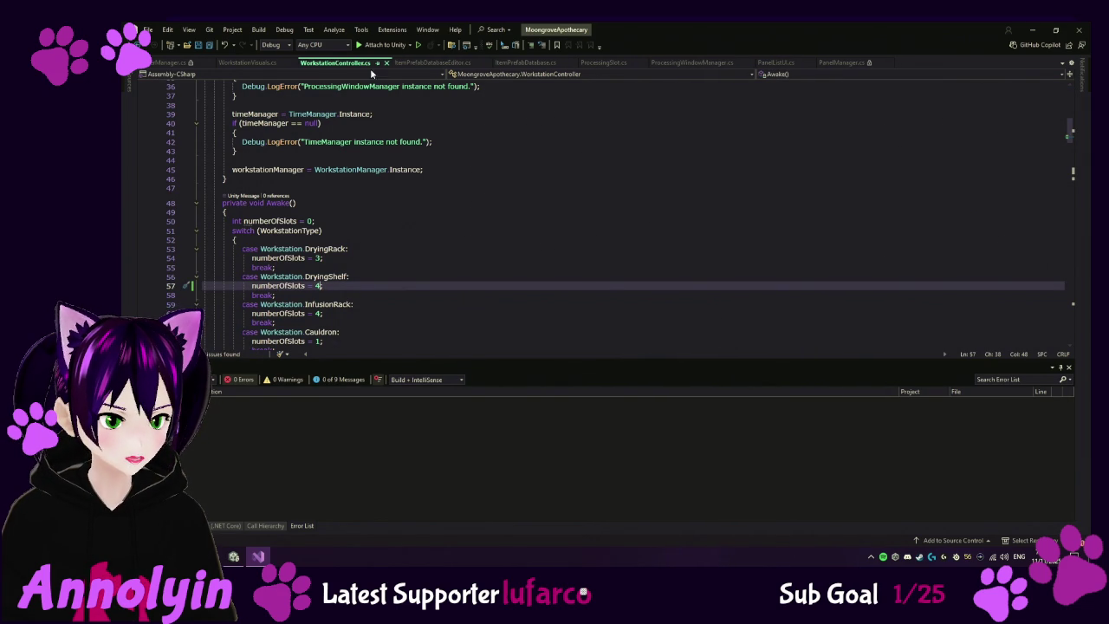
middle_click(330, 61)
- Glance at WorkstationVisuals.cs, then return to the Unity Editor
left_click(251, 62)
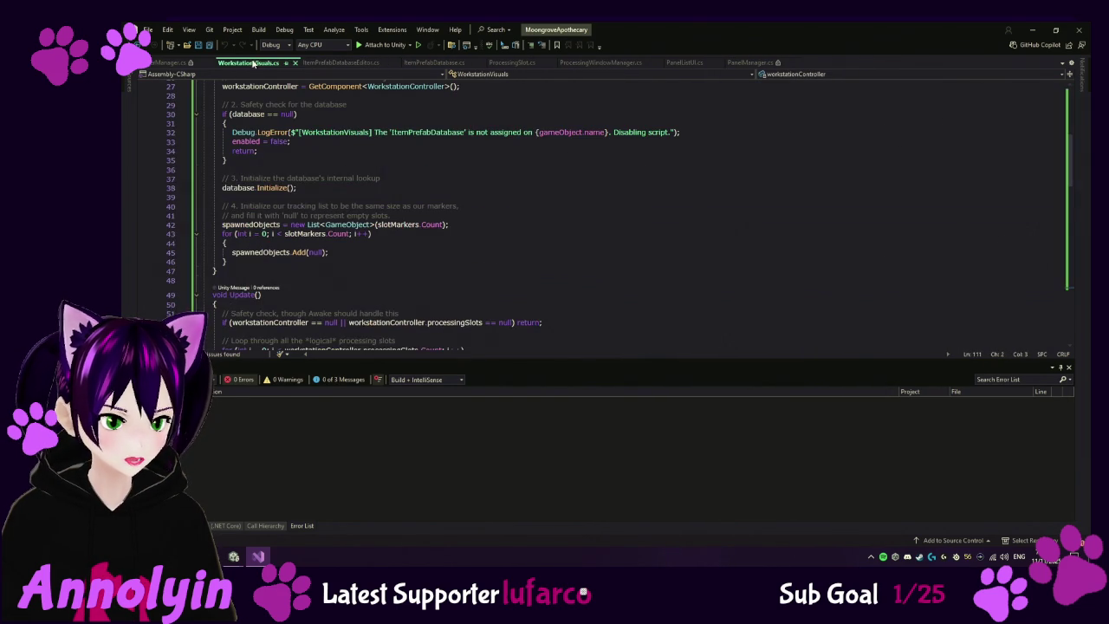
left_click(233, 556)
left_click(233, 556)
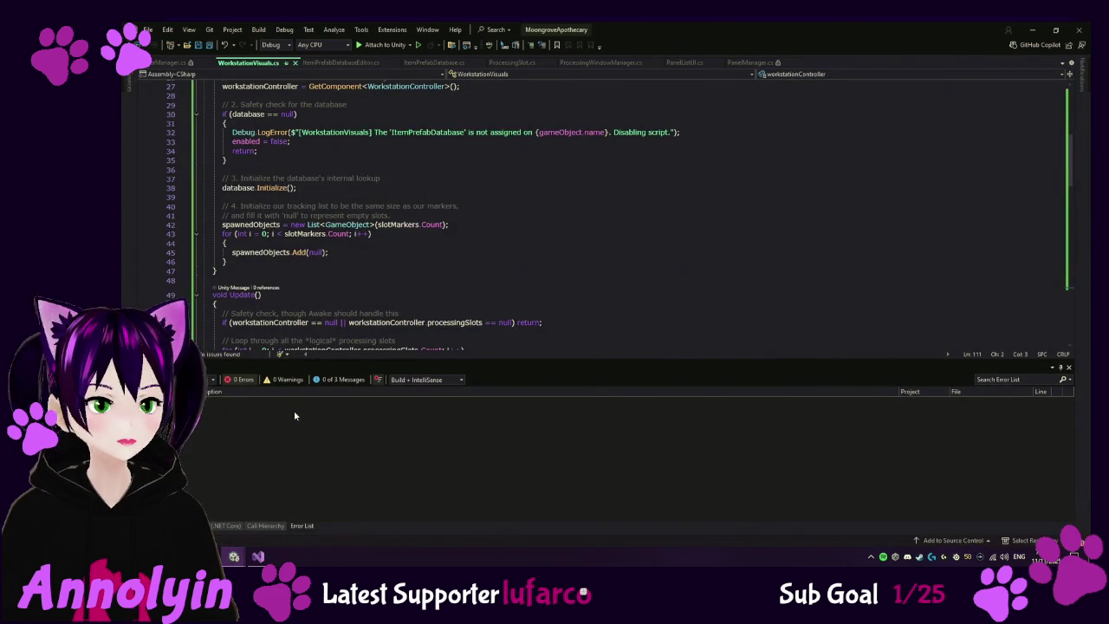
mouse_move(233, 556)
left_click(260, 524)
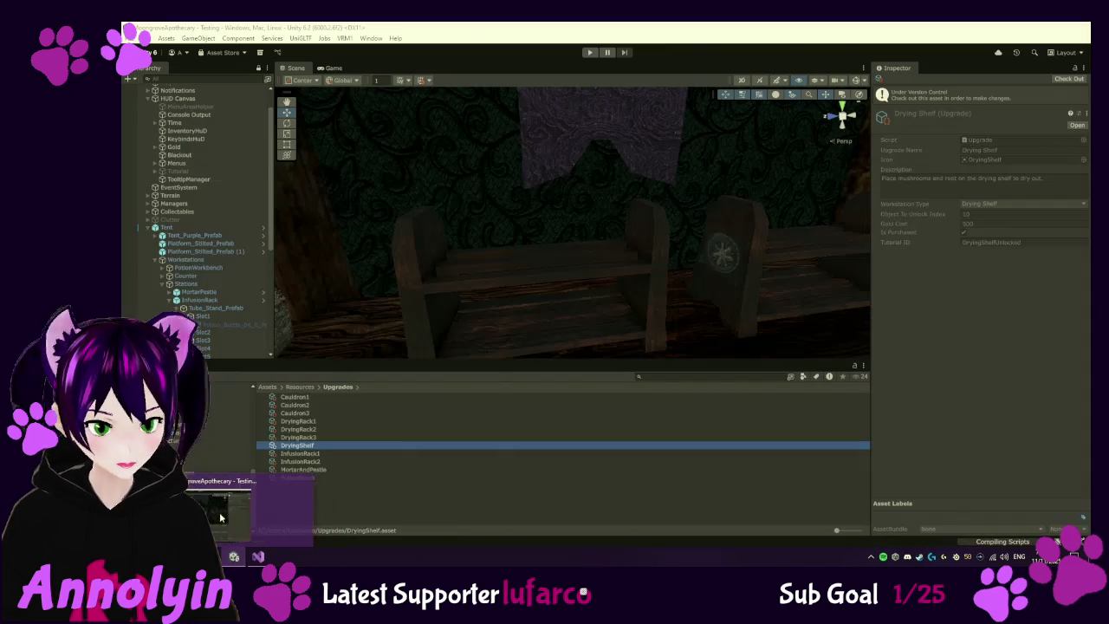
- Open the DryingShelf prefab and drag the WorkstationVisuals script onto its root object
left_click(233, 512)
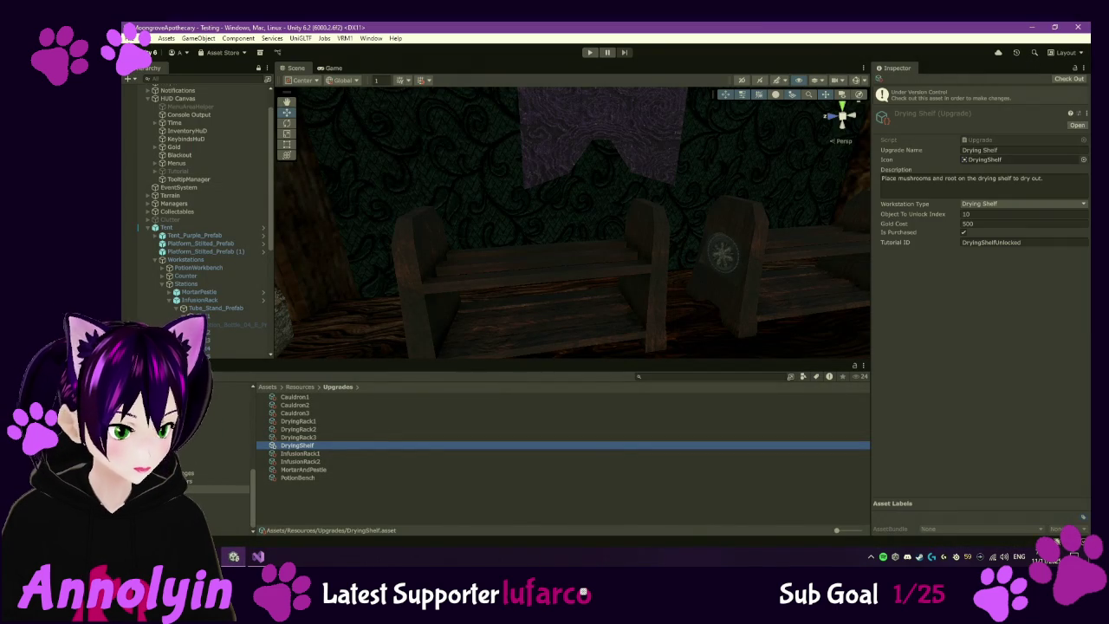
left_click(230, 449)
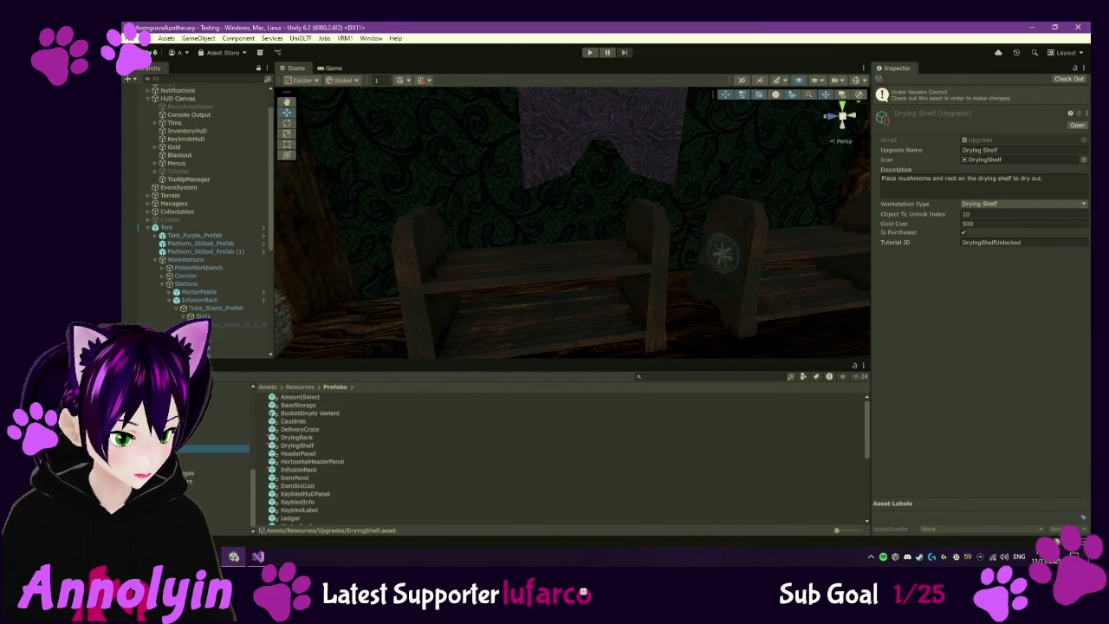
double_click(302, 445)
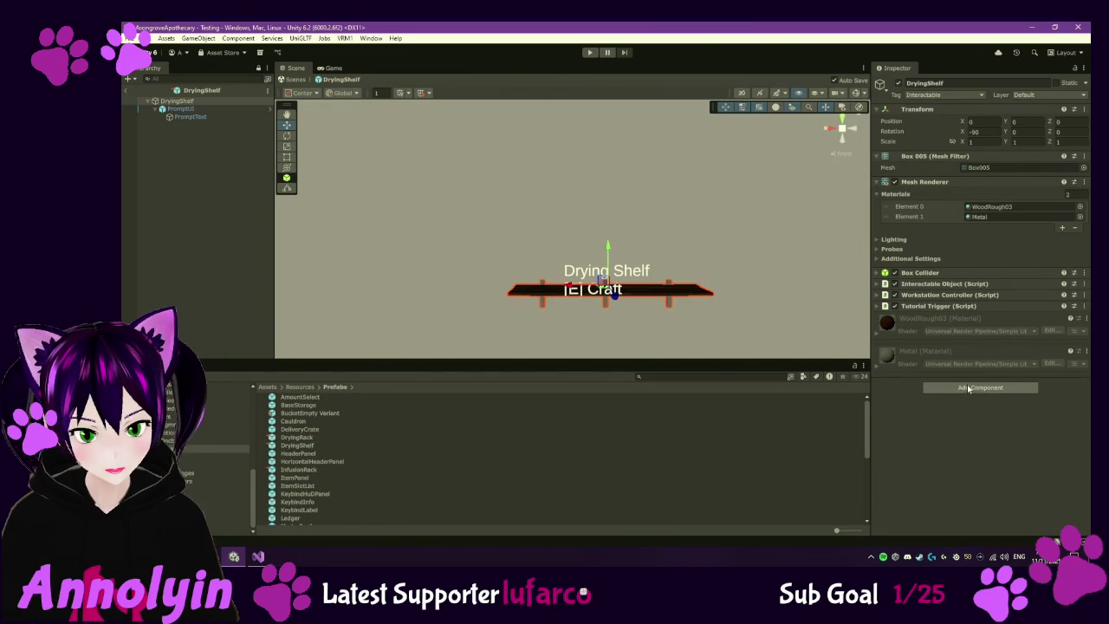
left_click(226, 513)
scroll(426, 463, "down", 15)
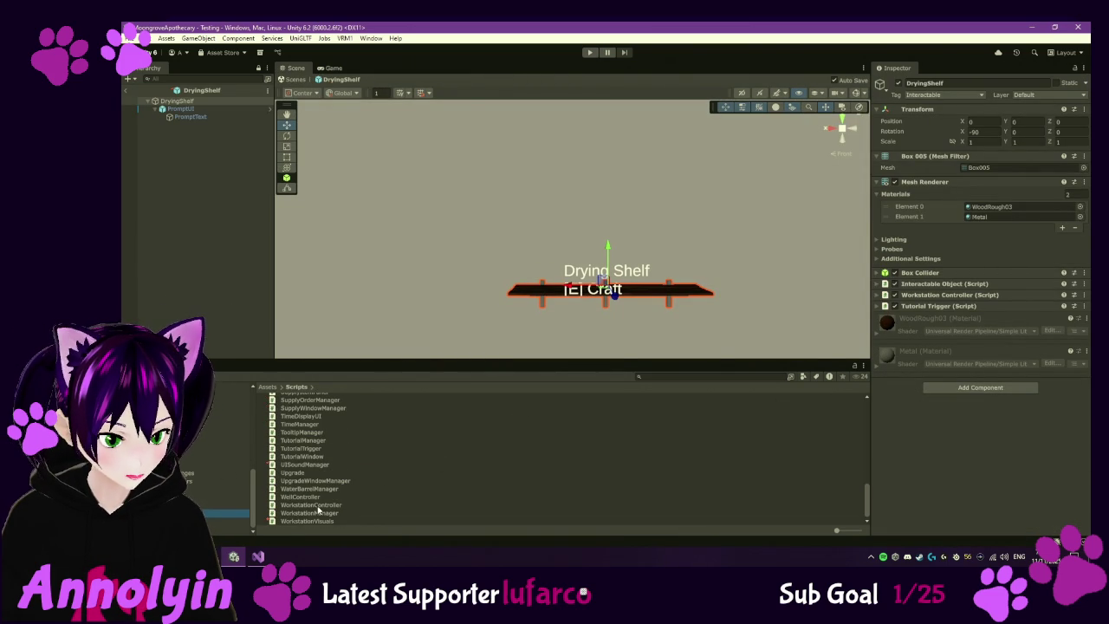
left_click_drag(312, 523, 902, 468)
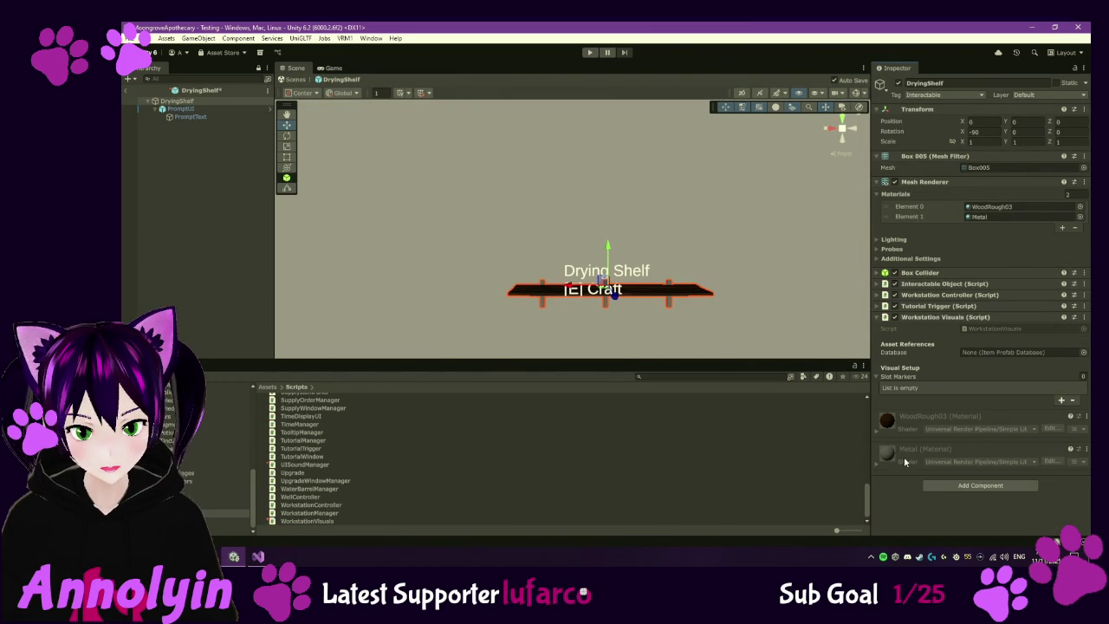
left_click(215, 208)
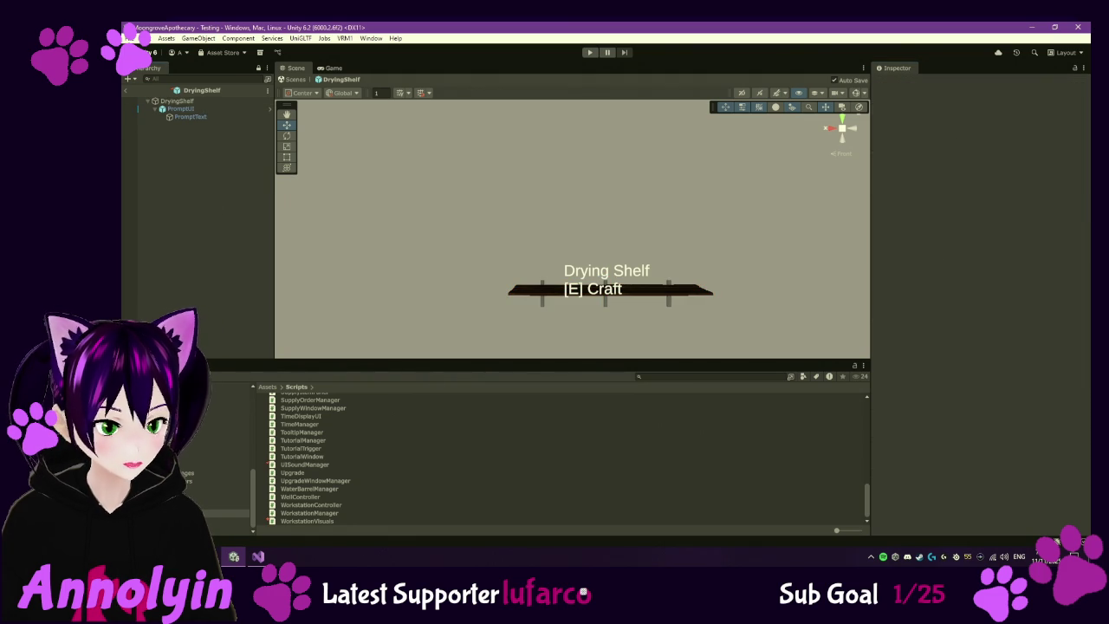
- Drop a DervishRootDried into the DryingShelf prefab and zero its position
left_click(236, 401)
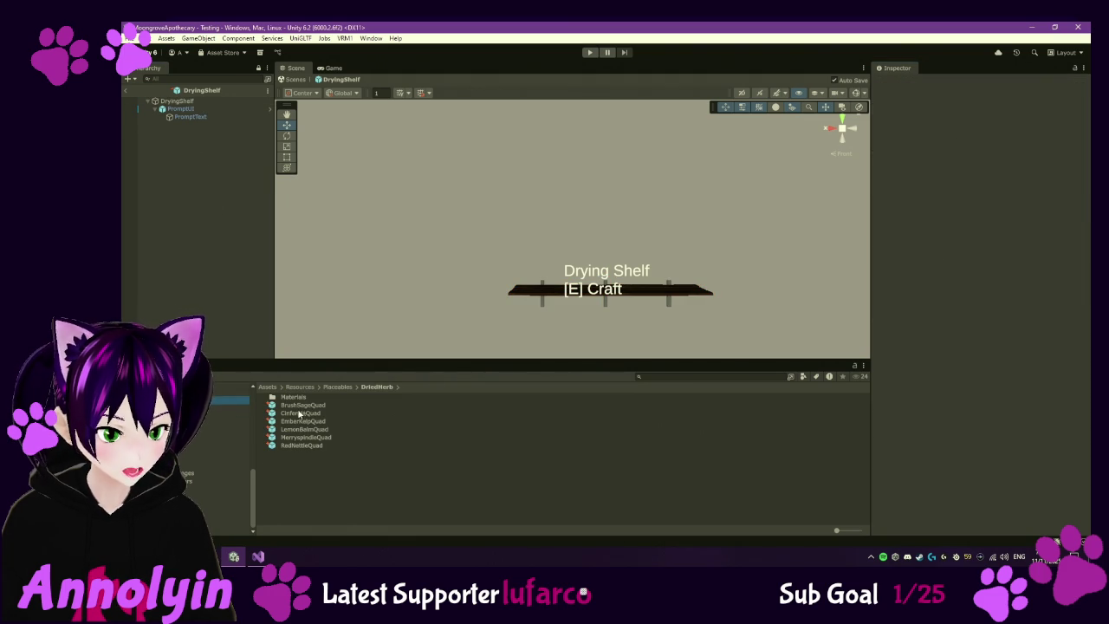
left_click(229, 409)
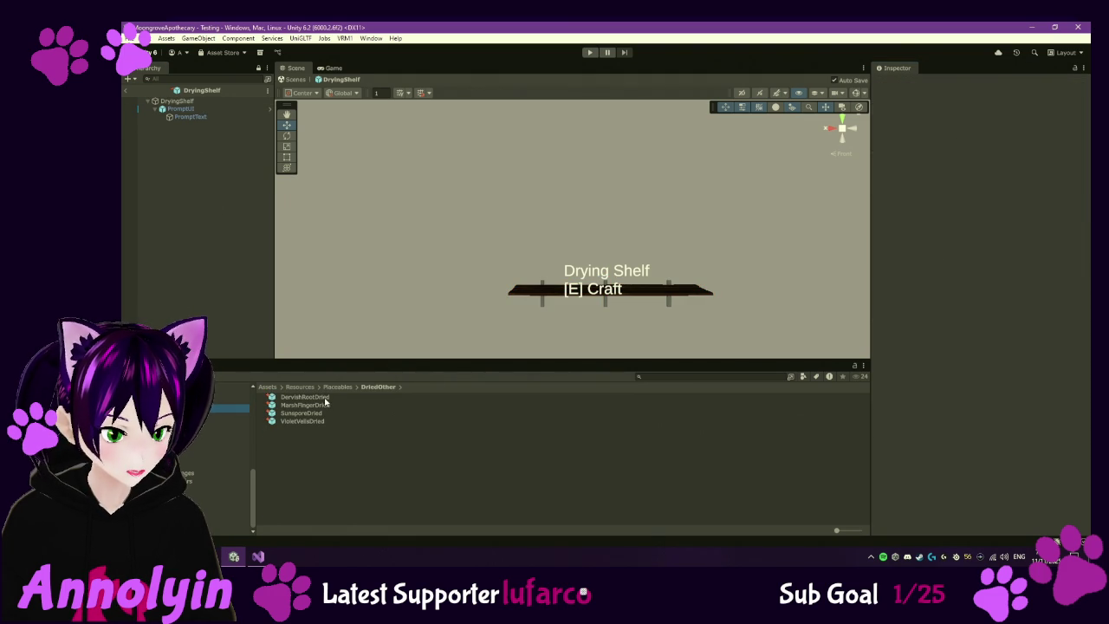
left_click_drag(312, 397, 194, 105)
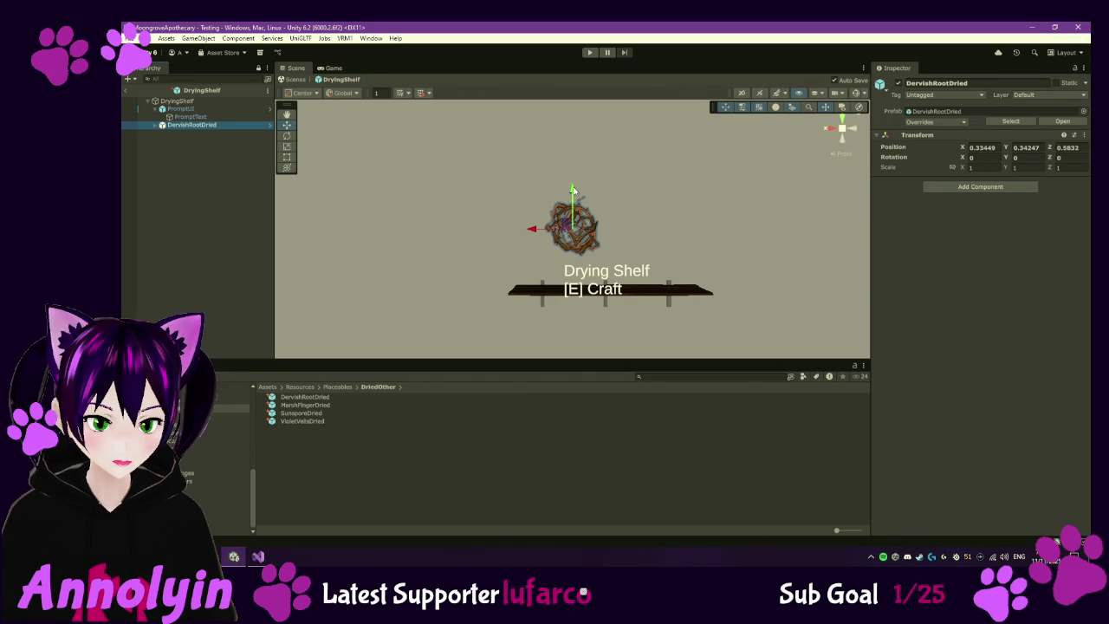
mouse_move(599, 245)
left_mouse_down()
mouse_move(621, 280)
mouse_move(595, 290)
mouse_move(590, 314)
left_mouse_up()
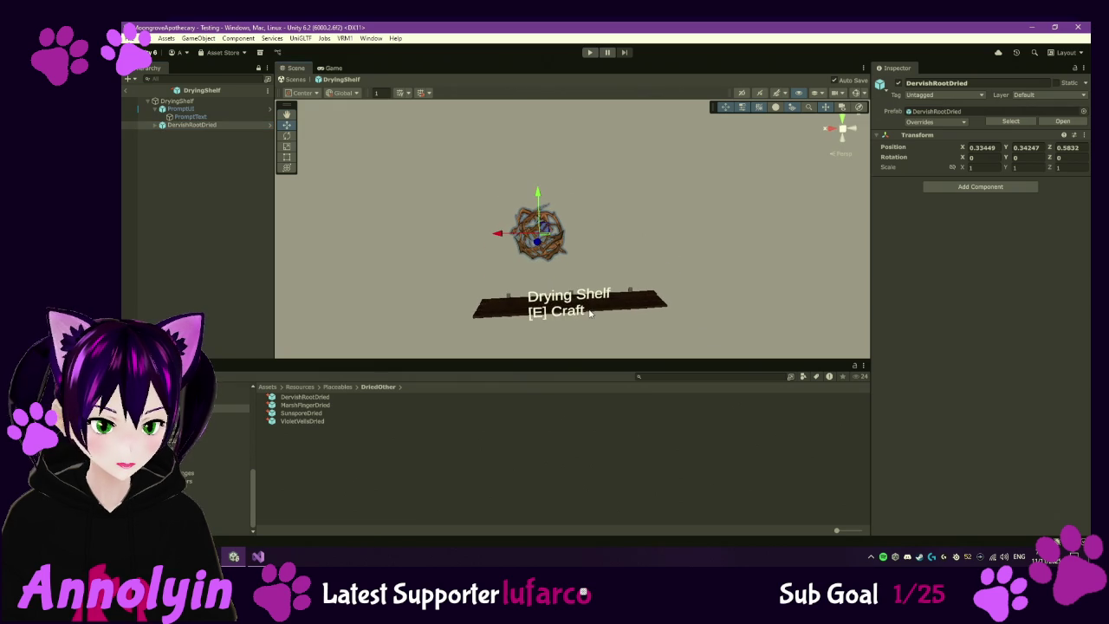
left_click(191, 102)
left_click(195, 124)
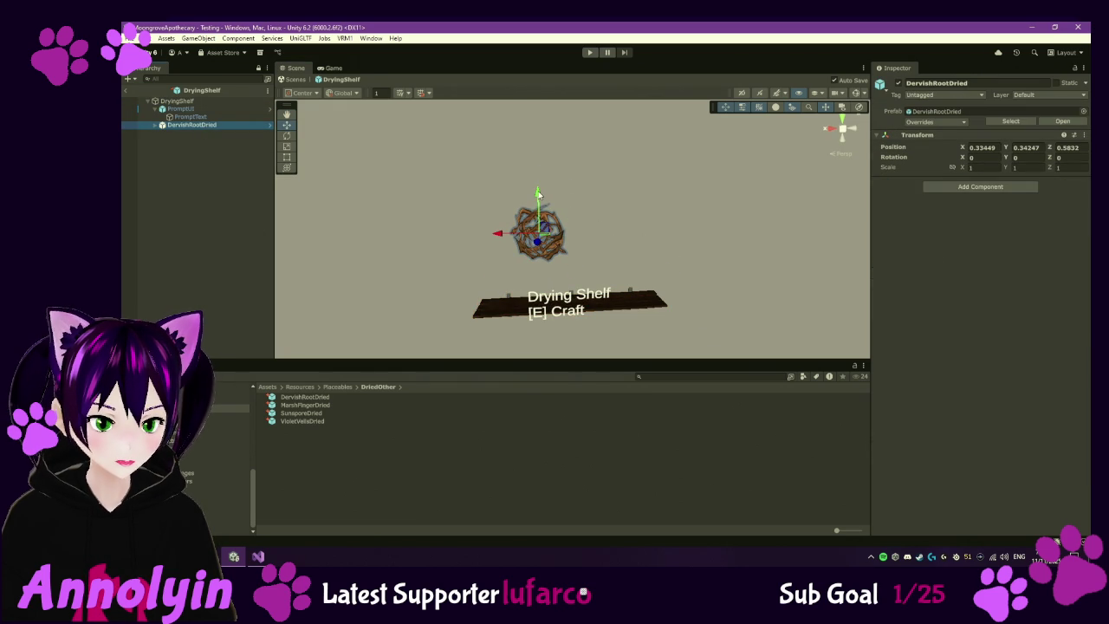
mouse_move(537, 193)
left_mouse_down()
mouse_move(550, 246)
mouse_move(543, 232)
mouse_move(615, 315)
mouse_move(586, 271)
left_mouse_up()
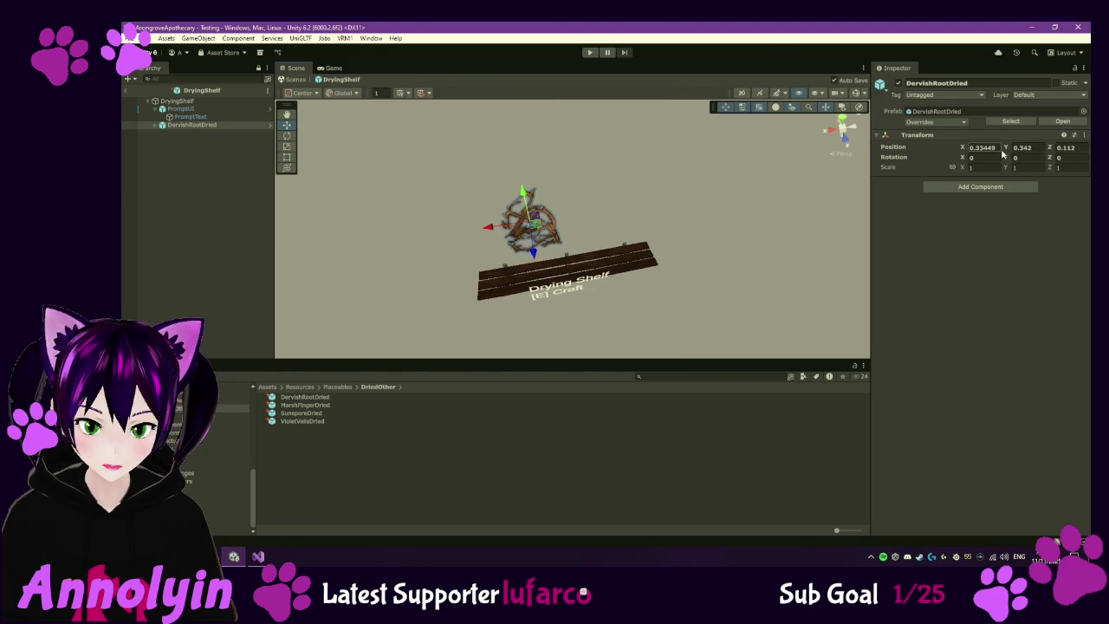
type("00")
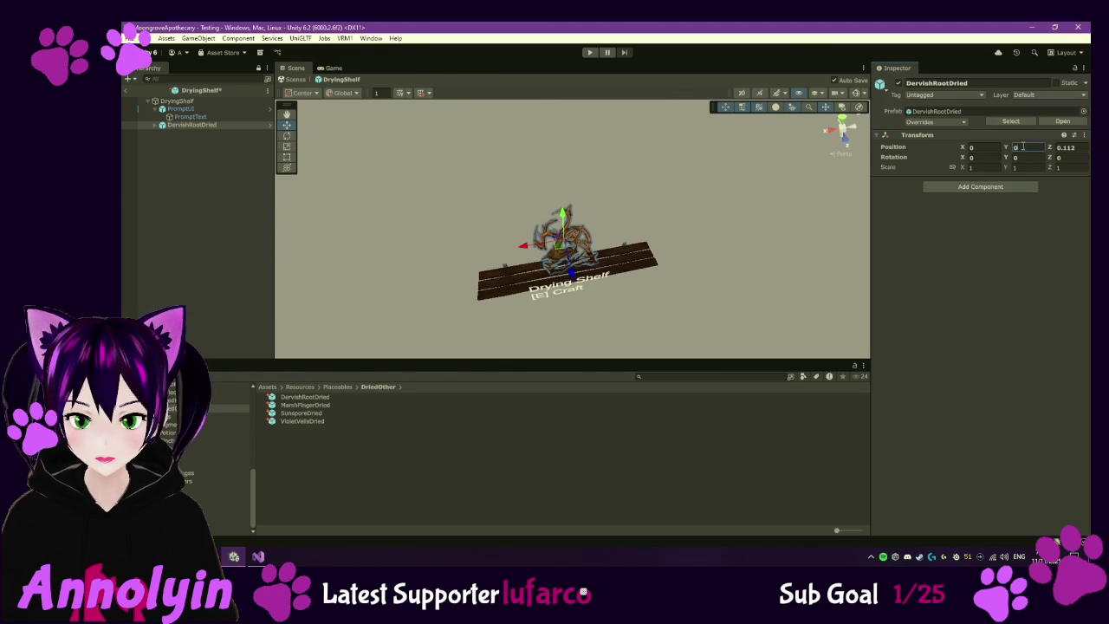
type("0")
- Scale the dried root to 0.5 on all axes and set it on one end of the shelf
mouse_move(608, 243)
left_mouse_down()
mouse_move(575, 289)
mouse_move(685, 193)
mouse_move(692, 156)
left_mouse_up()
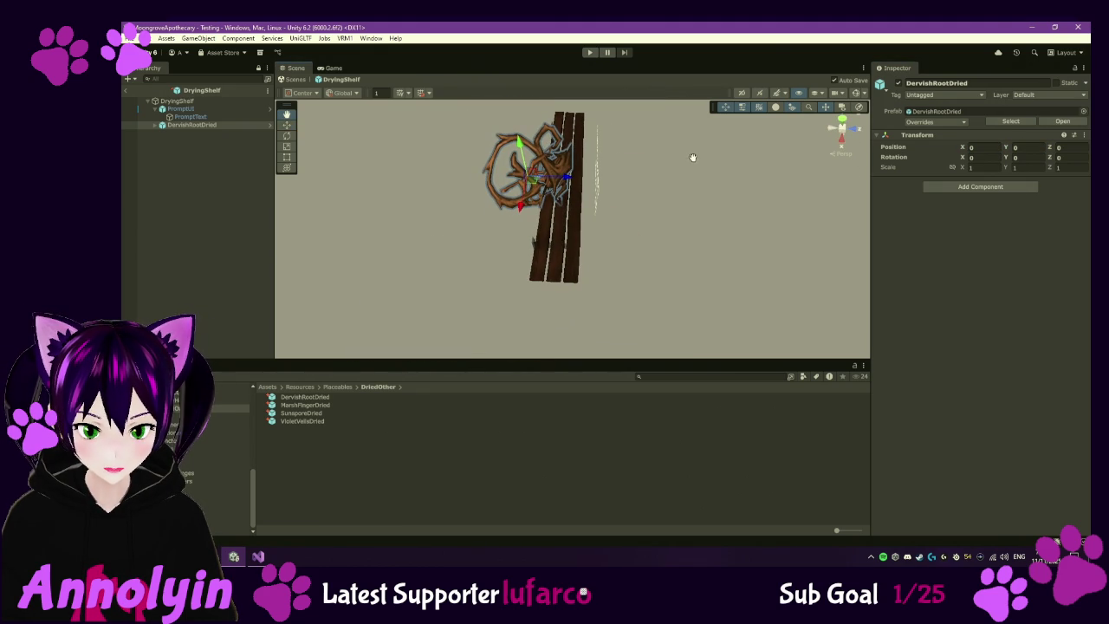
left_click_drag(568, 178, 591, 180)
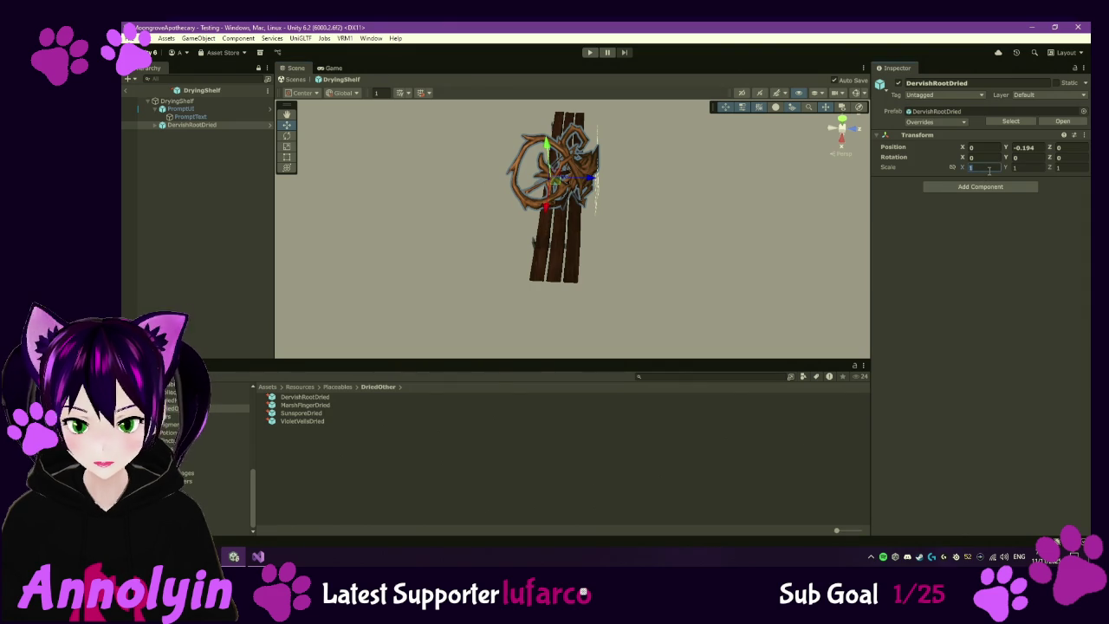
type(".5")
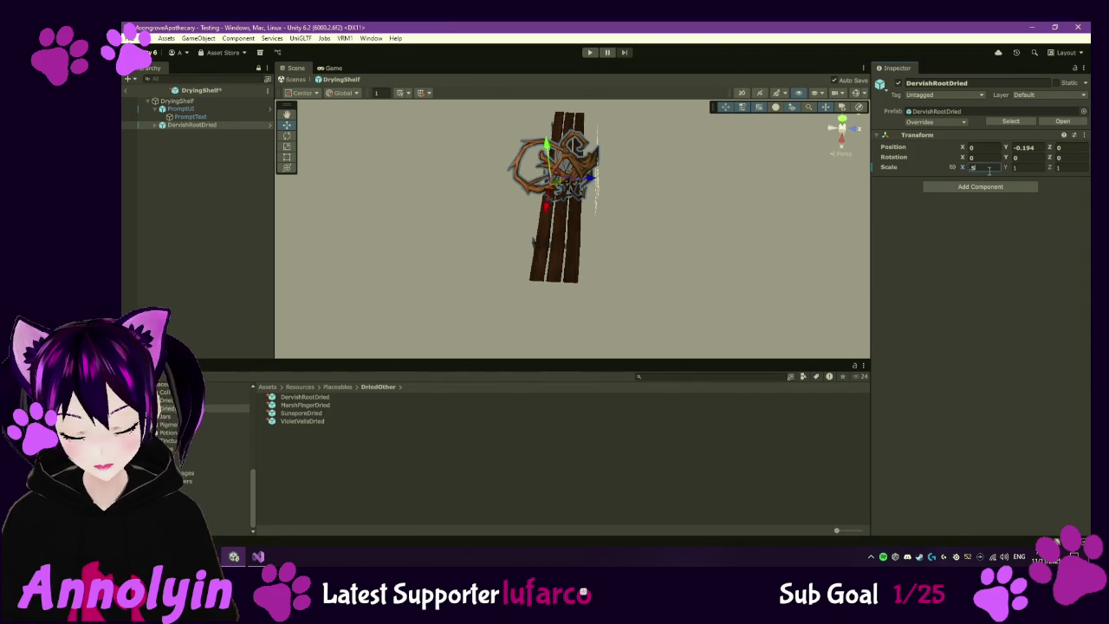
type(".5.5")
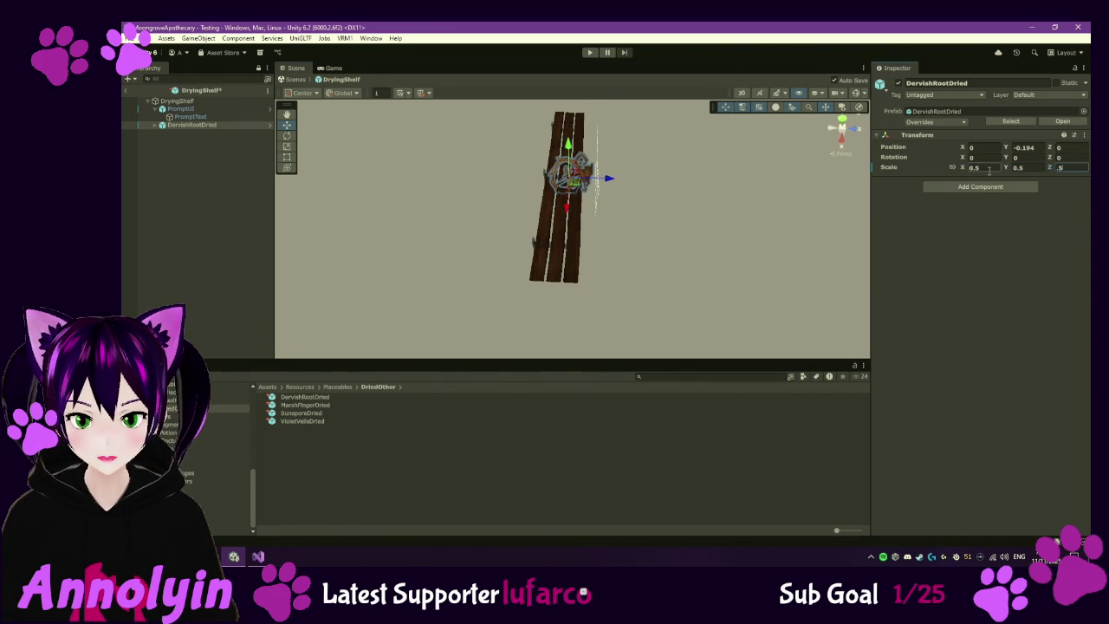
mouse_move(565, 205)
left_mouse_down()
mouse_move(568, 270)
mouse_move(611, 274)
mouse_move(493, 122)
left_mouse_up()
key("f")
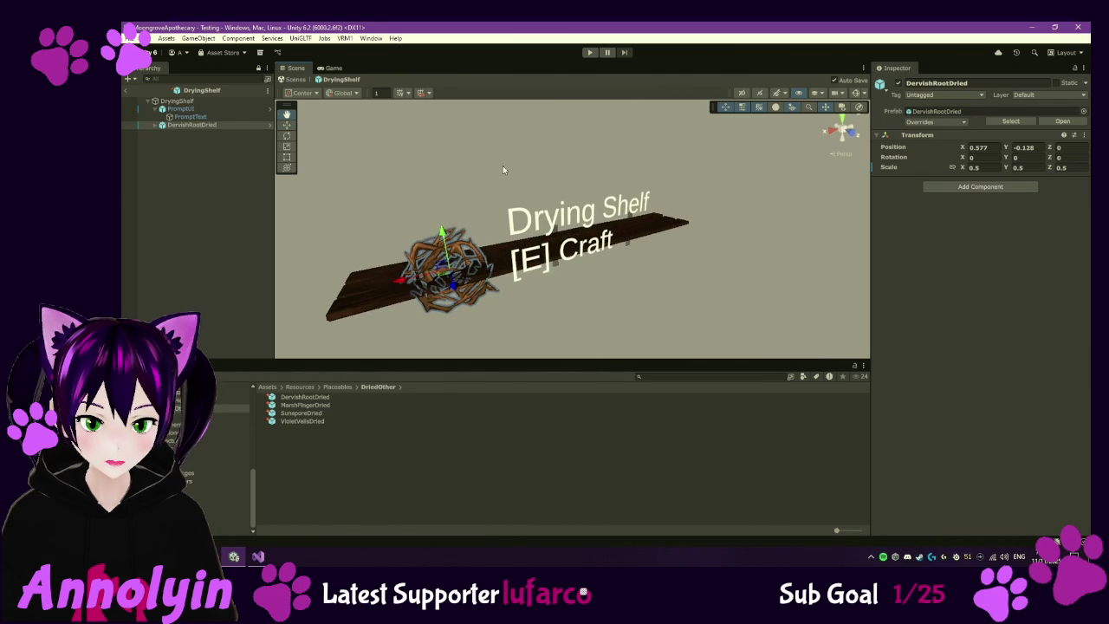
left_click_drag(443, 231, 365, 248)
mouse_move(494, 206)
left_mouse_down()
mouse_move(511, 290)
mouse_move(569, 306)
mouse_move(392, 228)
left_mouse_up()
left_click_drag(711, 255, 680, 256)
scroll(681, 255, "down", 5)
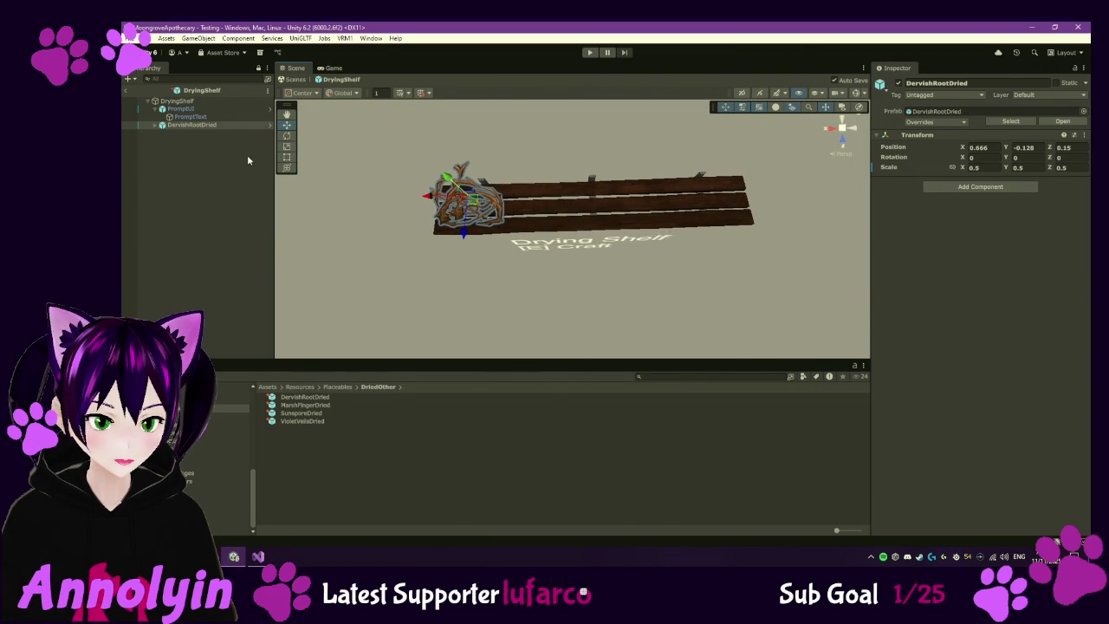
left_click(177, 101)
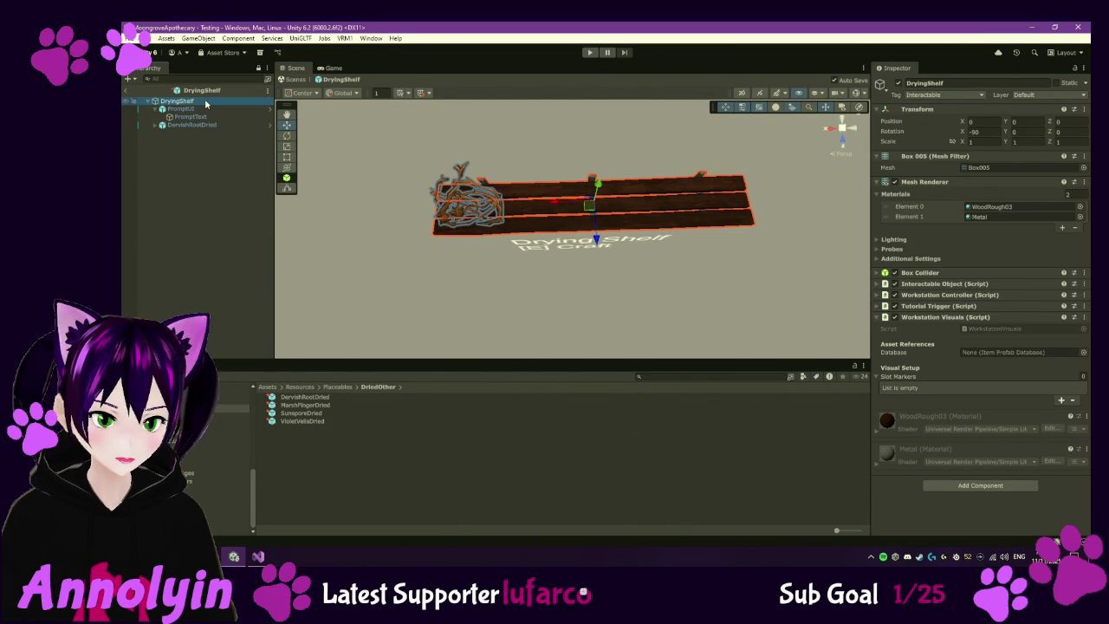
- Create an empty child named Slot1 under DryingShelf and parent DervishRootDried to it
right_click(206, 103)
left_click(276, 283)
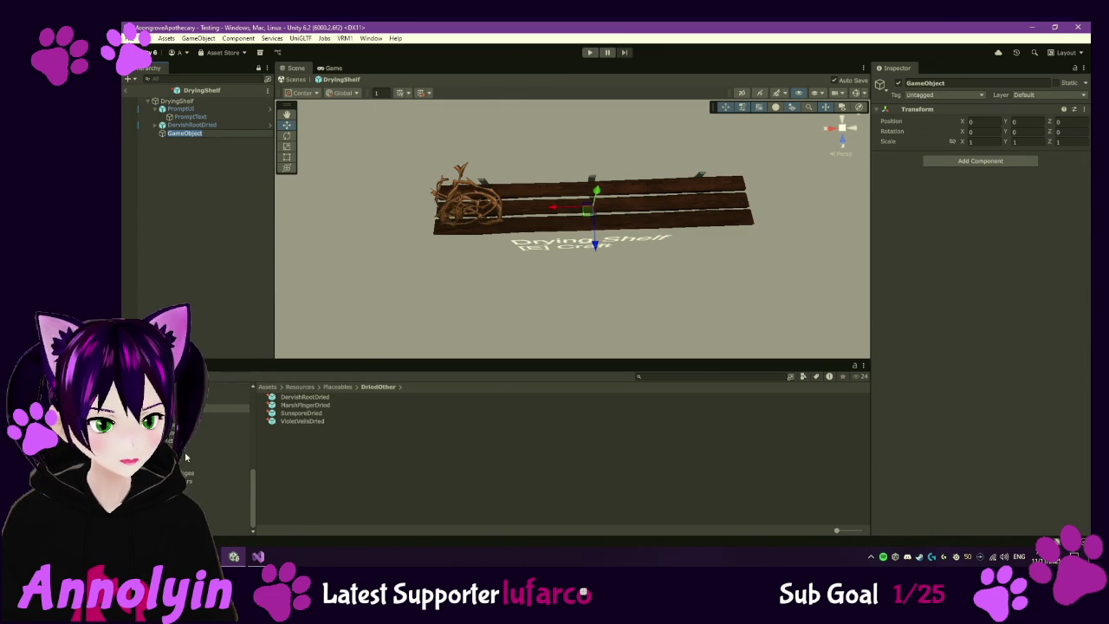
left_click(956, 82)
type("Slot1")
key("Return")
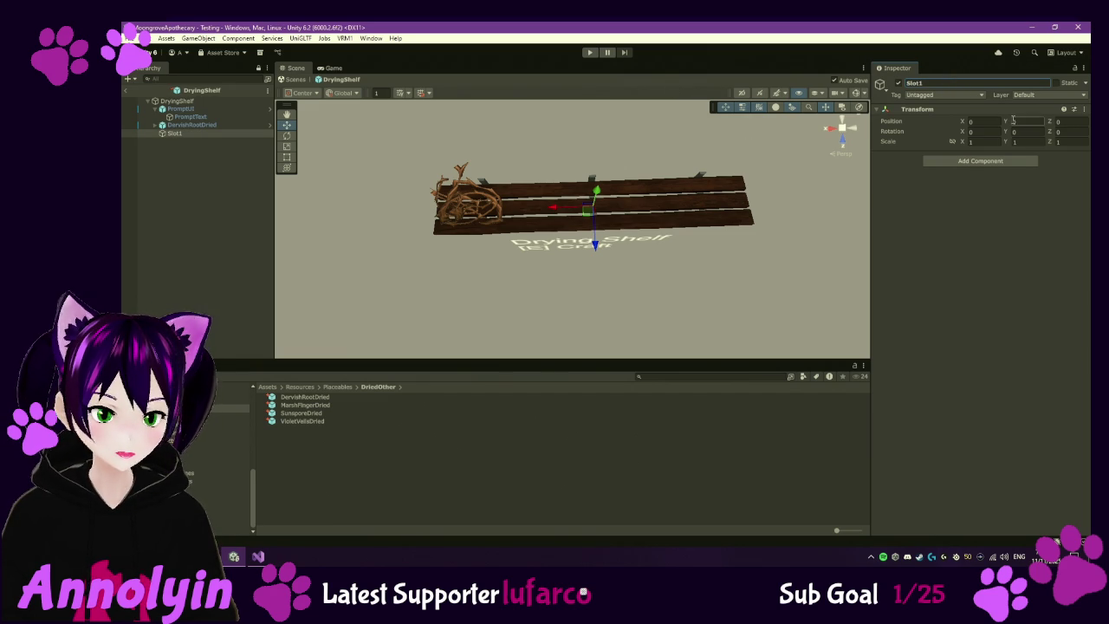
left_click_drag(199, 127, 190, 136)
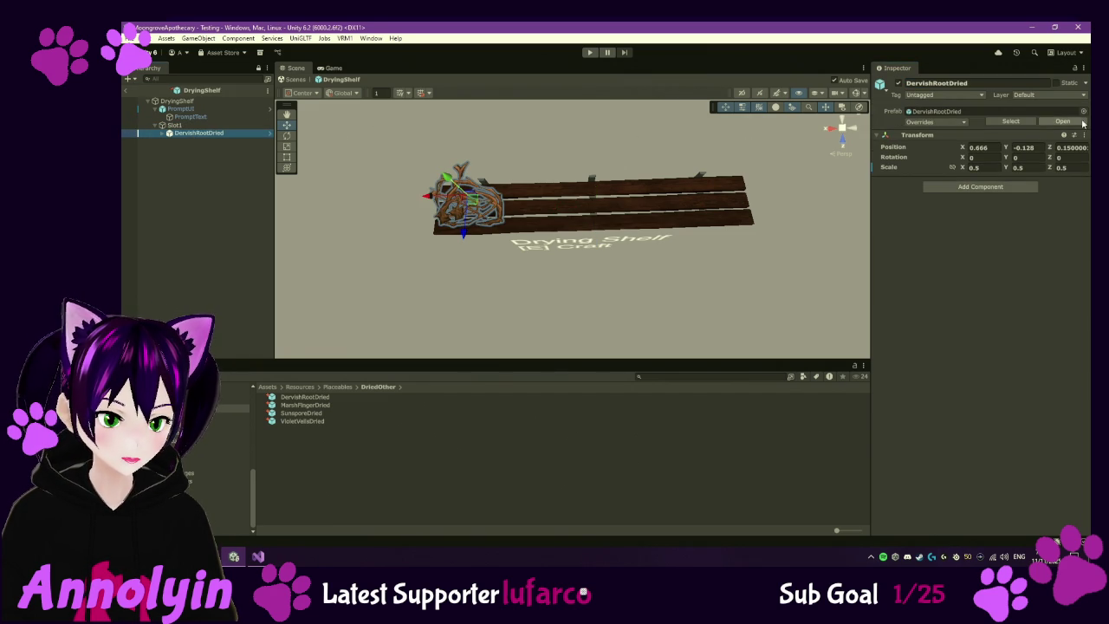
- Zero the root's position, move Slot1 to X 0.636, Y -0.089 at the shelf's end, and duplicate it
left_click(995, 147)
type("0")
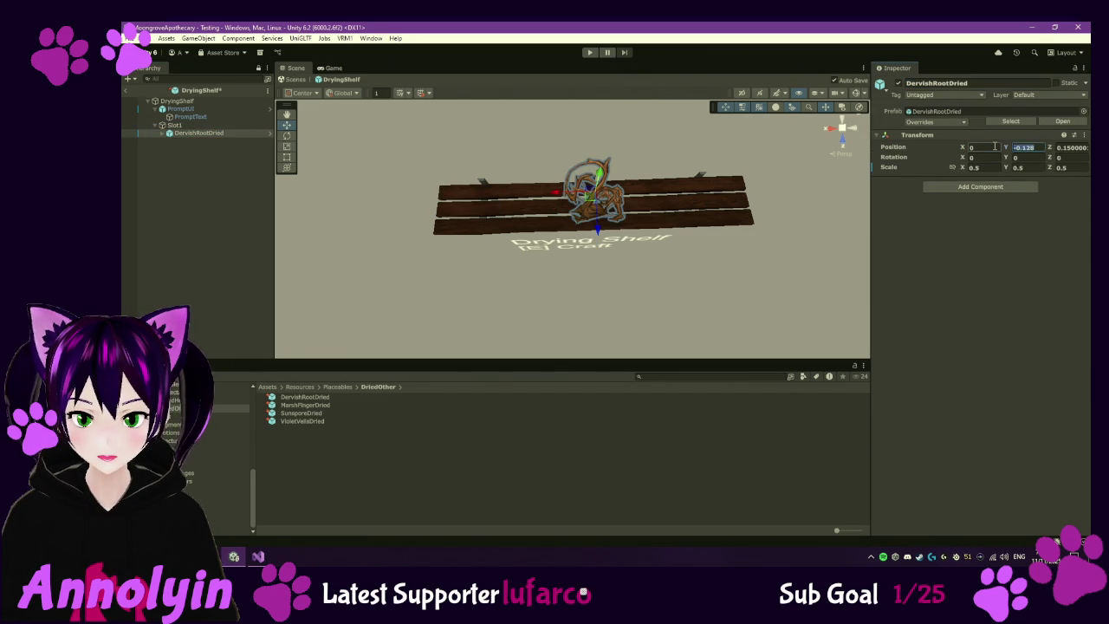
key("Tab")
type("0")
key("Tab")
type("0")
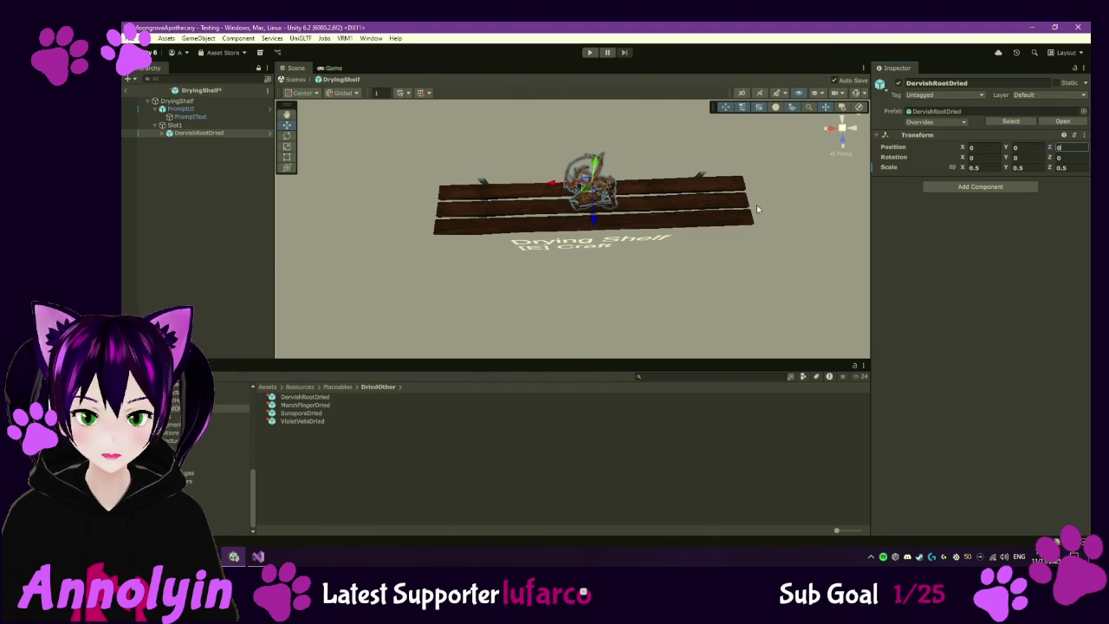
left_click(213, 126)
mouse_move(559, 193)
left_mouse_down()
mouse_move(452, 200)
mouse_move(484, 244)
left_mouse_up()
mouse_move(563, 285)
left_mouse_down()
mouse_move(573, 260)
mouse_move(651, 220)
mouse_move(609, 203)
mouse_move(599, 173)
mouse_move(636, 228)
mouse_move(599, 234)
mouse_move(663, 244)
mouse_move(610, 271)
left_mouse_up()
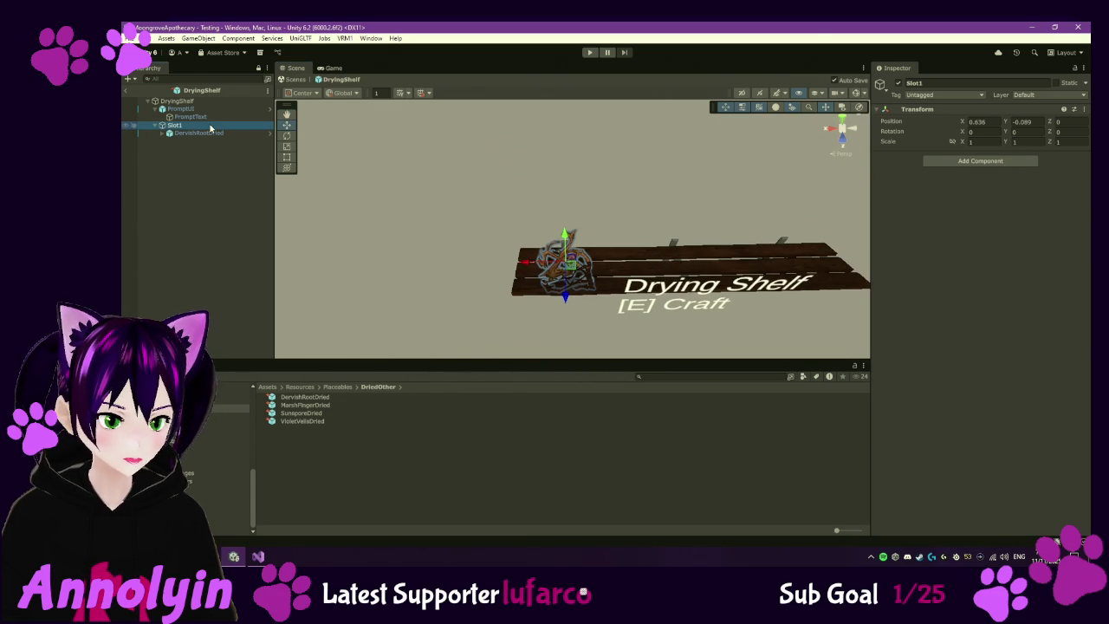
key("ctrl+d")
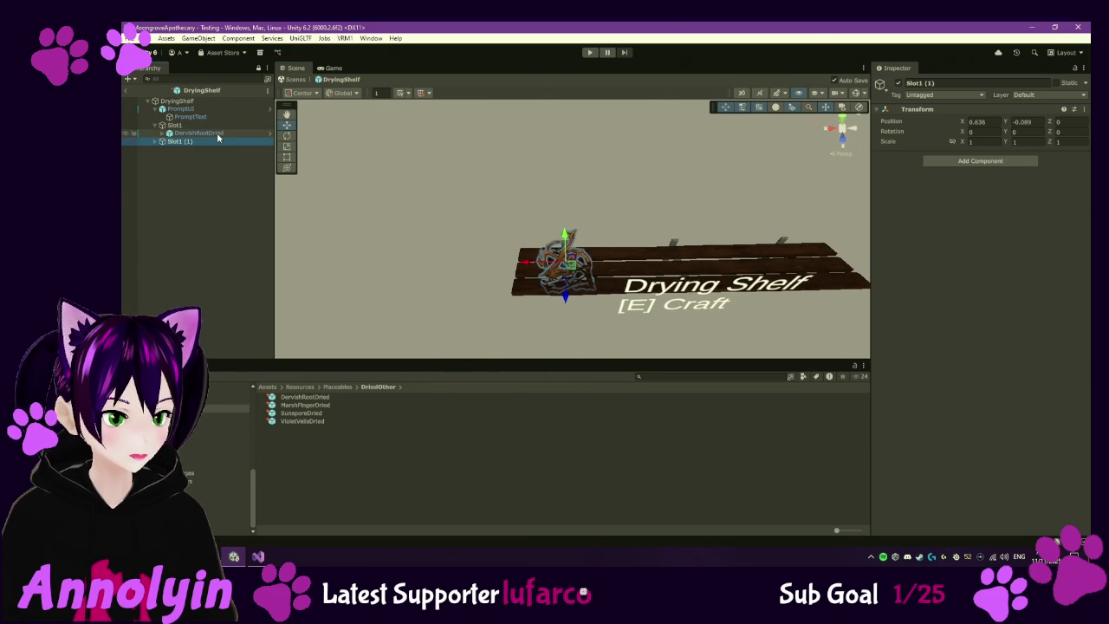
- Duplicate the slot and space the copies evenly along the shelf's X axis
mouse_move(522, 262)
left_mouse_down()
mouse_move(693, 271)
mouse_move(748, 173)
mouse_move(730, 212)
left_mouse_up()
key("ctrl+d")
key("ctrl+d")
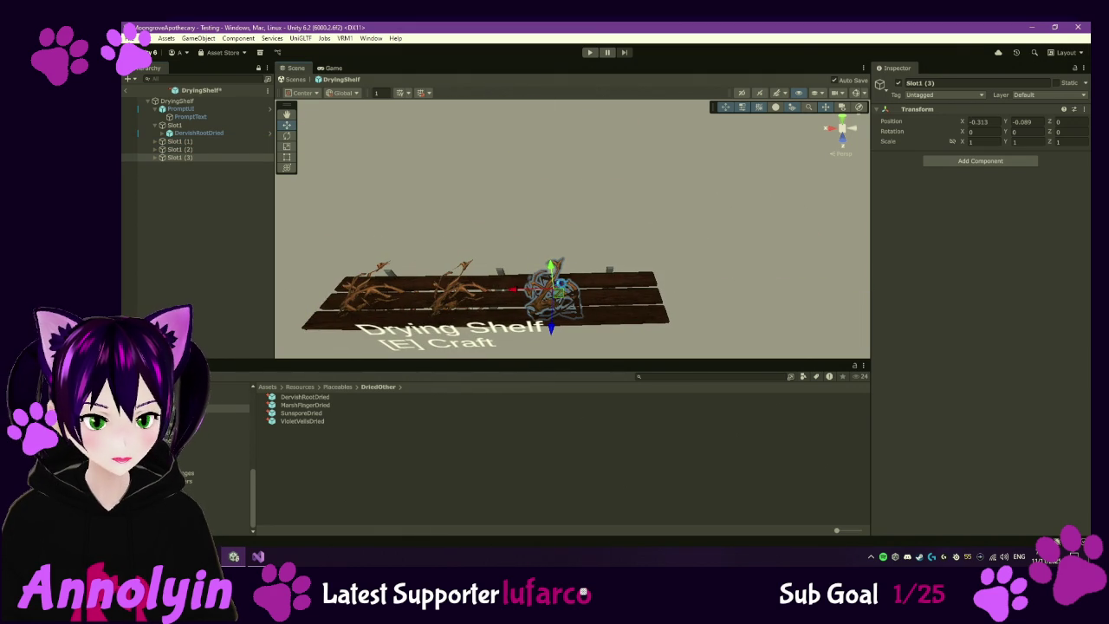
mouse_move(514, 297)
left_mouse_down()
mouse_move(593, 305)
mouse_move(576, 305)
mouse_move(558, 225)
mouse_move(573, 205)
mouse_move(579, 213)
mouse_move(589, 198)
mouse_move(619, 280)
mouse_move(621, 245)
left_mouse_up()
left_click(224, 150)
left_click_drag(624, 257, 612, 259)
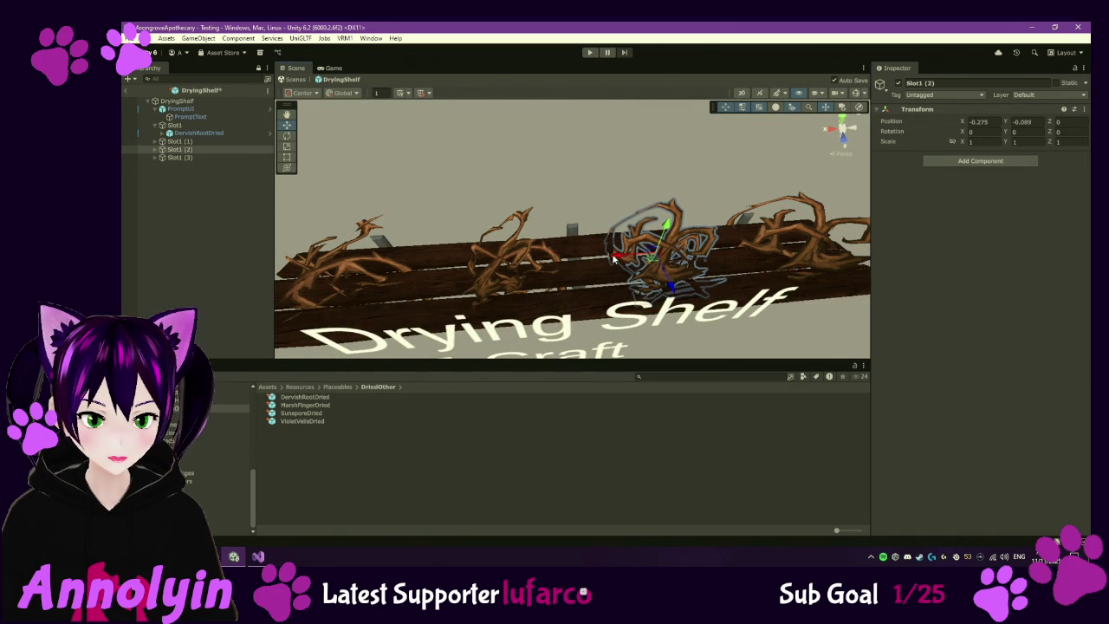
- Rename the three slot copies Slot2, Slot3 and Slot4
left_click(202, 141)
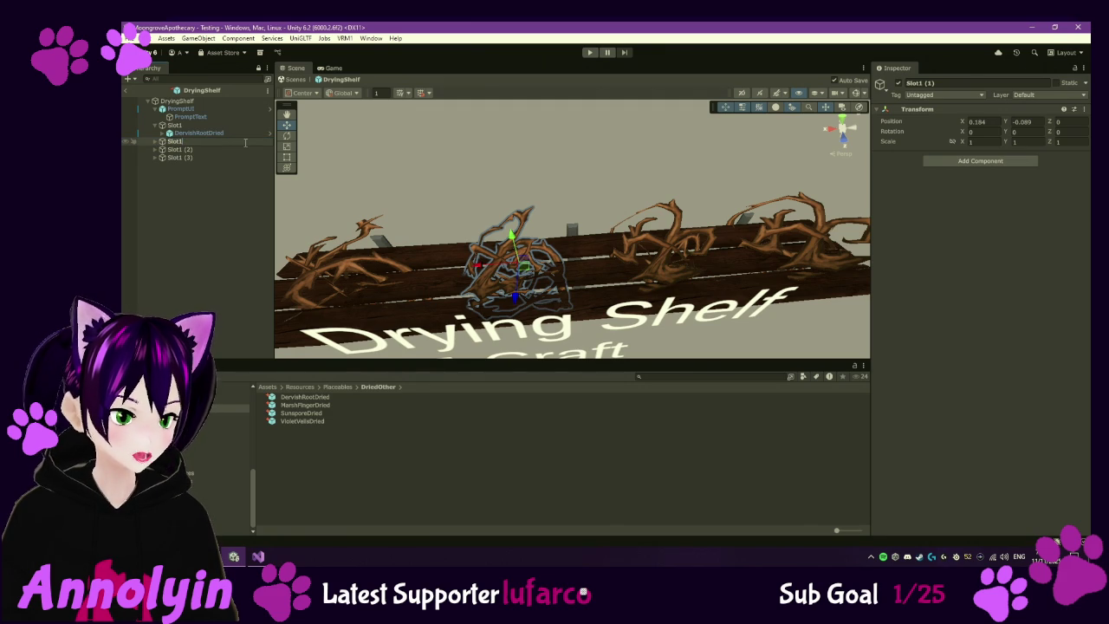
type("2")
left_click(245, 147)
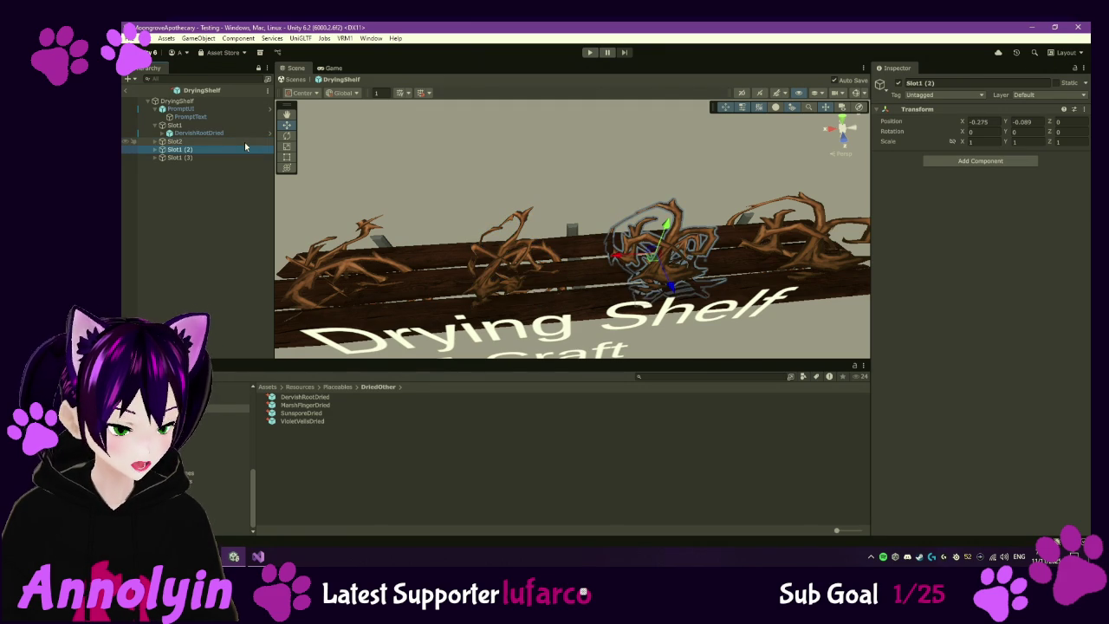
key("BackSpace")
key("BackSpace")
key("BackSpace")
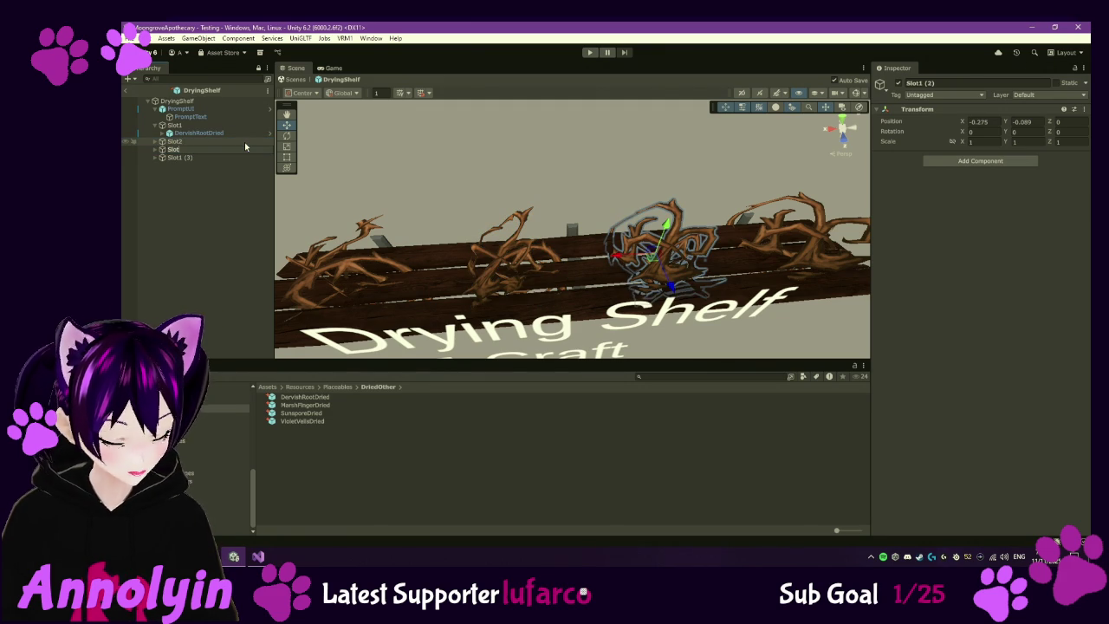
type("3")
key("Return")
key("Down")
key("F2")
key("BackSpace")
key("BackSpace")
key("BackSpace")
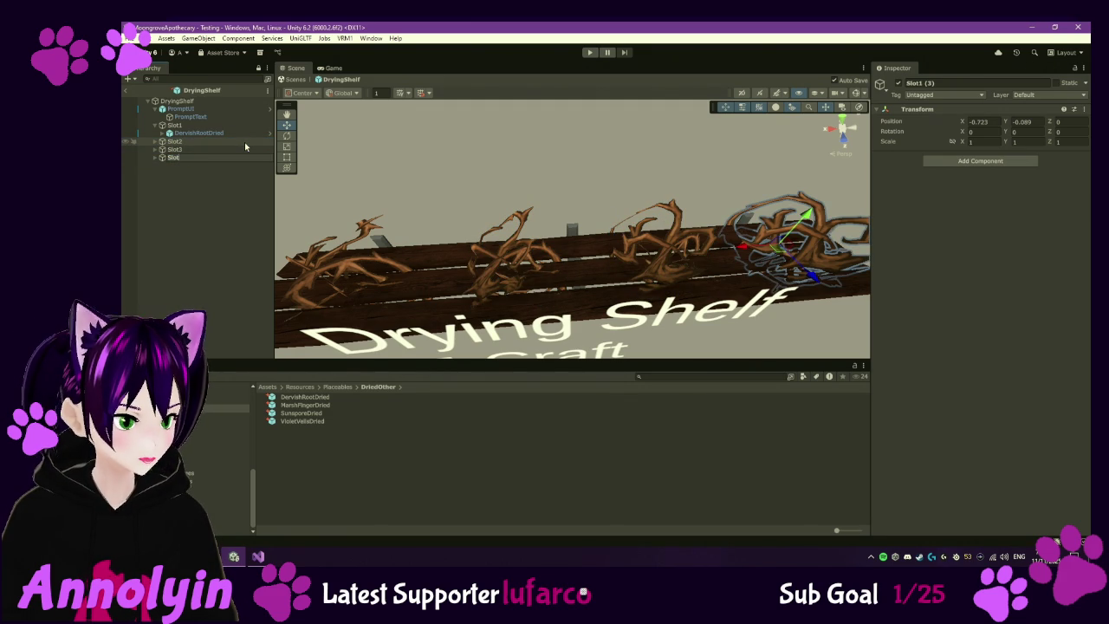
type("4")
key("Return")
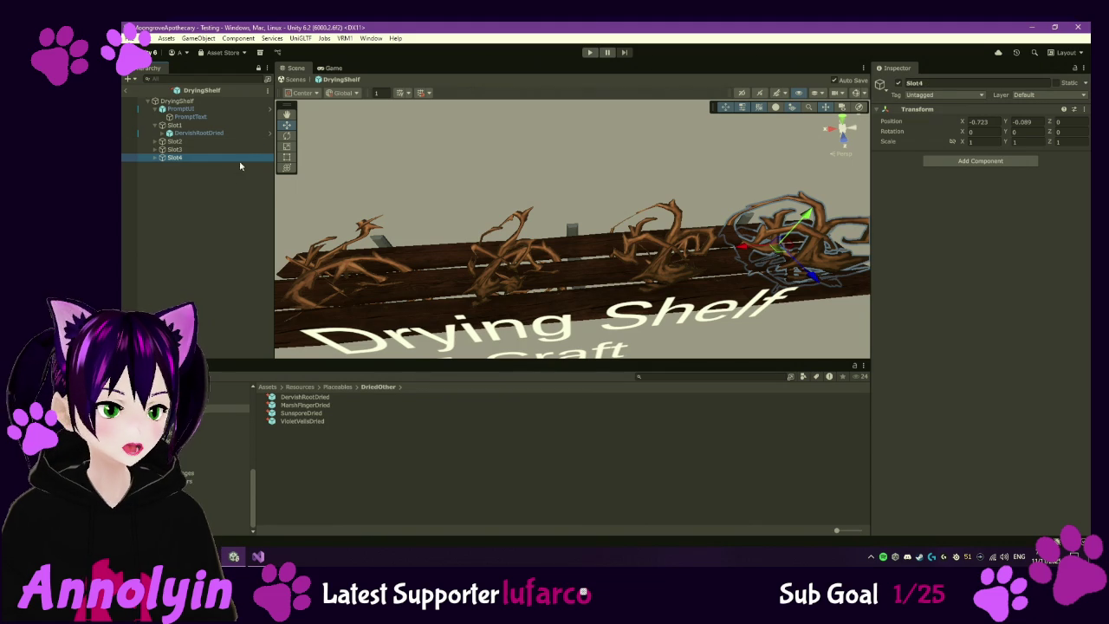
left_click(226, 101)
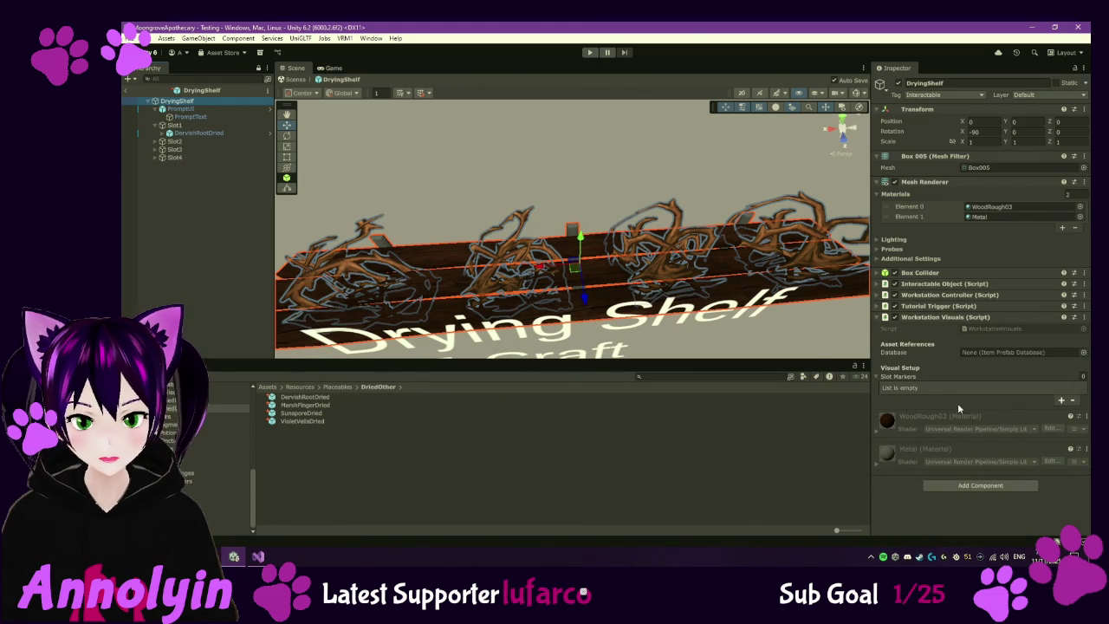
- Add four empty entries to the Workstation Visuals Slot Markers list
left_click(1060, 401)
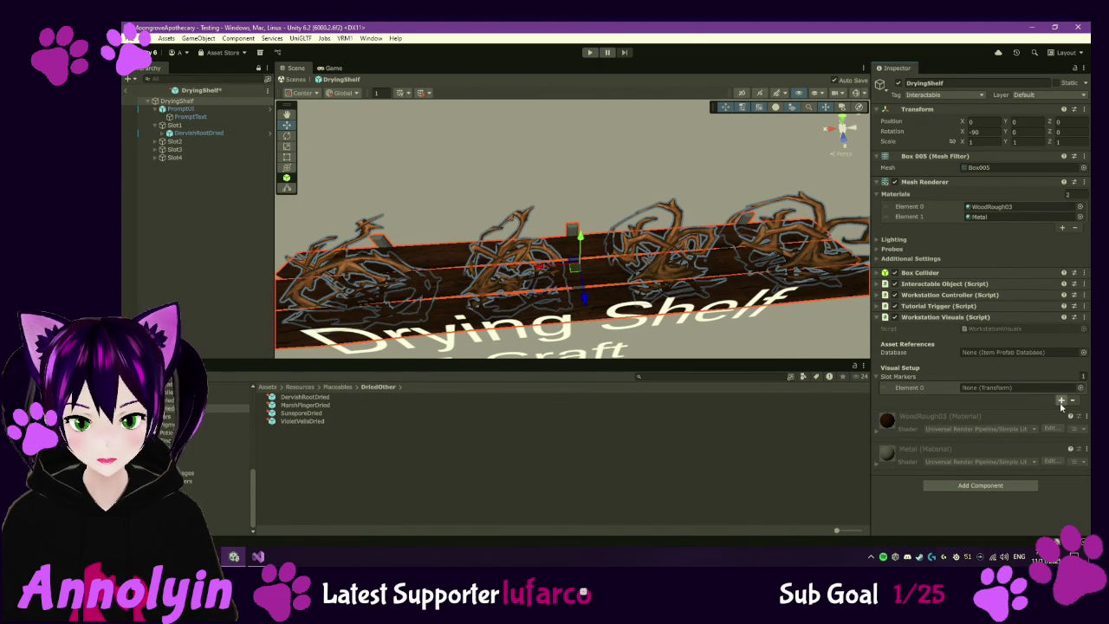
left_click(1060, 401)
left_click(1061, 410)
left_click(1061, 422)
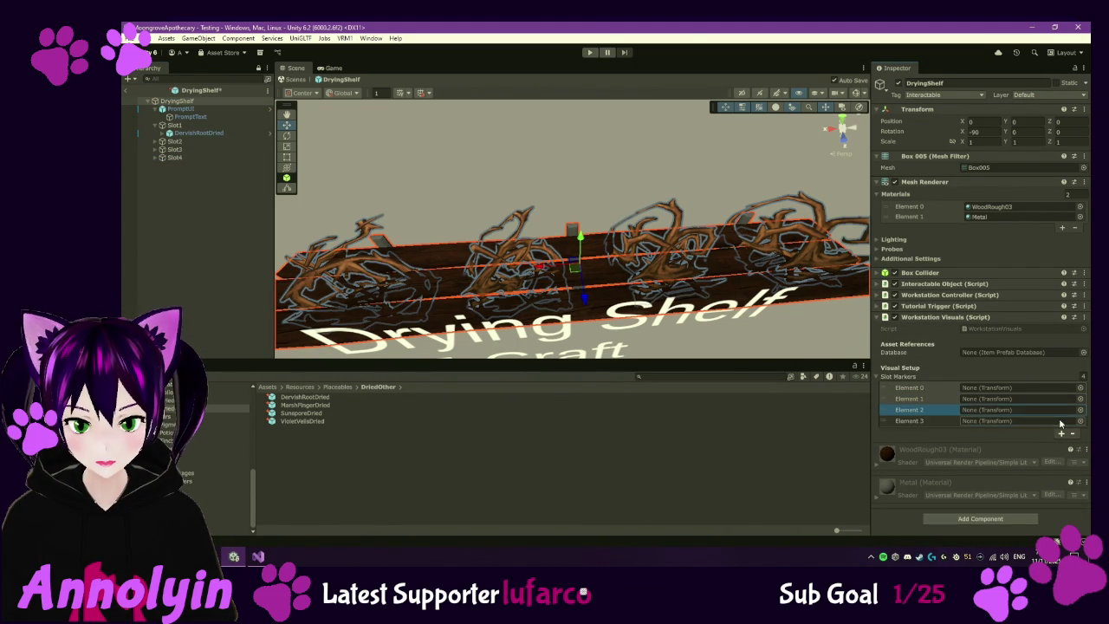
- Assign Slot1, Slot2, Slot3 and Slot4 to Slot Markers elements 0 through 3
mouse_move(183, 130)
left_mouse_down()
mouse_move(916, 458)
mouse_move(997, 401)
mouse_move(990, 392)
left_mouse_up()
left_click_drag(174, 141, 1003, 400)
left_click_drag(174, 149, 354, 196)
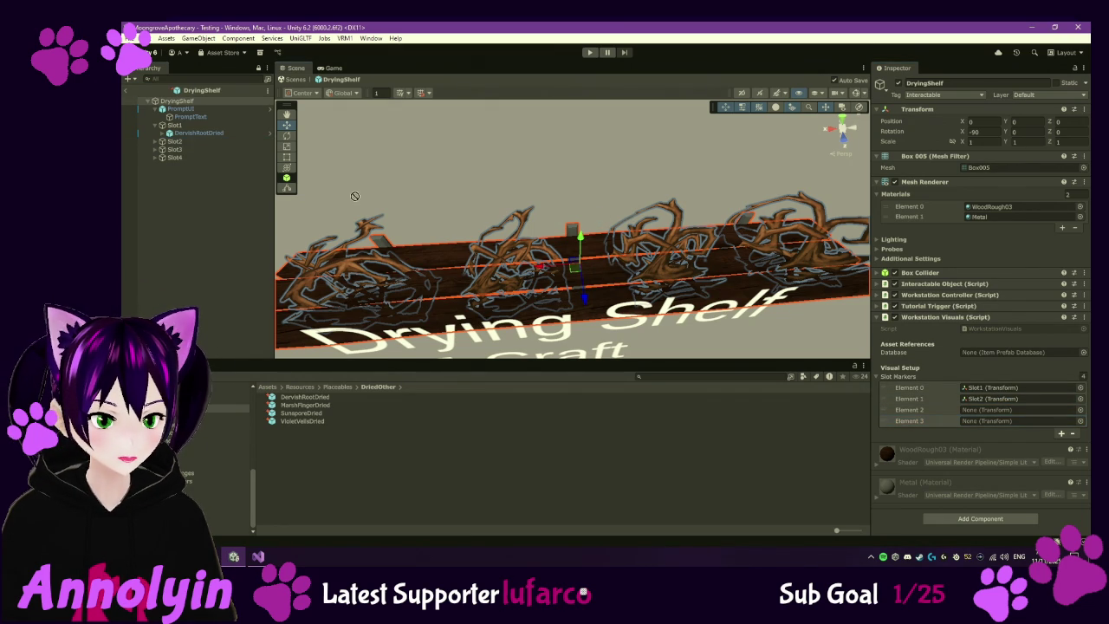
left_click(175, 149)
key("ctrl+z")
mouse_move(189, 153)
left_mouse_down()
mouse_move(572, 323)
mouse_move(988, 425)
mouse_move(986, 414)
left_mouse_up()
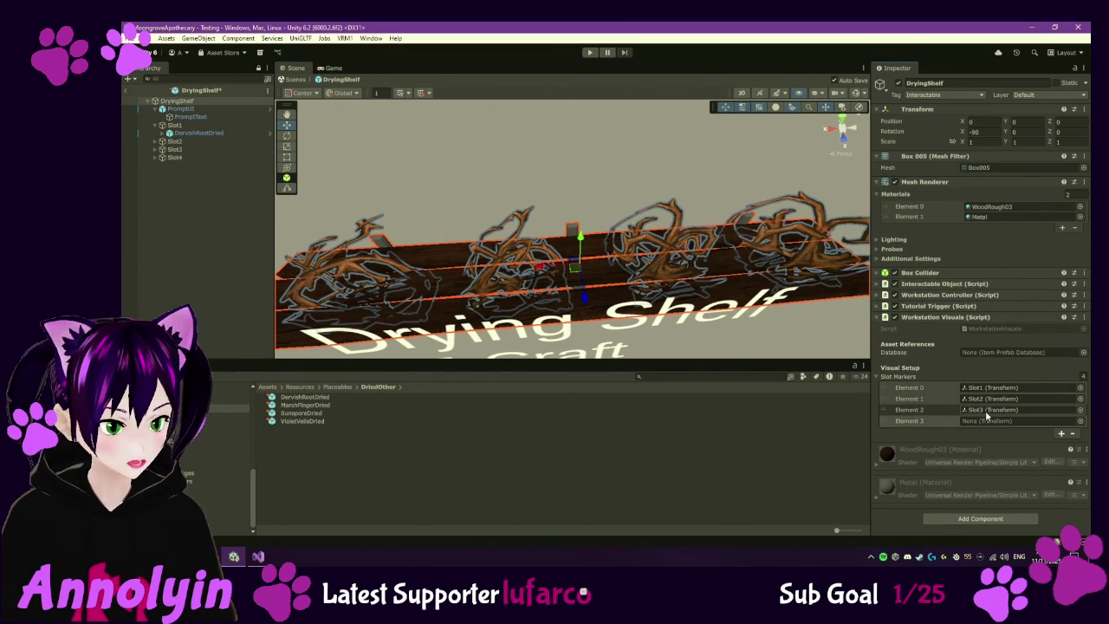
left_click_drag(174, 157, 974, 428)
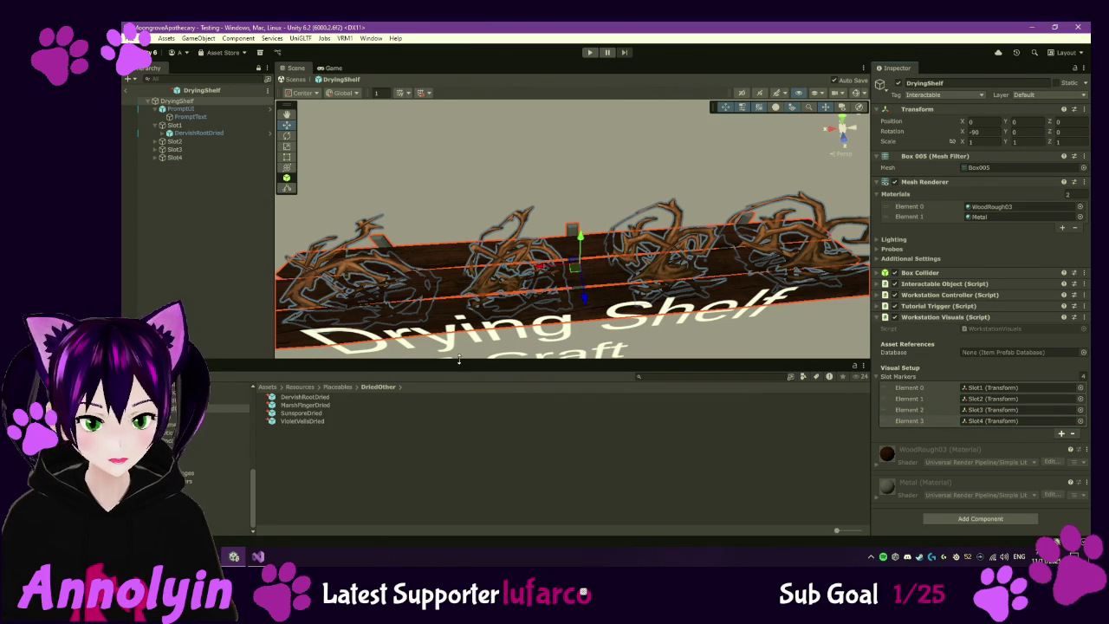
left_click(197, 134)
mouse_move(405, 276)
left_mouse_down()
mouse_move(465, 233)
mouse_move(489, 198)
mouse_move(479, 162)
left_mouse_up()
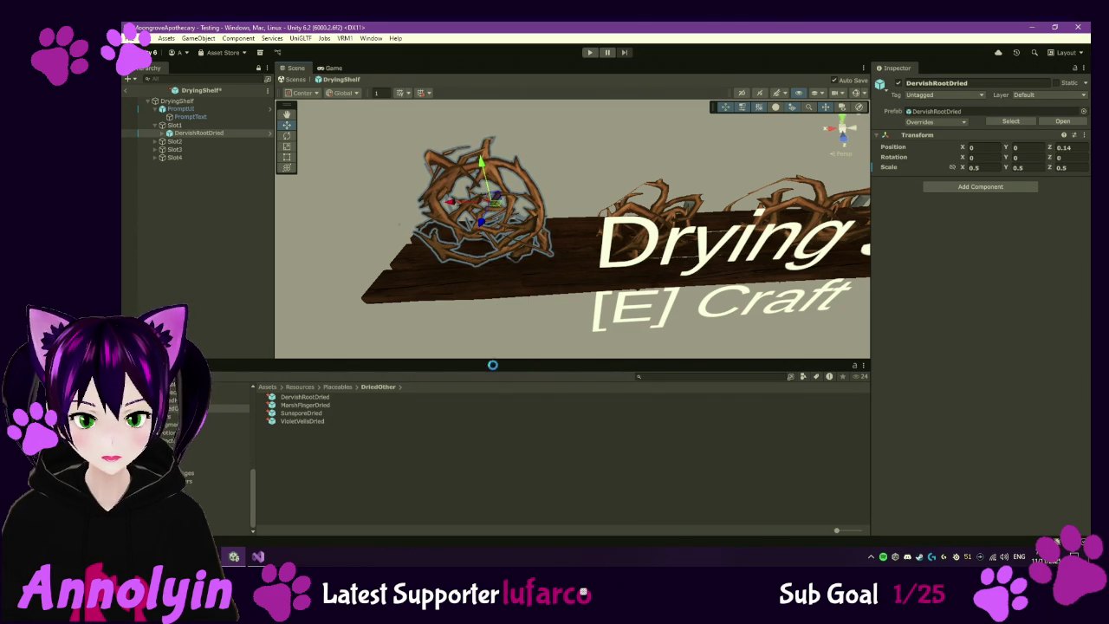
- Edit the DervishRootDried prefab asset's transform, entering 1 in its scale field
left_click(308, 398)
left_click(979, 212)
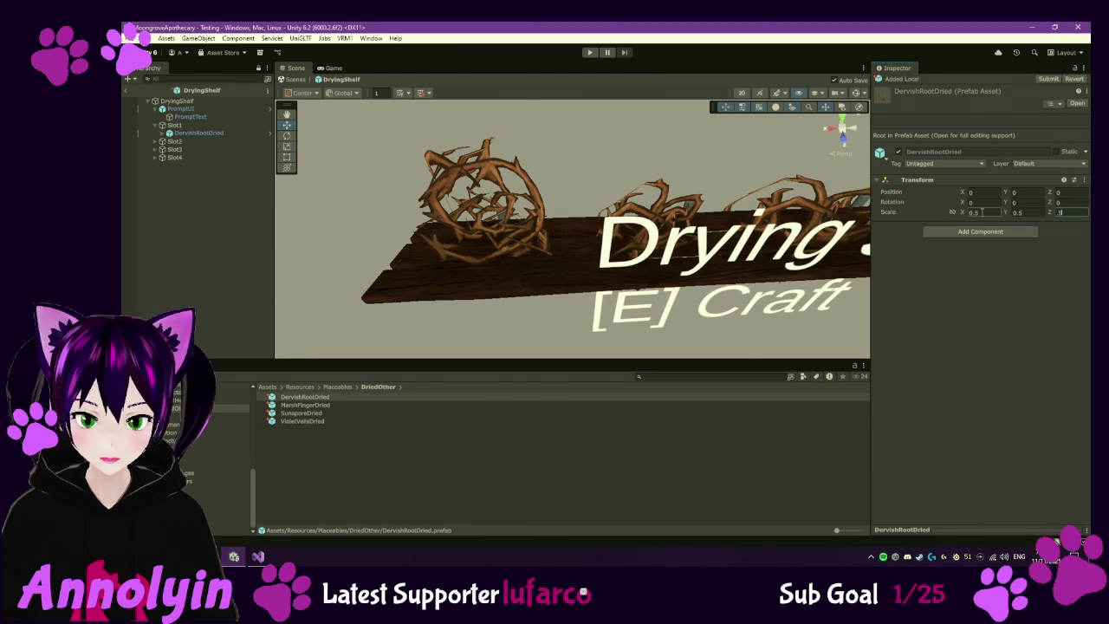
type(".14")
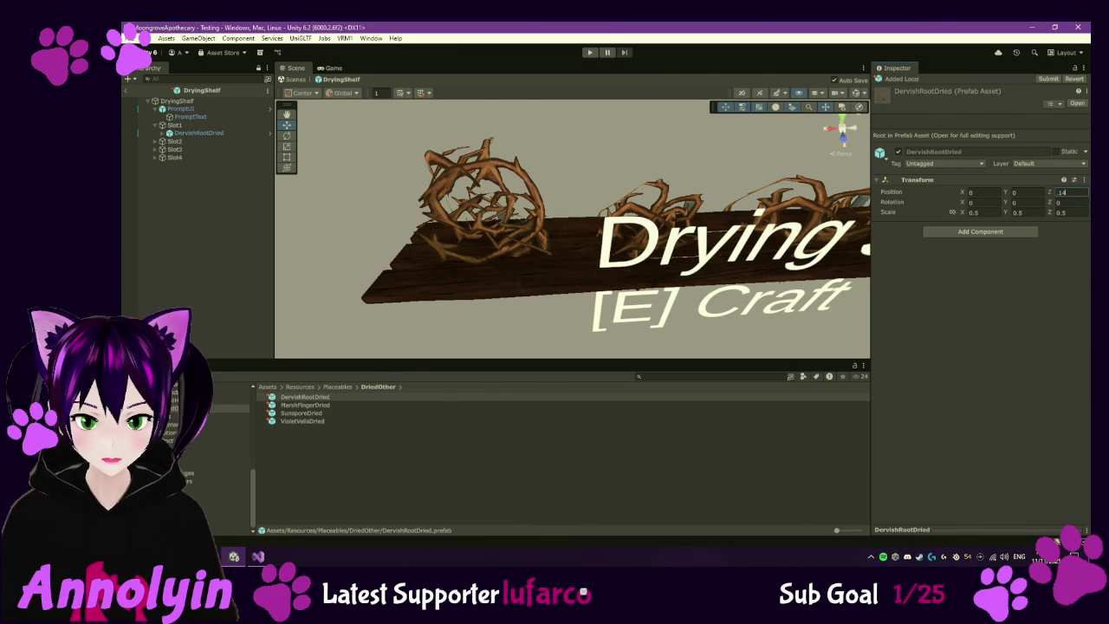
- Clear the extra root copies from the other slots and drop MarshFingerDried into Slot2
left_click(320, 337)
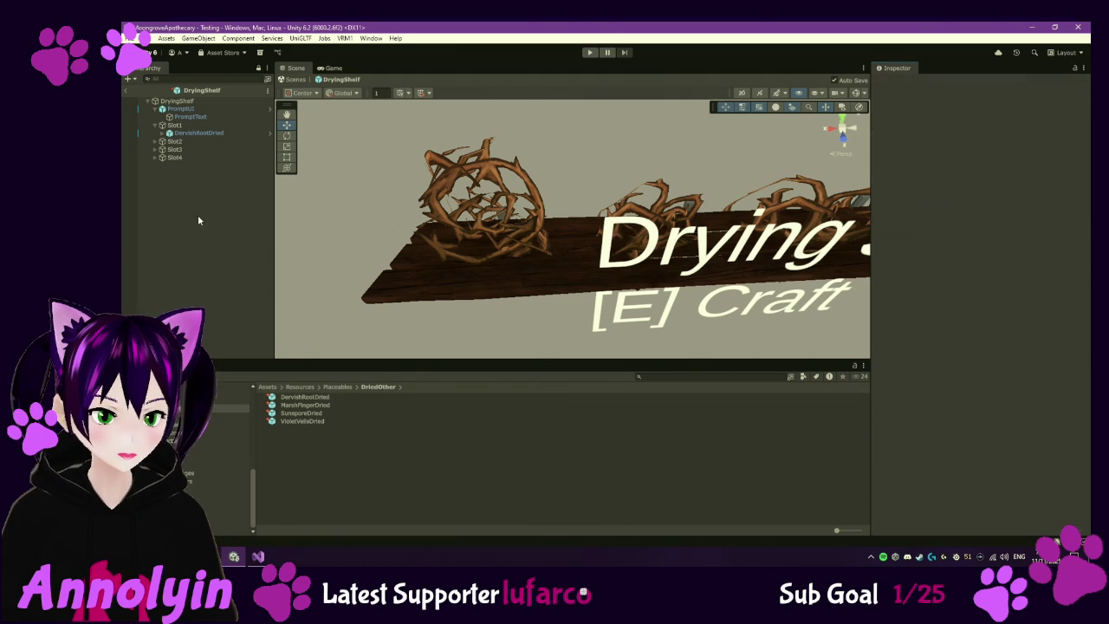
left_click(205, 134)
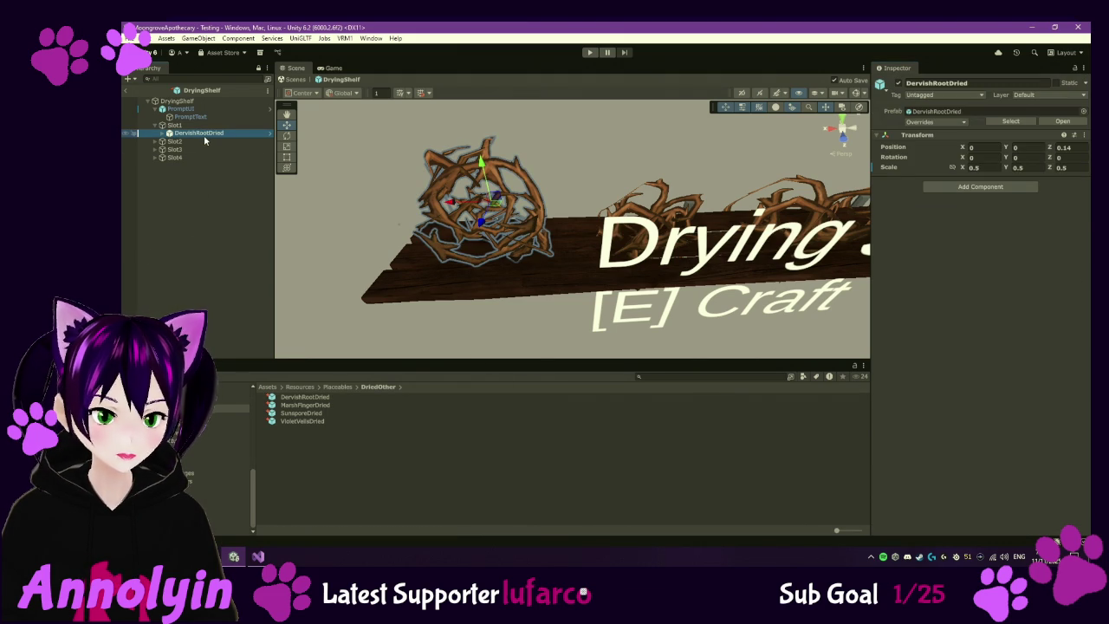
left_click(173, 142)
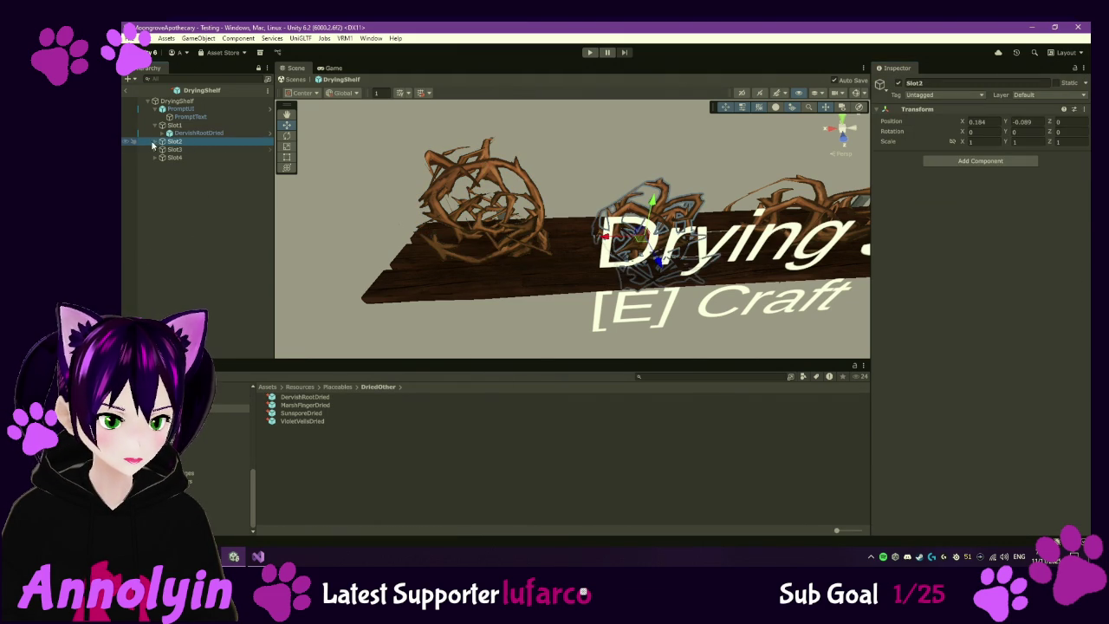
key("ctrl+z")
key("ctrl+z")
left_click(157, 150)
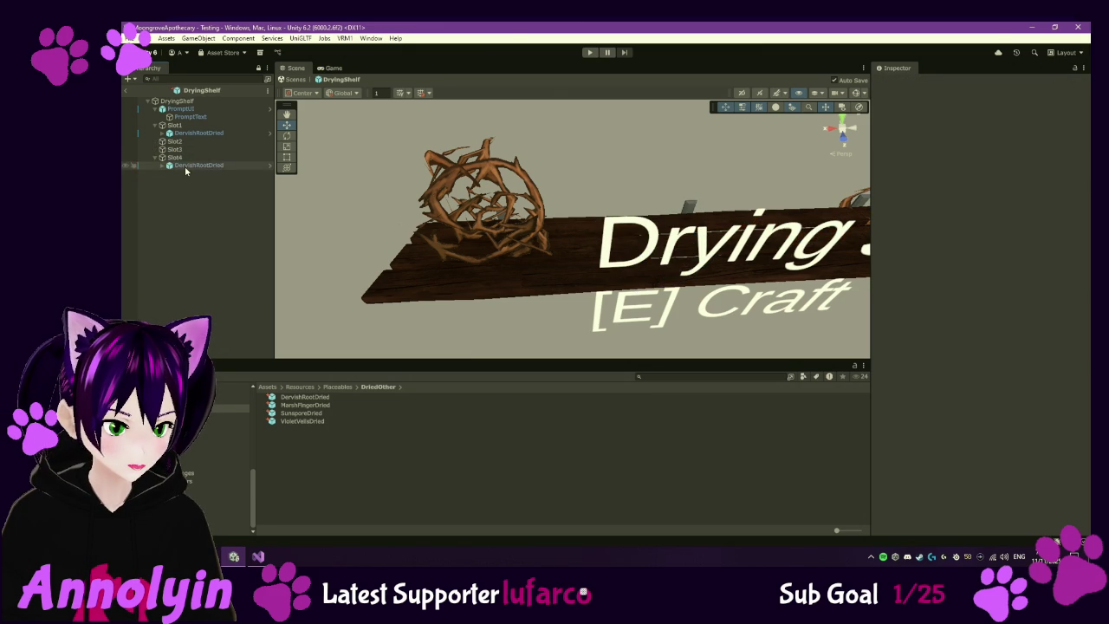
left_click(181, 149)
left_click(180, 141)
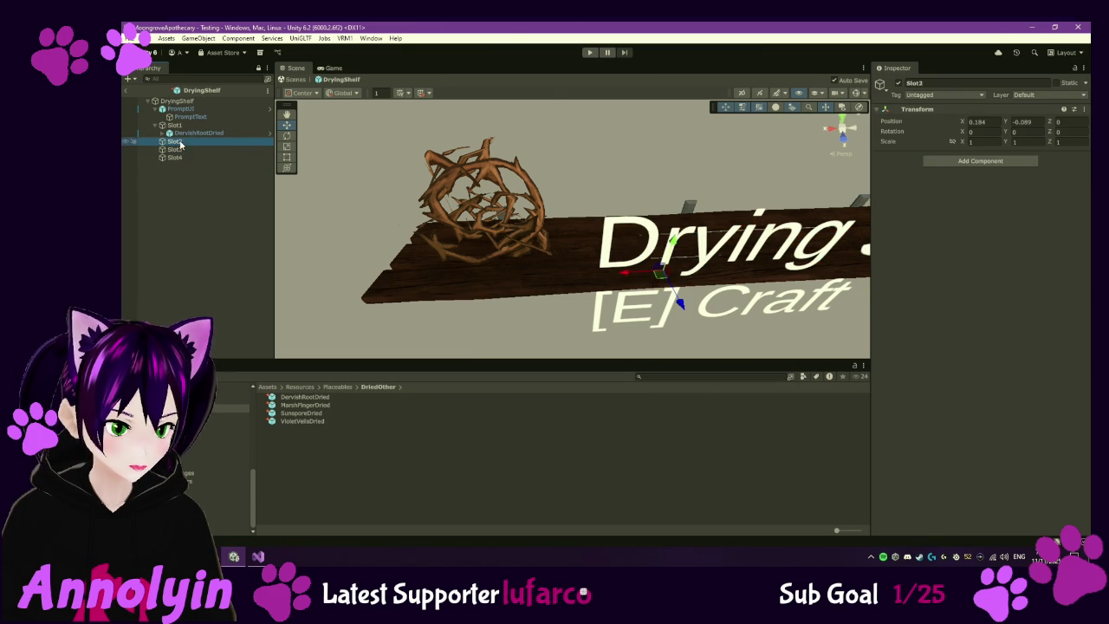
left_click_drag(313, 406, 196, 142)
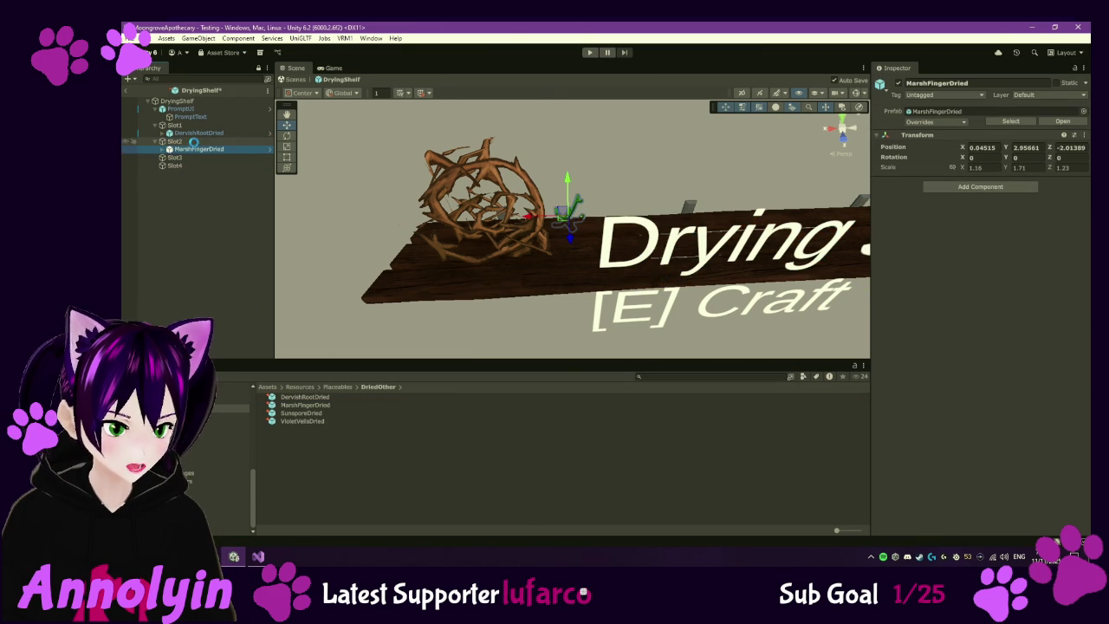
- Zero the MarshFingerDried instance's position so it centres on Slot2
left_click(983, 147)
type("0")
key("Tab")
type("0")
key("Tab")
type("0")
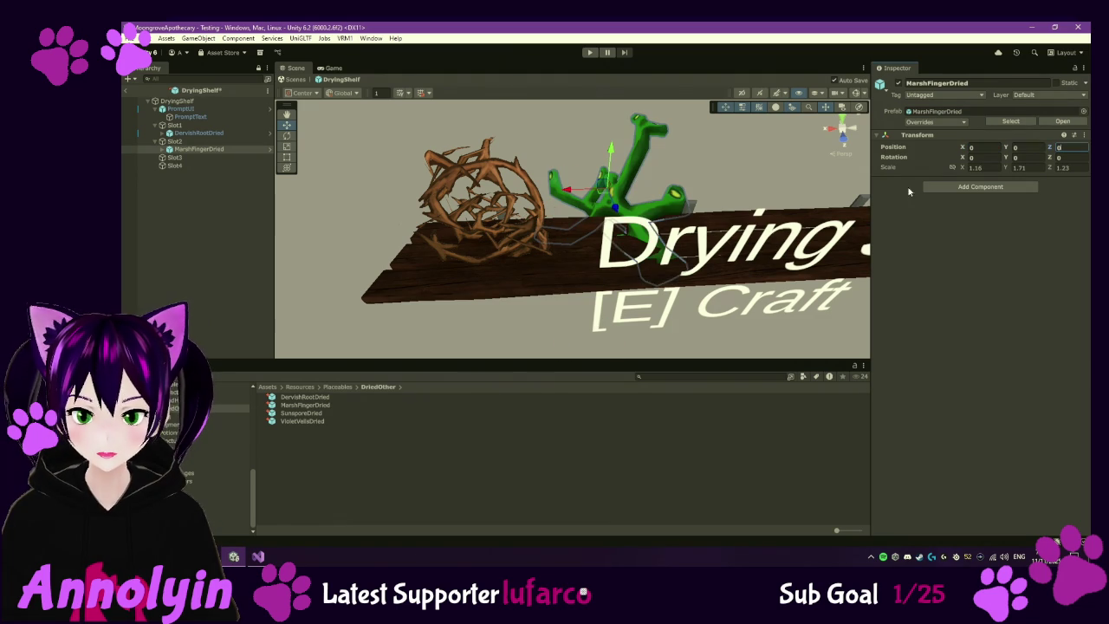
- Scale the plant to 0.5 on all three axes
scroll(676, 157, "down", 5)
scroll(639, 194, "down", 3)
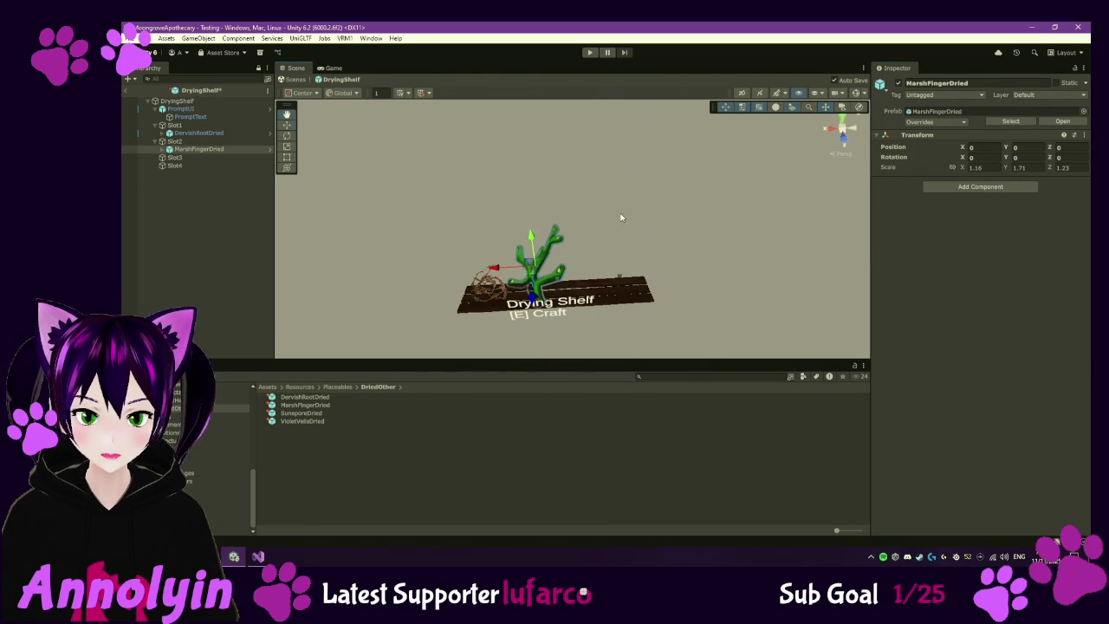
type("1")
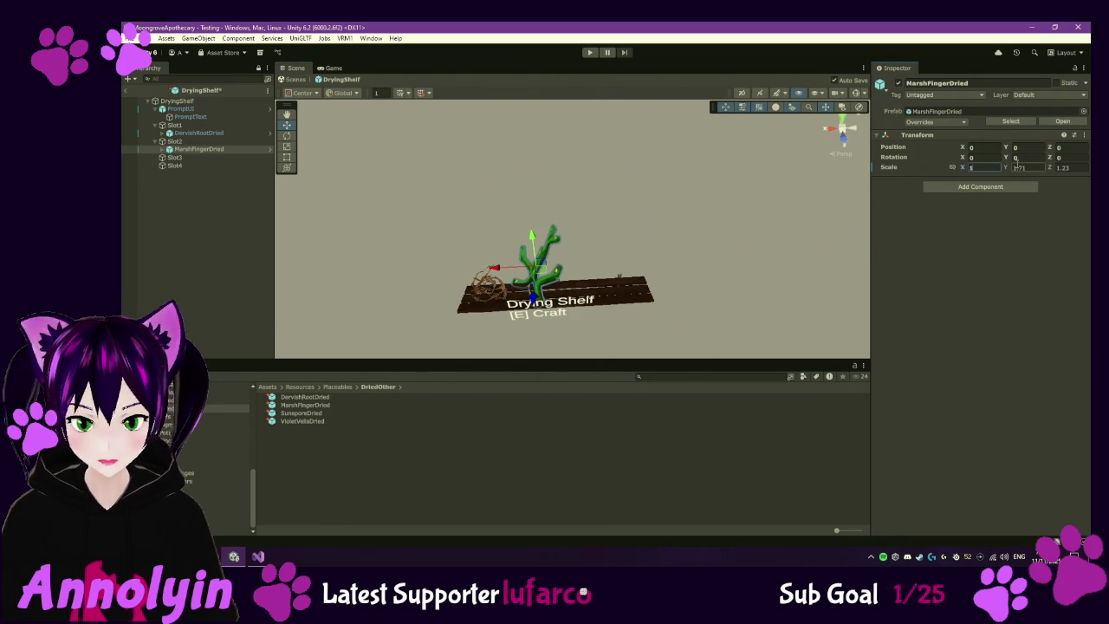
type("1")
key("Tab")
type("1")
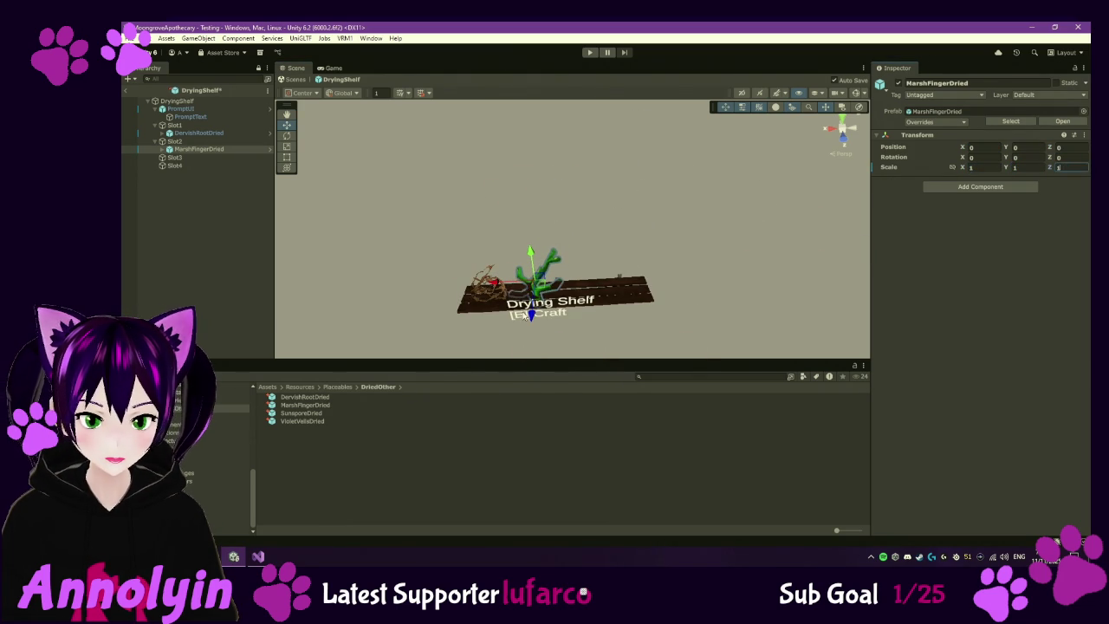
scroll(501, 278, "up", 6)
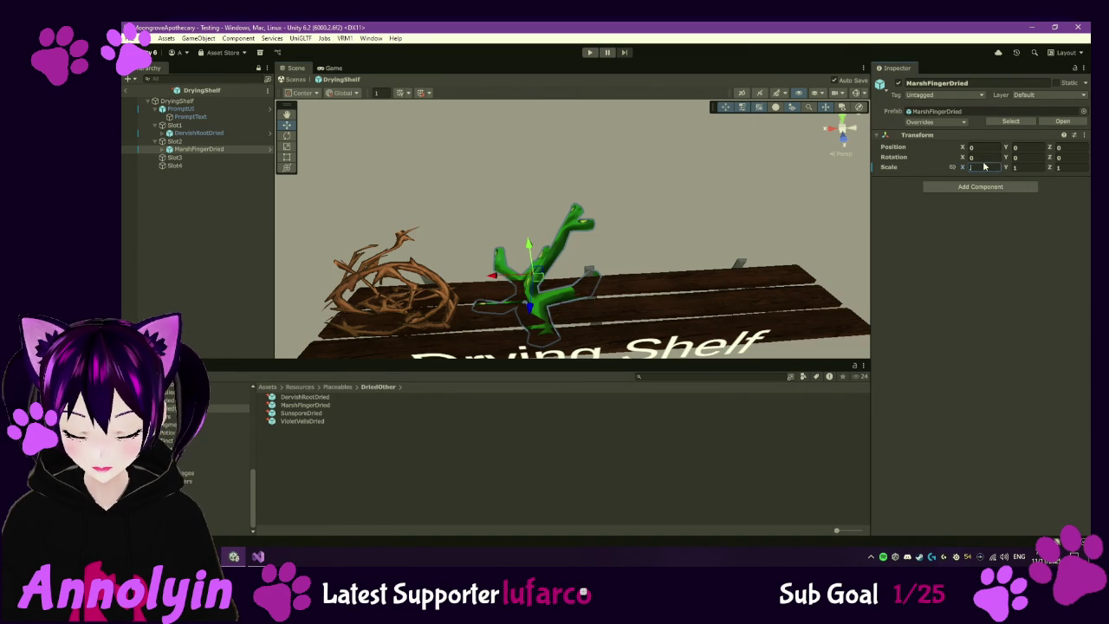
type(".5")
key("Tab")
type(".5")
key("Tab")
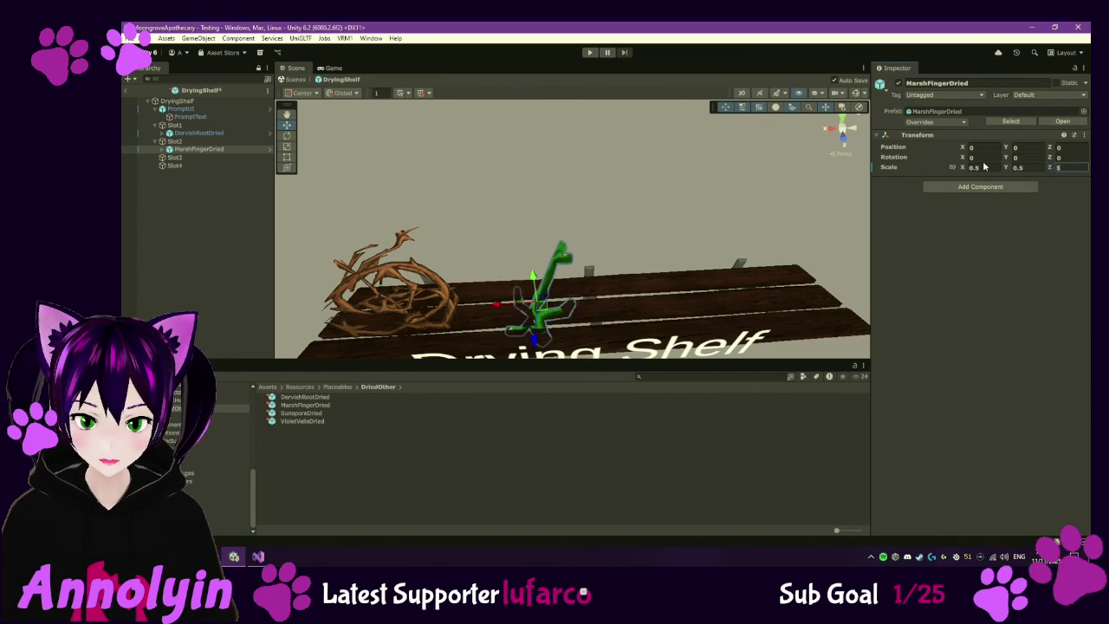
type(".5")
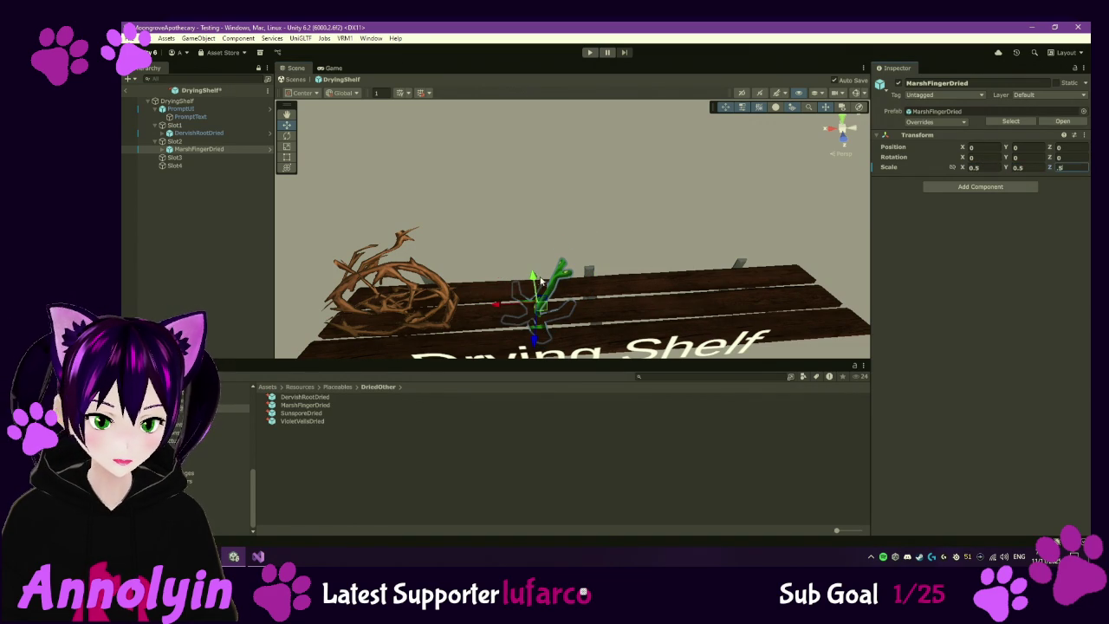
- Rotate the plant about -79° on Z so it lies on the shelf
mouse_move(683, 282)
left_mouse_down()
mouse_move(691, 244)
mouse_move(578, 242)
mouse_move(514, 156)
left_mouse_up()
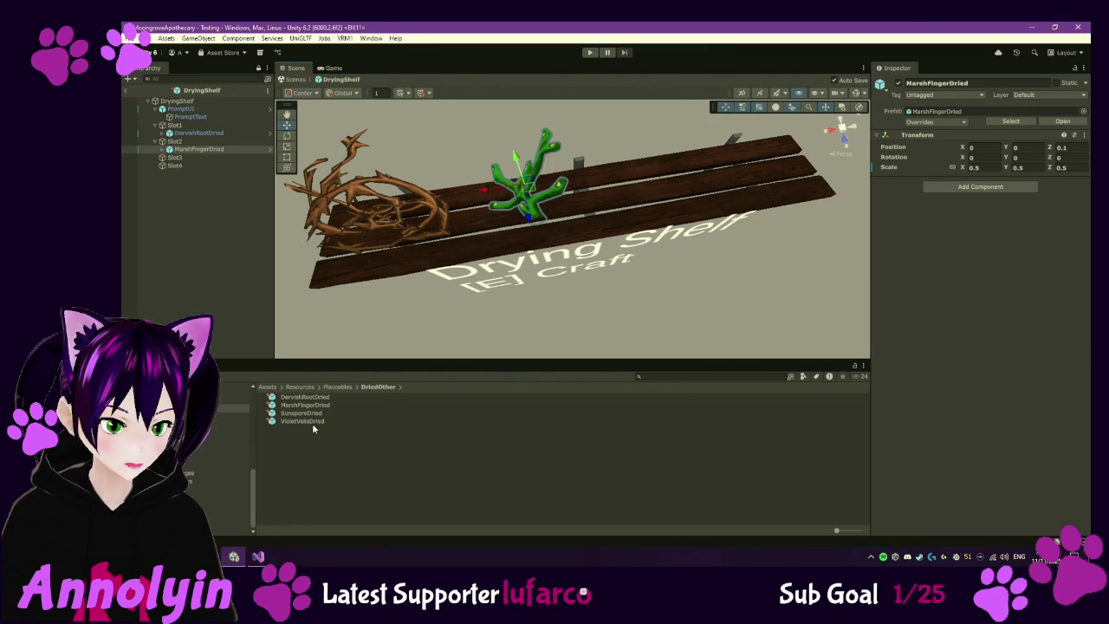
left_click(287, 135)
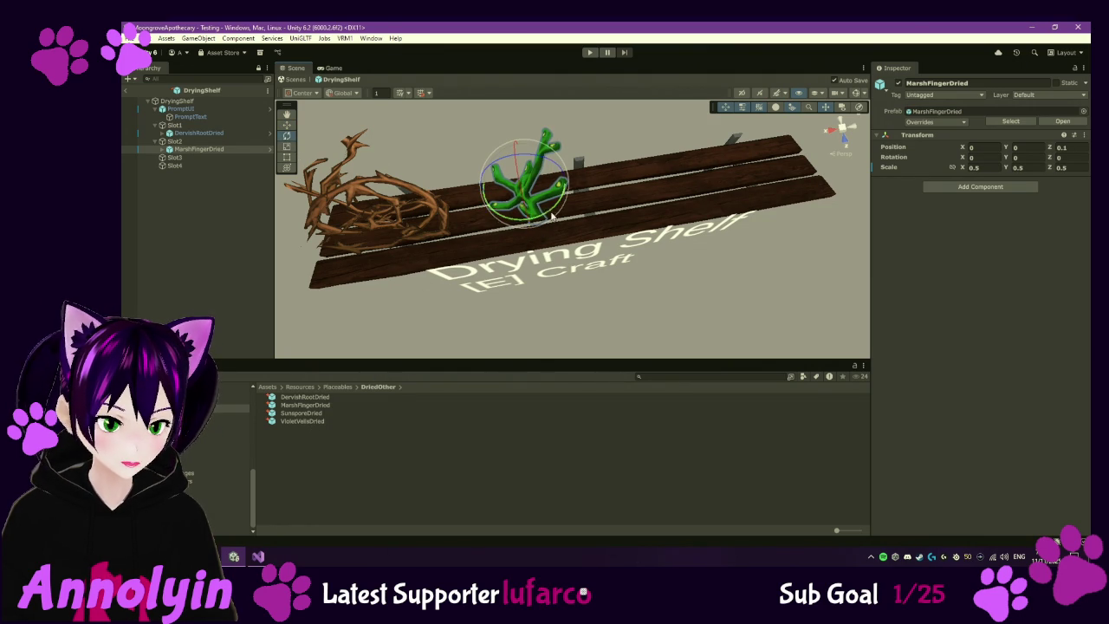
mouse_move(533, 221)
left_mouse_down()
mouse_move(610, 184)
mouse_move(619, 158)
left_mouse_up()
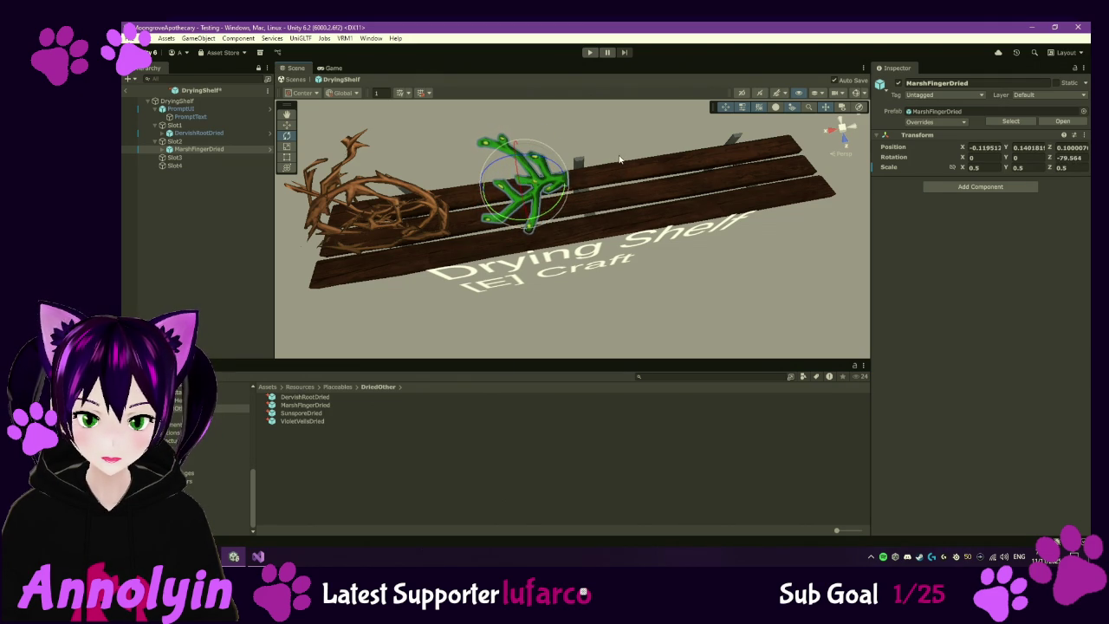
- Give the MarshFingerDried prefab Z position 0.14, Z rotation -90 and scale 0.5
left_click(310, 406)
left_click(1068, 191)
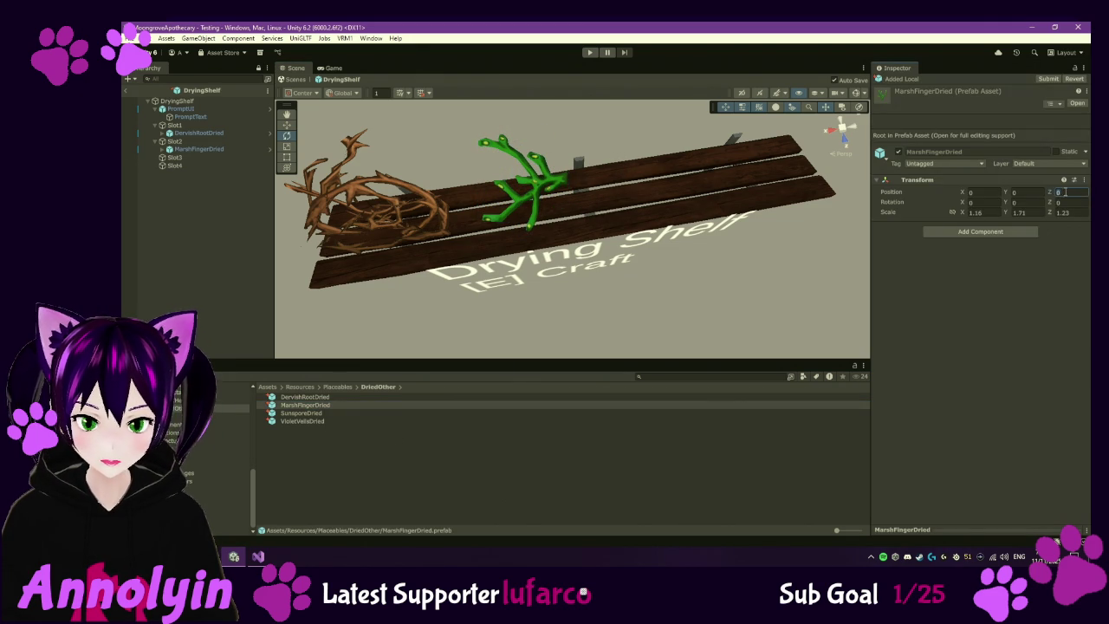
type(".14")
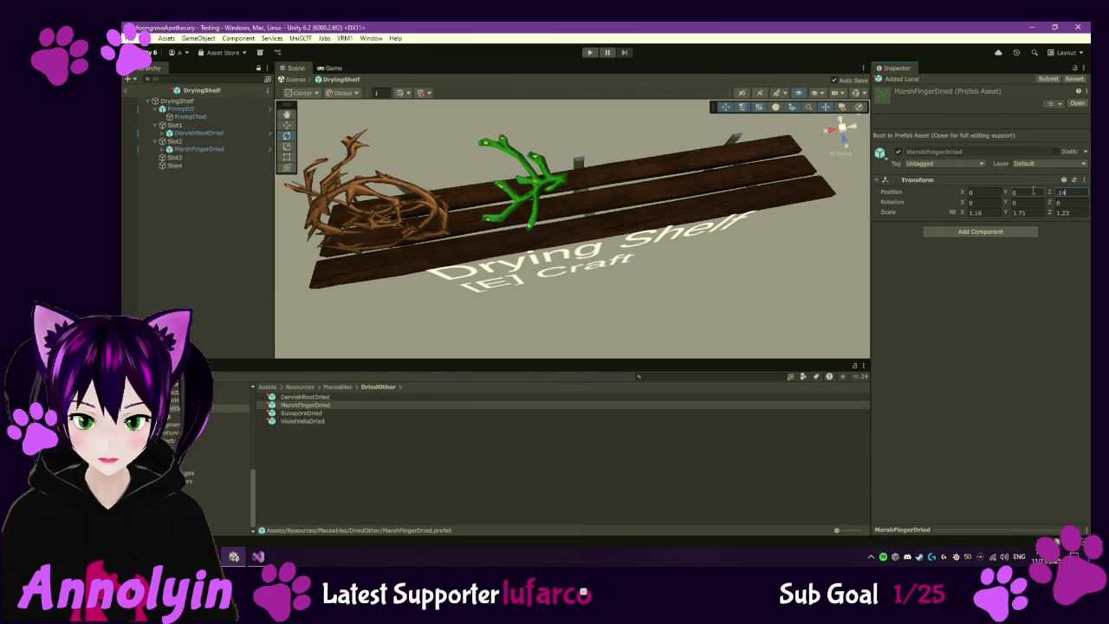
left_click(1059, 202)
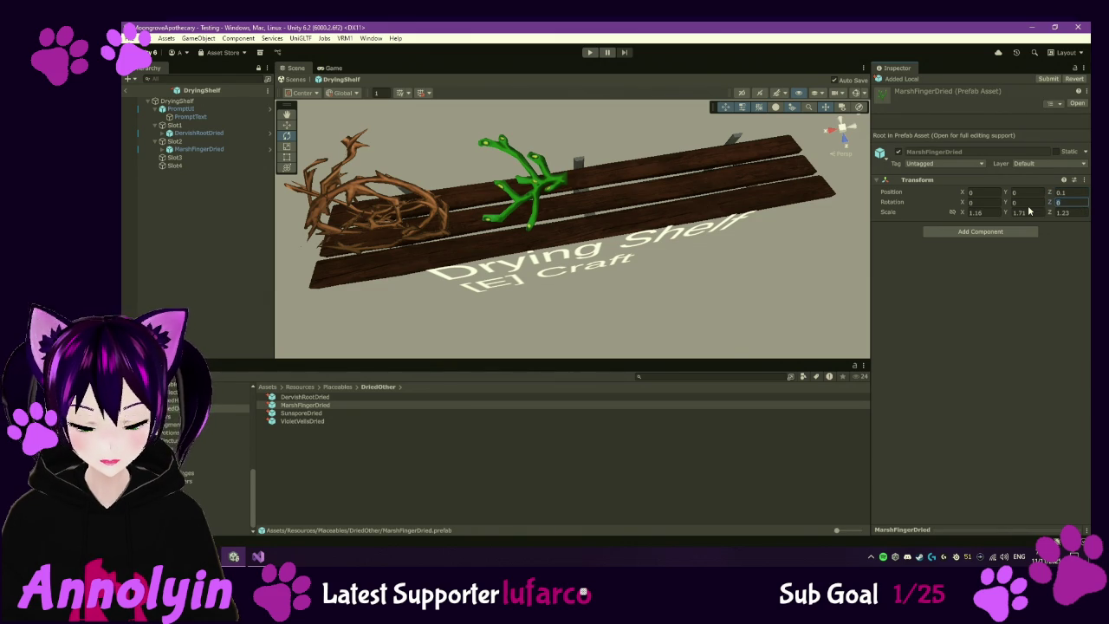
type("-90")
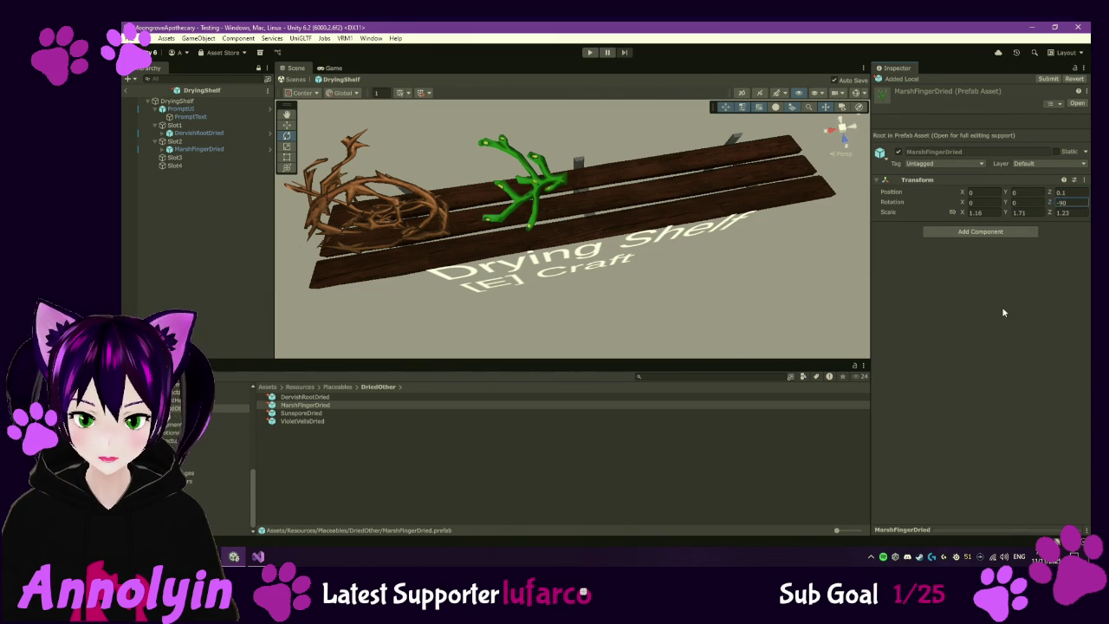
left_click(975, 212)
type("0.5")
key("Tab")
type("0.5")
key("Tab")
type("0.5")
key("Return")
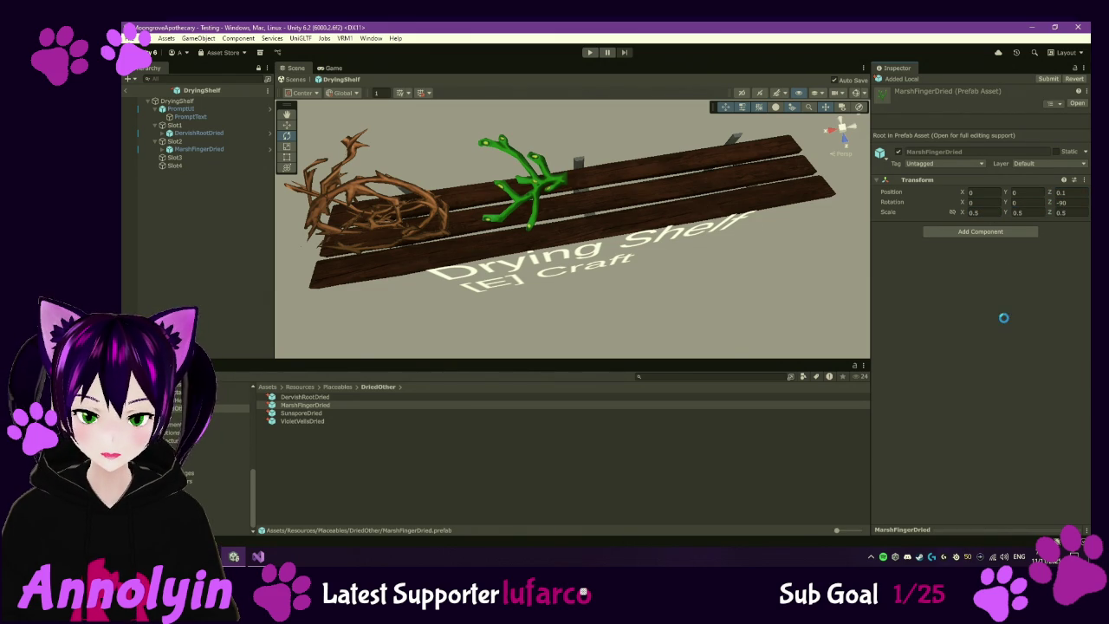
- Replace the old plant under Slot2 with a fresh instance at position 0, 0, 0
left_click(208, 152)
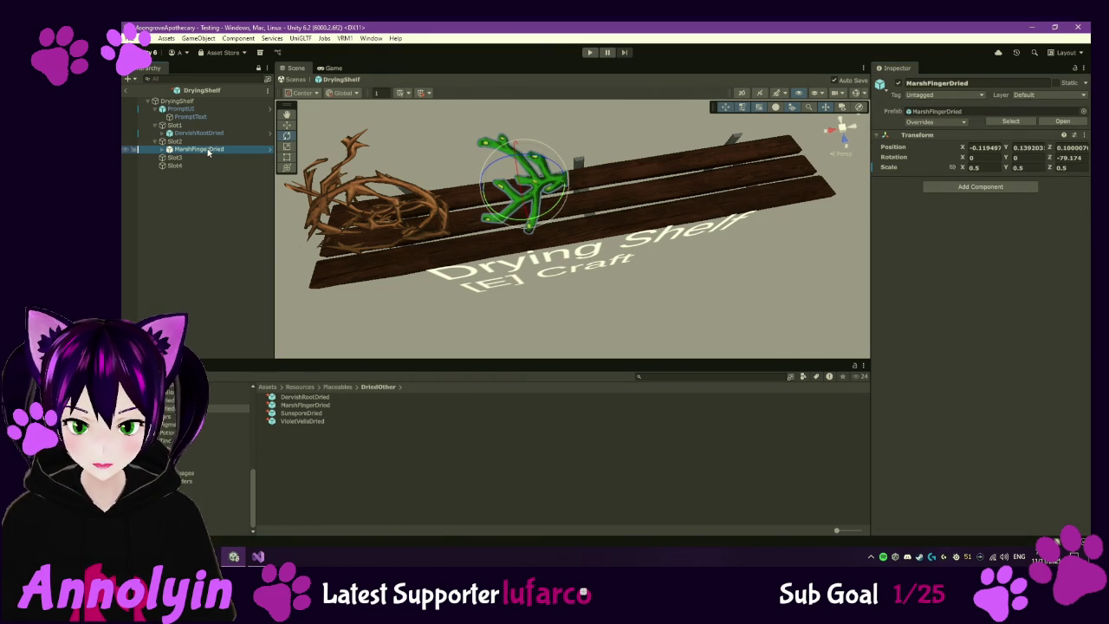
key("Delete")
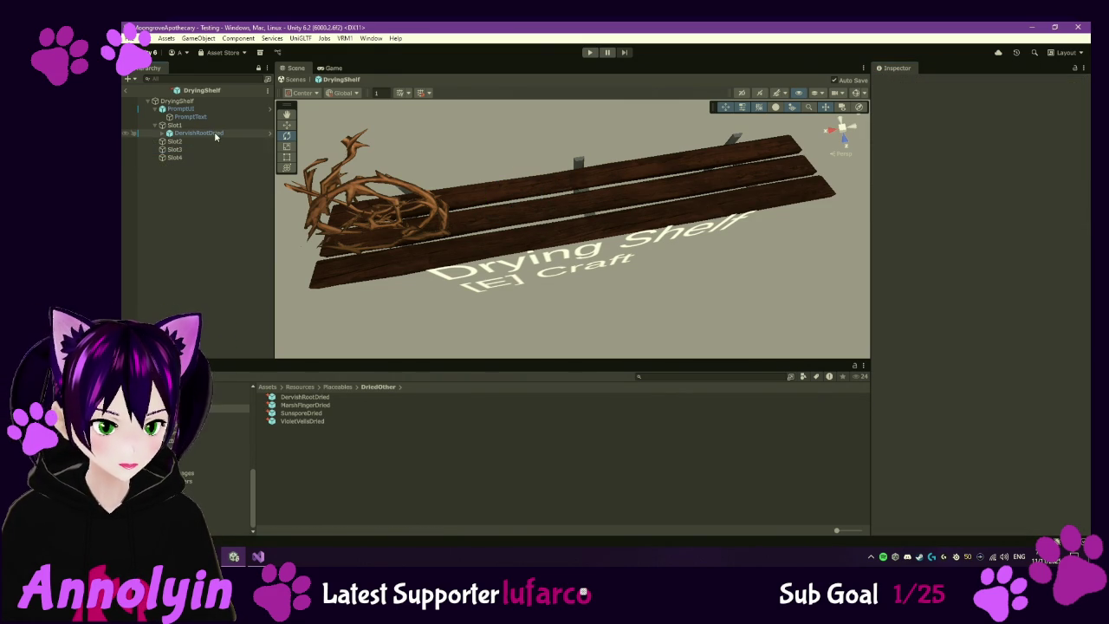
mouse_move(305, 412)
left_mouse_down()
mouse_move(223, 198)
mouse_move(185, 145)
left_mouse_up()
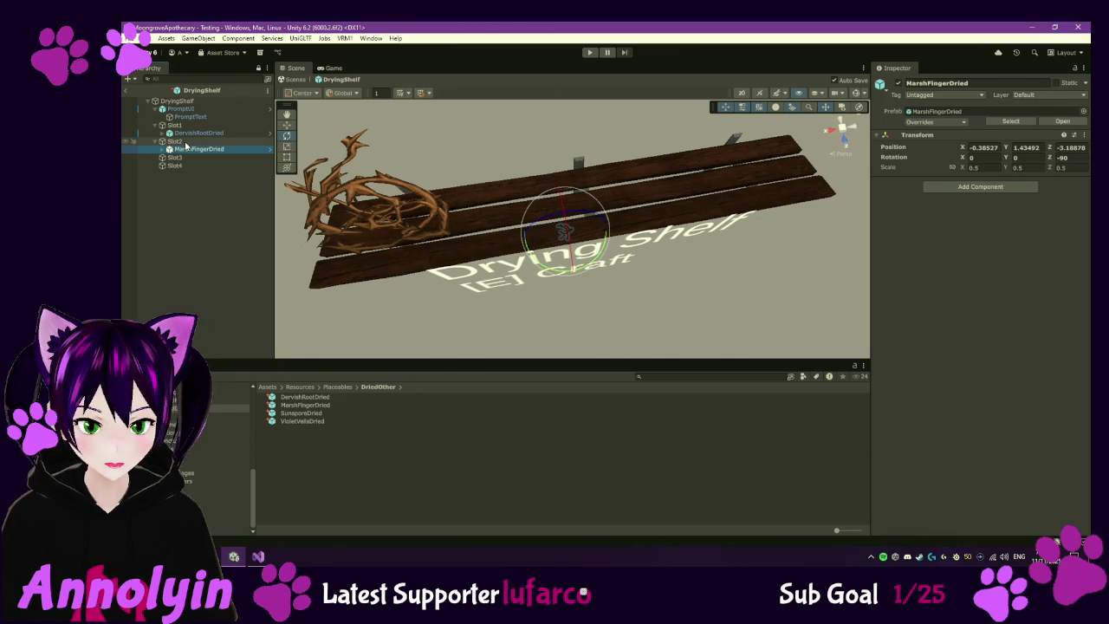
left_click(994, 147)
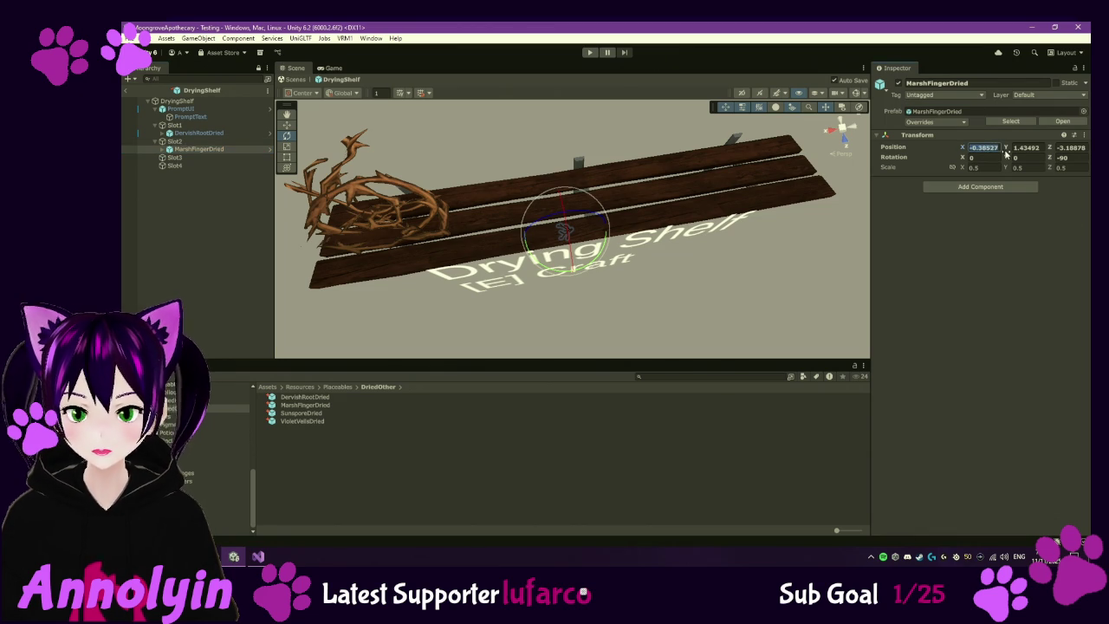
type("0")
key("Tab")
type("0")
key("Tab")
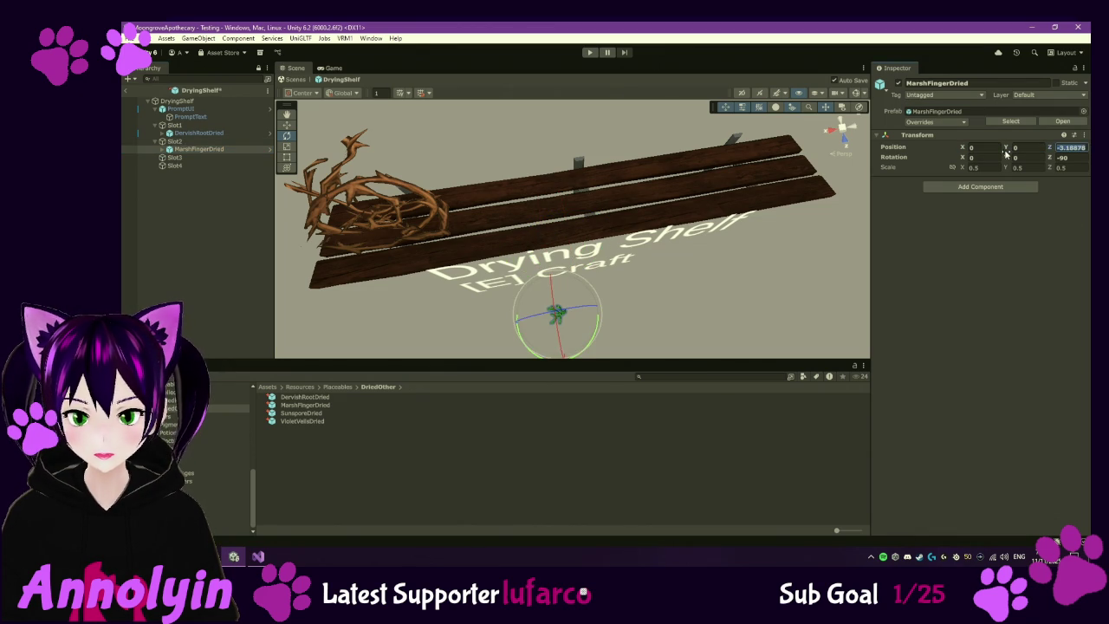
type("0")
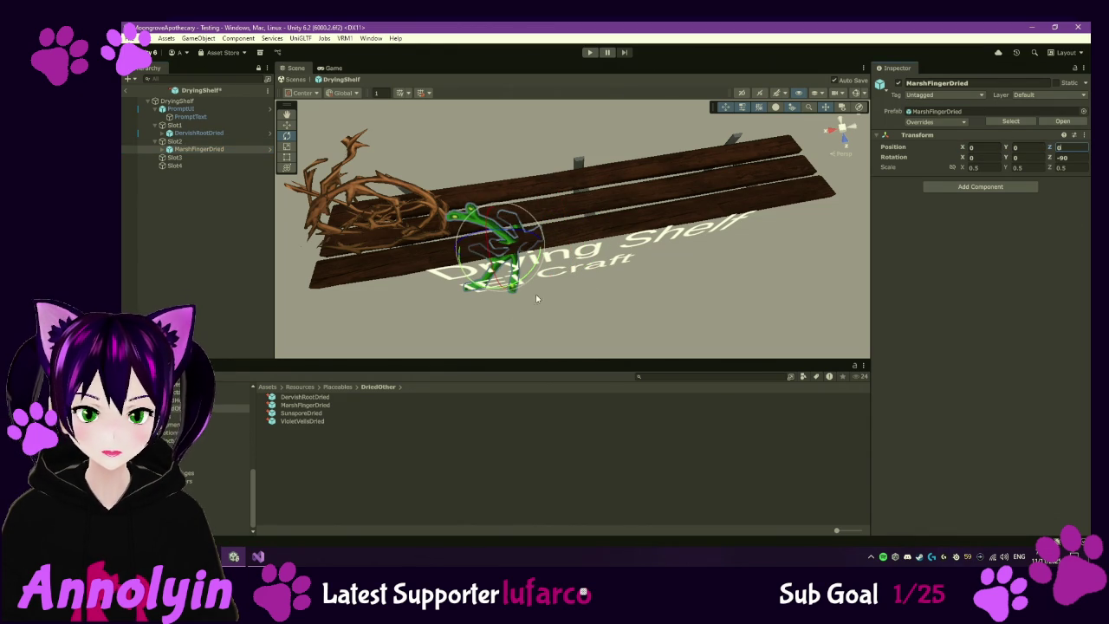
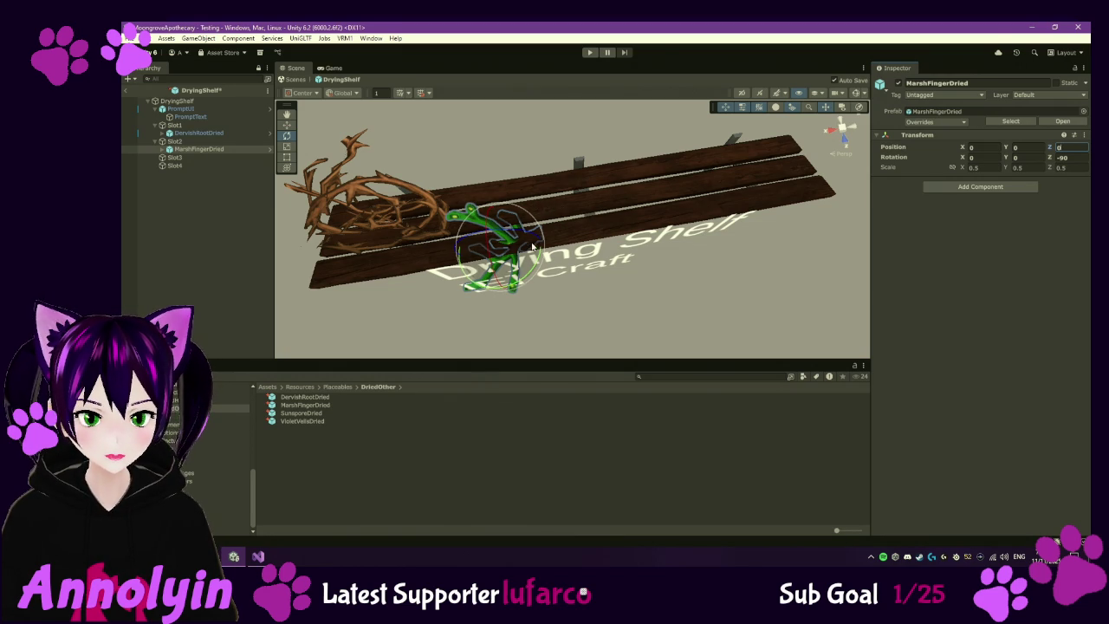
- Drop the SunsporeDried prefab into Slot3 and zero its position on X, Y and Z
right_click(525, 172)
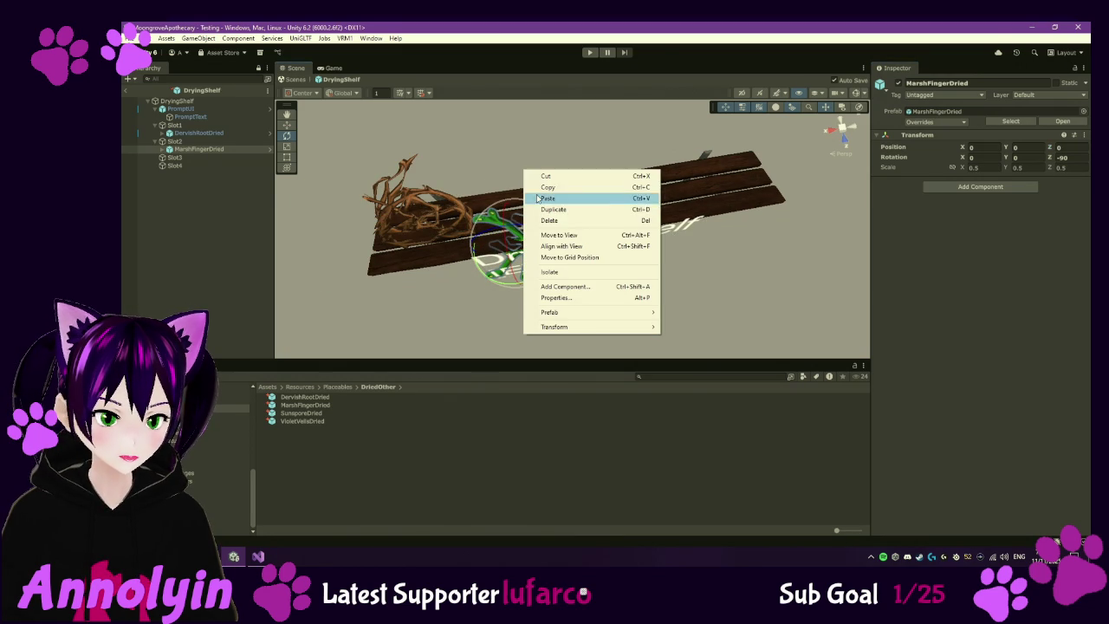
left_click(198, 159)
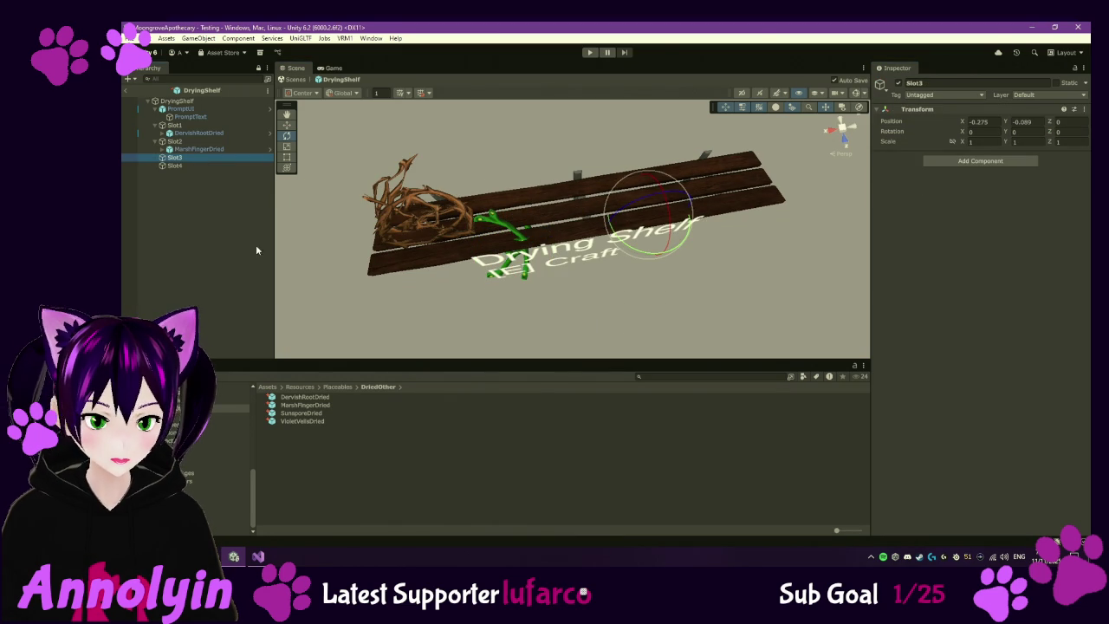
mouse_move(305, 417)
left_mouse_down()
mouse_move(218, 164)
mouse_move(201, 157)
left_mouse_up()
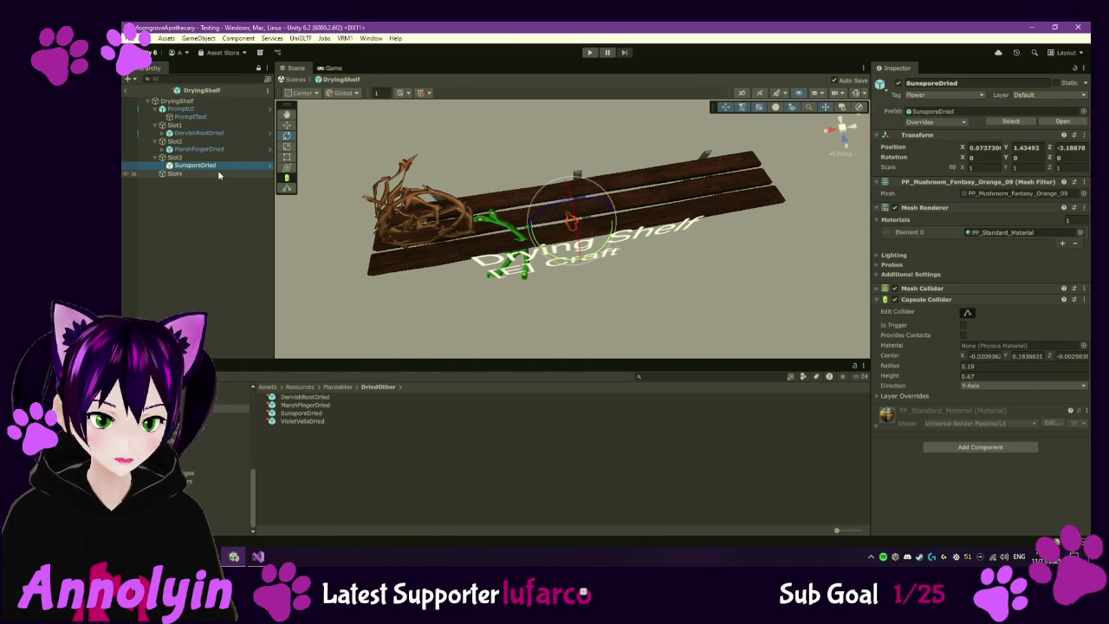
left_click(988, 147)
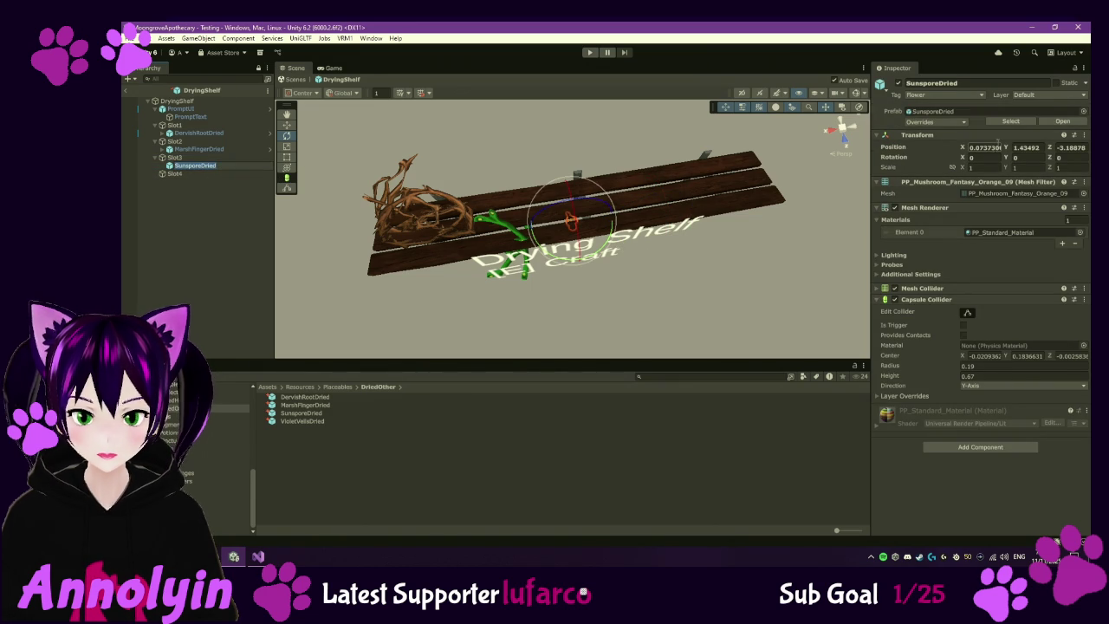
type("0")
key("Tab")
type("0")
key("Tab")
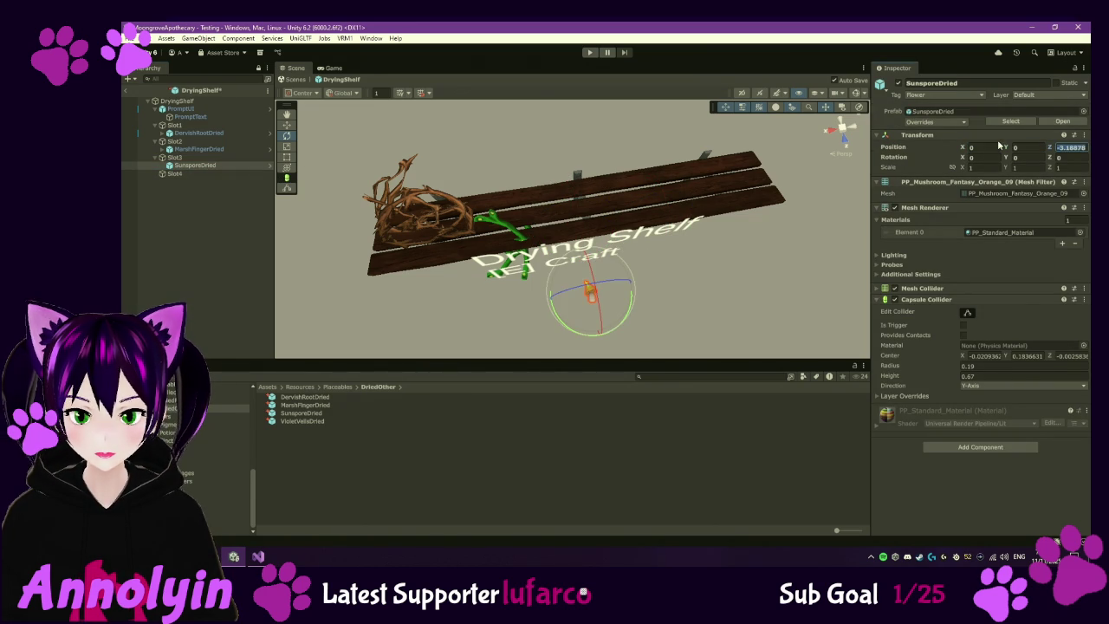
type("0")
key("Return")
- Scale SunsporeDried to 0.8 on all three axes
left_click_drag(716, 213, 857, 232)
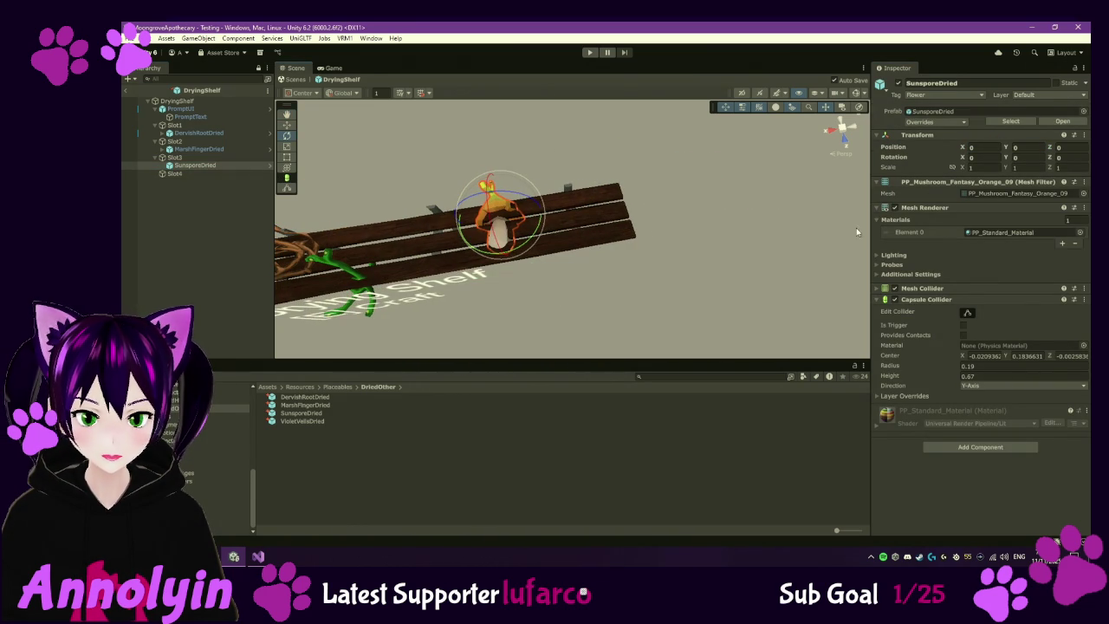
type("0.8")
key("Tab")
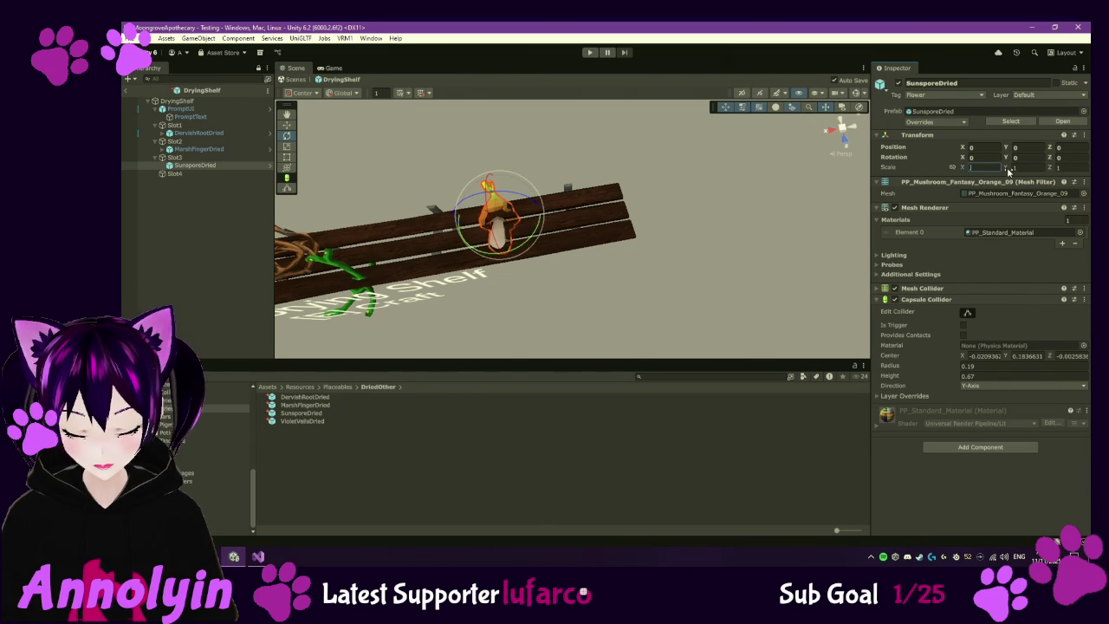
type("0.8")
key("Tab")
type("0.8")
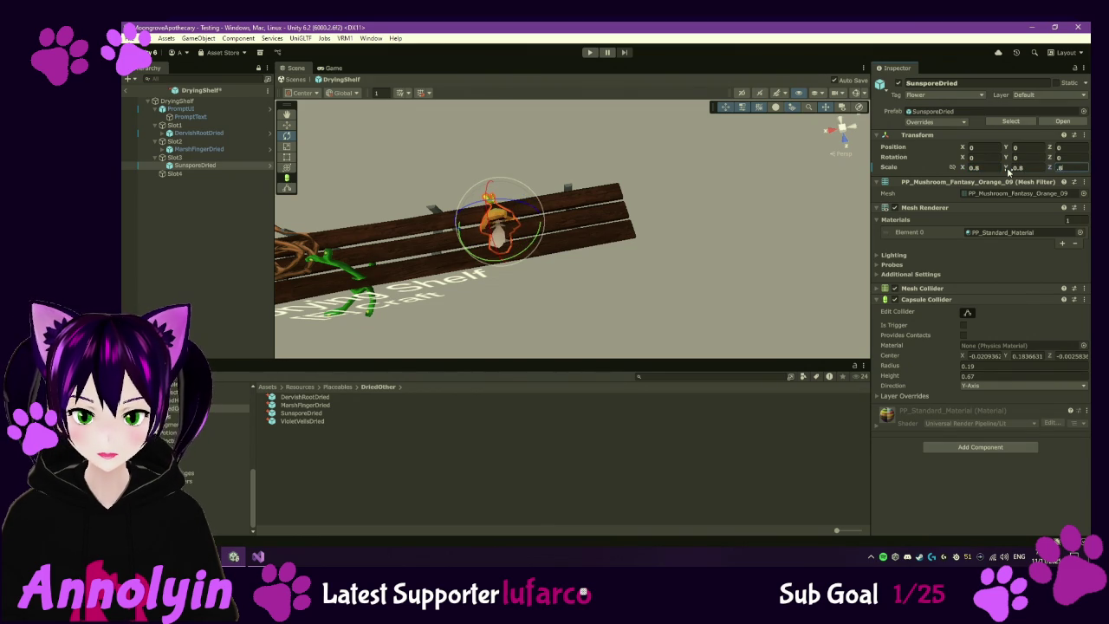
key("Return")
- Slide the mushroom up the shelf and tip it over onto its side
key("w")
left_click_drag(498, 192, 476, 200)
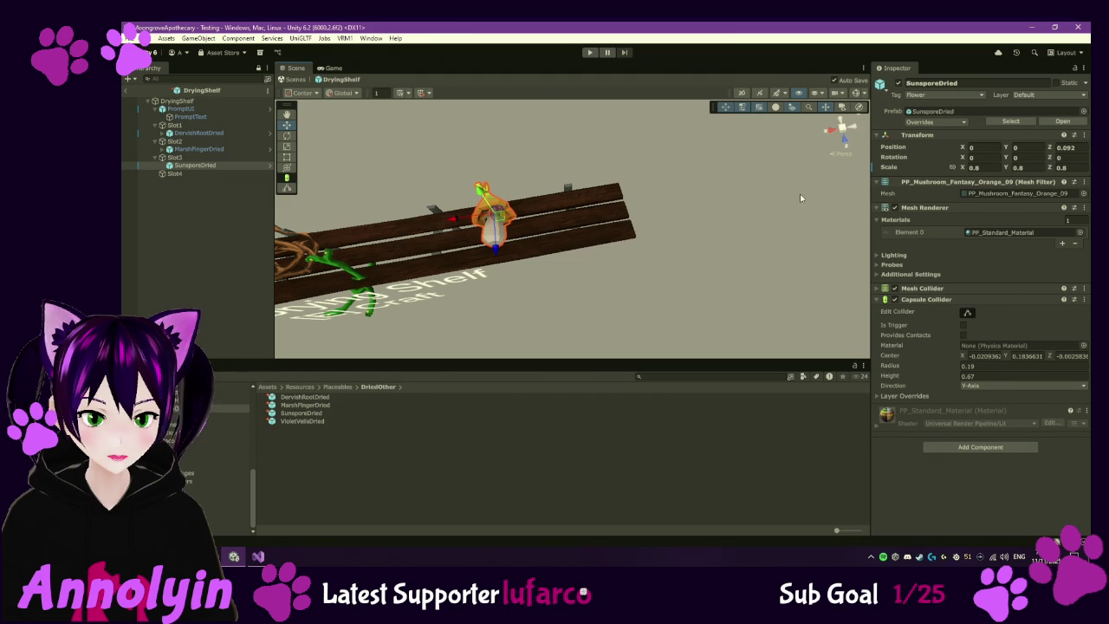
left_click(287, 135)
left_click_drag(501, 260, 345, 213)
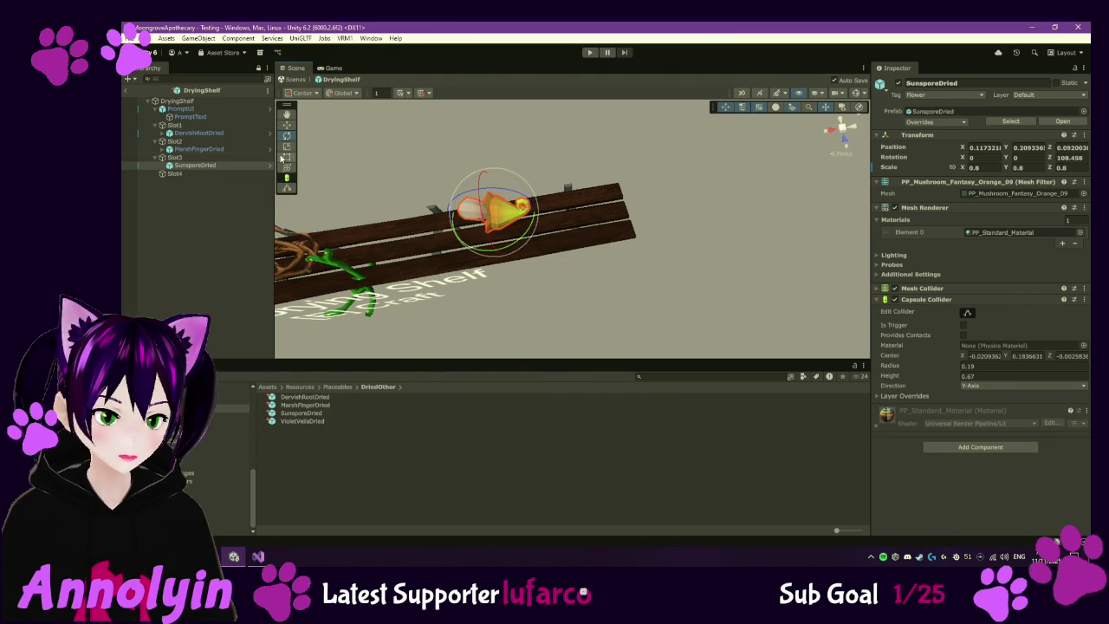
right_click(537, 267)
- Frame the mushroom with F and rotate it about 20 degrees
left_click(847, 145)
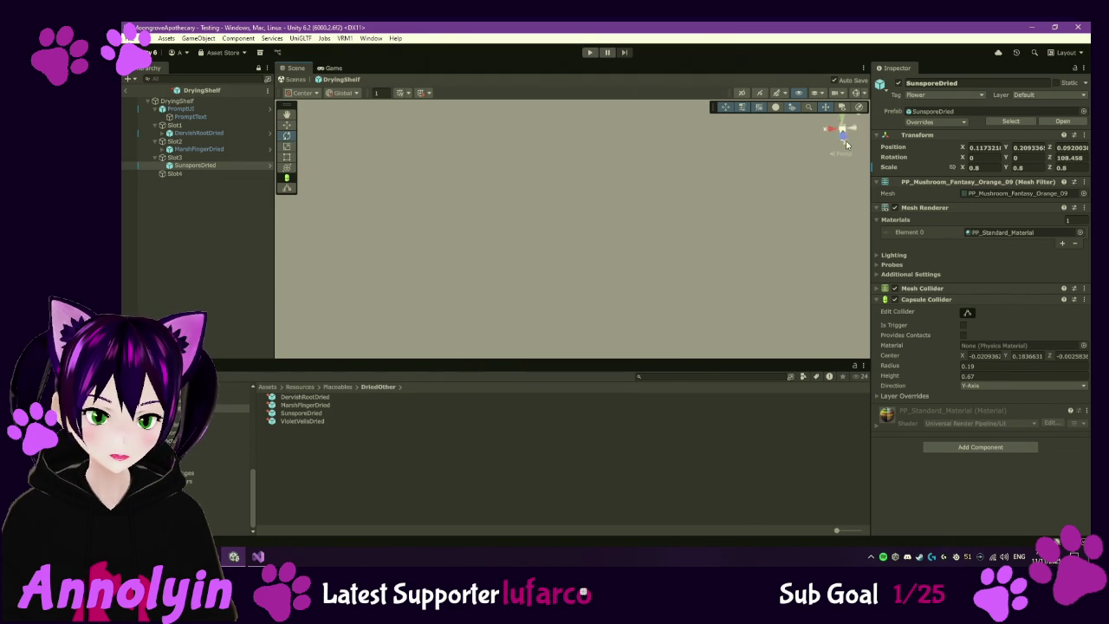
key("f")
scroll(649, 214, "up", 5)
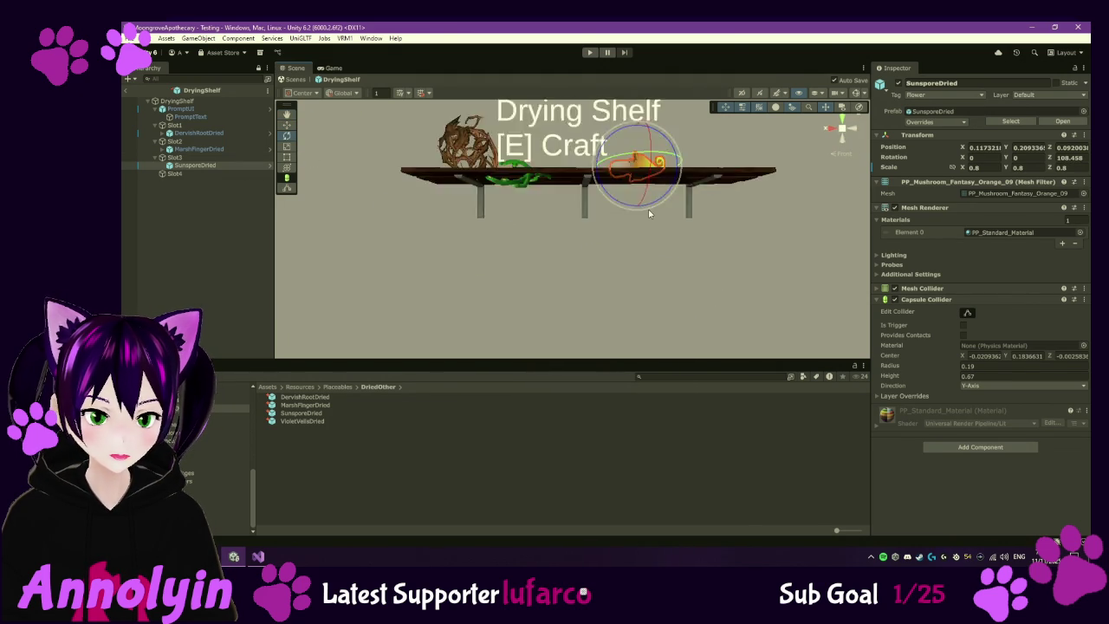
scroll(630, 190, "down", 5)
left_click_drag(637, 243, 651, 304)
key("e")
left_click_drag(664, 190, 633, 196)
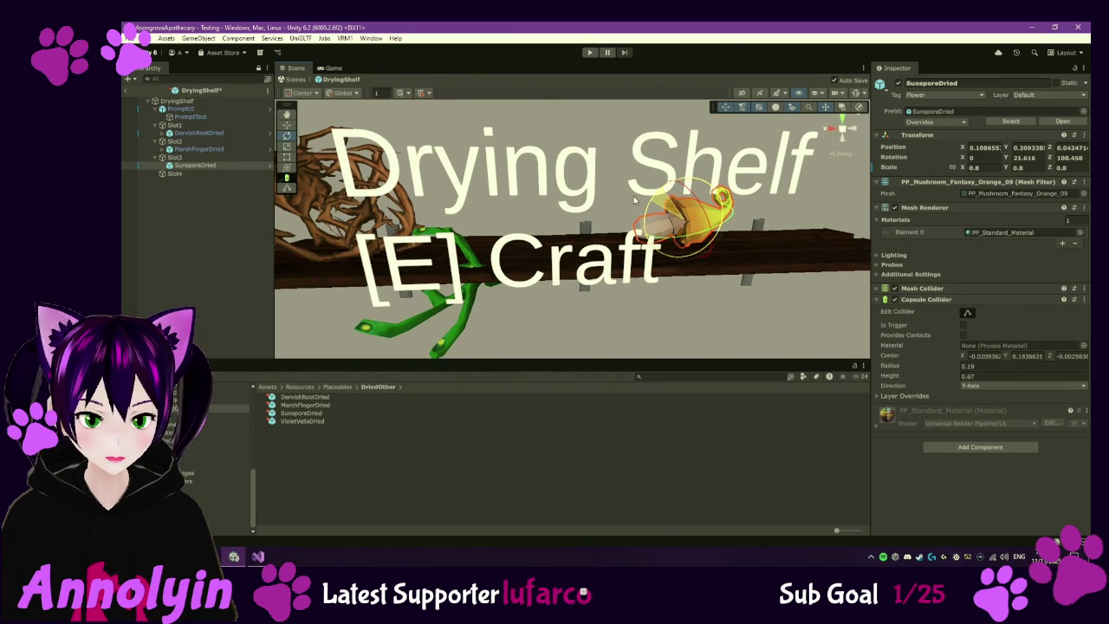
- Raise the mushroom above the shelf, then lower it back onto the shelf
key("w")
mouse_move(692, 182)
left_mouse_down()
mouse_move(656, 305)
mouse_move(656, 272)
mouse_move(688, 228)
mouse_move(687, 258)
left_mouse_up()
left_click_drag(673, 296, 704, 302)
left_click_drag(700, 257, 626, 304)
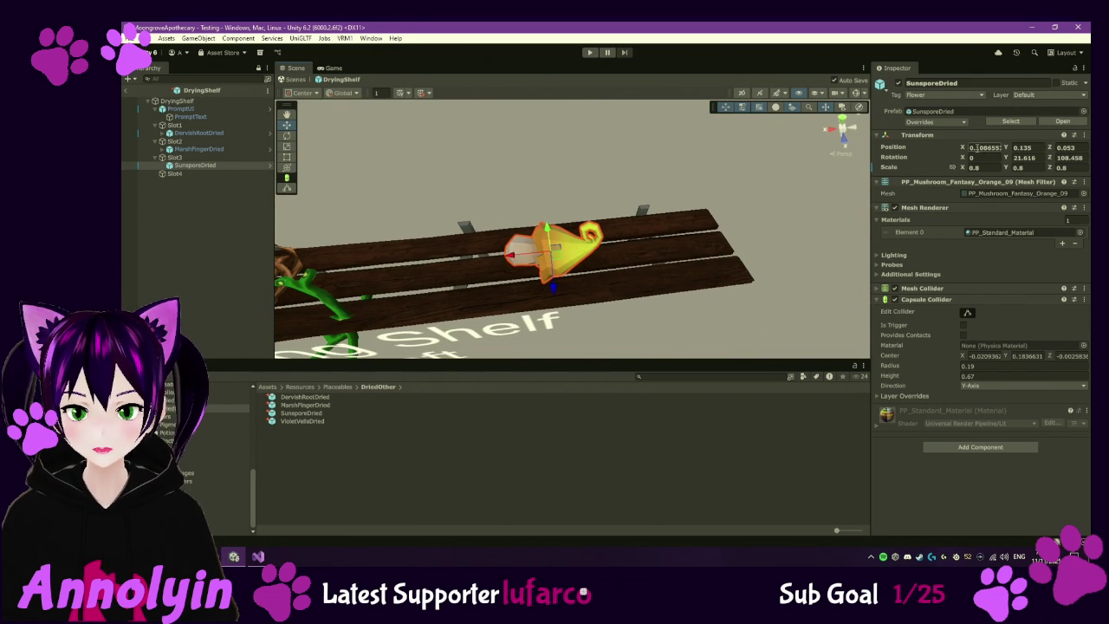
- Set the mushroom's Position X and Y to 0 in the Inspector
type("0")
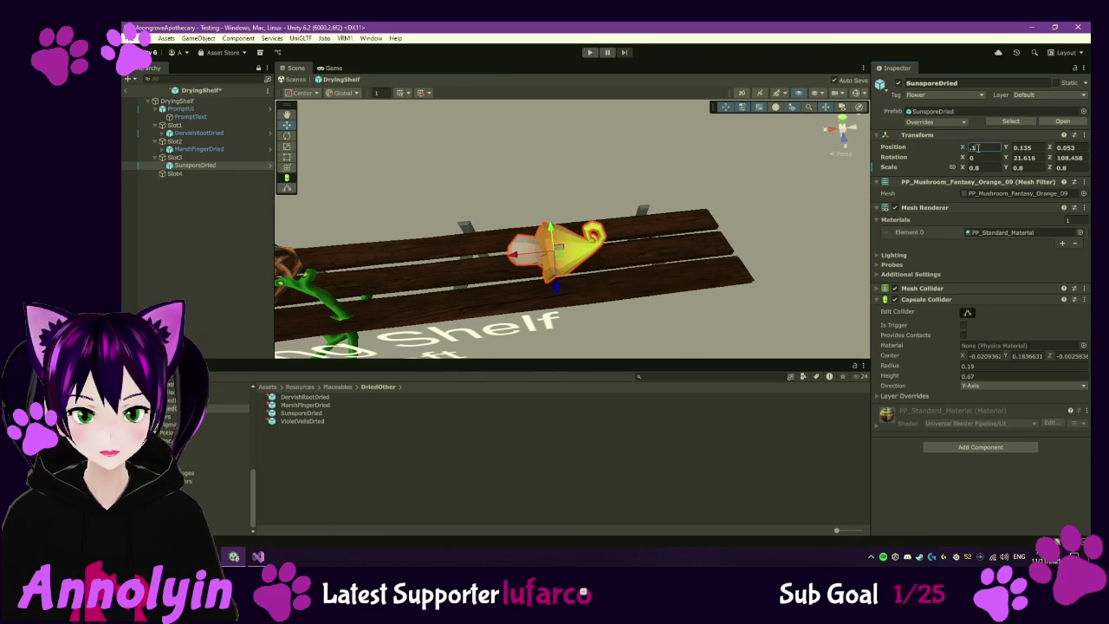
key("BackSpace")
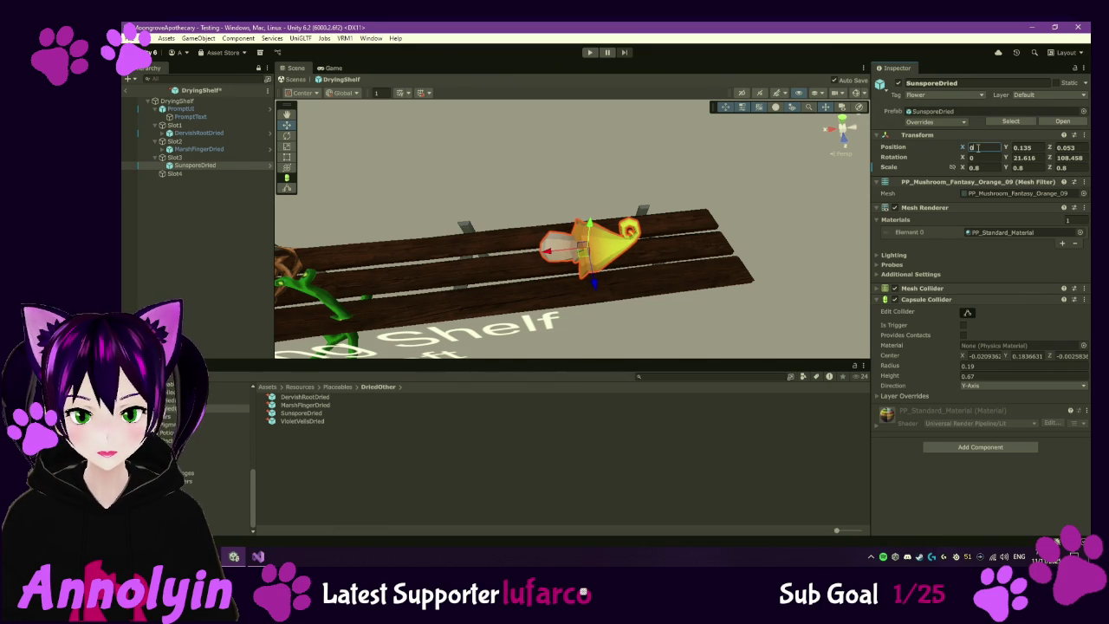
left_click(1041, 149)
type("0")
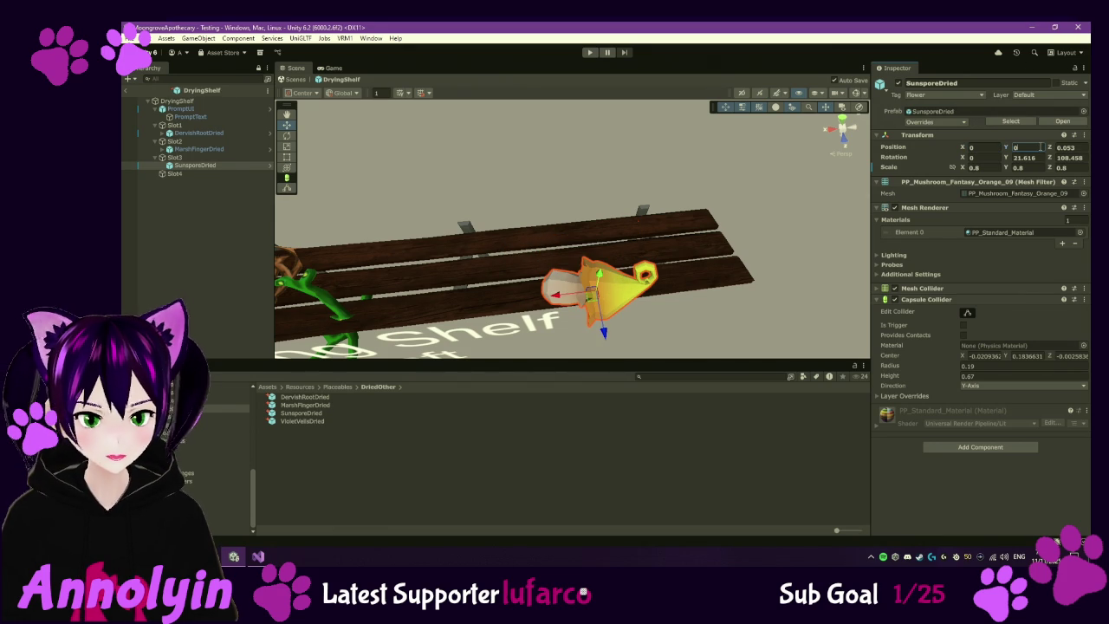
left_click(985, 138)
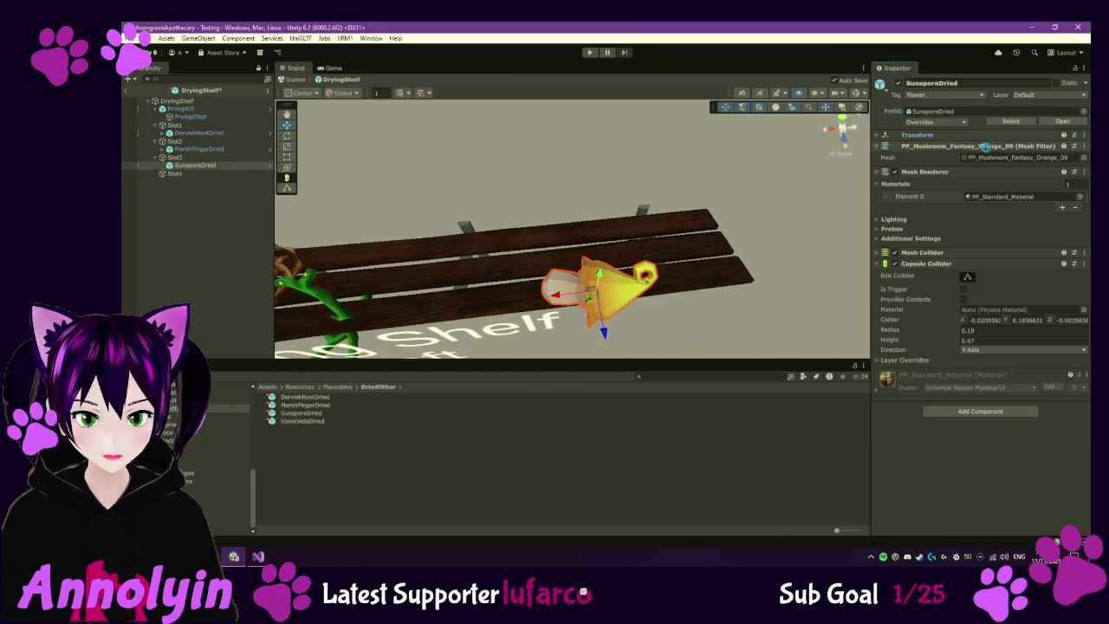
left_click(876, 136)
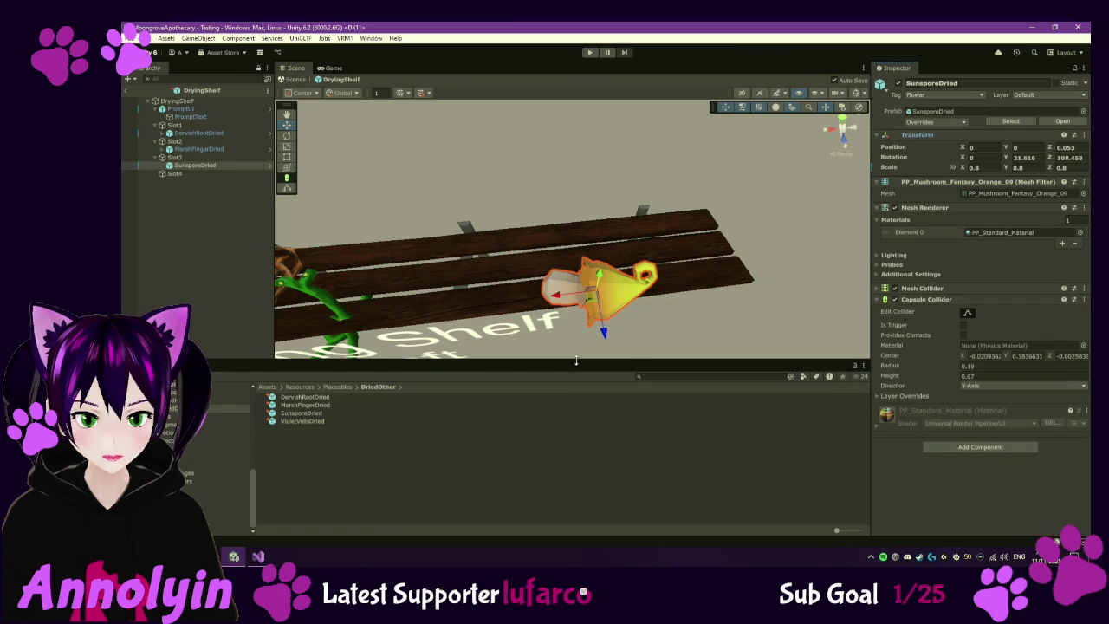
left_click(206, 159)
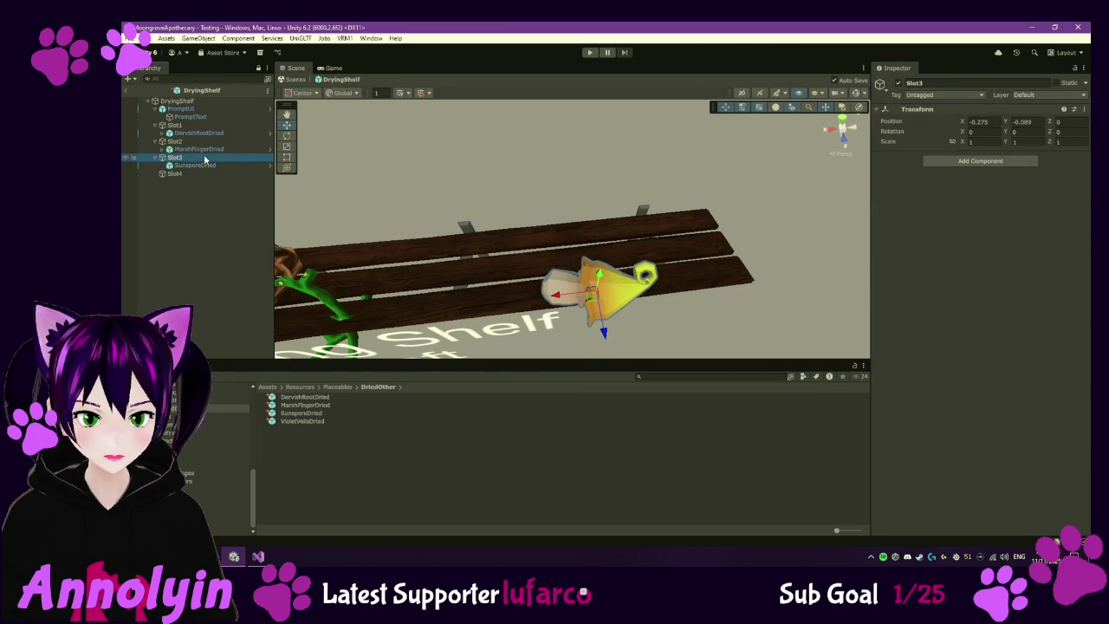
- Drag Slot3 up and along the shelf to about X -0.224, Y 0.046
mouse_move(604, 332)
left_mouse_down()
mouse_move(584, 281)
mouse_move(598, 294)
mouse_move(595, 283)
left_mouse_up()
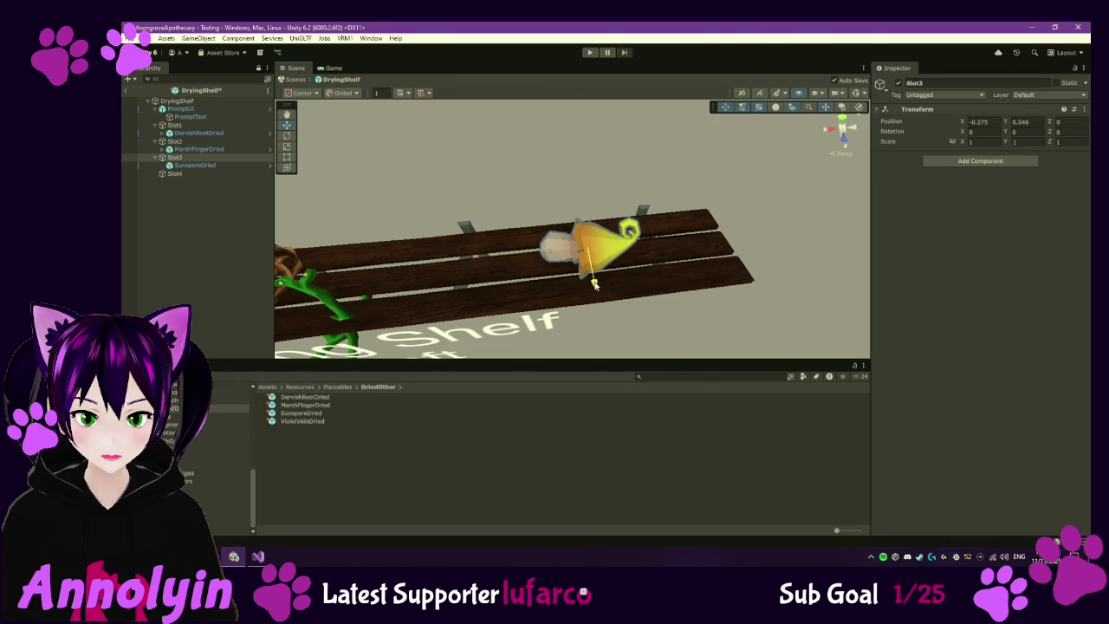
left_click(200, 166)
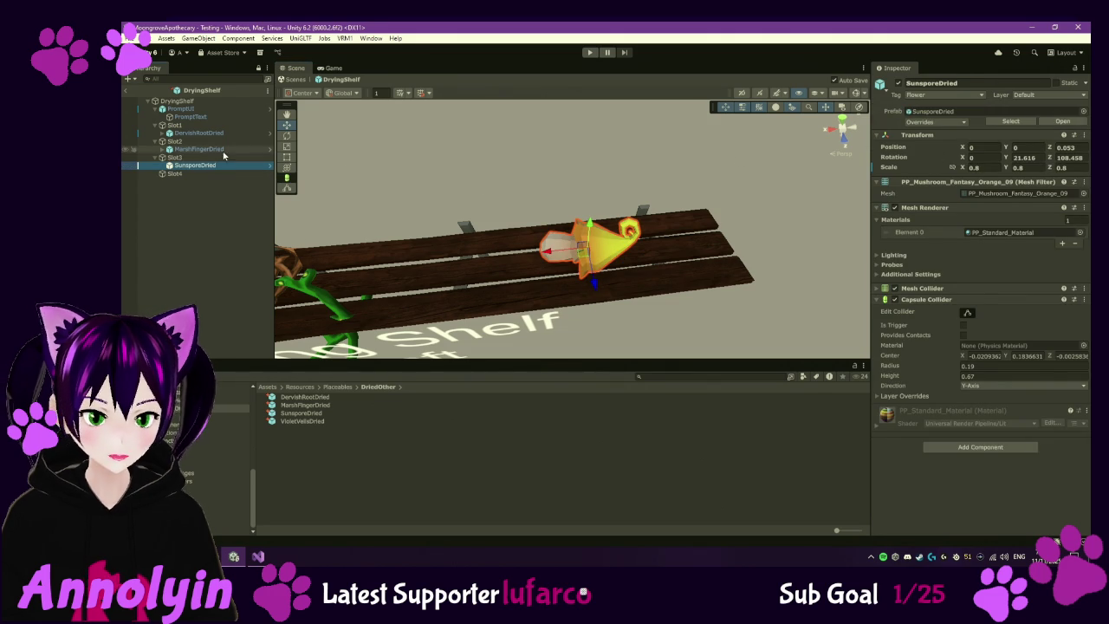
left_click(211, 158)
mouse_move(548, 256)
left_mouse_down()
mouse_move(531, 227)
mouse_move(494, 232)
left_mouse_up()
left_click(242, 140)
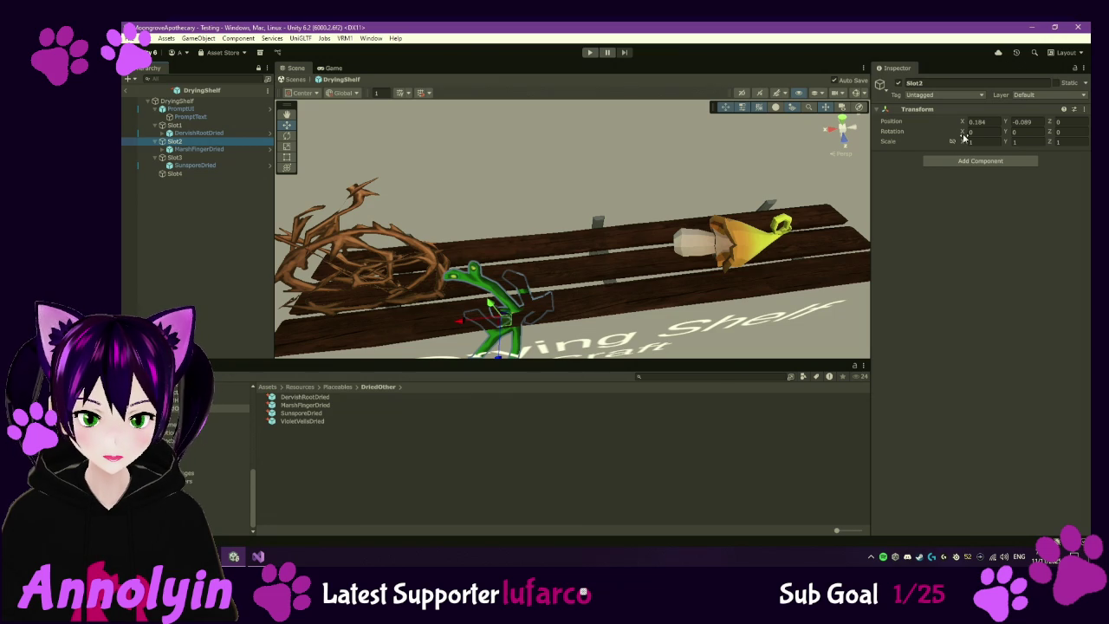
- Shift the Slot2 sprig toward the shelf front and along its length
left_click_drag(459, 327, 467, 326)
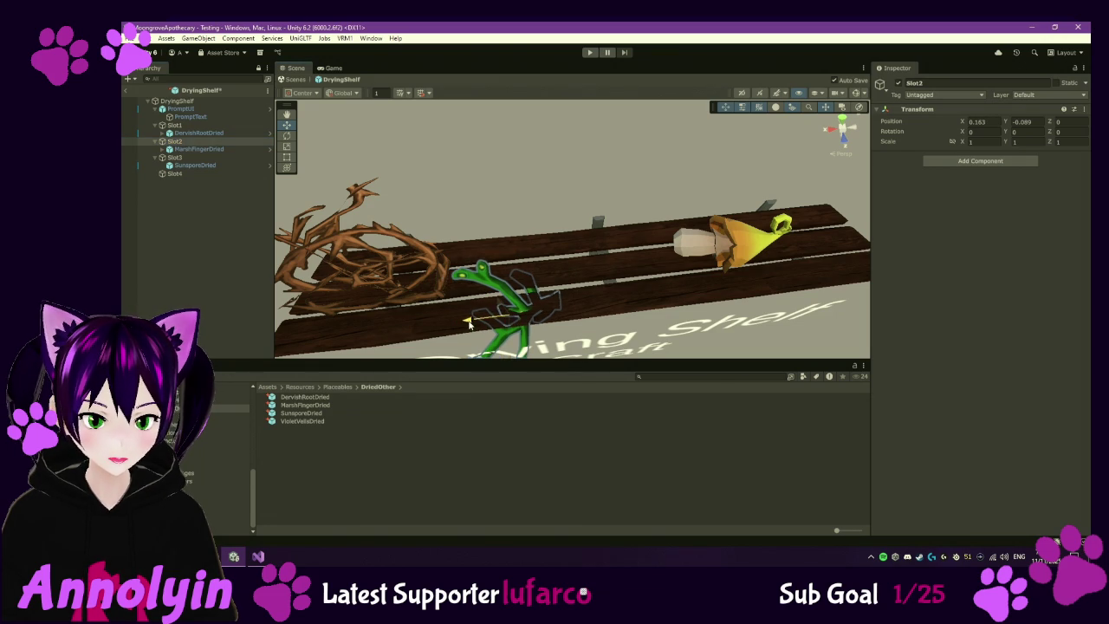
left_click(237, 151)
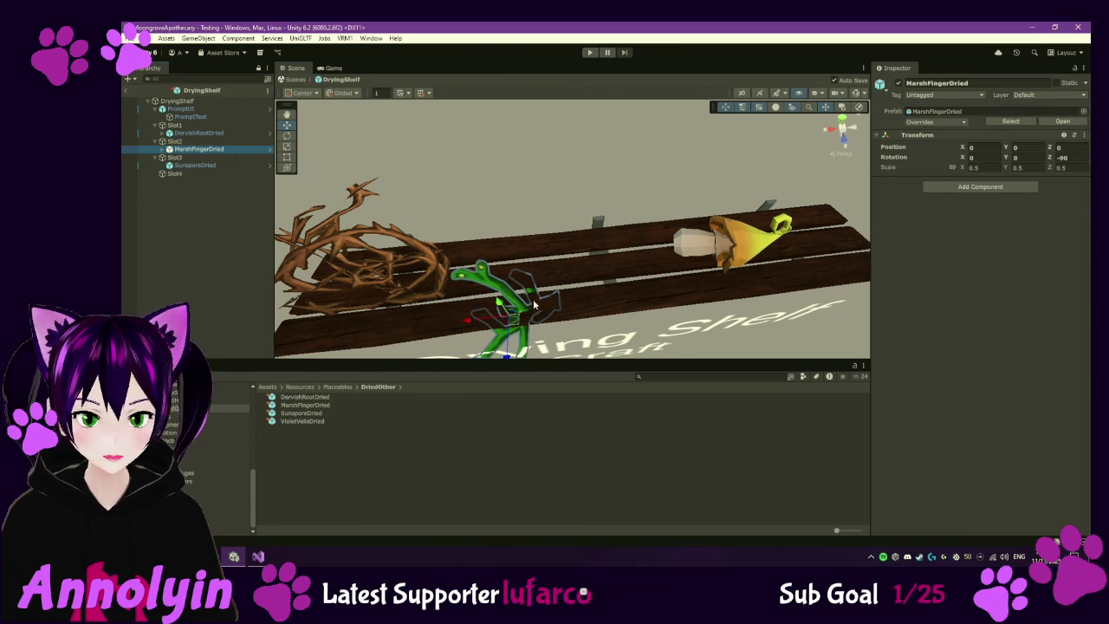
left_click(174, 141)
mouse_move(510, 293)
left_mouse_down()
mouse_move(518, 273)
mouse_move(523, 306)
mouse_move(518, 295)
left_mouse_up()
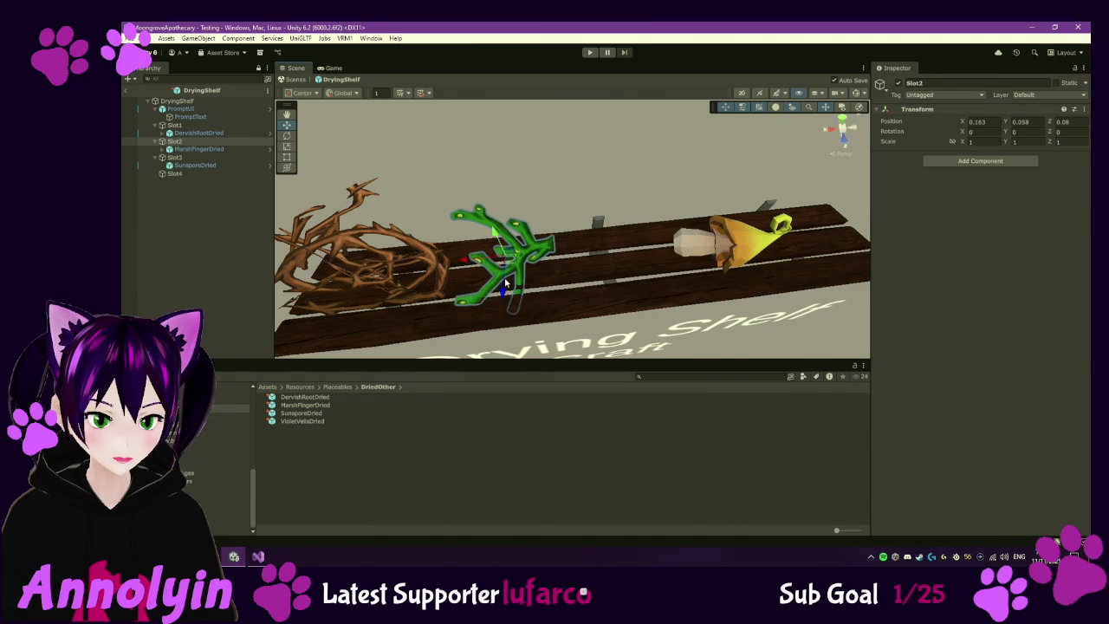
mouse_move(466, 260)
left_mouse_down()
mouse_move(518, 222)
mouse_move(525, 241)
left_mouse_up()
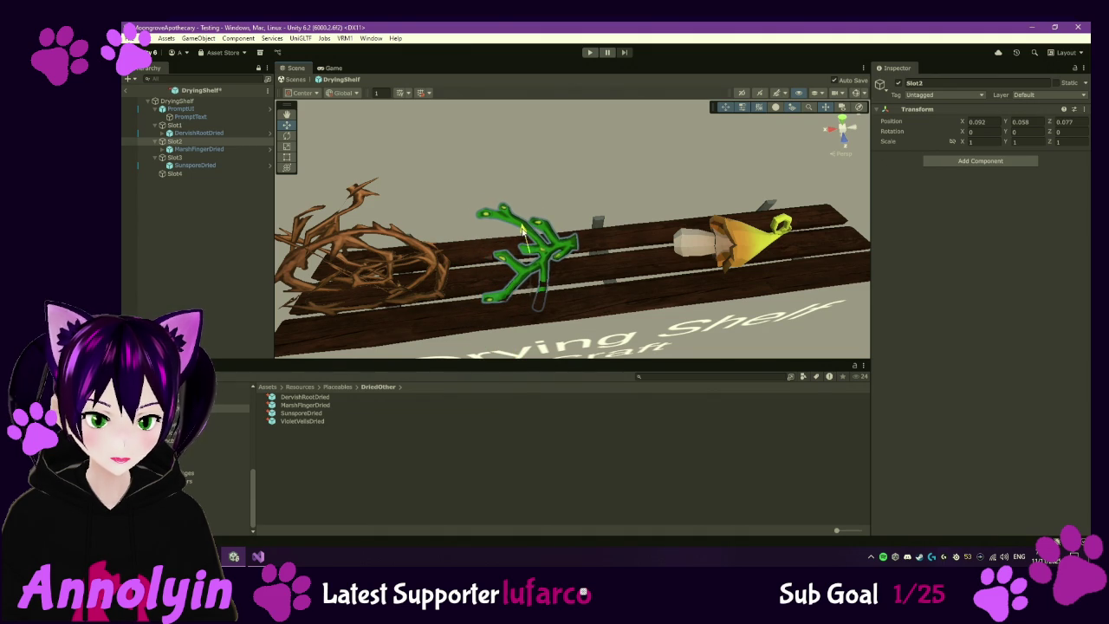
- Tilt and rotate the Slot2 green plant, nudging it lower on the shelf
left_click(287, 135)
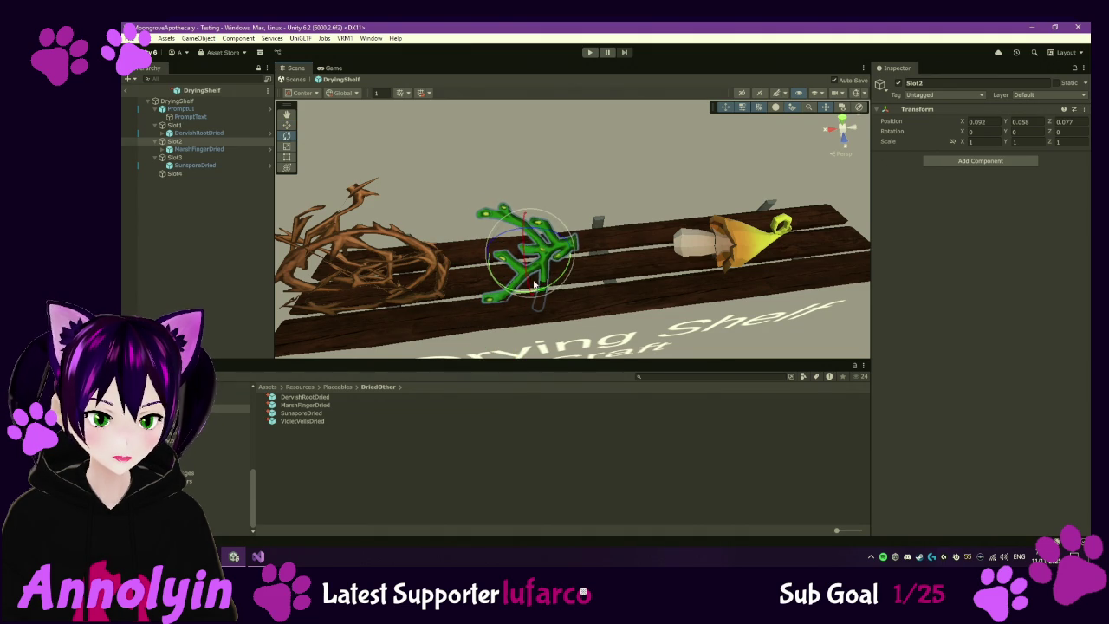
left_click_drag(525, 257, 526, 270)
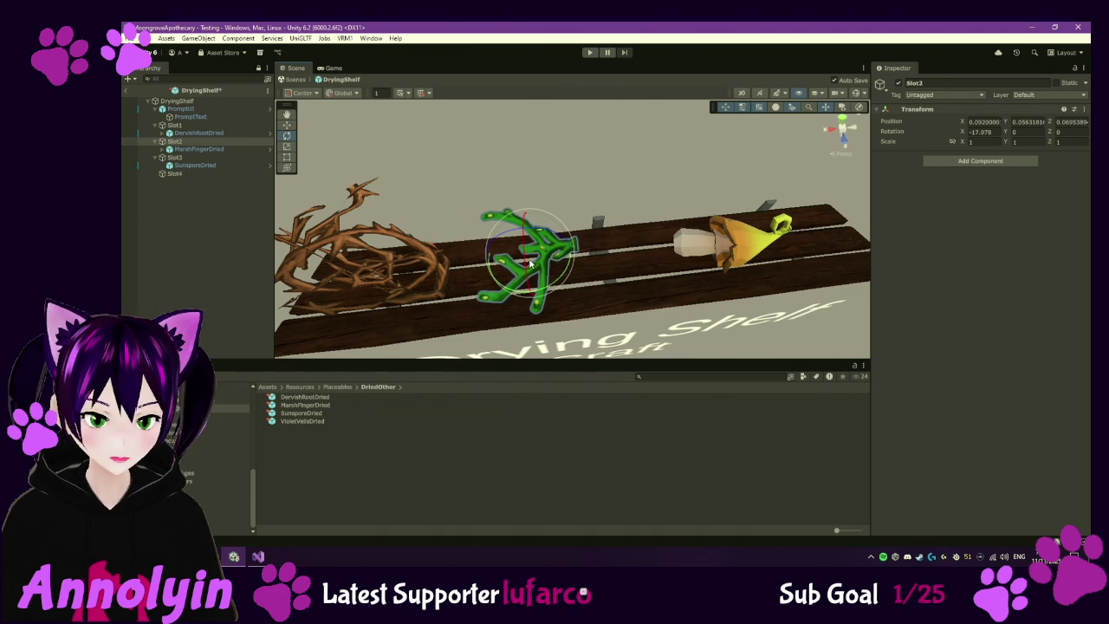
left_click(290, 125)
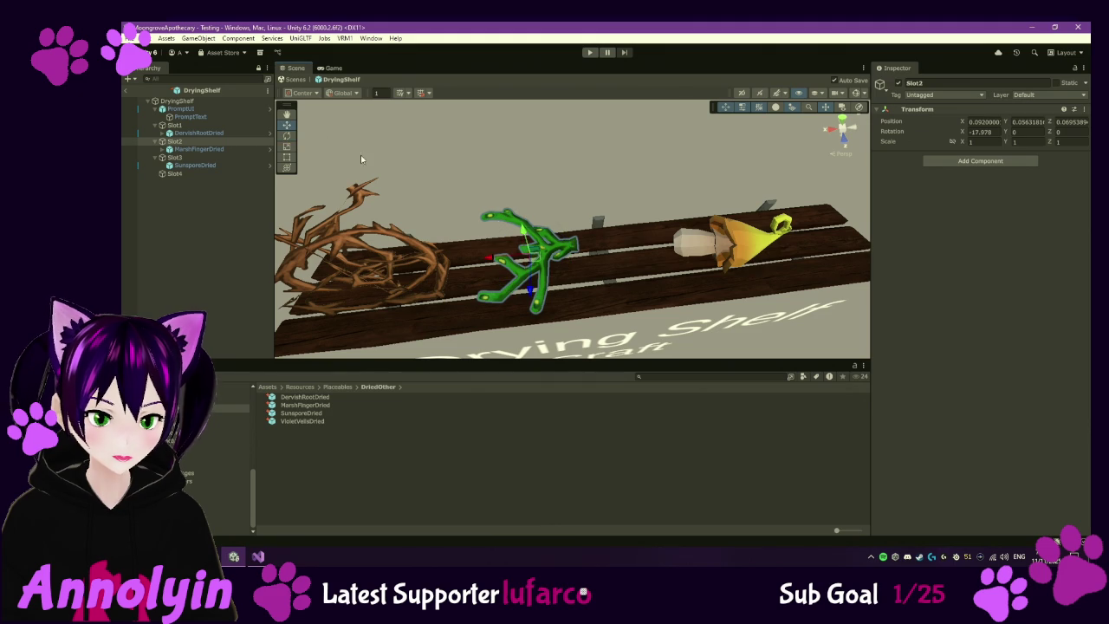
left_click_drag(523, 226, 531, 234)
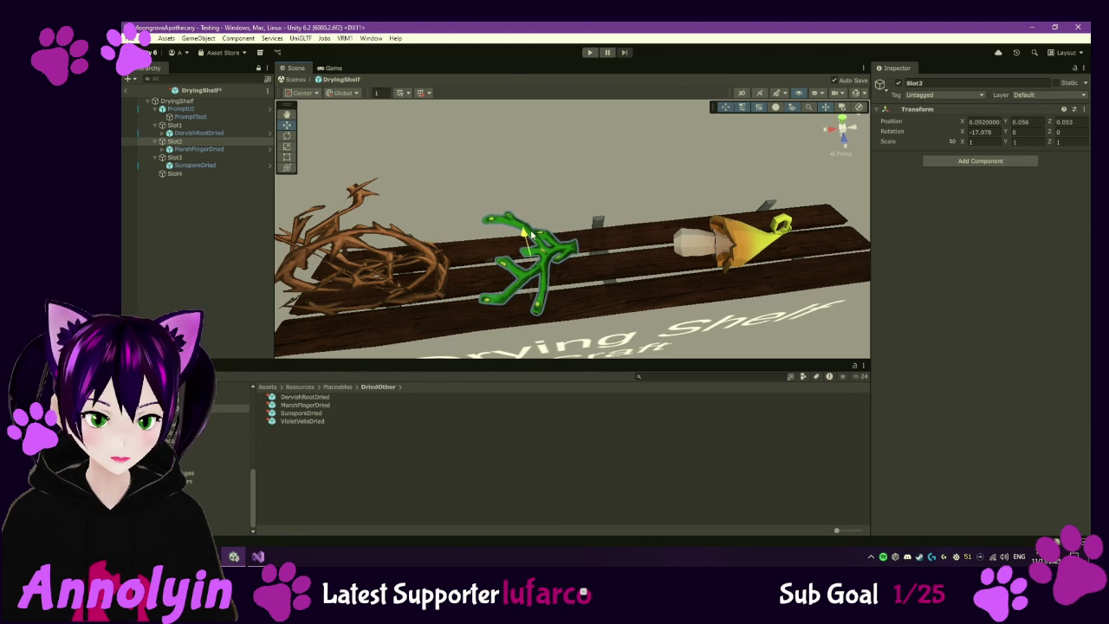
mouse_move(583, 276)
left_mouse_down()
mouse_move(590, 211)
mouse_move(351, 159)
left_mouse_up()
key("e")
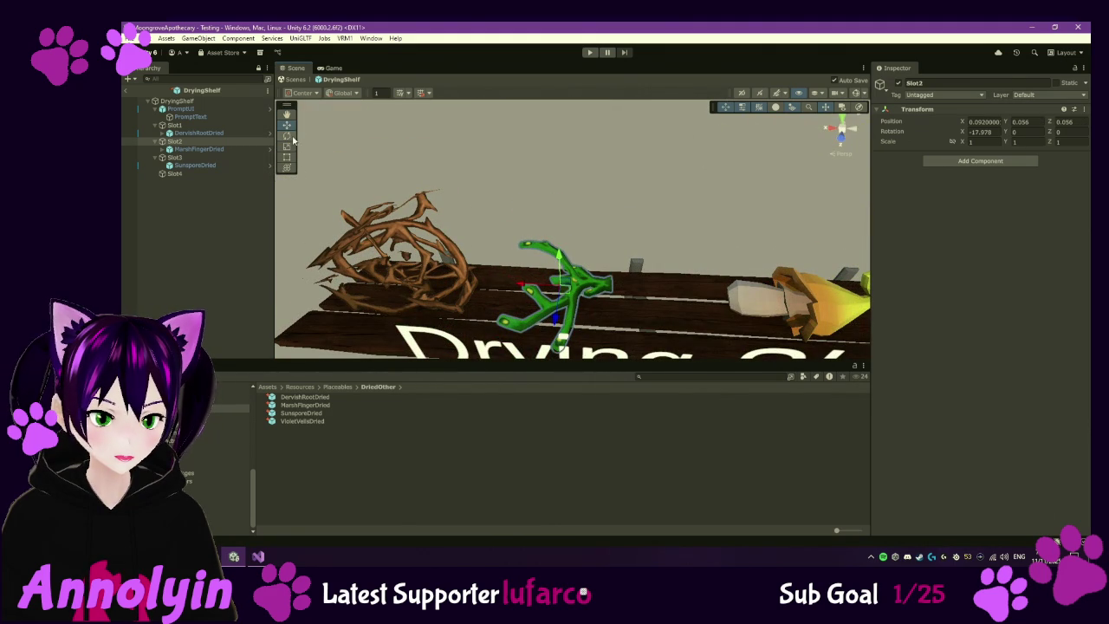
mouse_move(561, 259)
left_mouse_down()
mouse_move(582, 269)
mouse_move(550, 264)
mouse_move(660, 256)
mouse_move(664, 240)
mouse_move(659, 279)
left_mouse_up()
key("w")
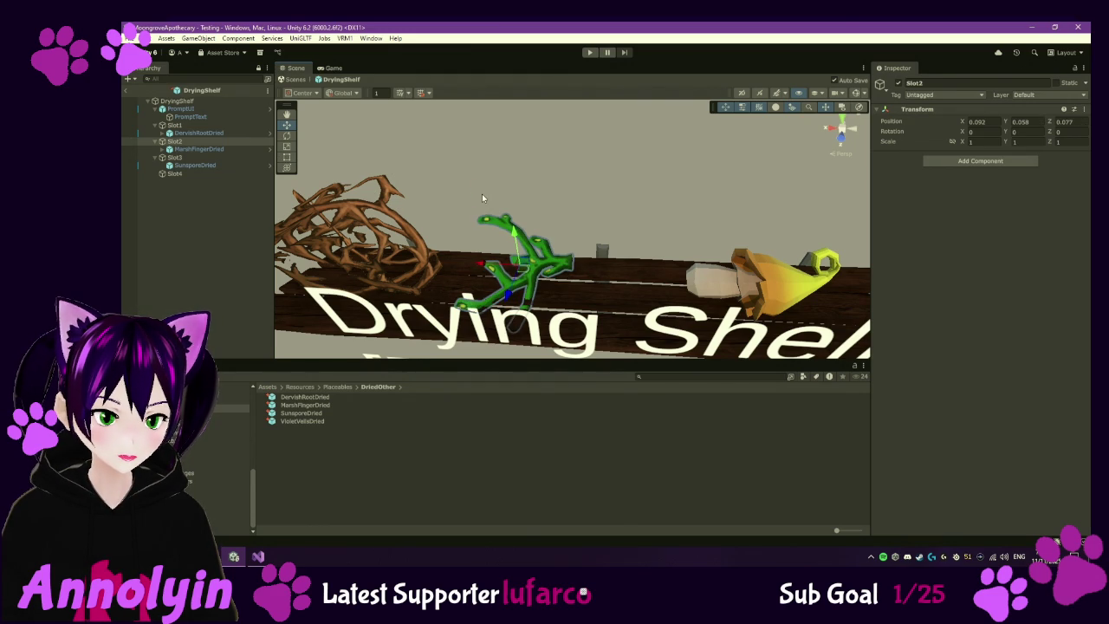
- Save the DryingShelf scene with Ctrl+S and minimize Unity and Visual Studio
key("ctrl+s")
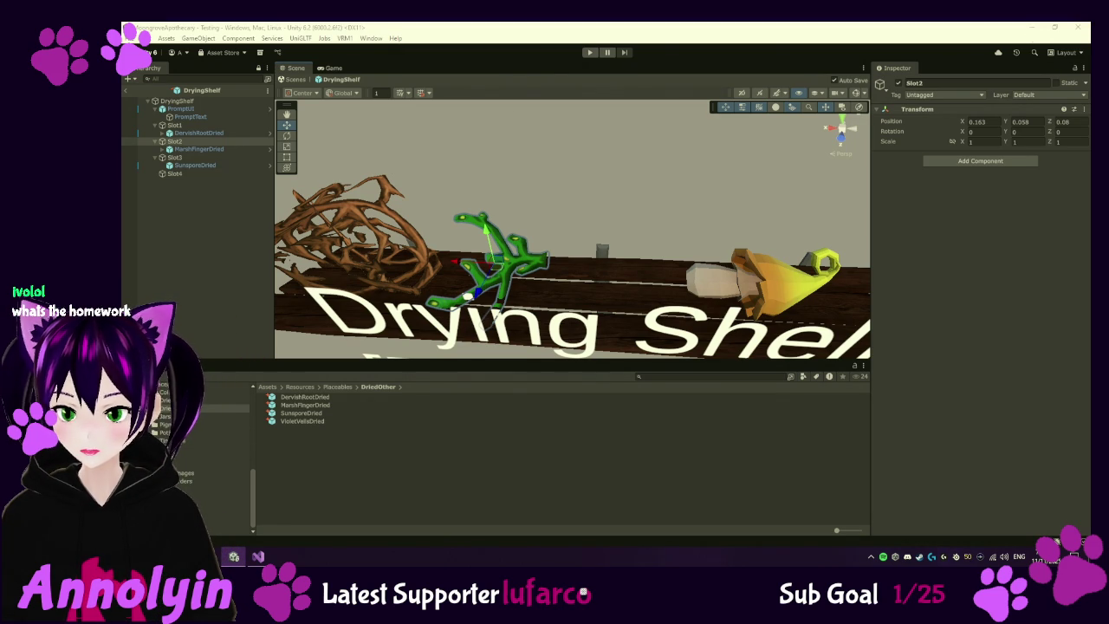
left_click(1032, 28)
left_click(1034, 30)
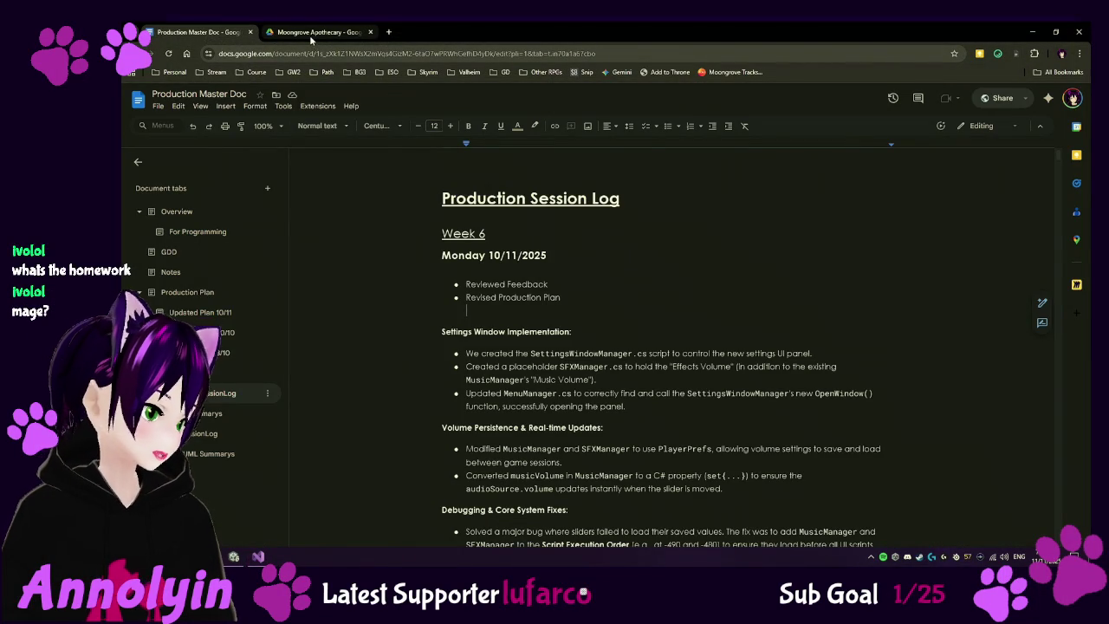
- Copy the Moongrove Apothecary presentation's share link from Drive, then return to Unity
left_click(310, 35)
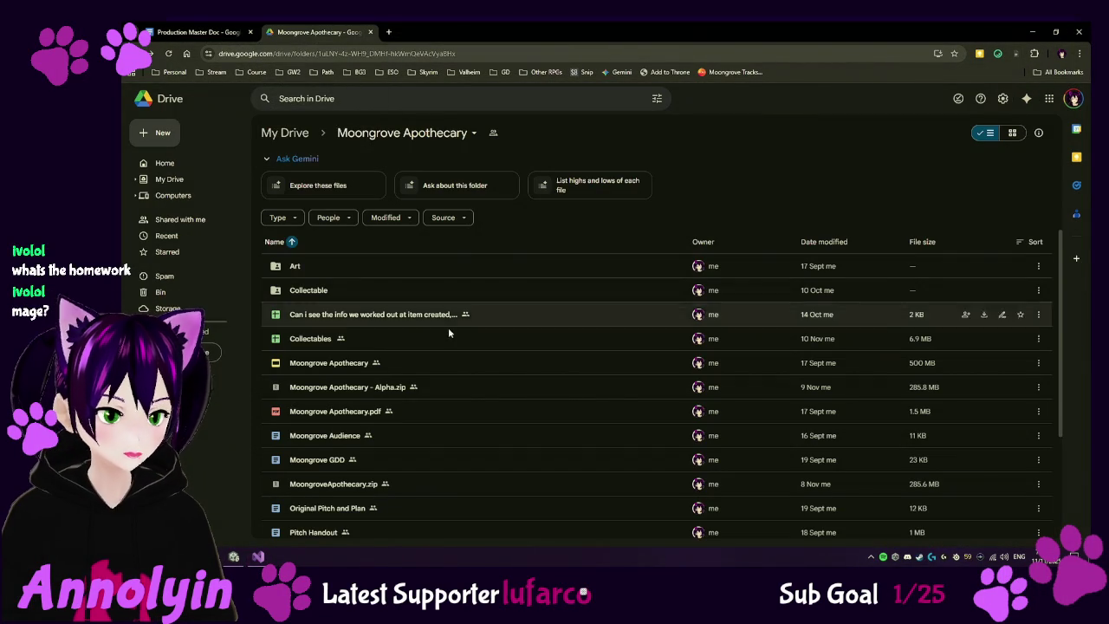
right_click(430, 361)
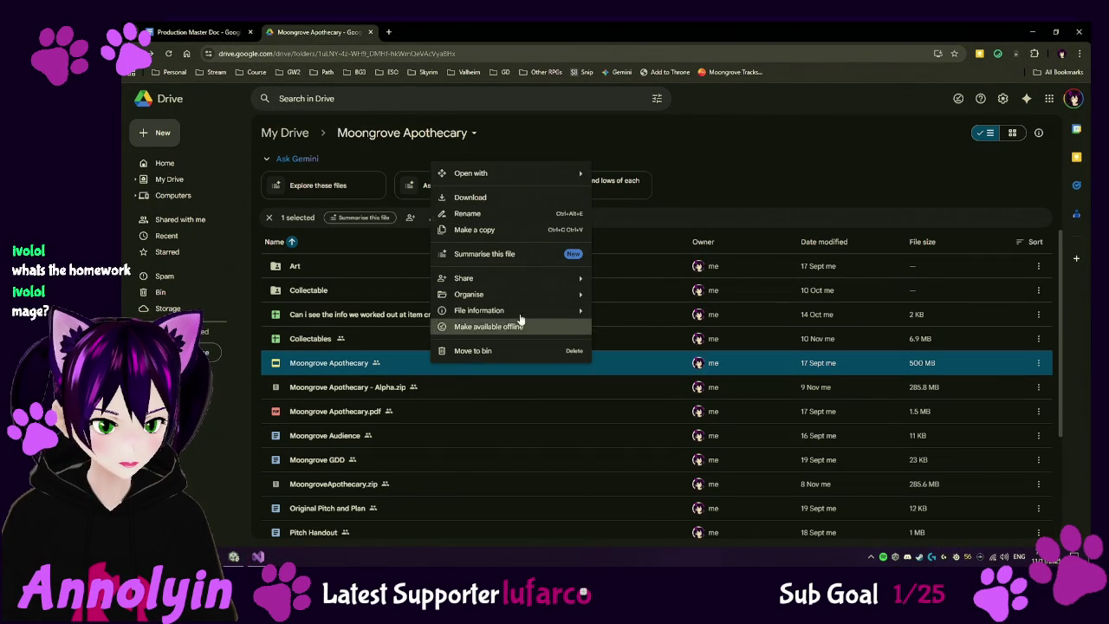
mouse_move(579, 176)
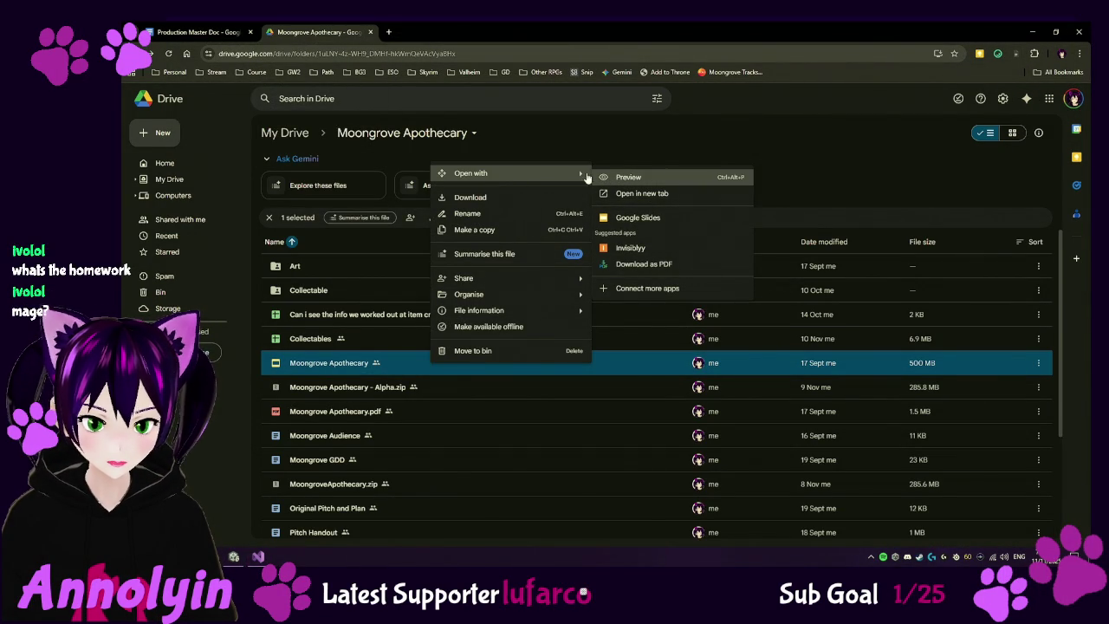
mouse_move(538, 279)
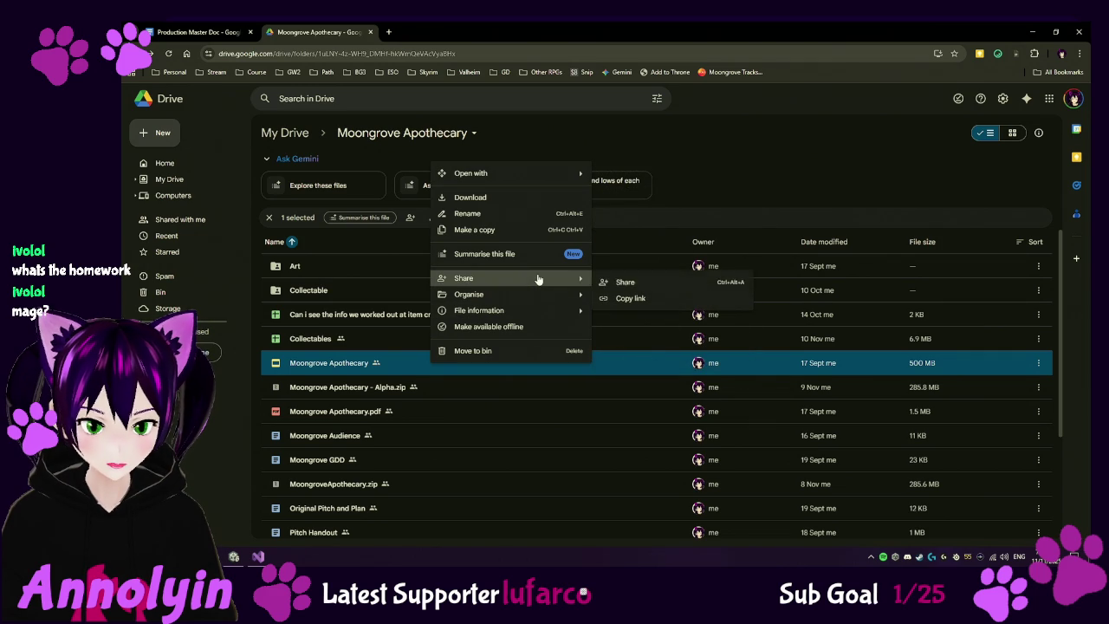
left_click(651, 299)
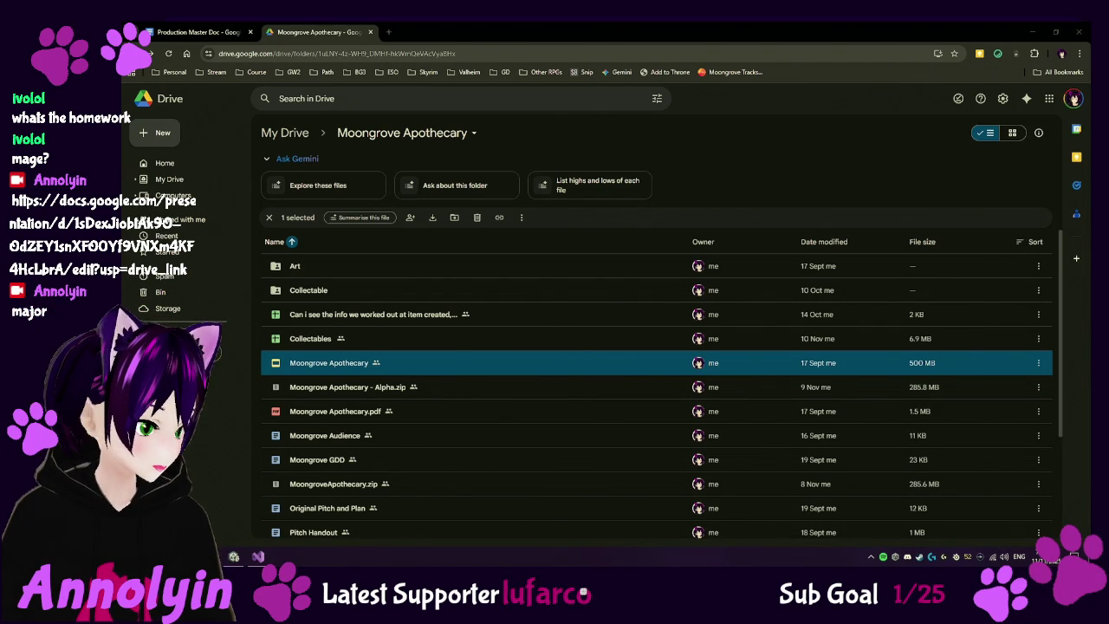
left_click(234, 556)
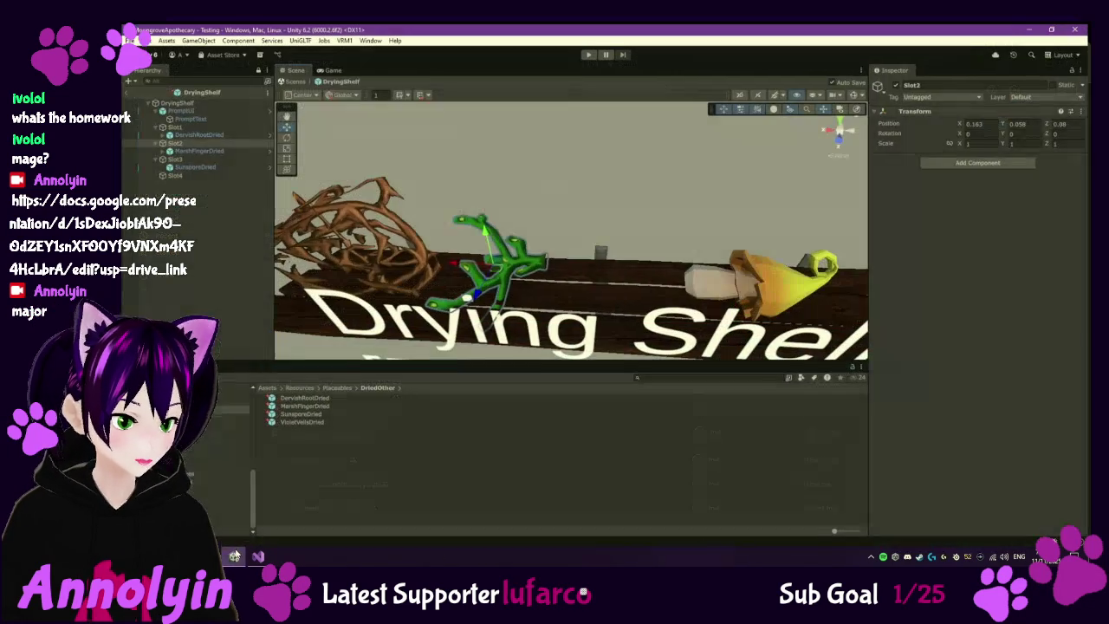
- Deactivate PromptUI so the Drying Shelf label stops covering the plants
mouse_move(511, 281)
left_mouse_down()
mouse_move(598, 223)
mouse_move(572, 242)
left_mouse_up()
left_click(211, 107)
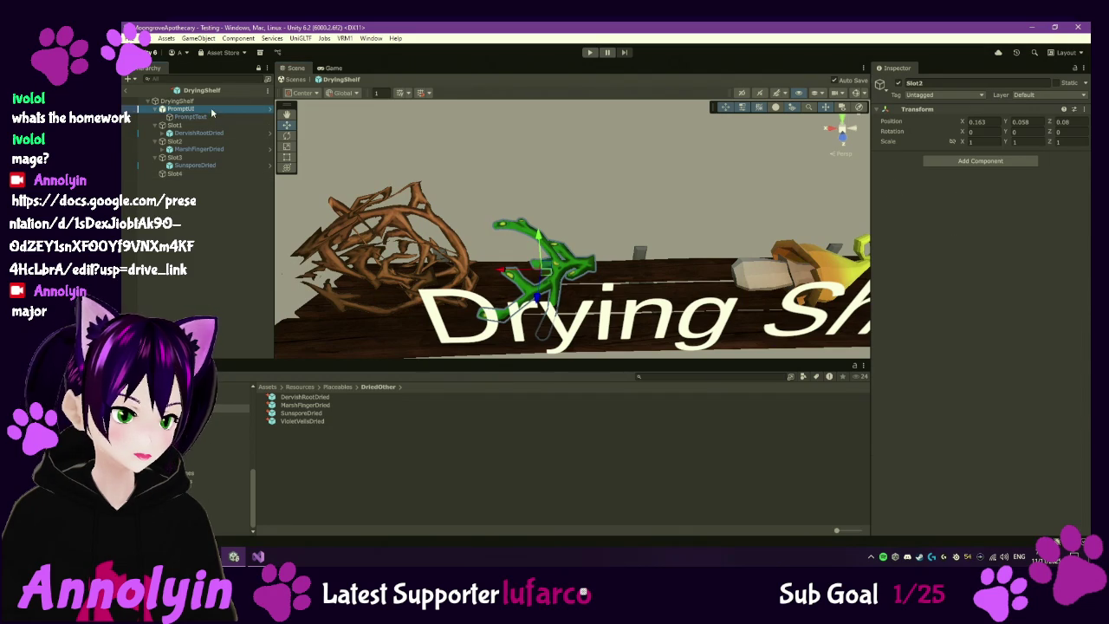
left_click(899, 83)
left_click_drag(637, 176, 627, 234)
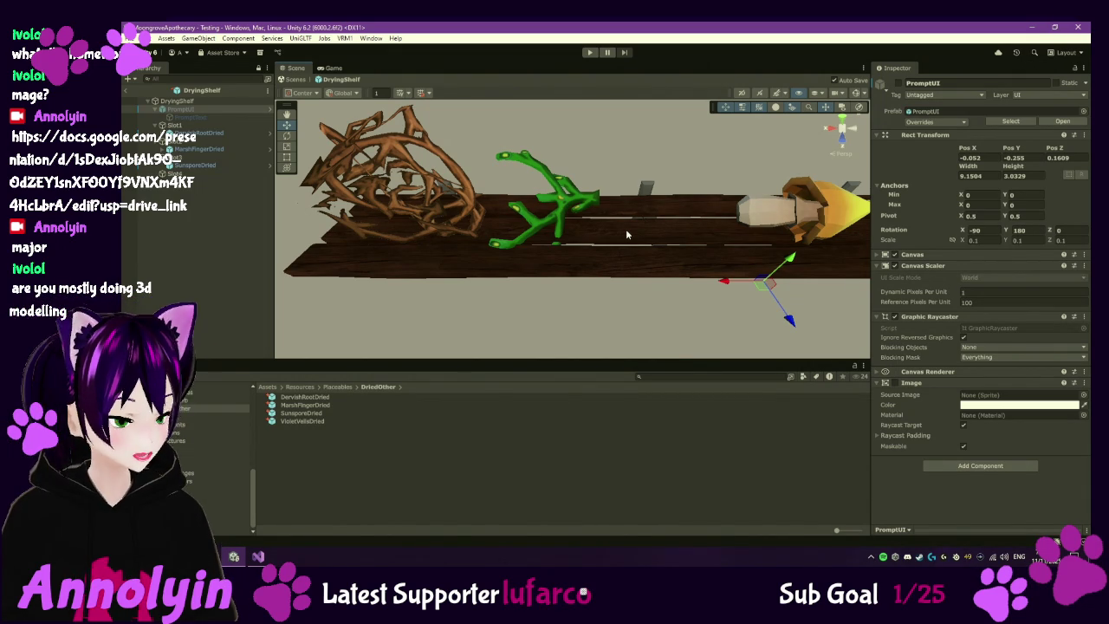
scroll(683, 195, "down", 3)
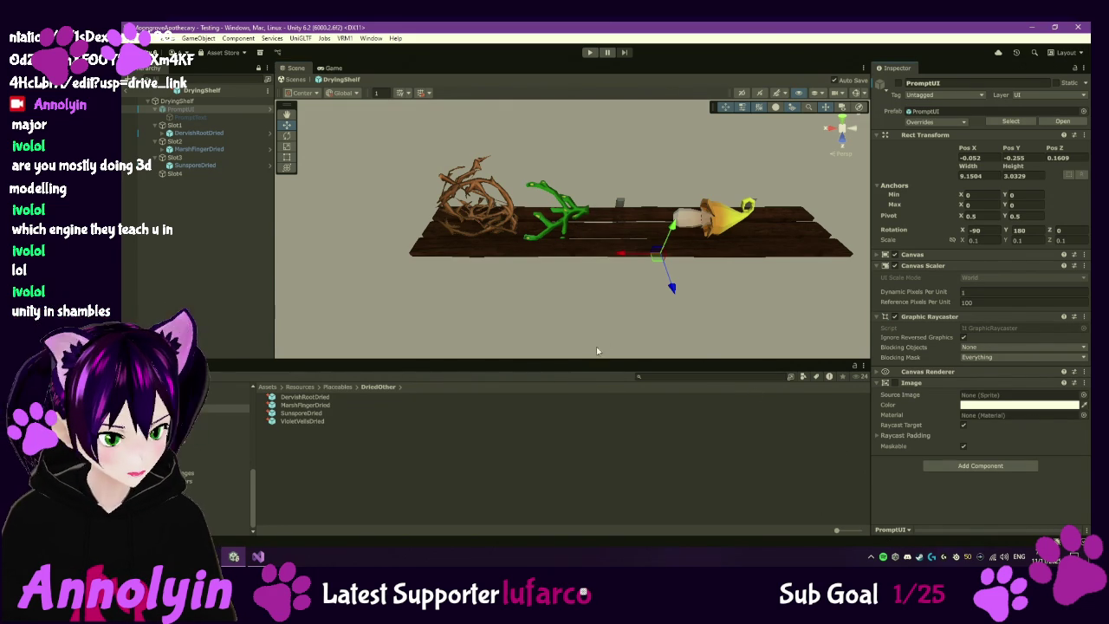
left_click(226, 152)
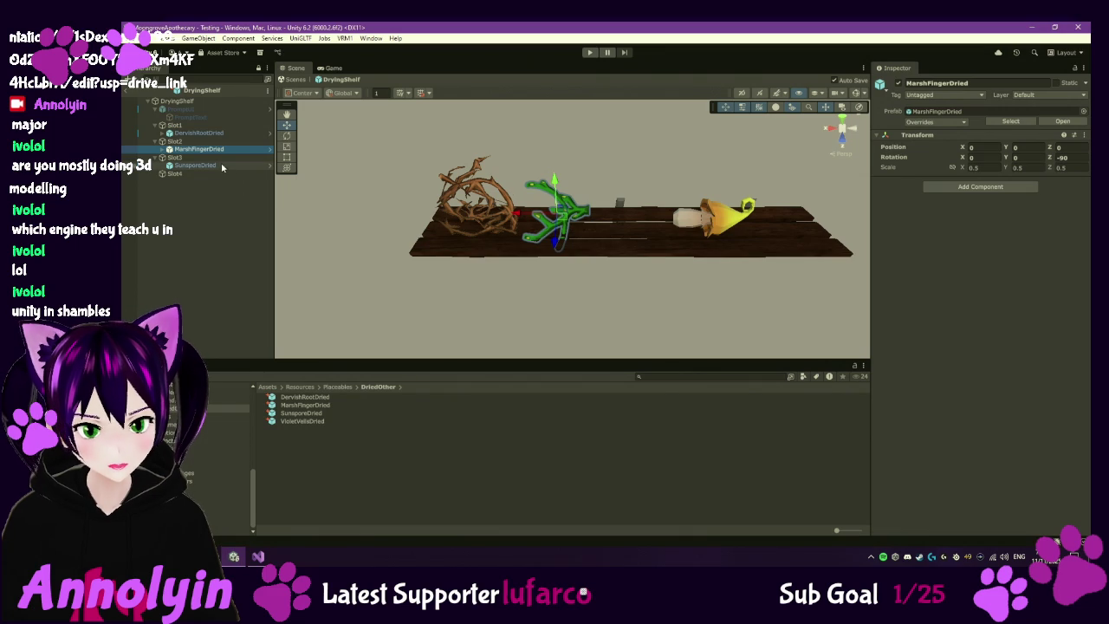
- Move the Slot2 plant along X away from DervishRootDried, then switch to Google Drive
left_click(194, 141)
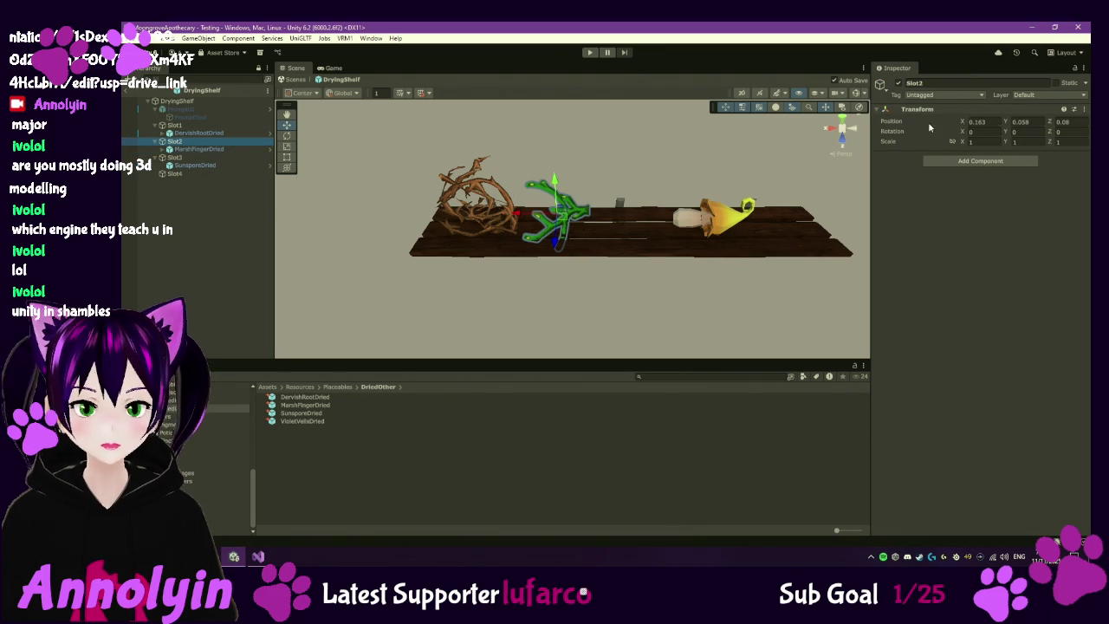
left_click(244, 149)
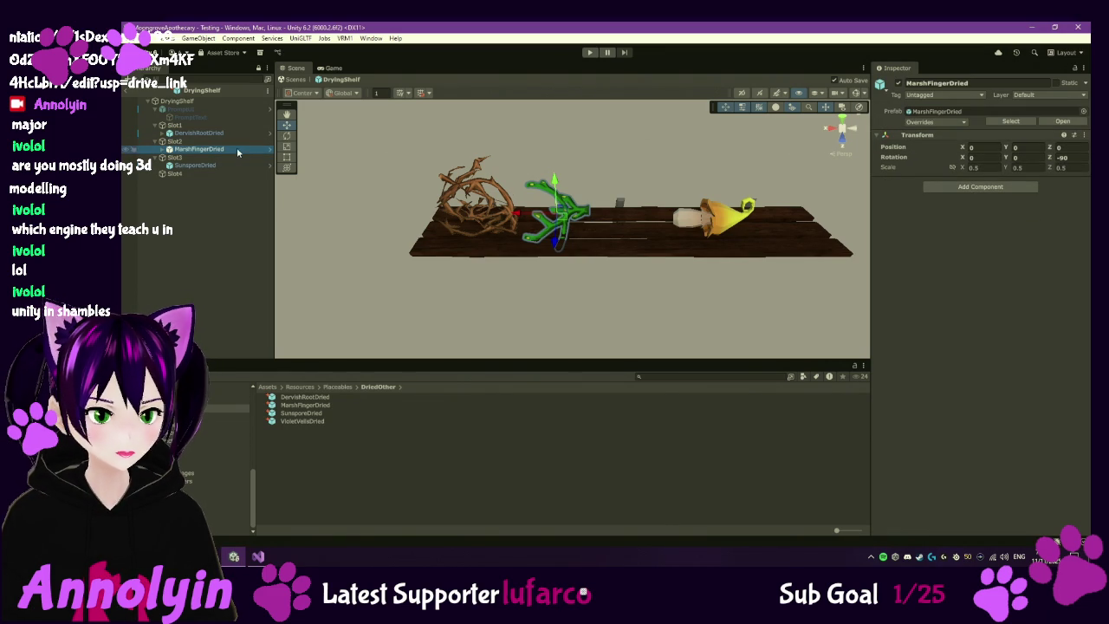
left_click(227, 142)
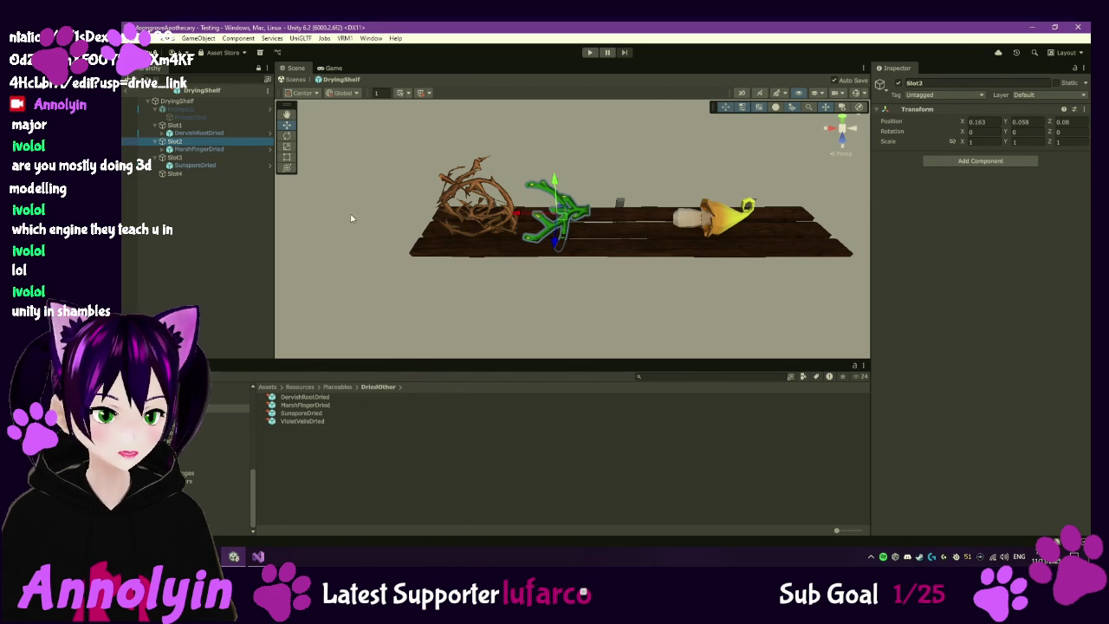
left_click_drag(521, 219, 536, 219)
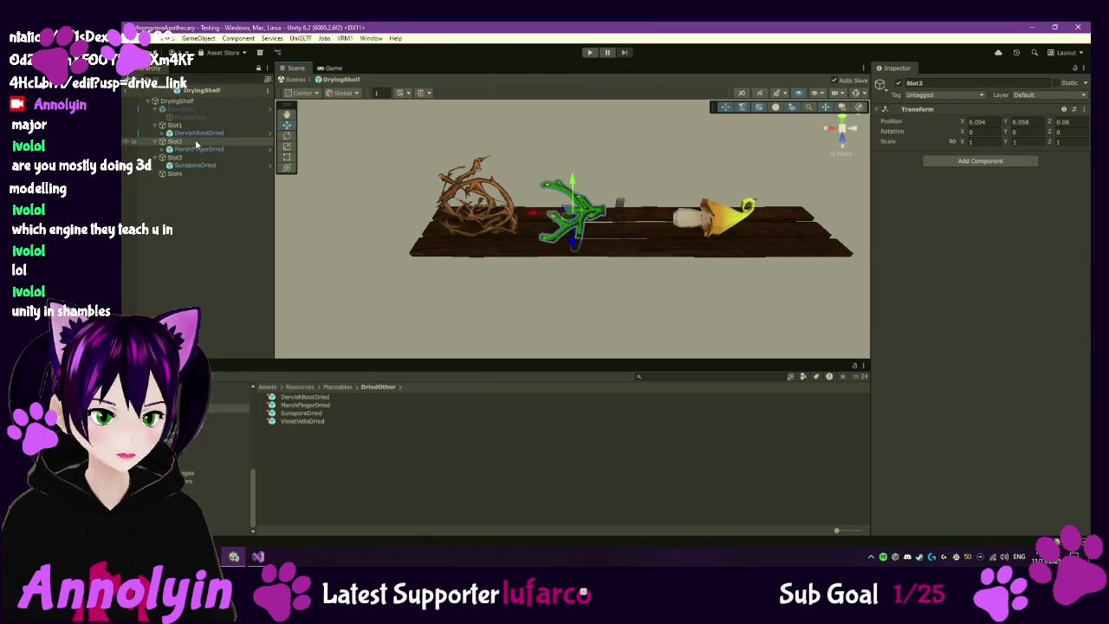
left_click(200, 133)
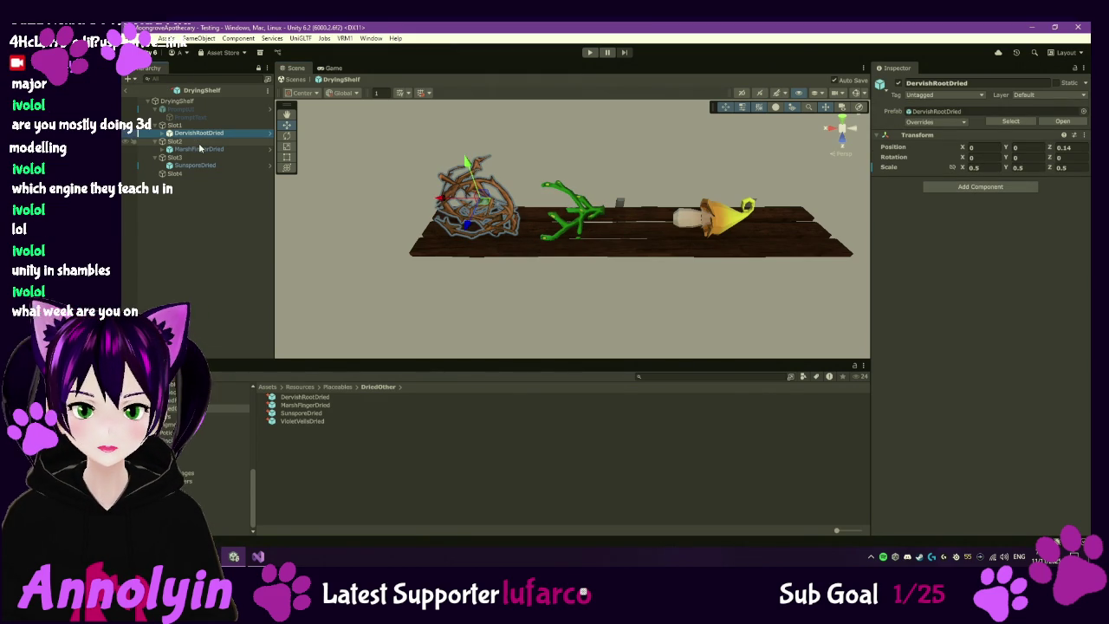
left_click(982, 479)
left_click(211, 556)
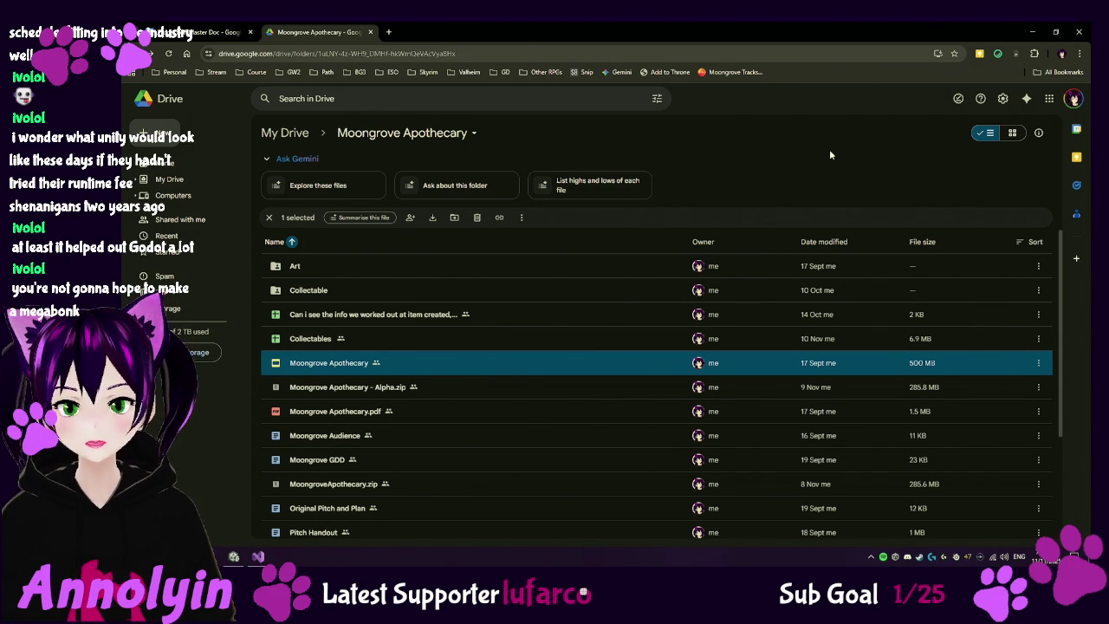
- Deselect the file in the Moongrove Apothecary Drive folder
key("Escape")
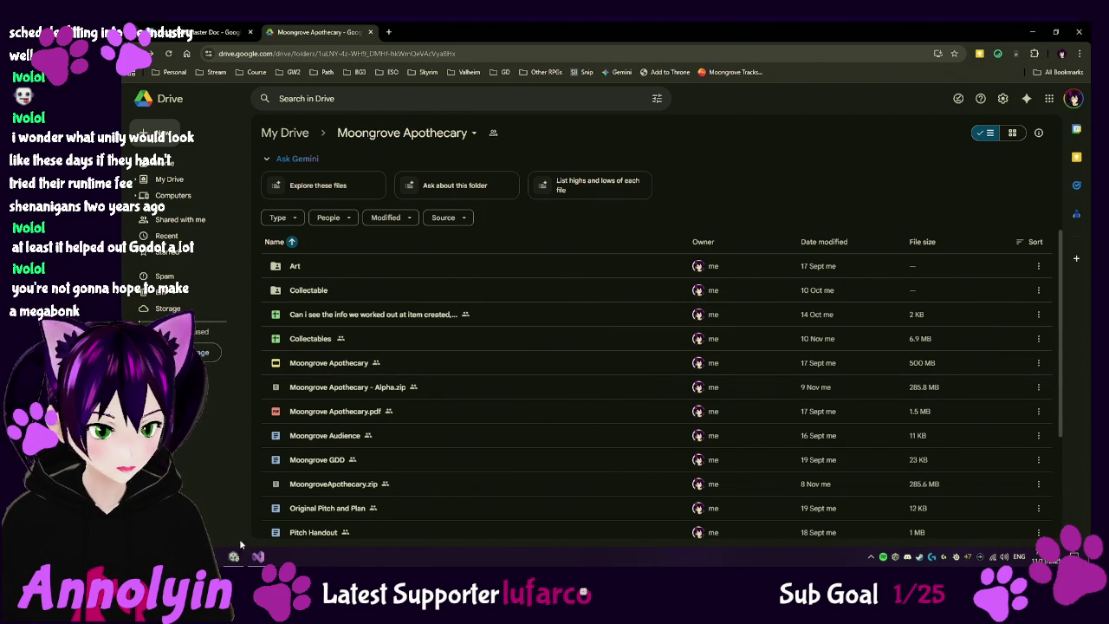
left_click(253, 536)
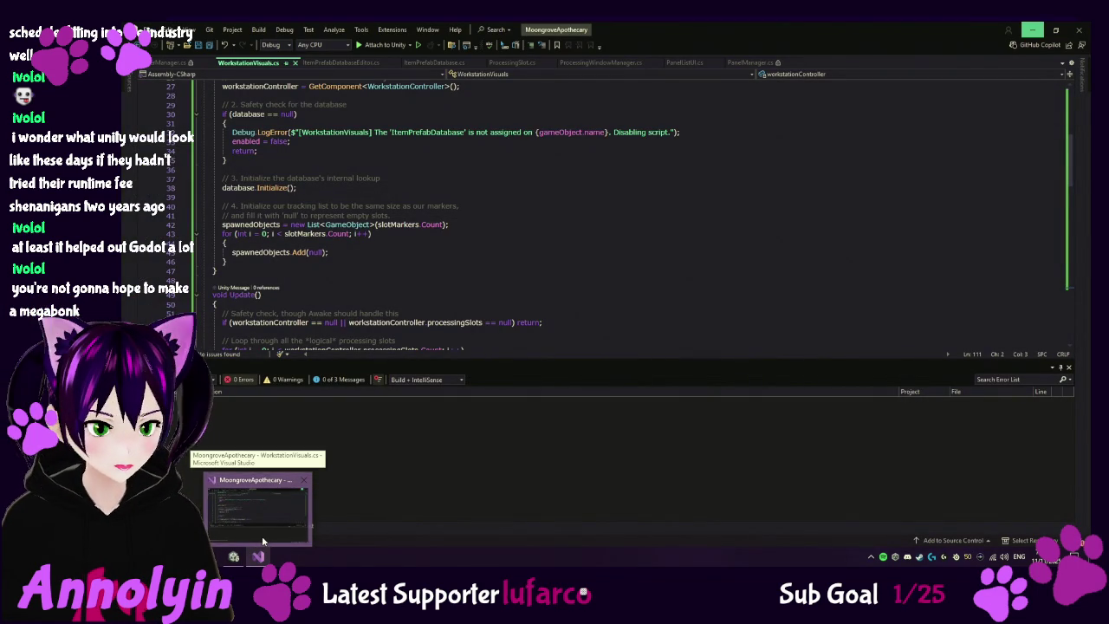
- Bring the Unity editor with the DryingShelf scene back to the front
left_click(234, 555)
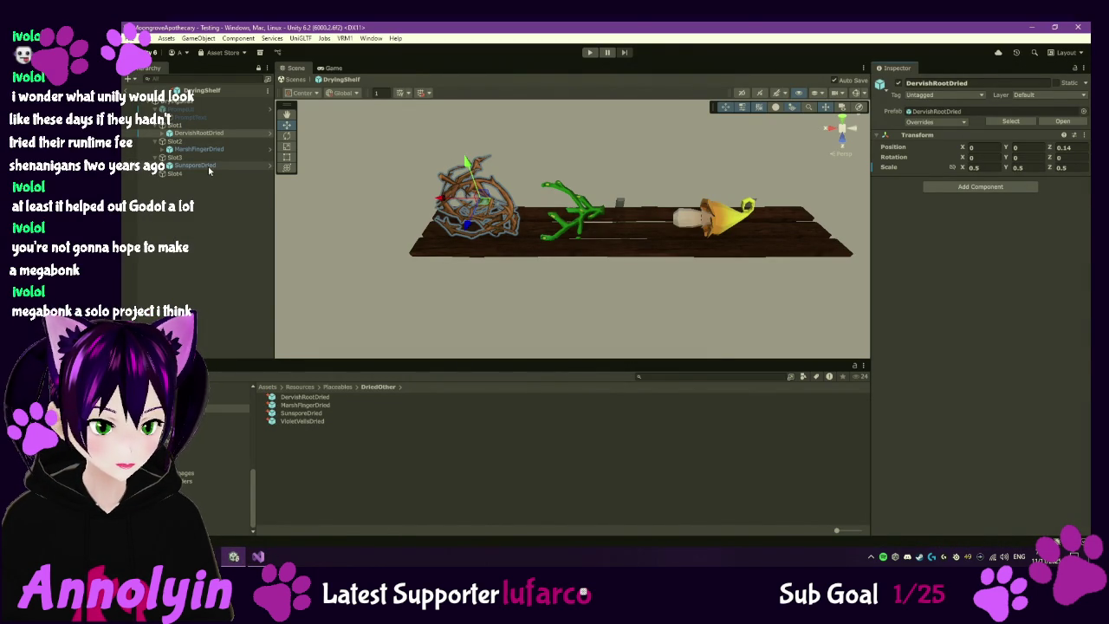
- Set the SunsporeDried prefab asset's scale to 0.8
left_click(209, 167)
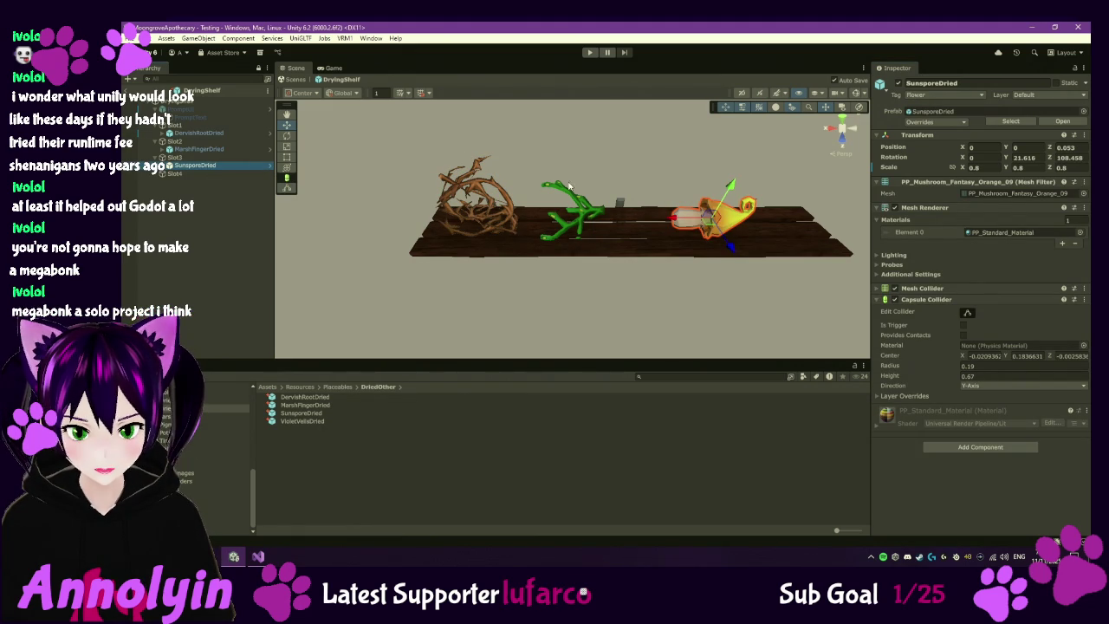
left_click(301, 412)
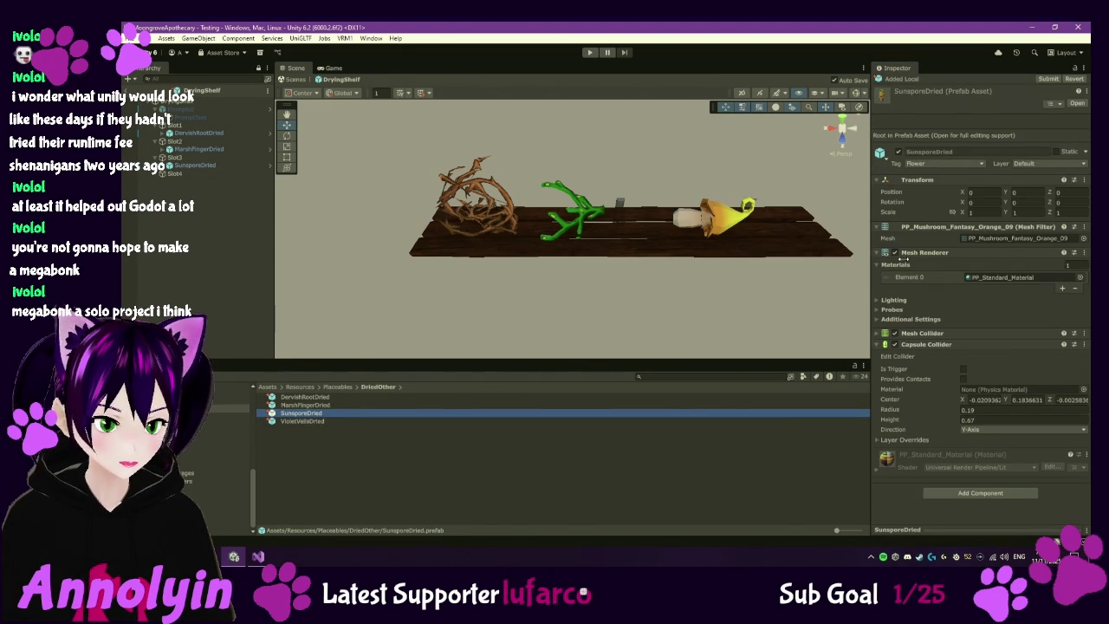
left_click(997, 212)
type("0.8")
key("Tab")
type("0.8")
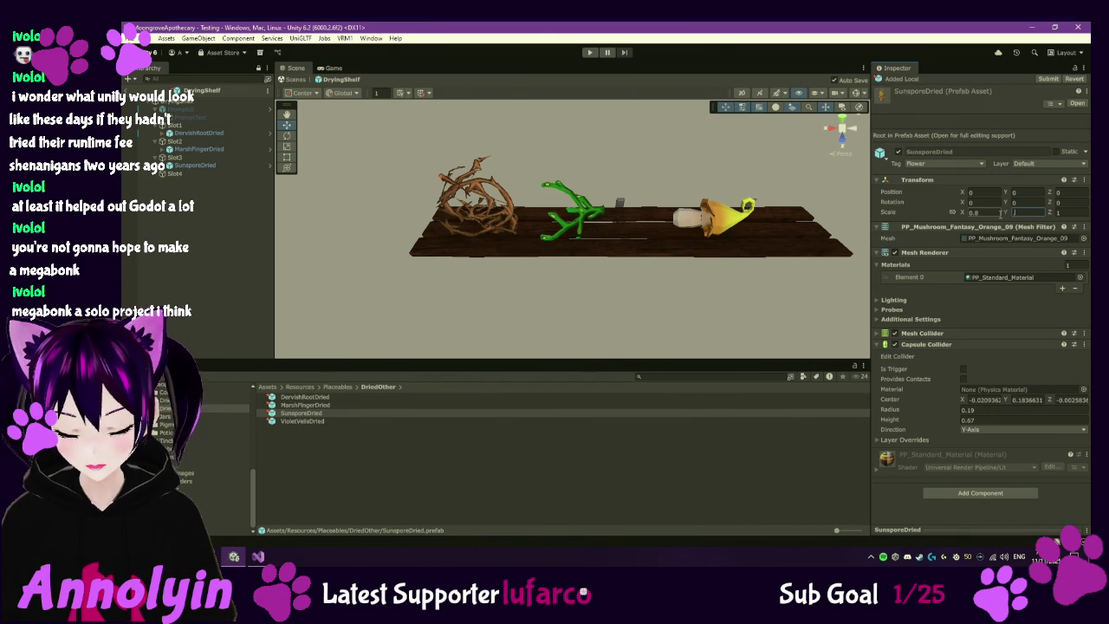
key("Tab")
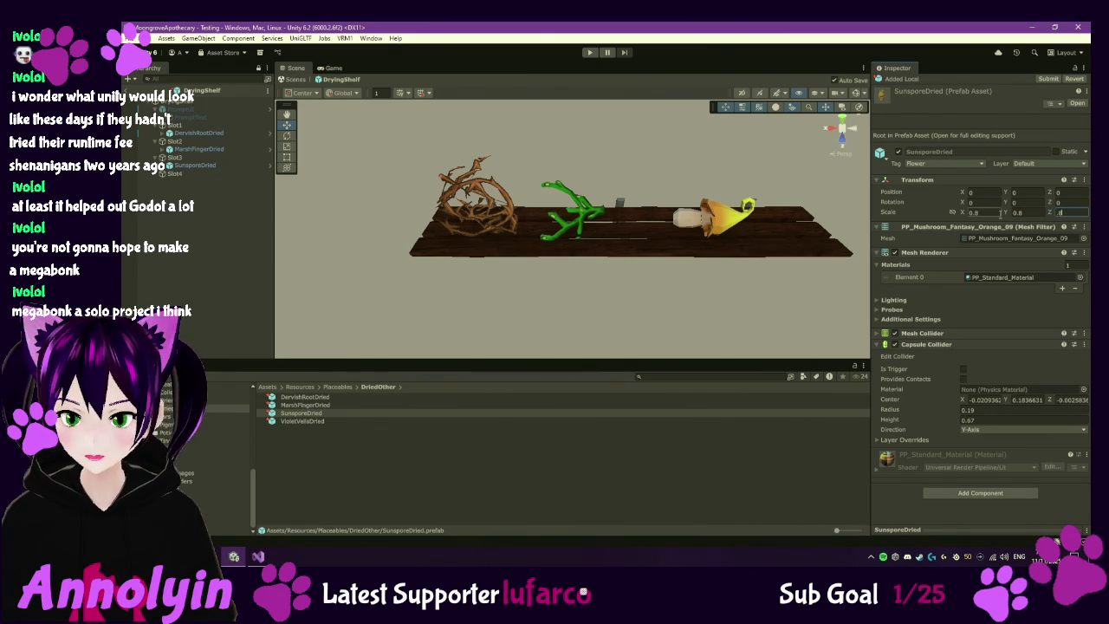
- Give the SunsporeDried prefab Y rotation 20 and Z rotation 108
left_click(199, 165)
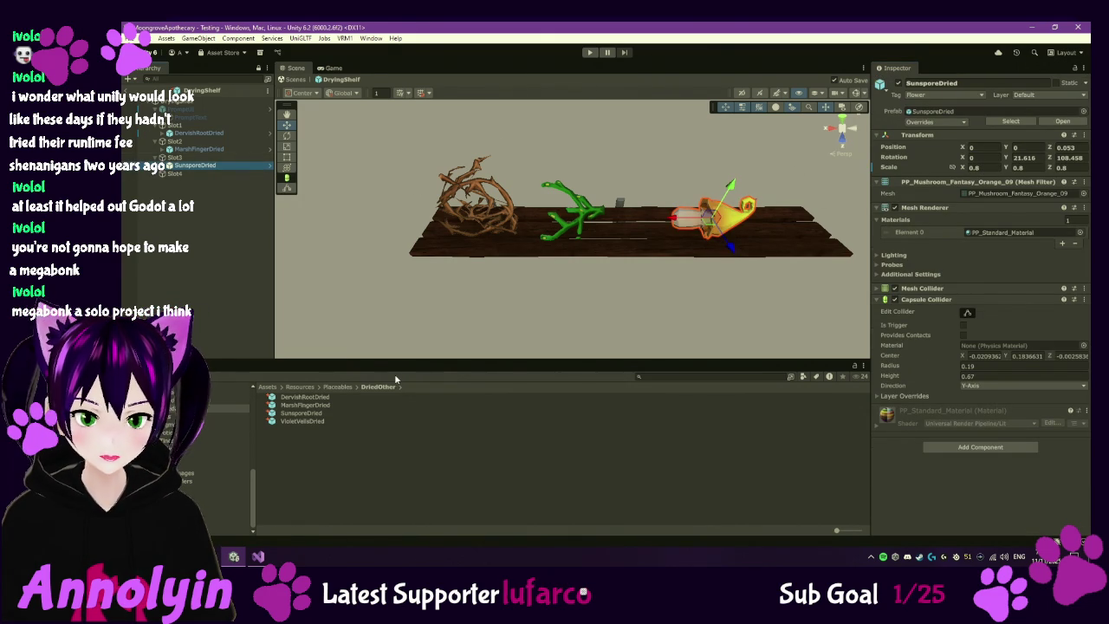
left_click(295, 416)
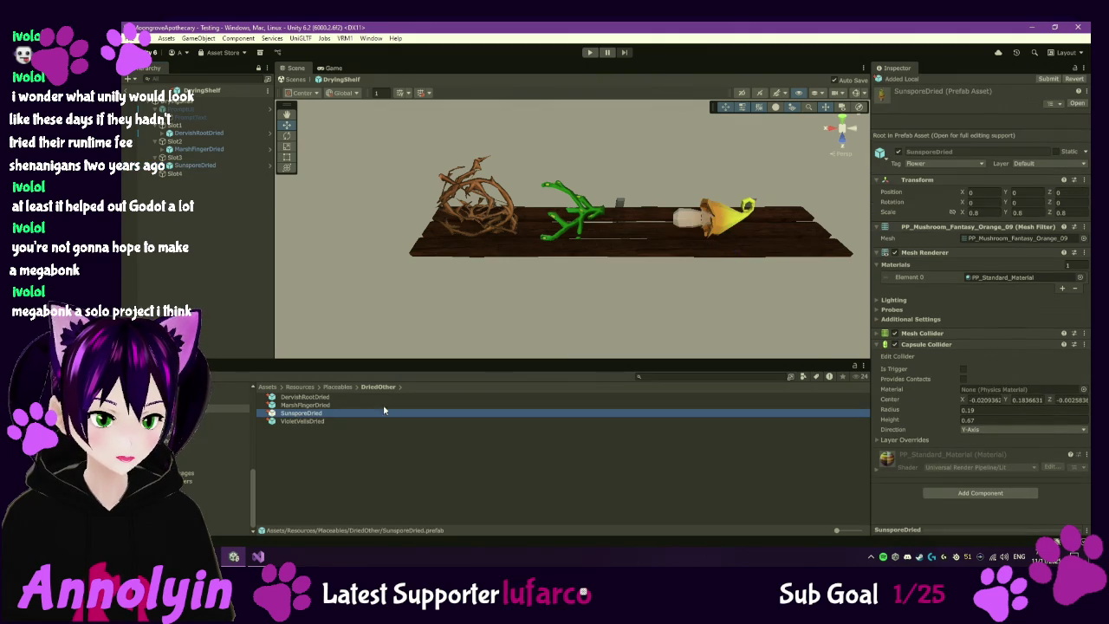
left_click(1026, 203)
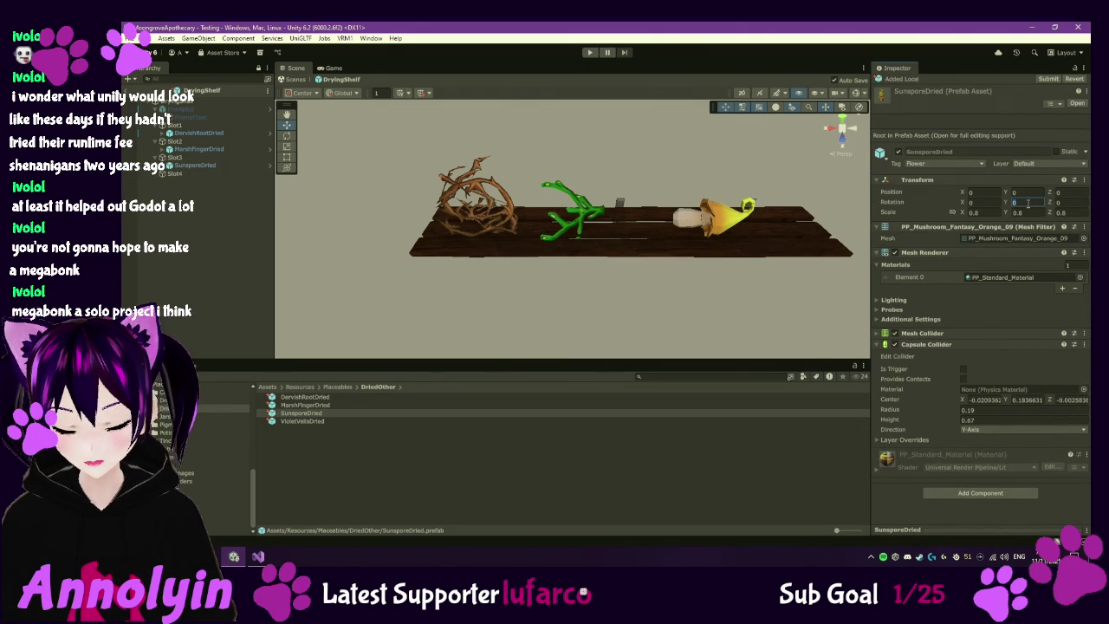
type("20")
key("Tab")
type("0")
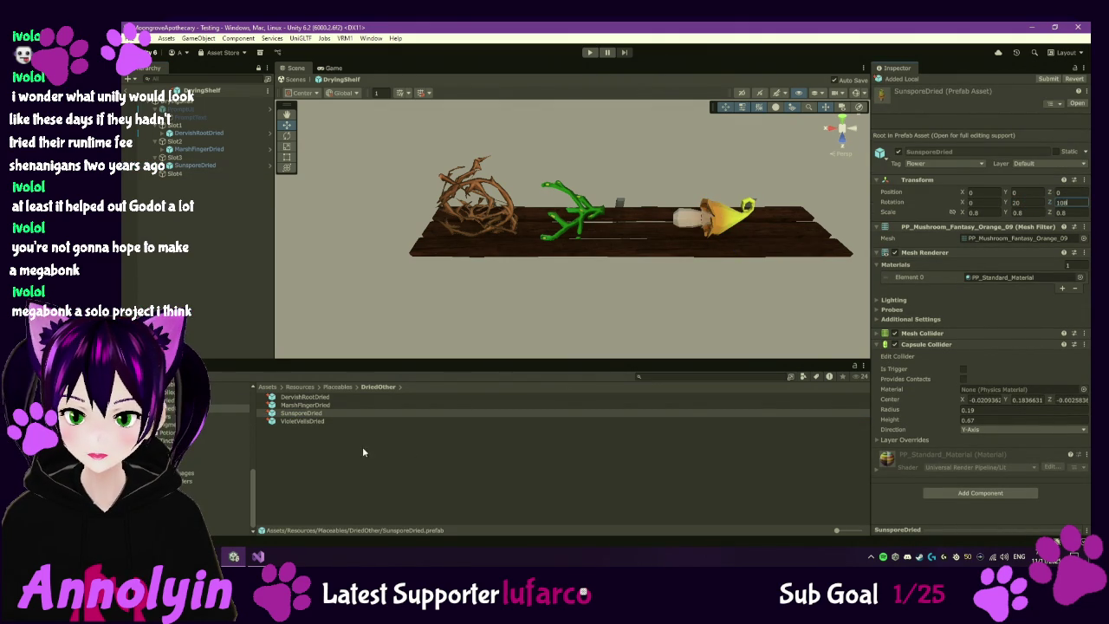
double_click(307, 417)
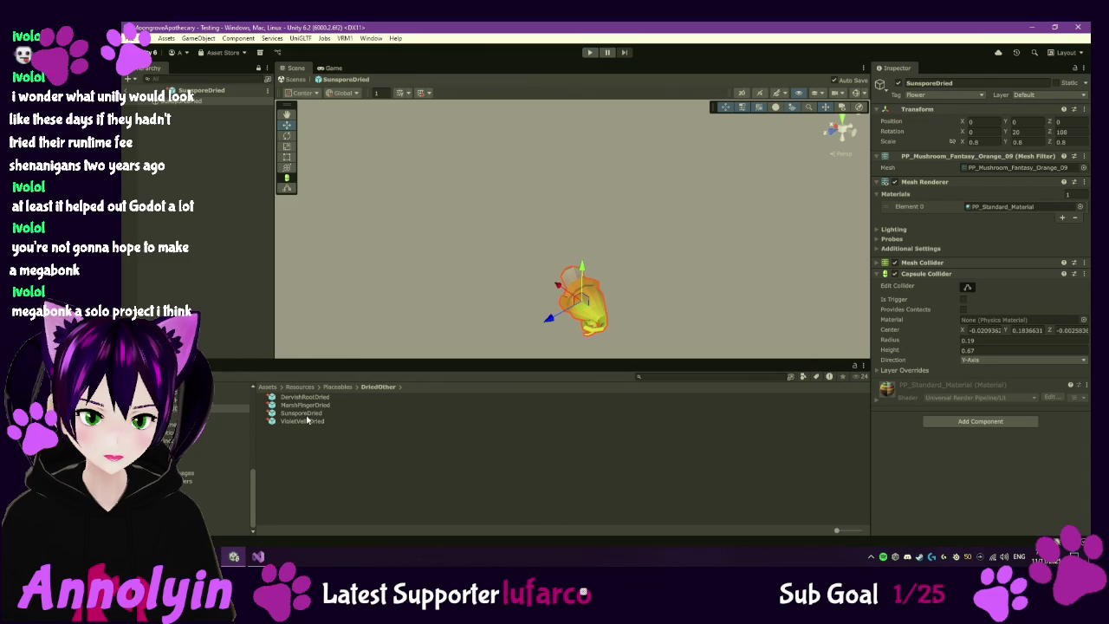
left_click(1061, 132)
key("Return")
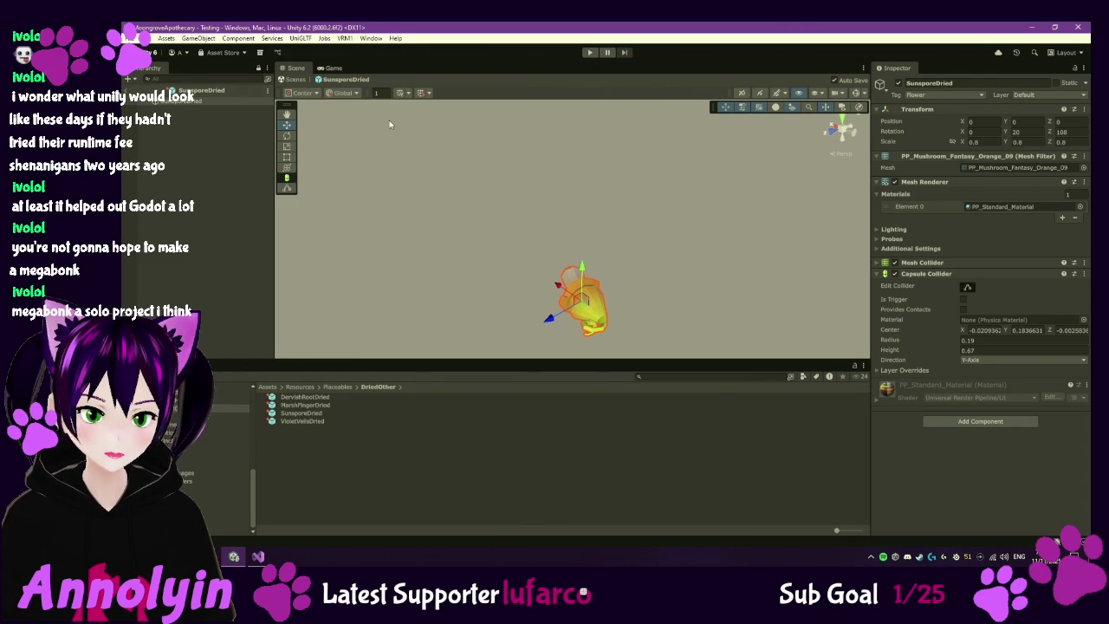
- Check the prefab from side and front views, keep Y at 20, and exit prefab mode
left_click(854, 133)
left_click(853, 132)
left_click(853, 132)
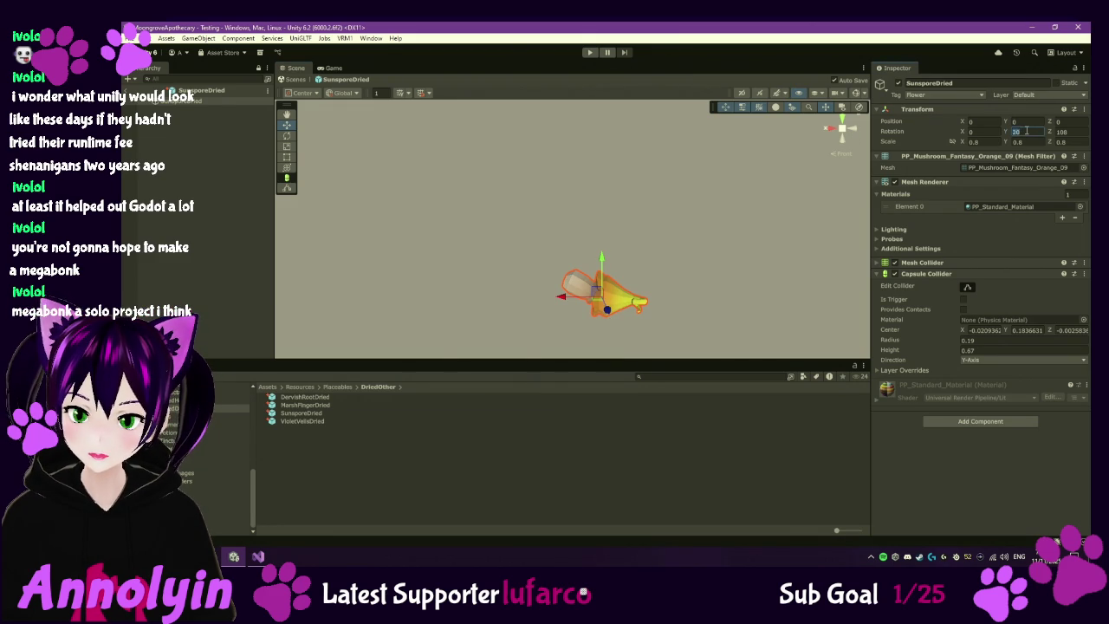
type("-20")
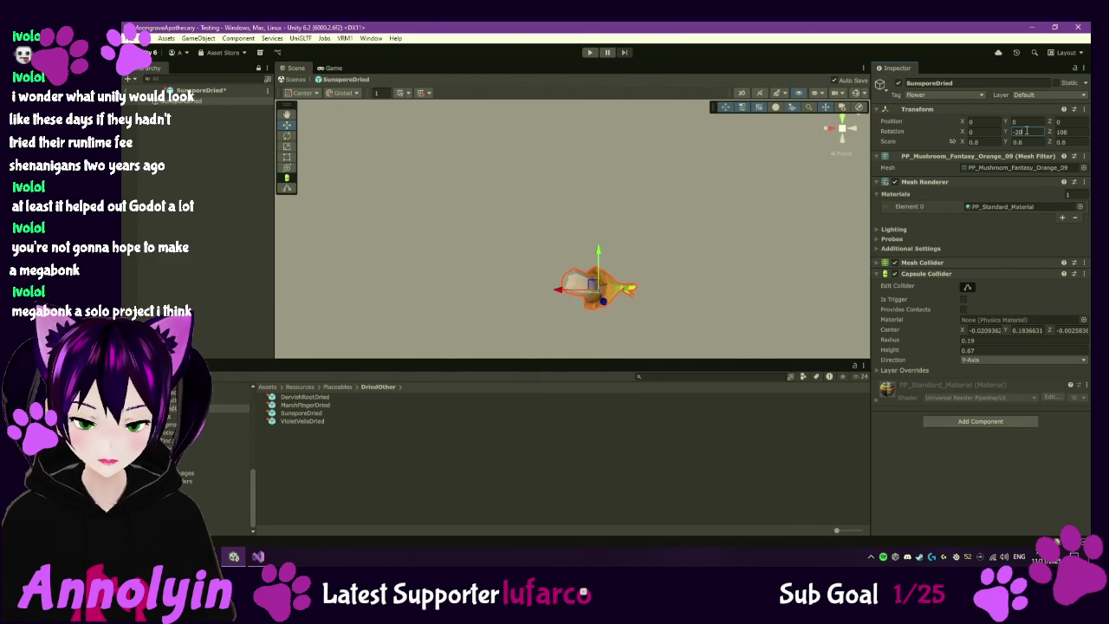
key("ctrl+z")
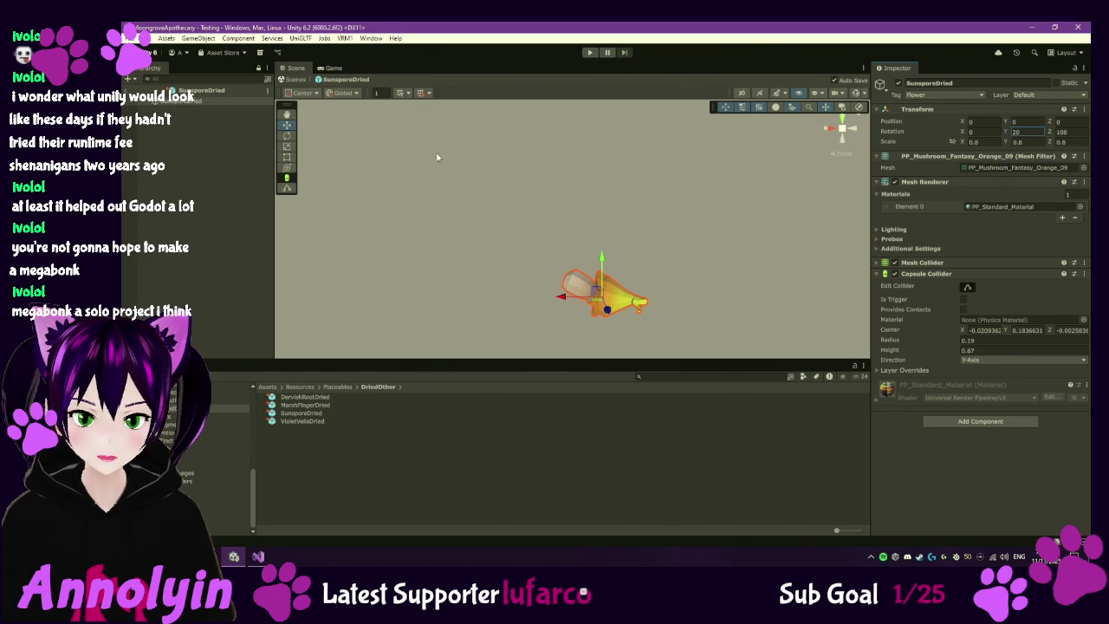
left_click(127, 90)
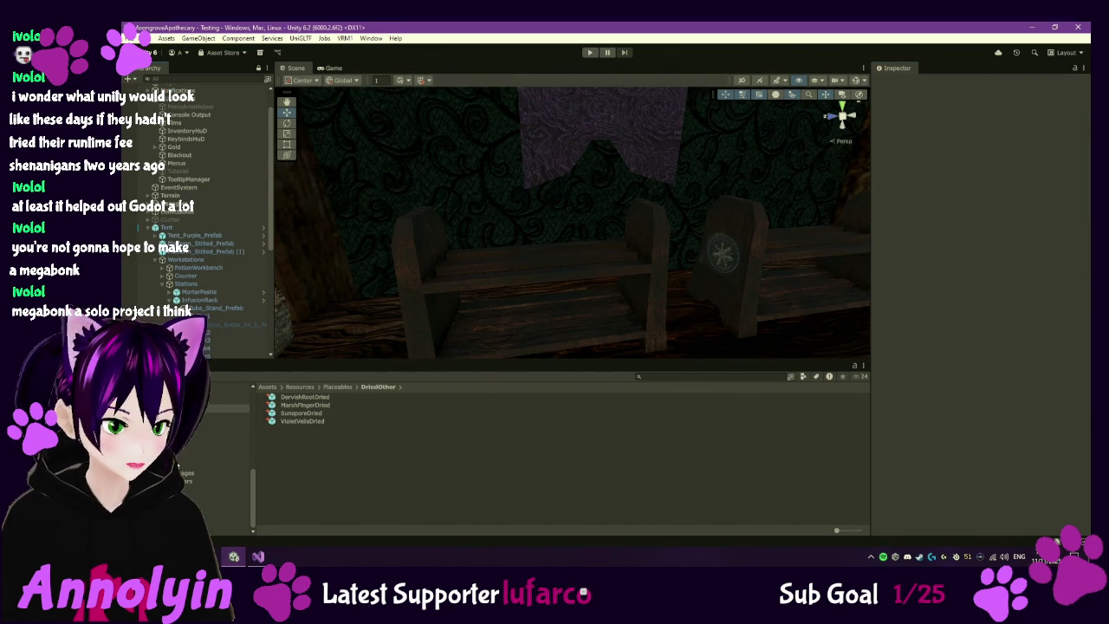
left_click(217, 449)
- Open the DryingShelf prefab and select the DervishRootDried under Slot1
double_click(305, 445)
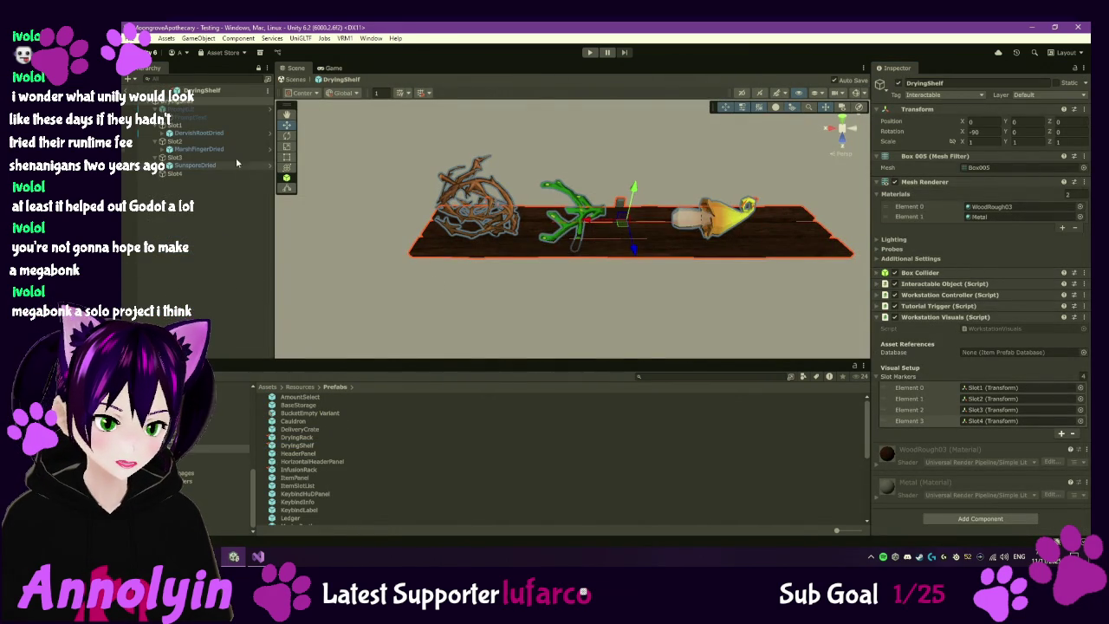
left_click(197, 125)
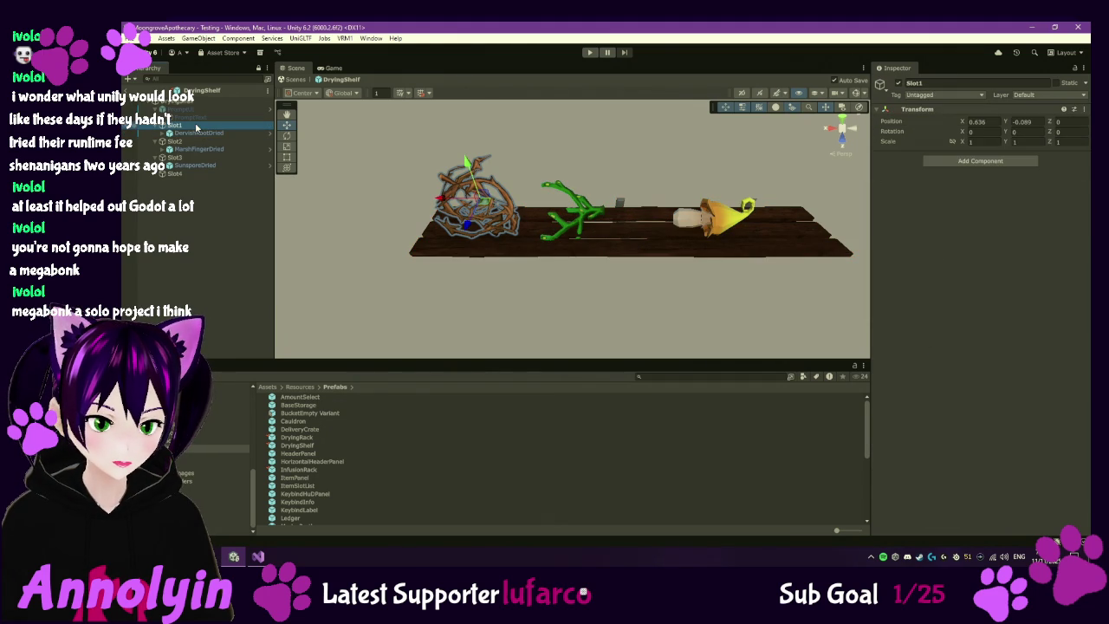
left_click(201, 133)
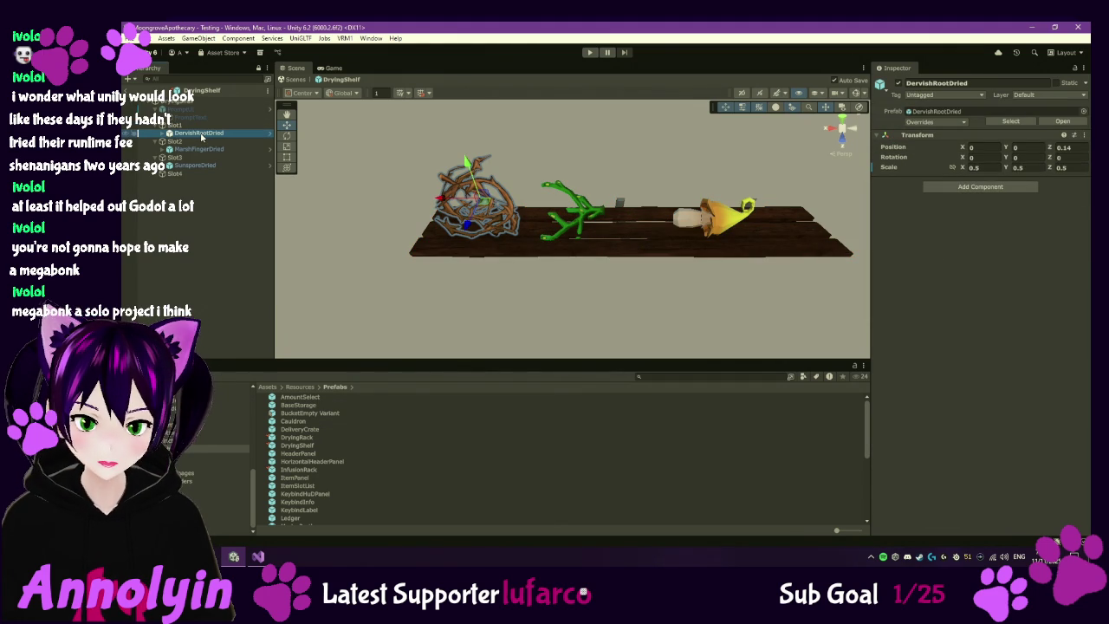
left_click(197, 128)
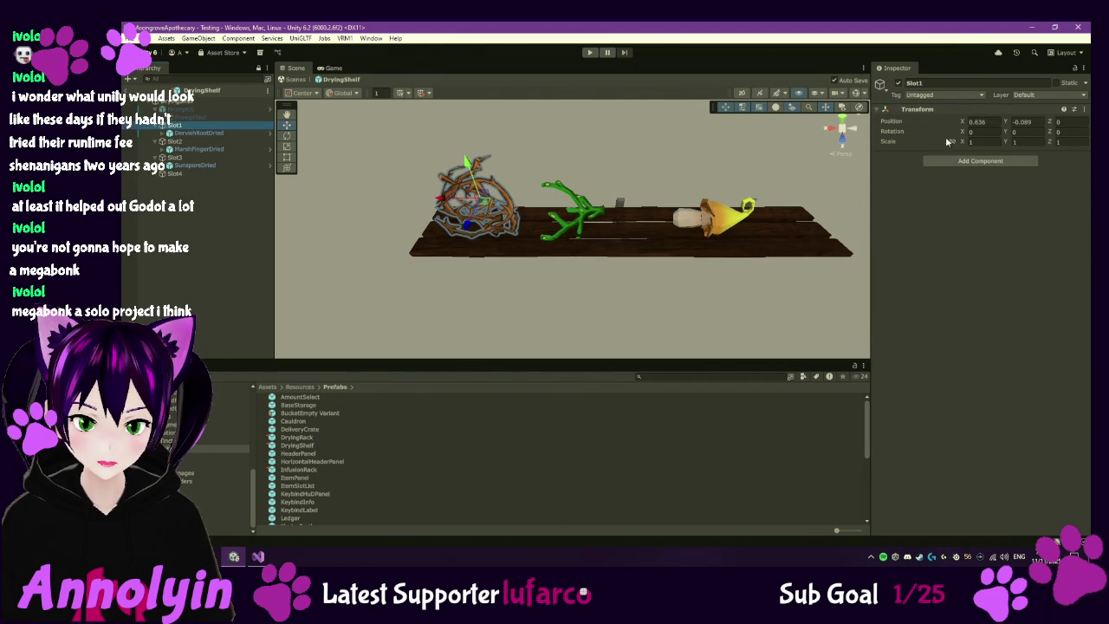
left_click(199, 133)
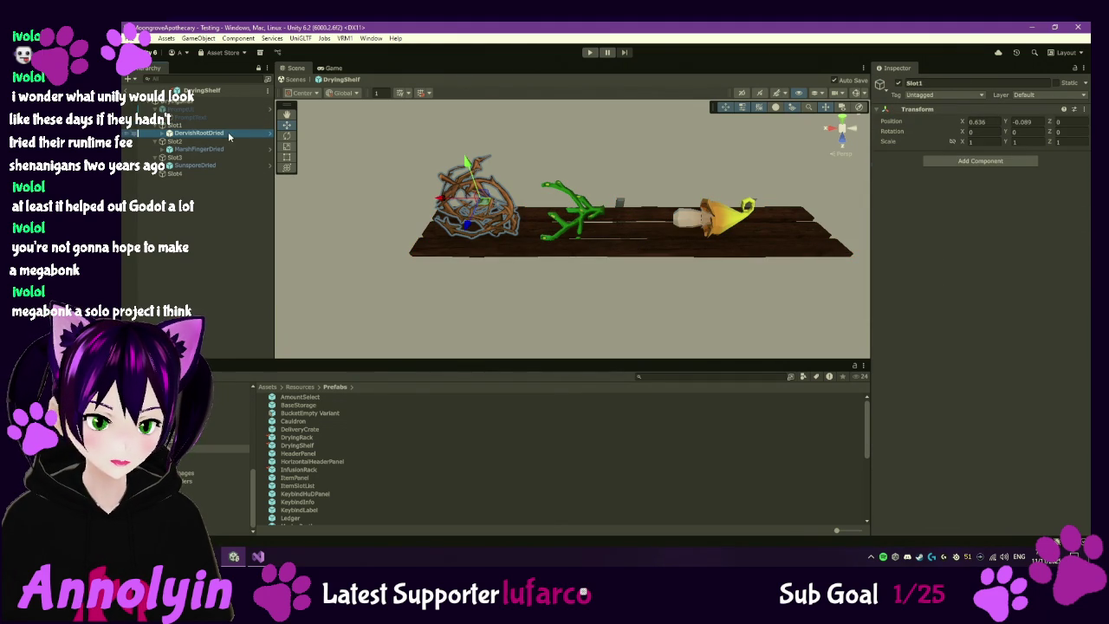
- Reset DervishRootDried's Z to 0, drag it up to about 0.139, then select its DriedOther prefab asset
left_click(1079, 149)
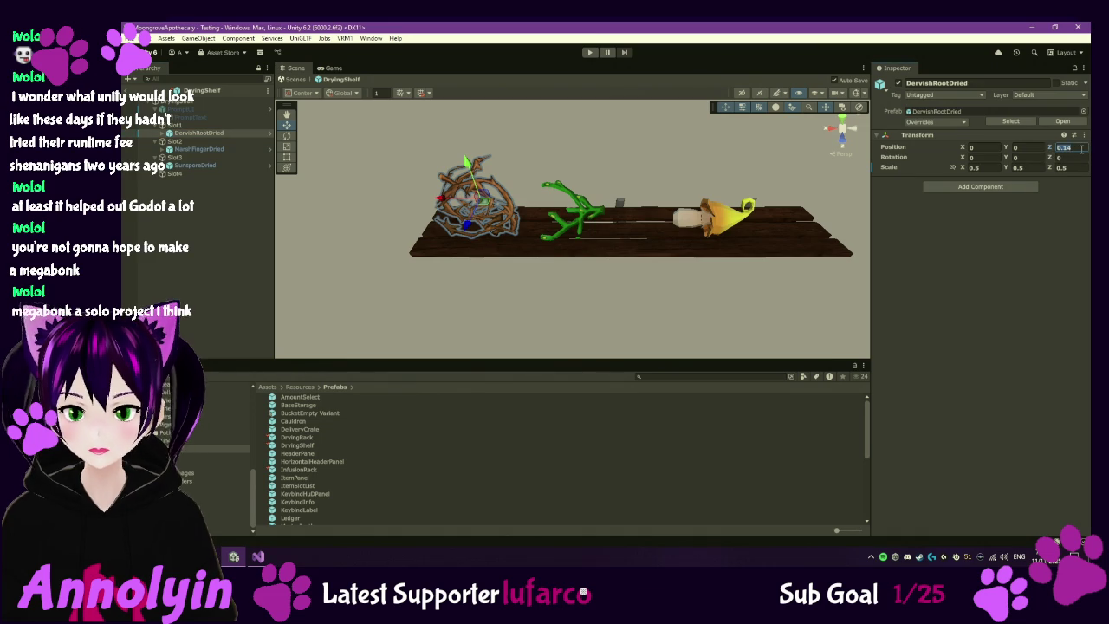
type("0")
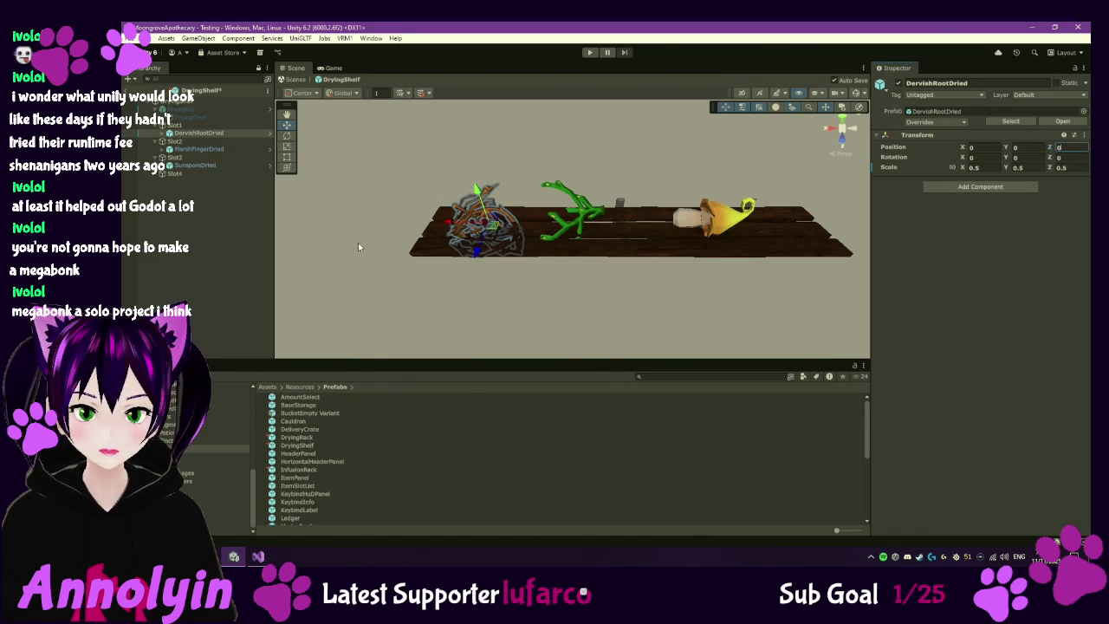
left_click(159, 251)
left_click(199, 133)
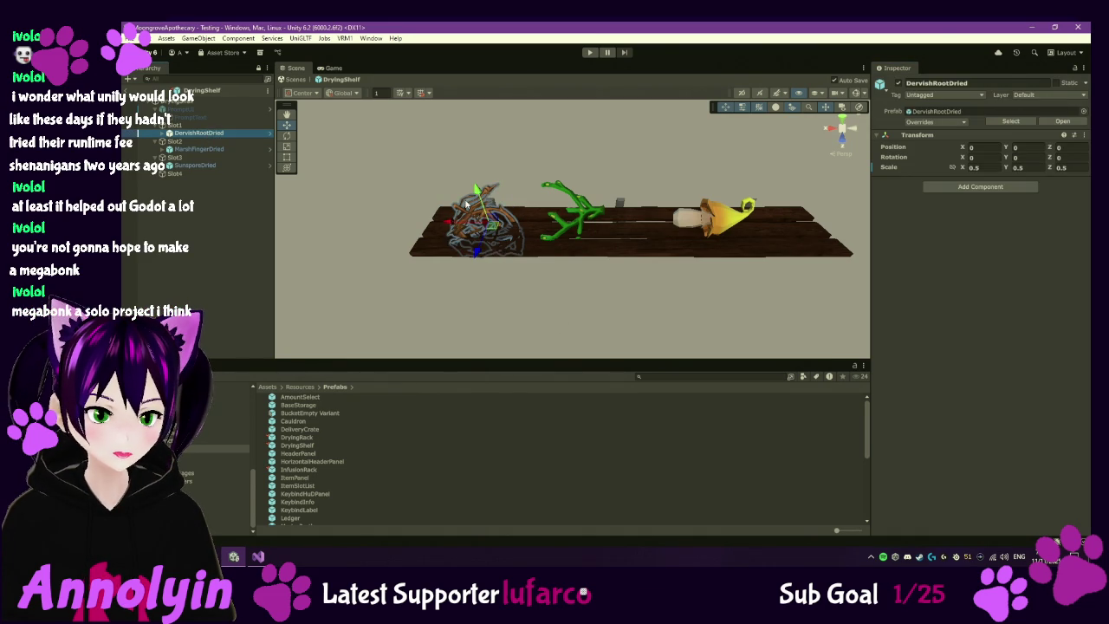
left_click_drag(477, 189, 467, 163)
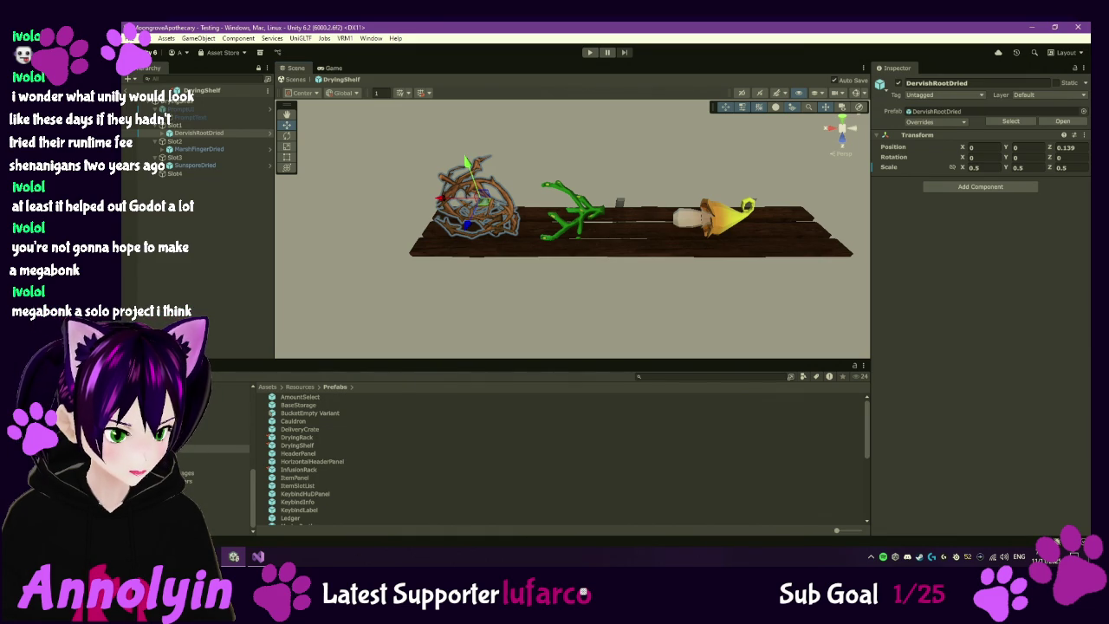
left_click(230, 408)
left_click(304, 399)
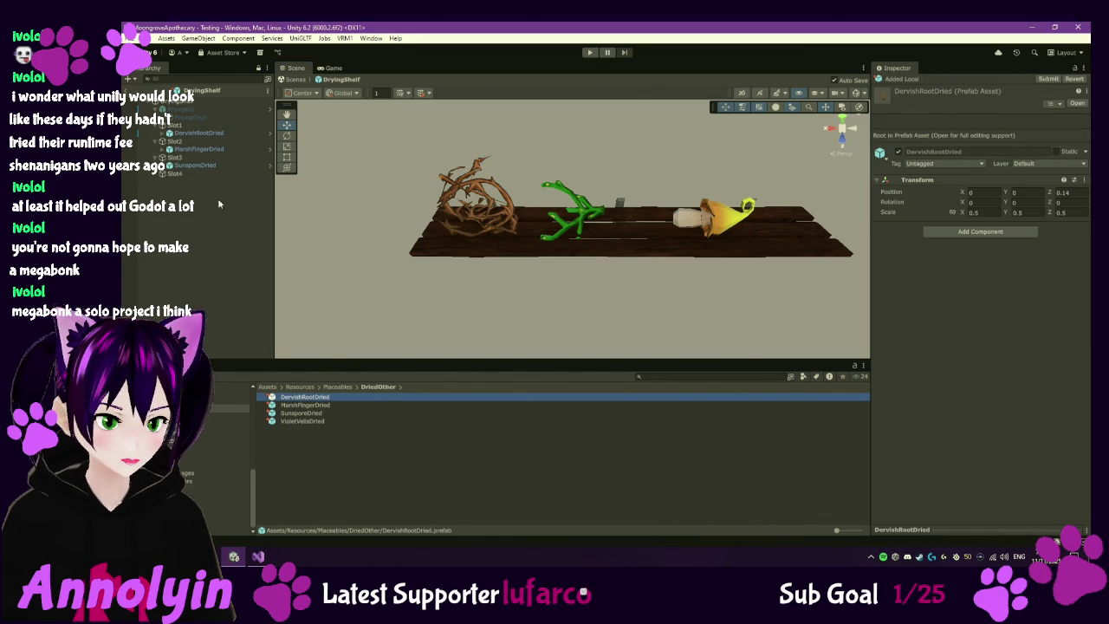
- Delete DervishRootDried, MarshFingerDried and SunsporeDried from the shelf, then select Slot2
left_click(206, 134)
key("Delete")
left_click(207, 142)
key("Delete")
left_click(206, 149)
key("Delete")
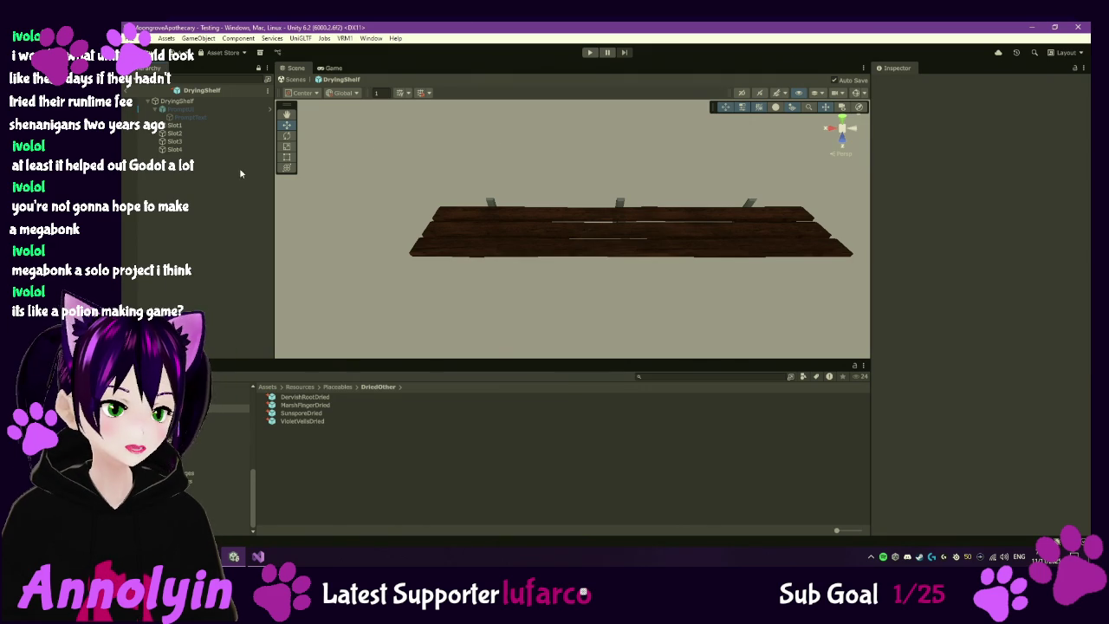
left_click(210, 135)
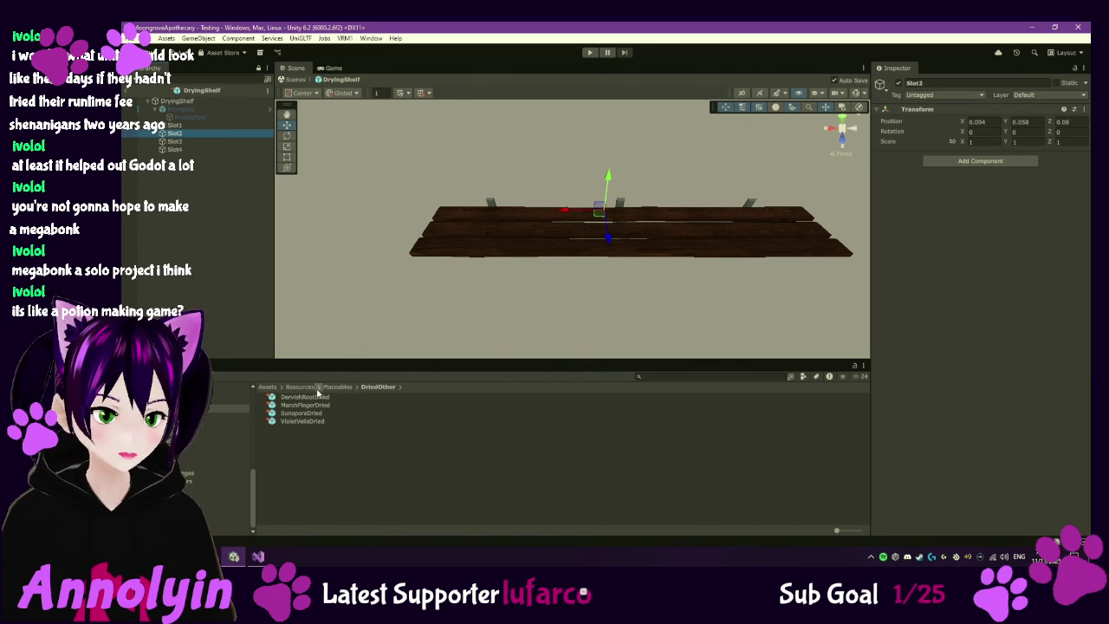
- Place a DervishRootDried inside Slot2 and set its position to 0, 0, 0
left_click_drag(312, 402, 210, 137)
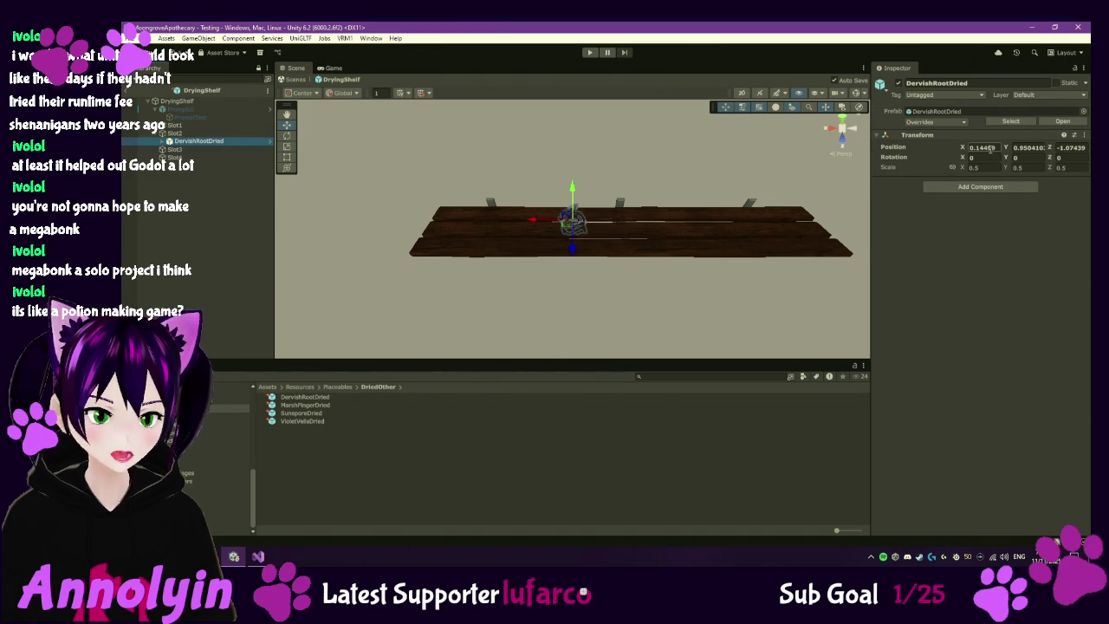
left_click(995, 148)
type("0")
left_click(1023, 150)
type("0")
key("Tab")
type("0")
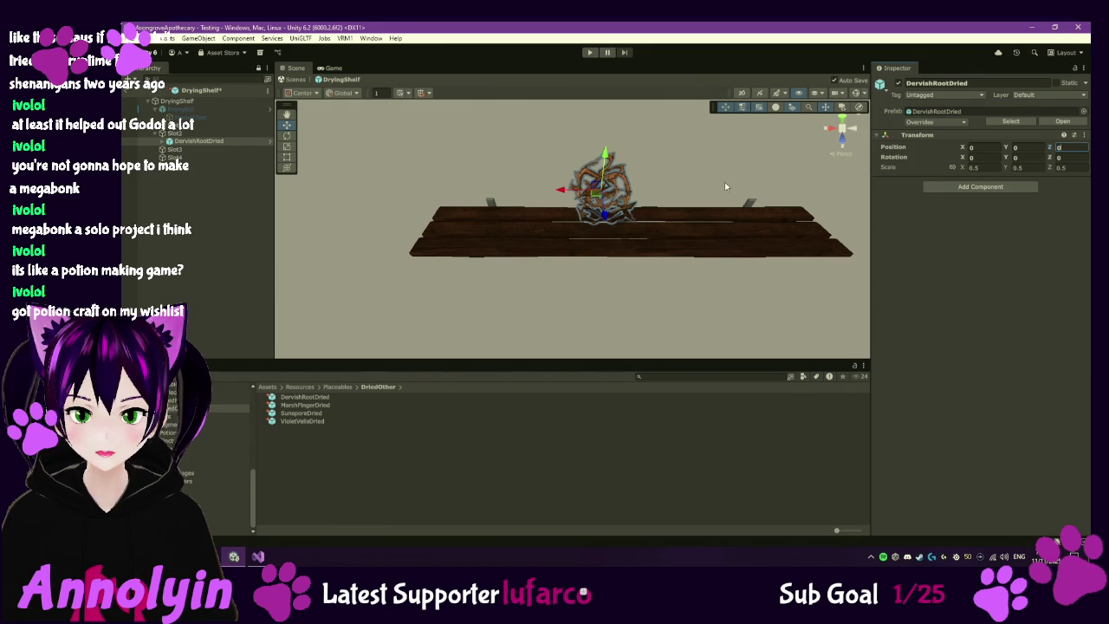
- Zero Slot2's position, slide it to X 0.259, and add another DervishRootDried to the hierarchy
left_click(178, 134)
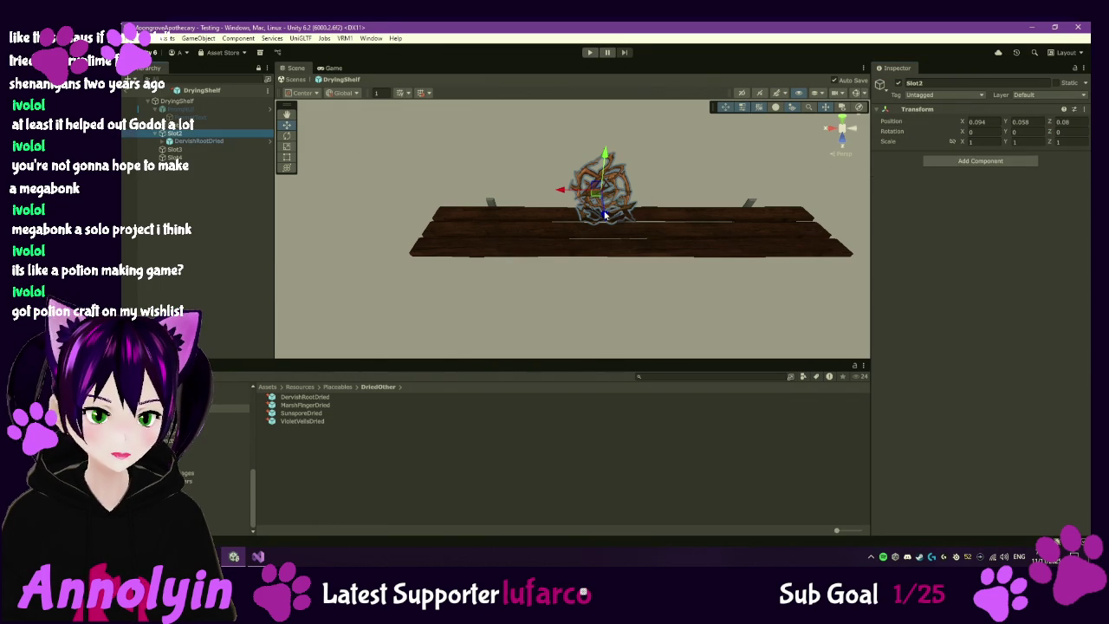
left_click_drag(605, 217, 610, 236)
left_click(1075, 122)
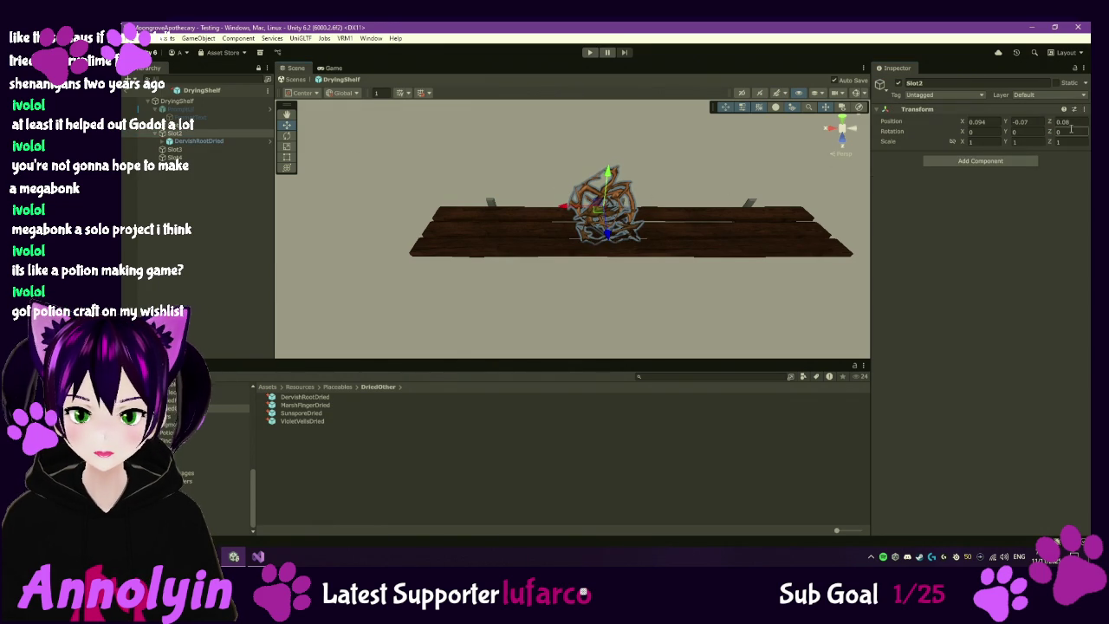
type("0")
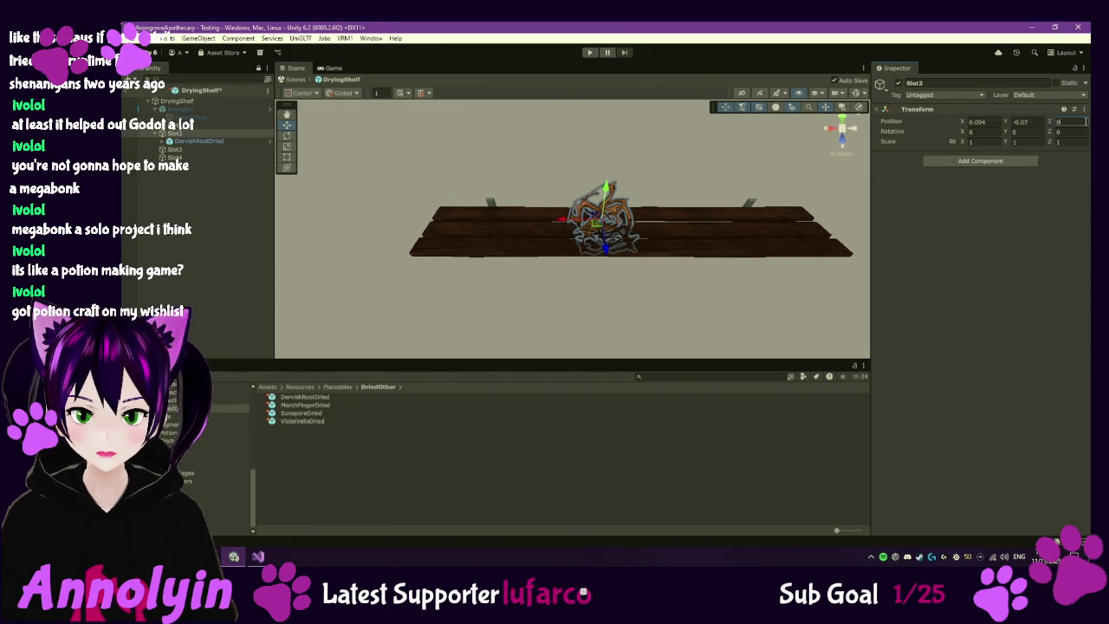
left_click(1023, 122)
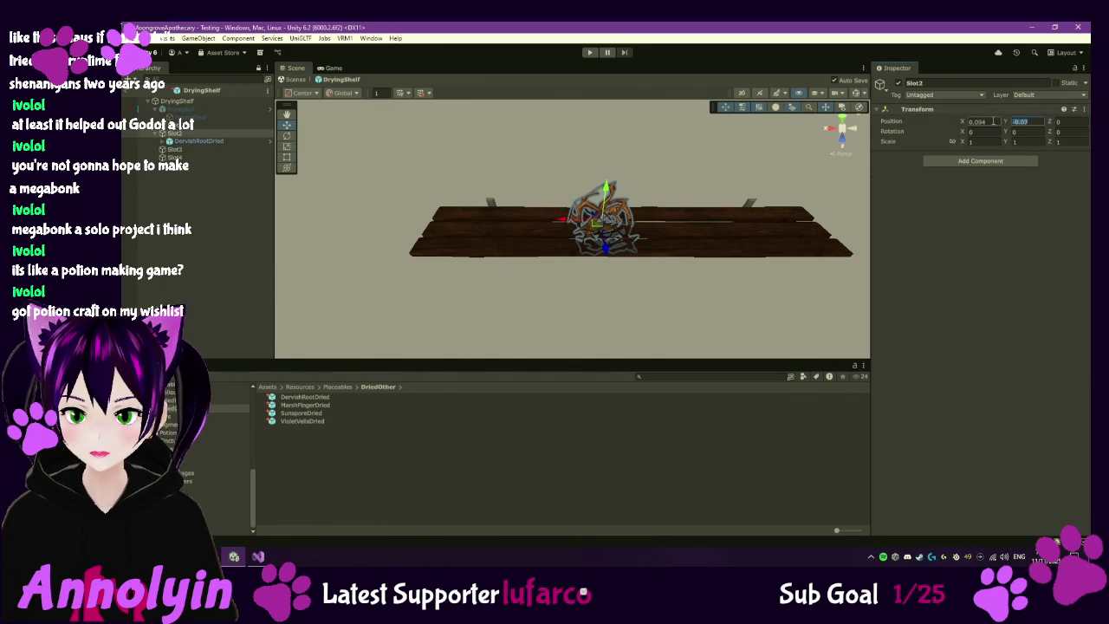
type("0")
left_click(981, 123)
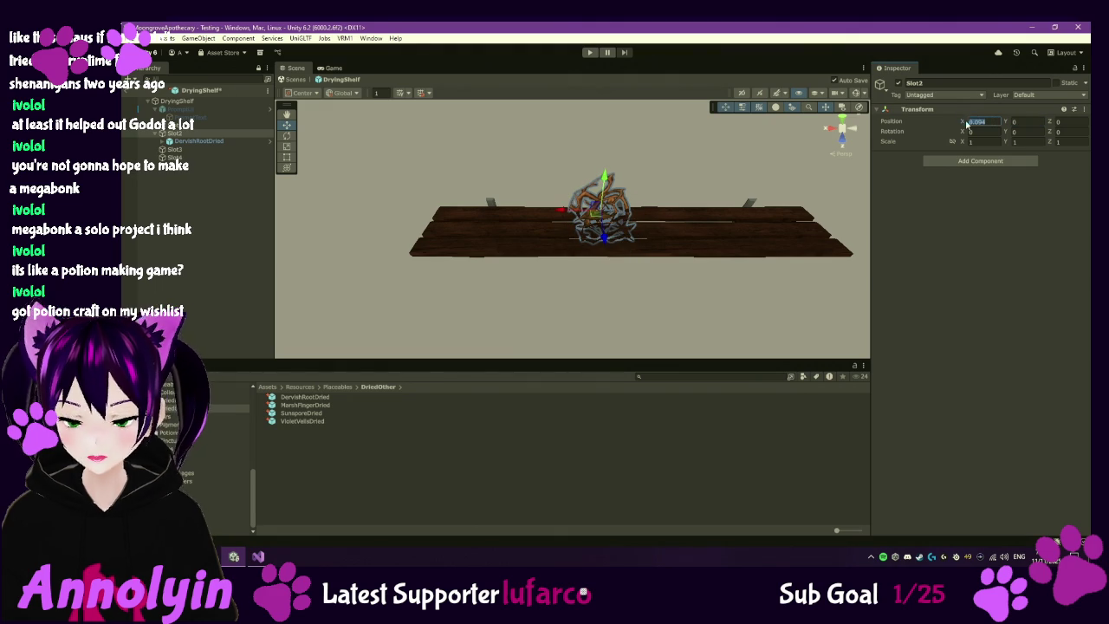
type("0")
left_click_drag(585, 213, 532, 213)
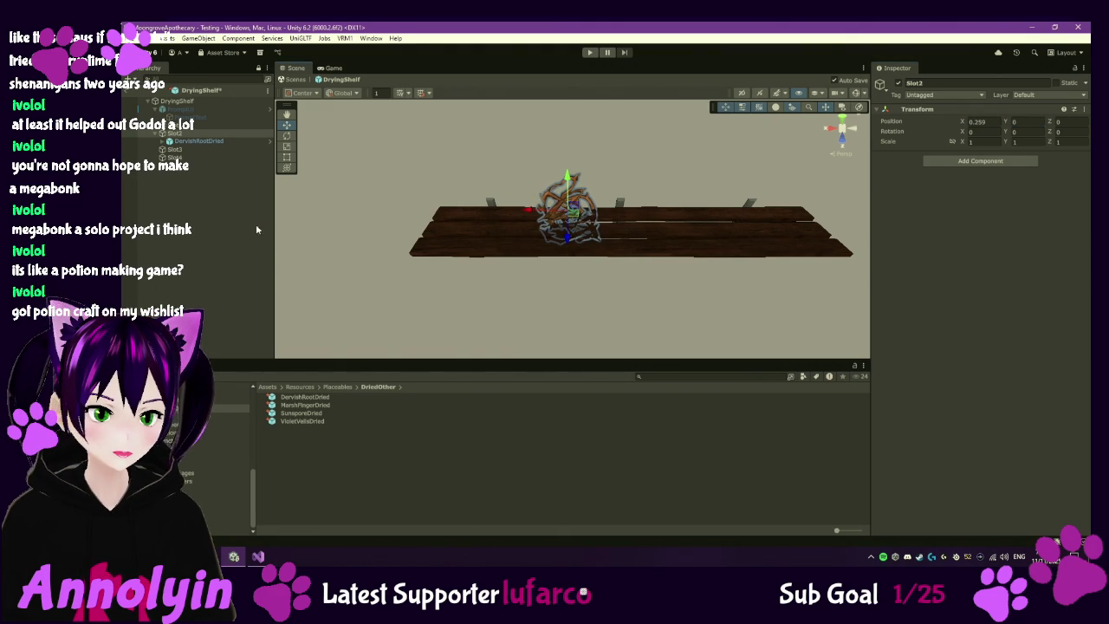
left_click_drag(300, 398, 205, 129)
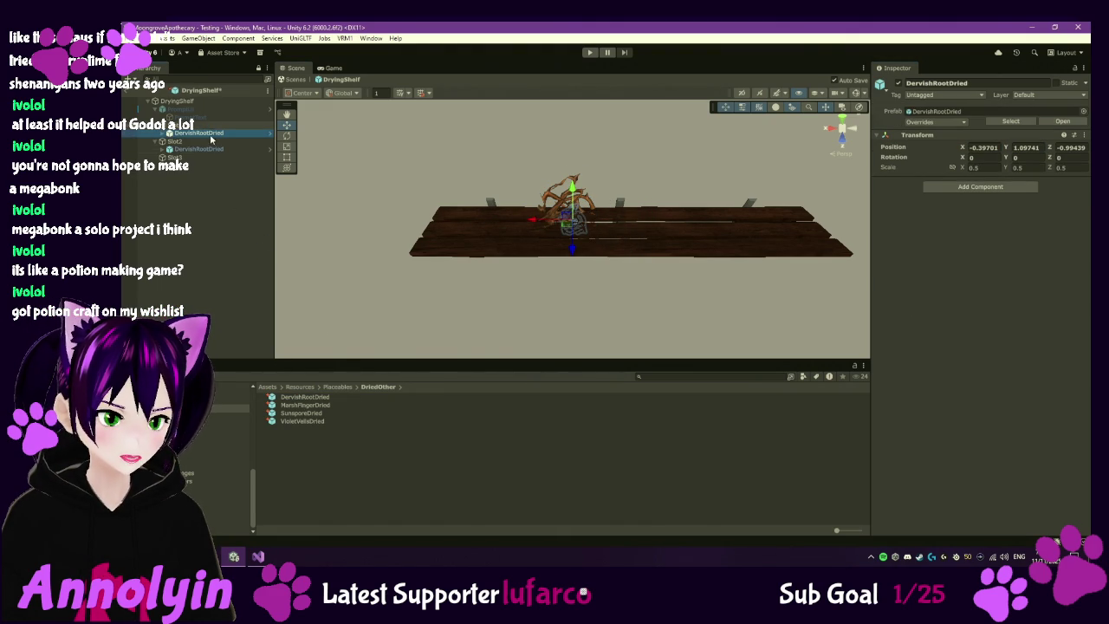
- Set the new DervishRootDried's position to X 0, Y 0, Z 0
left_click(983, 148)
type("0")
key("Tab")
type("0")
key("Tab")
type("0")
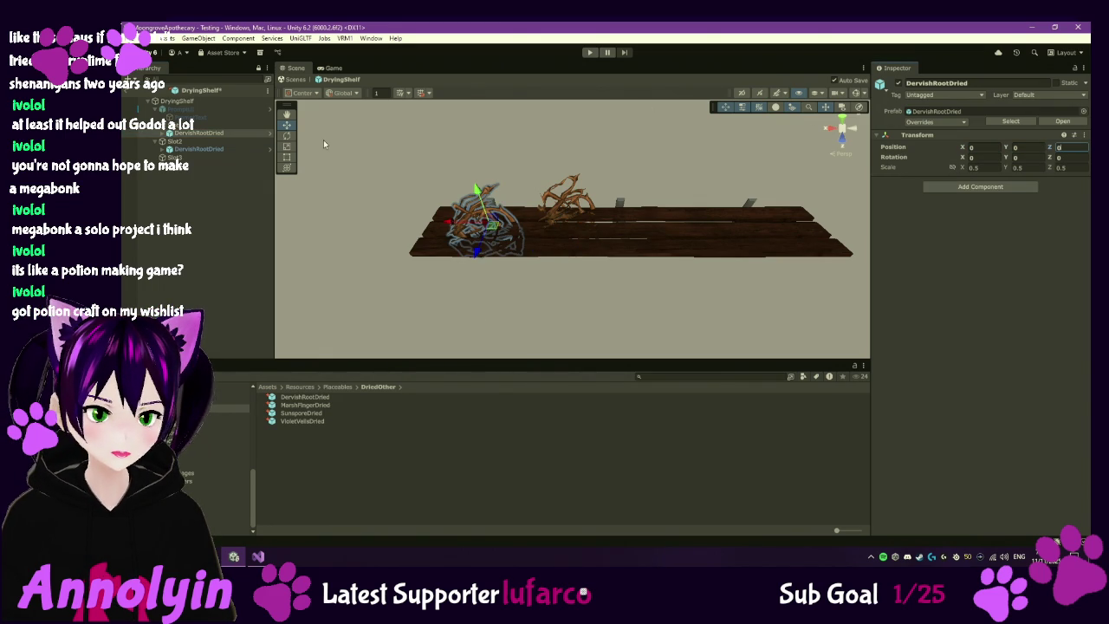
type("-.14")
key("Return")
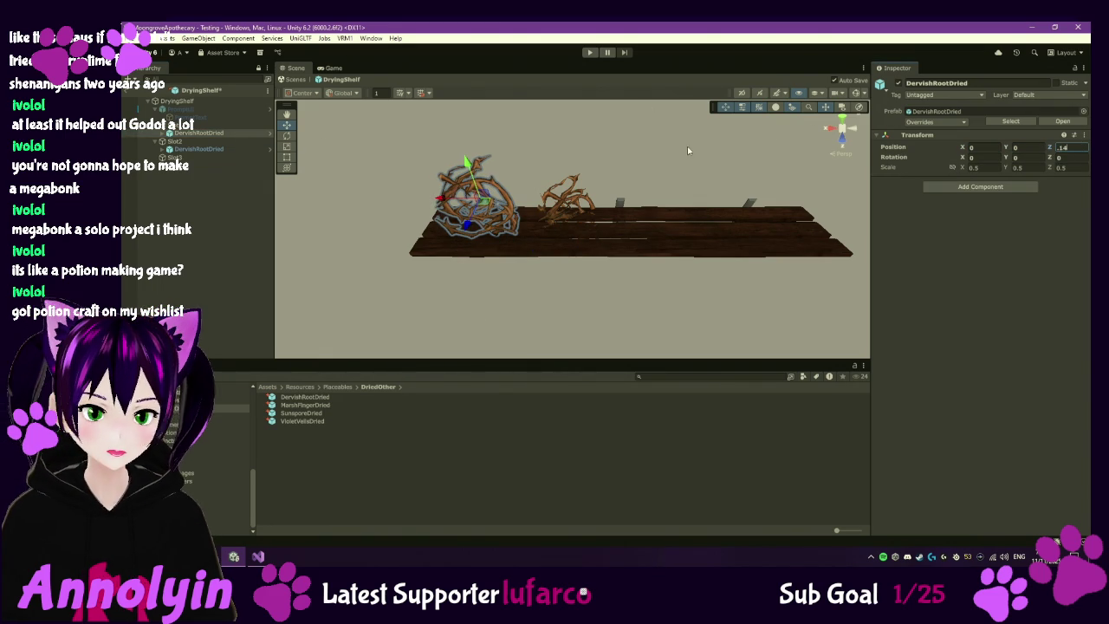
- Set the second DervishRootDried's Z position to 0.14 and select Slot2
left_click(228, 148)
left_click(1068, 147)
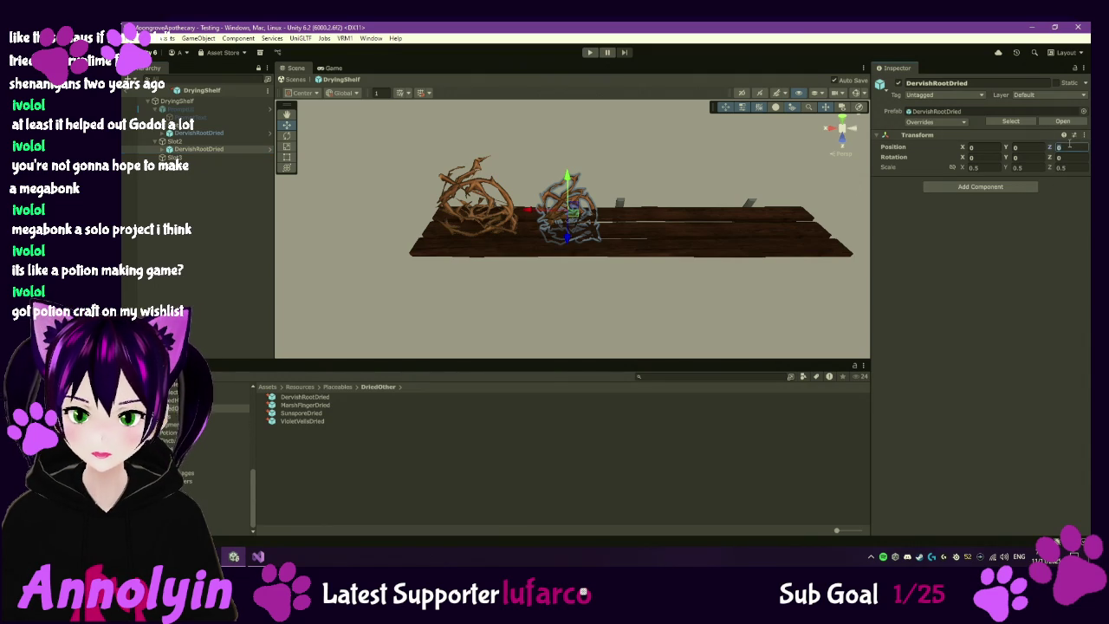
type(".14")
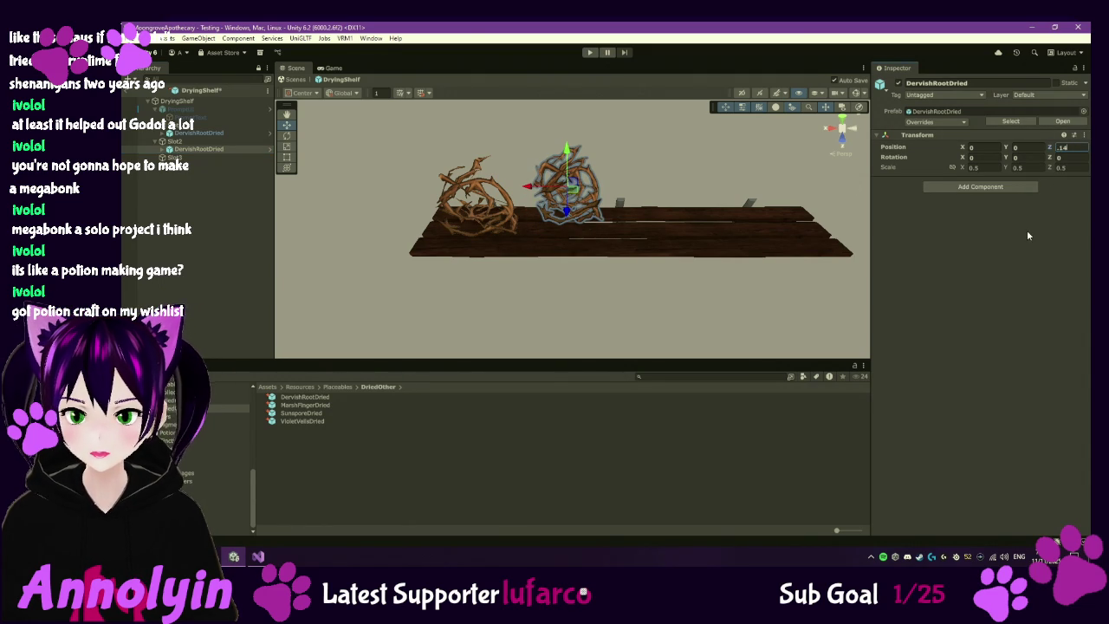
key("Return")
left_click(208, 141)
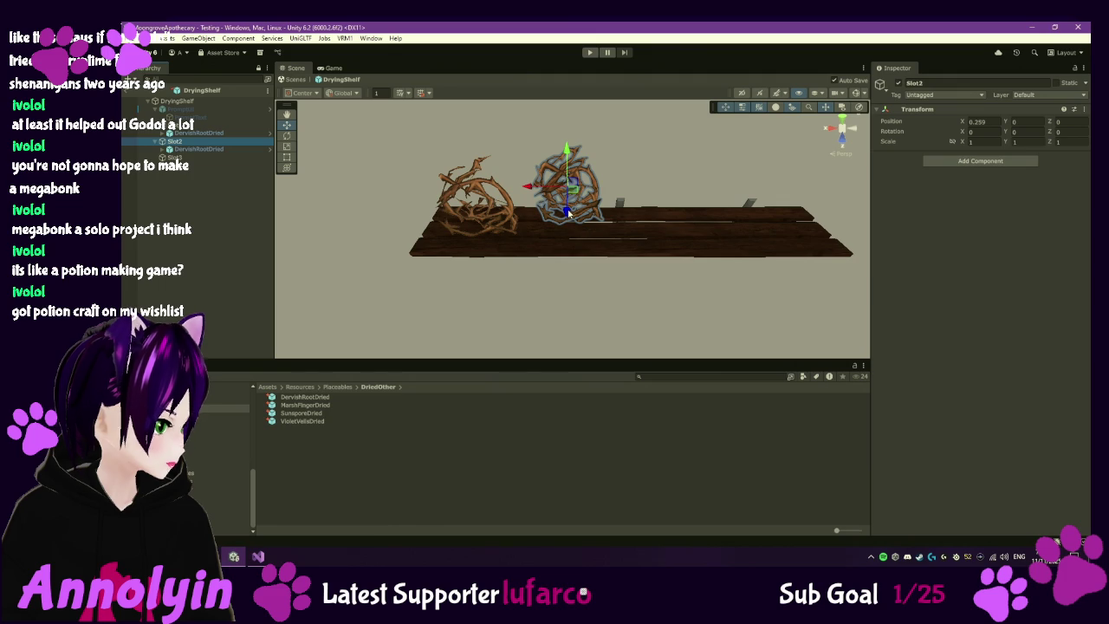
- Nudge Slot1 and Slot2 on the shelf (Slot2 to X 0.234, Y -0.11) and add a root under Slot3
mouse_move(568, 212)
left_mouse_down()
mouse_move(590, 277)
mouse_move(529, 249)
mouse_move(581, 264)
mouse_move(579, 290)
mouse_move(582, 231)
left_mouse_up()
left_click(217, 127)
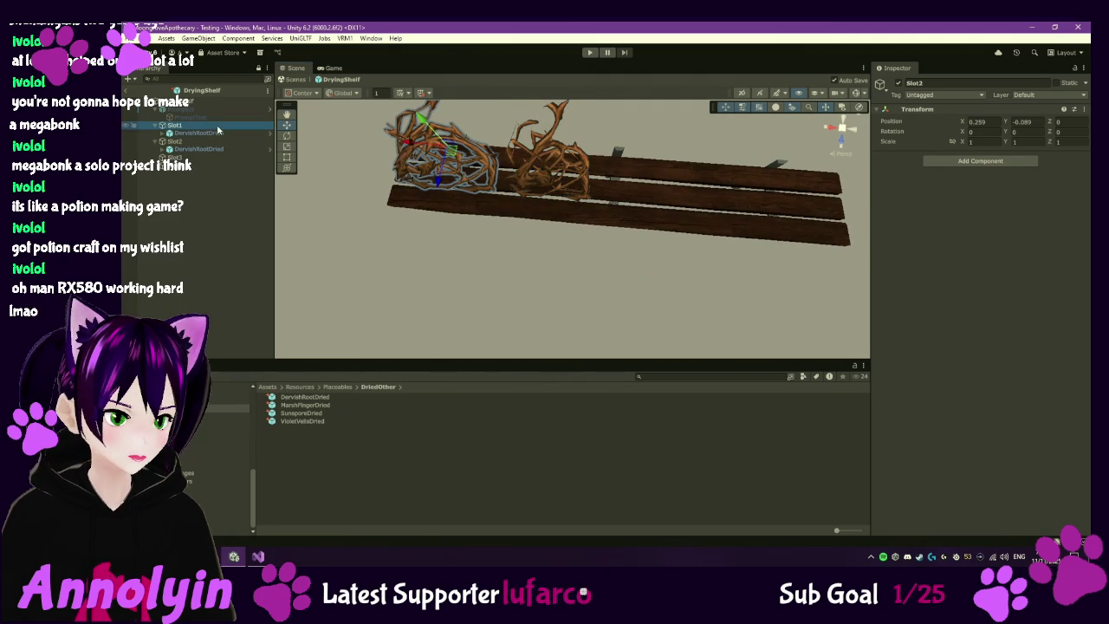
left_click_drag(441, 187, 437, 192)
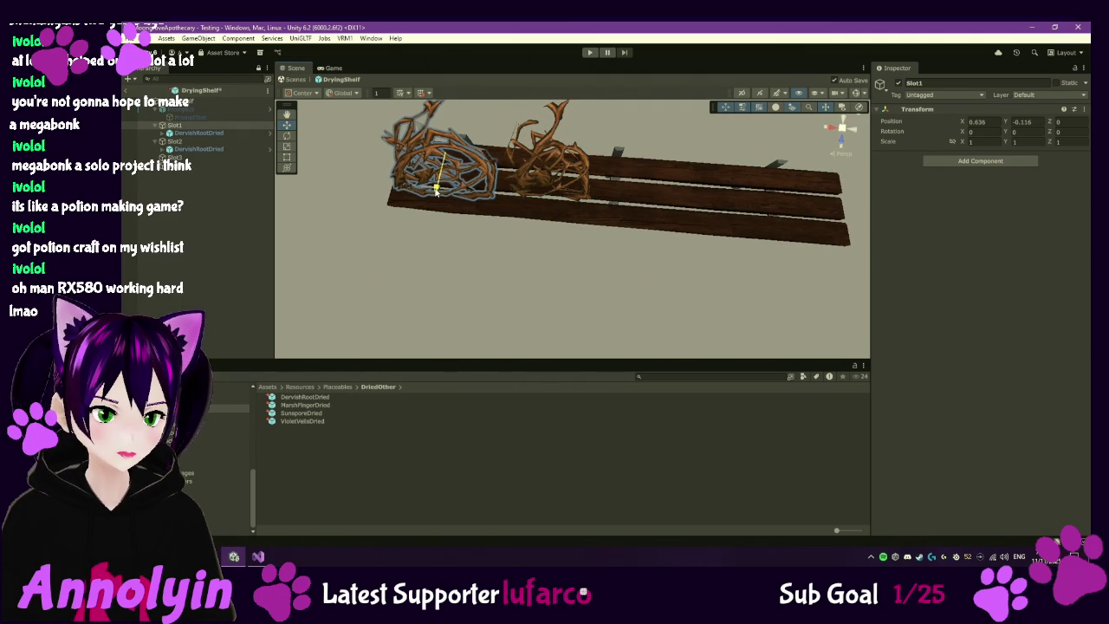
left_click(174, 141)
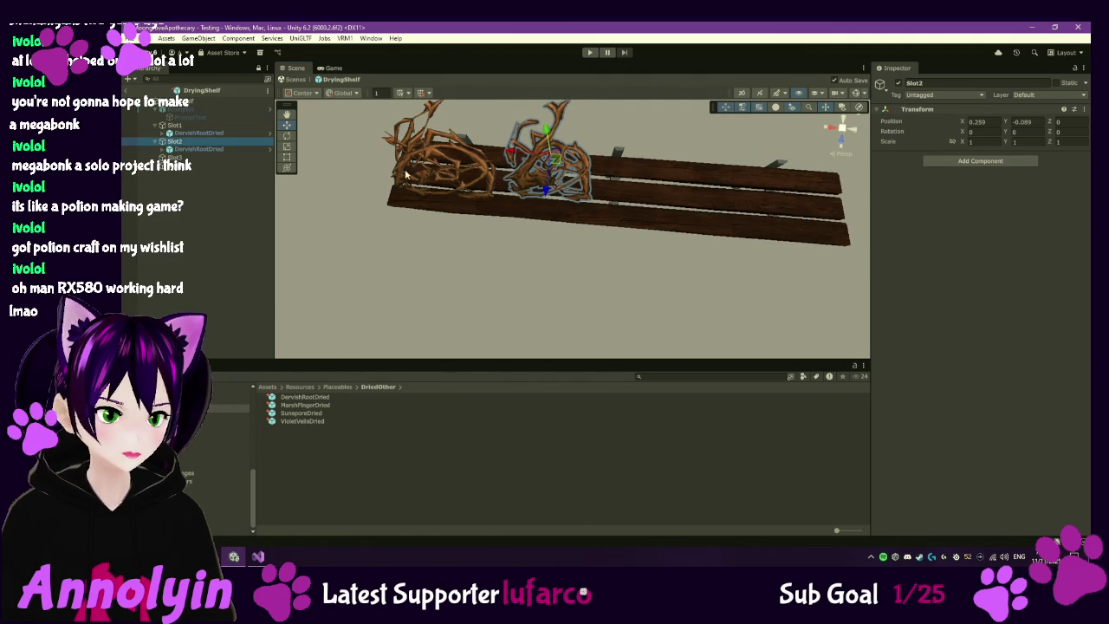
left_click_drag(542, 199, 587, 183)
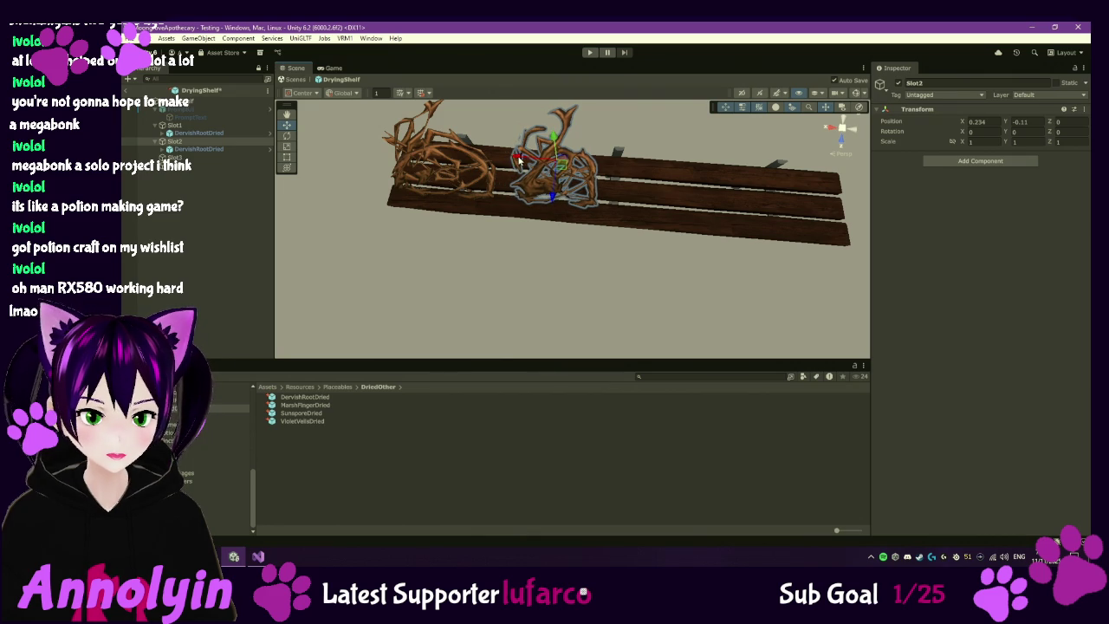
mouse_move(657, 170)
left_mouse_down()
mouse_move(630, 173)
mouse_move(601, 212)
mouse_move(635, 237)
mouse_move(601, 228)
mouse_move(586, 141)
mouse_move(592, 168)
mouse_move(594, 129)
mouse_move(555, 130)
left_mouse_up()
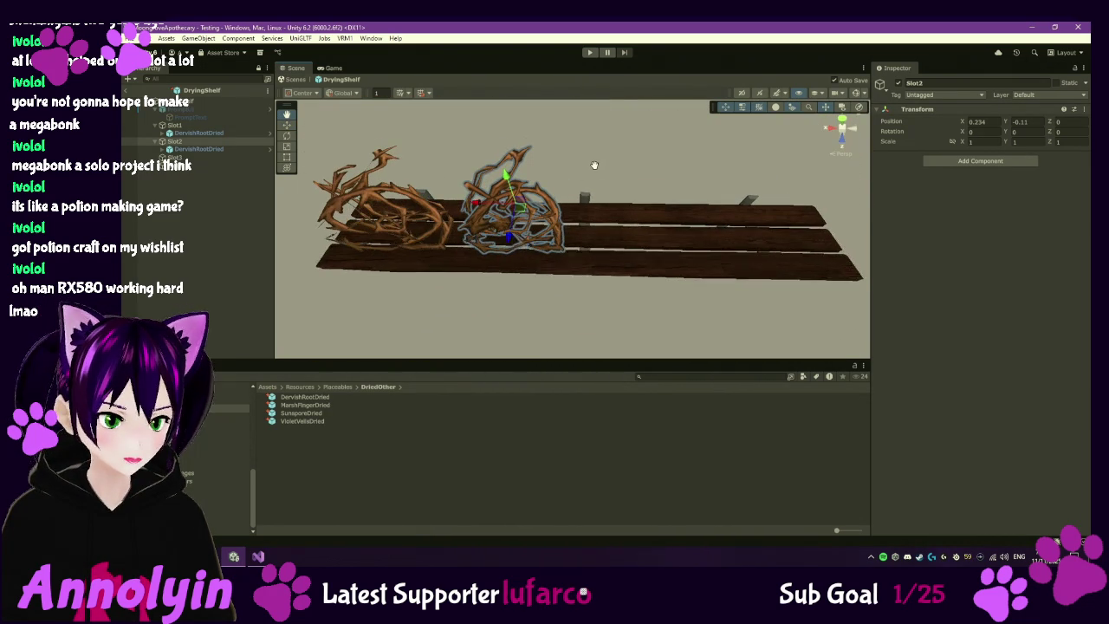
left_click(221, 155)
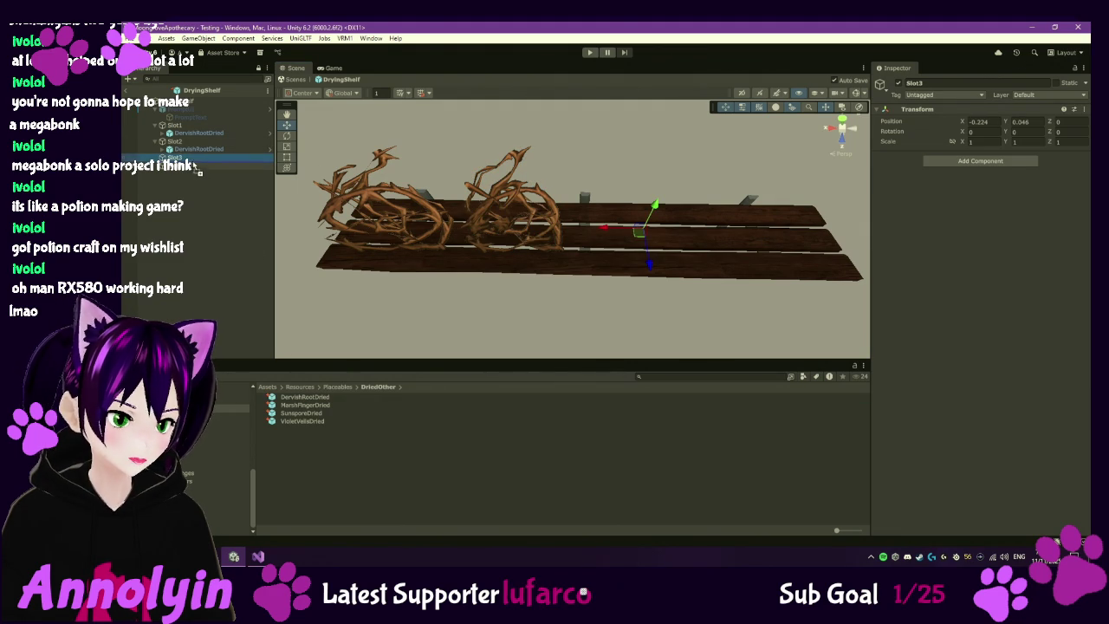
left_click_drag(198, 169, 197, 158)
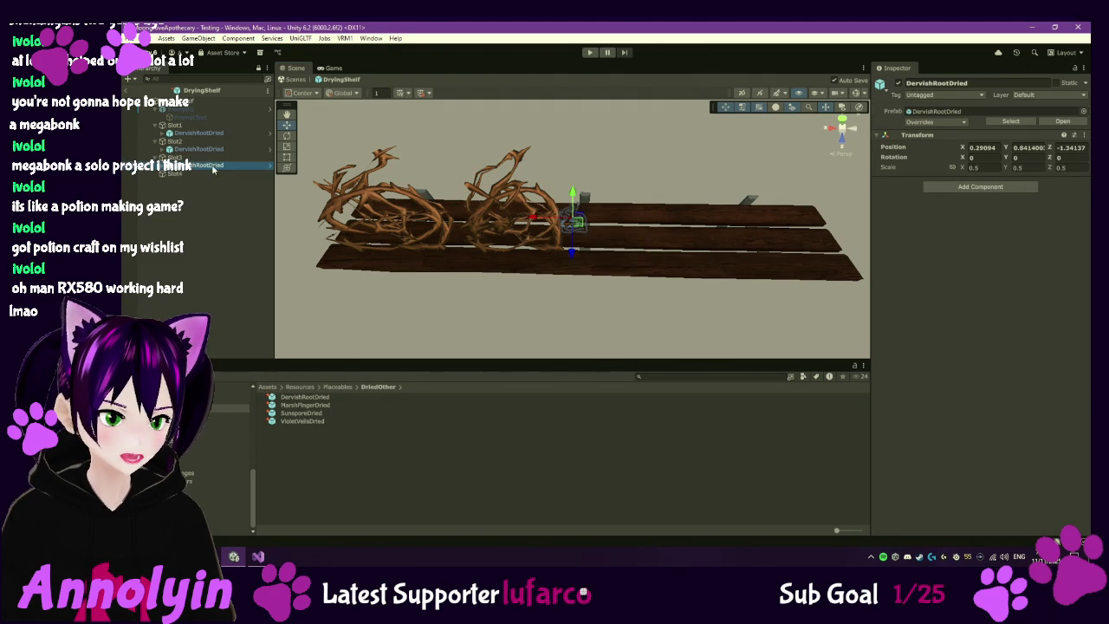
- Set the Slot3 DervishRootDried's position to X 0, Y 0, Z 0.14
left_click(980, 148)
type("0")
left_click(1012, 147)
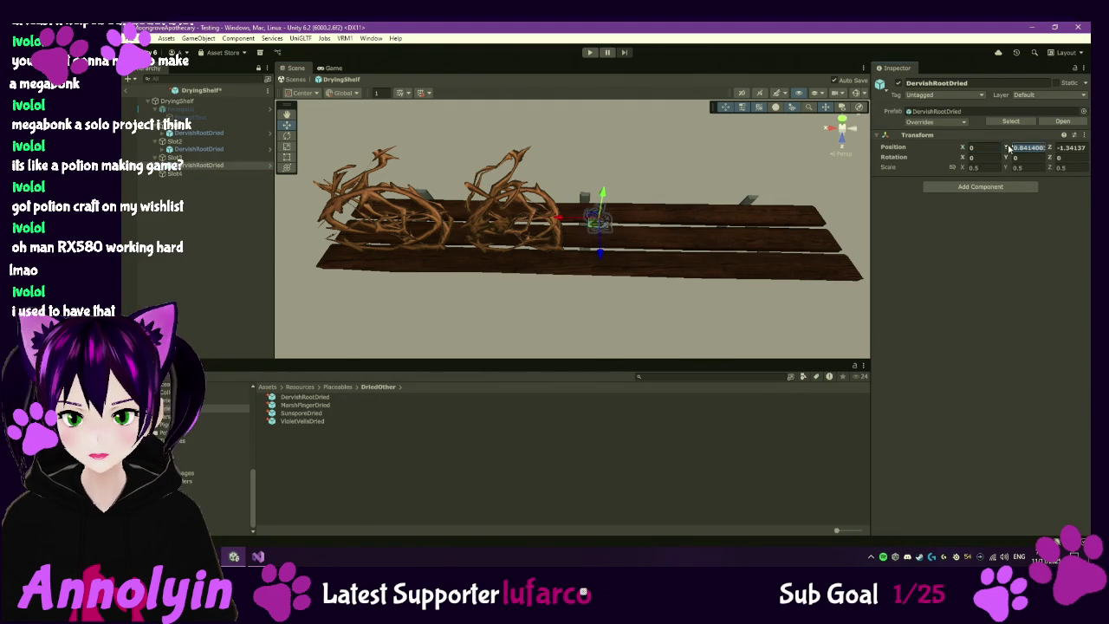
type("0")
key("Tab")
type(".14")
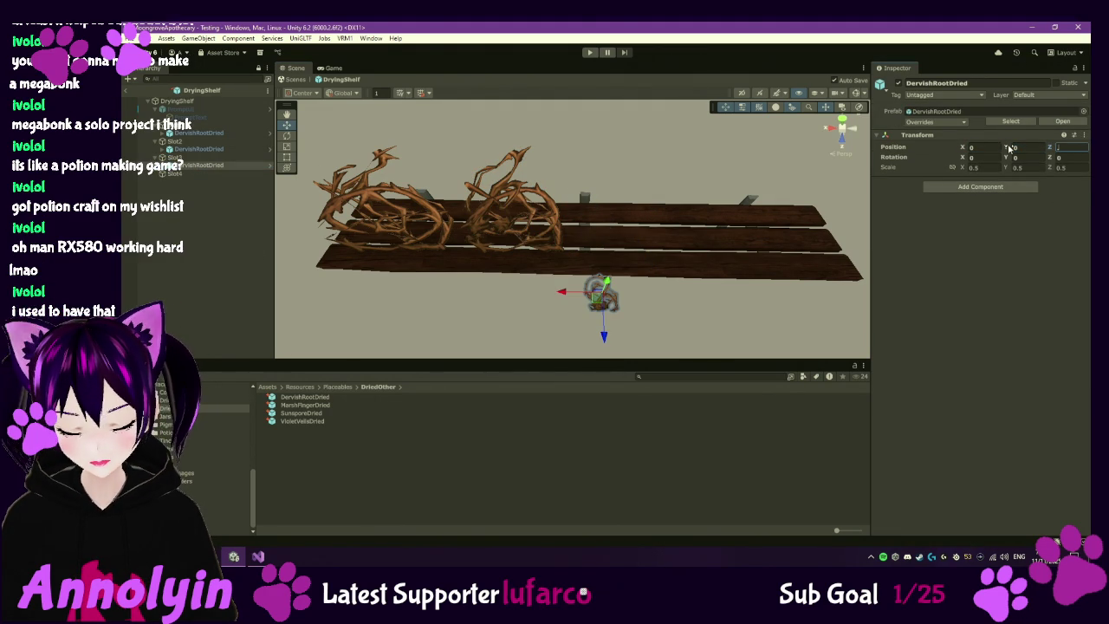
- Move Slot3 to X -0.218, Y -0.106 and add a fourth DervishRootDried under Slot4
left_click(236, 158)
left_click_drag(643, 173, 587, 237)
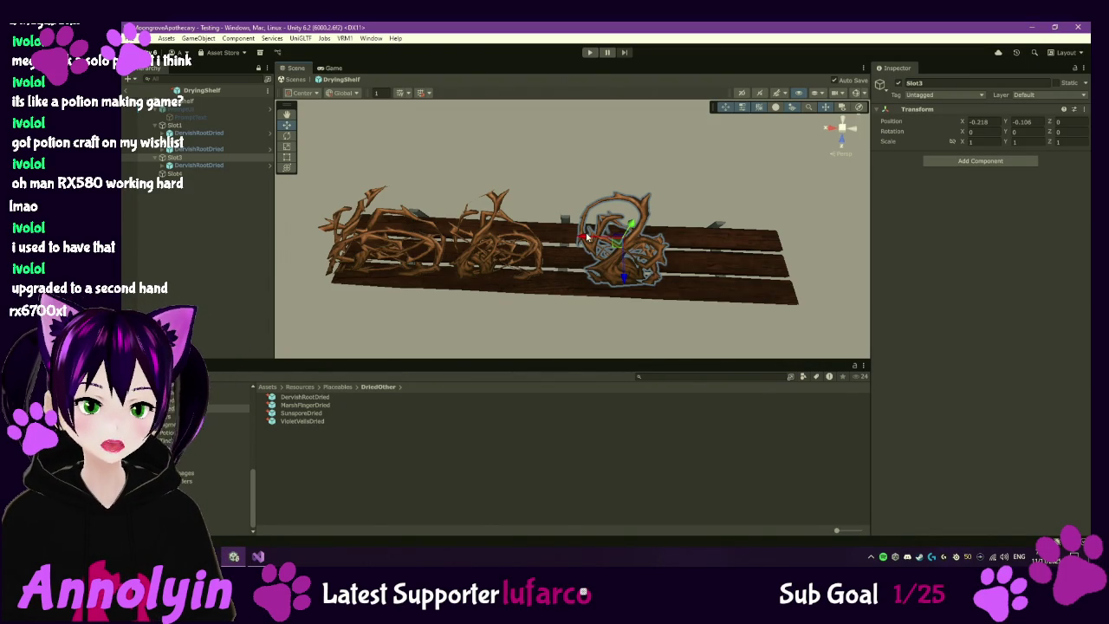
left_click_drag(681, 264, 703, 136)
key("f")
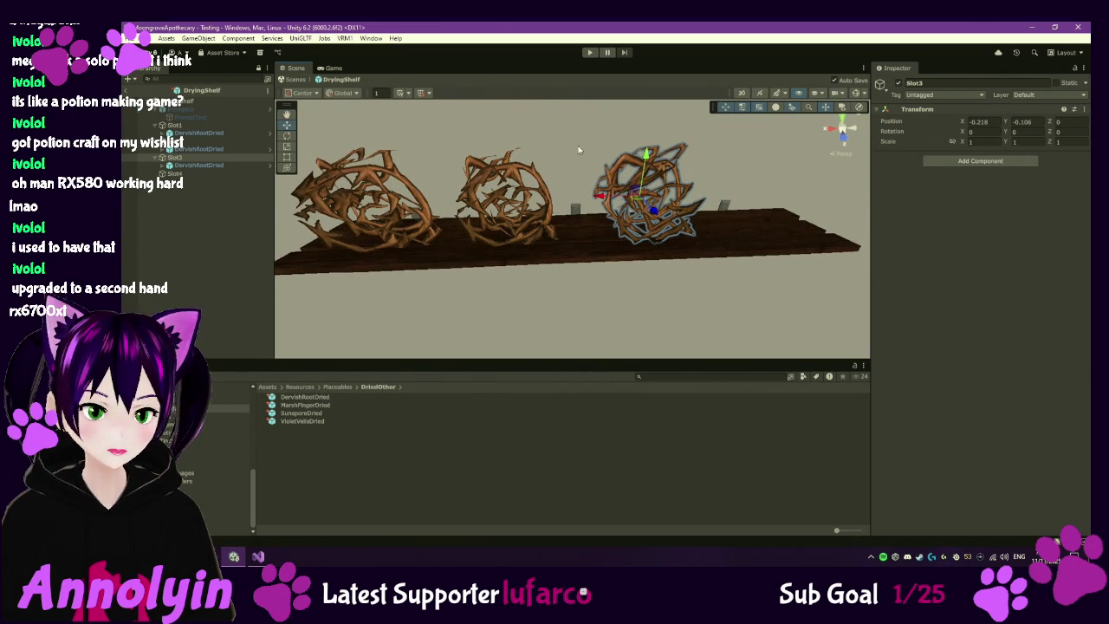
mouse_move(186, 157)
left_mouse_down()
mouse_move(228, 250)
mouse_move(192, 180)
left_mouse_up()
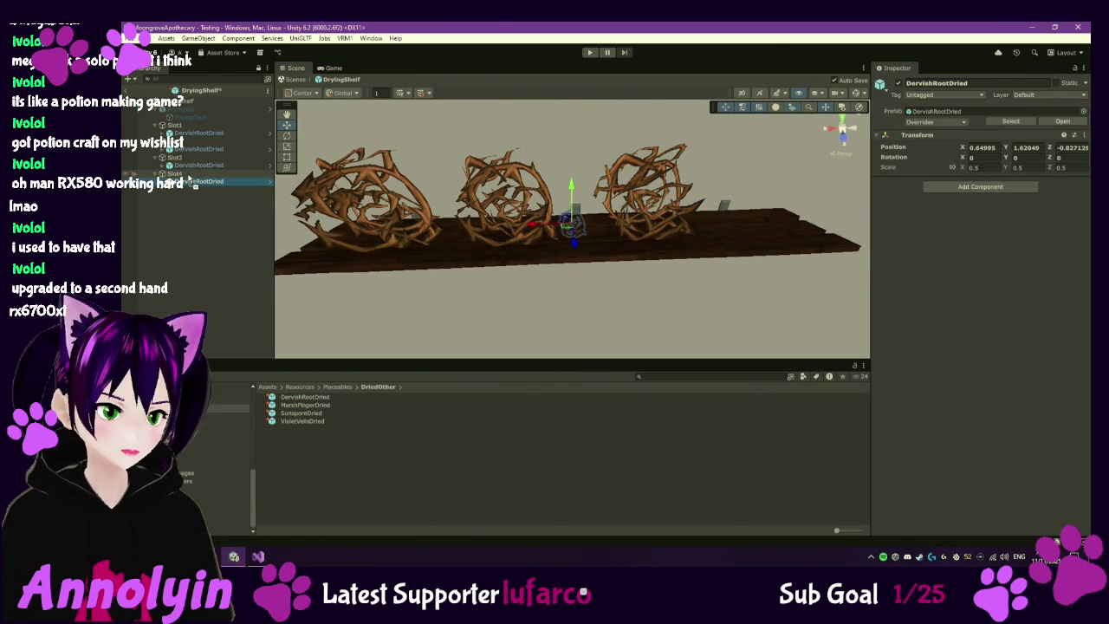
left_click(978, 147)
type("0")
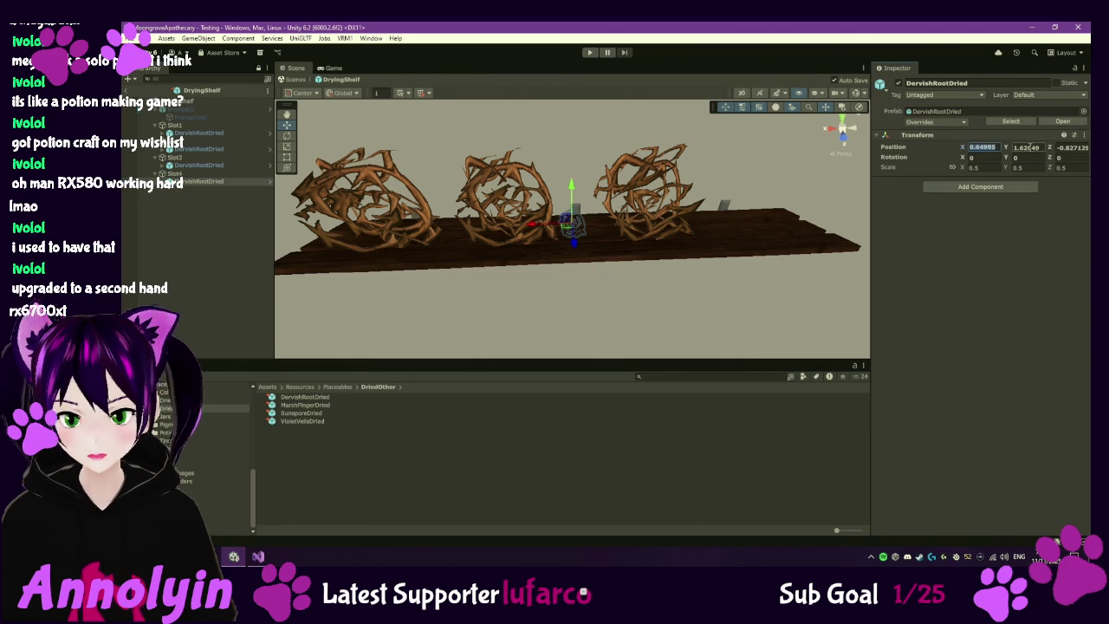
key("Tab")
type("0")
key("Tab")
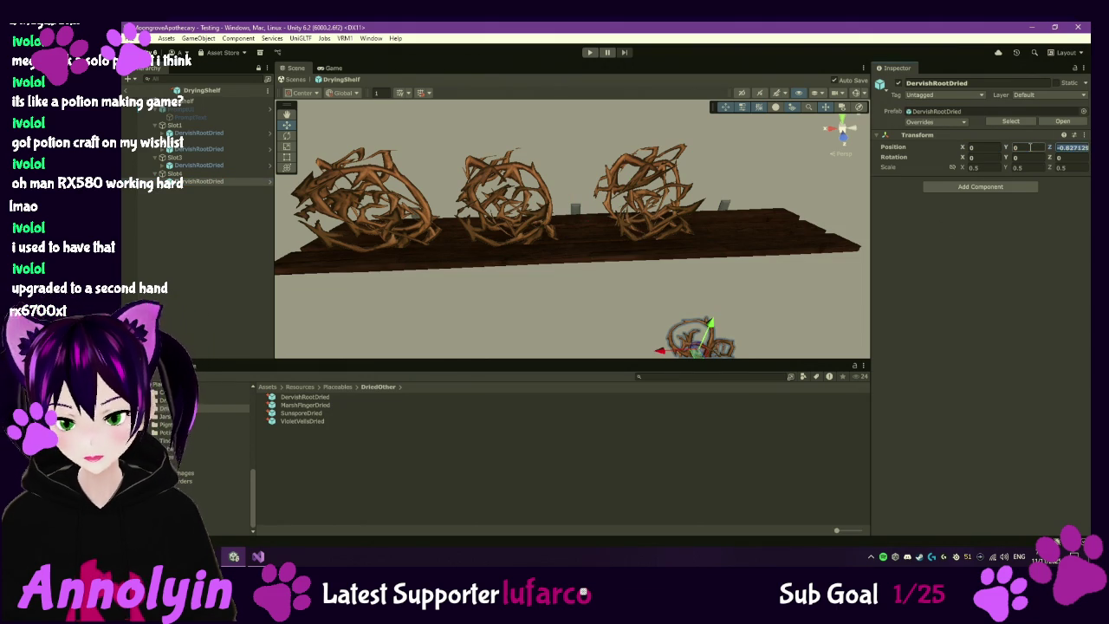
type("-1")
key("Return")
left_click(596, 206)
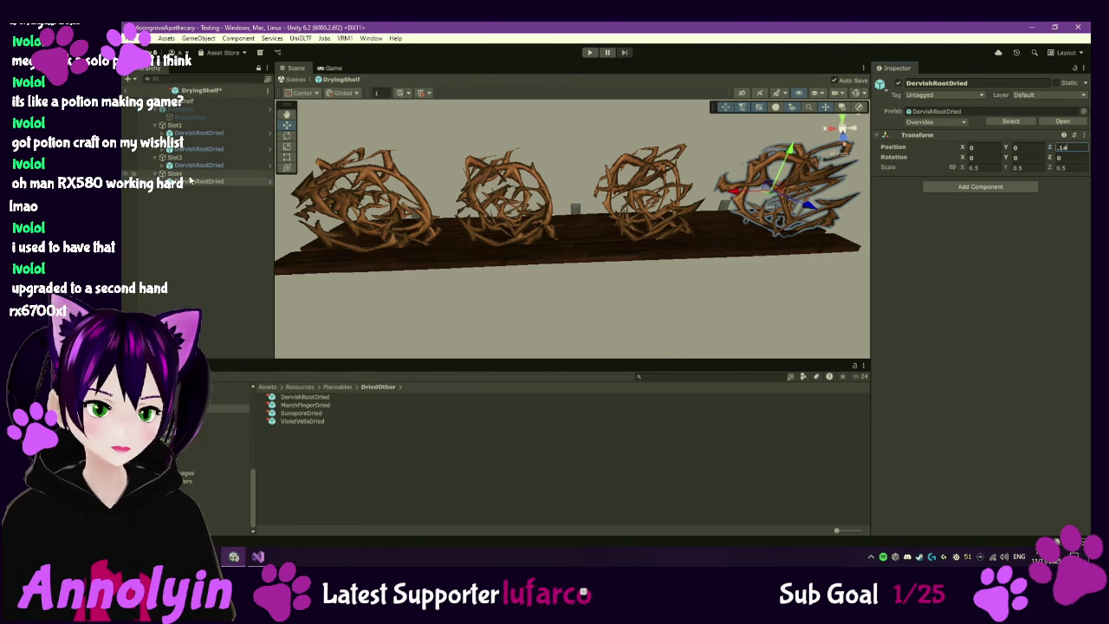
left_click(977, 121)
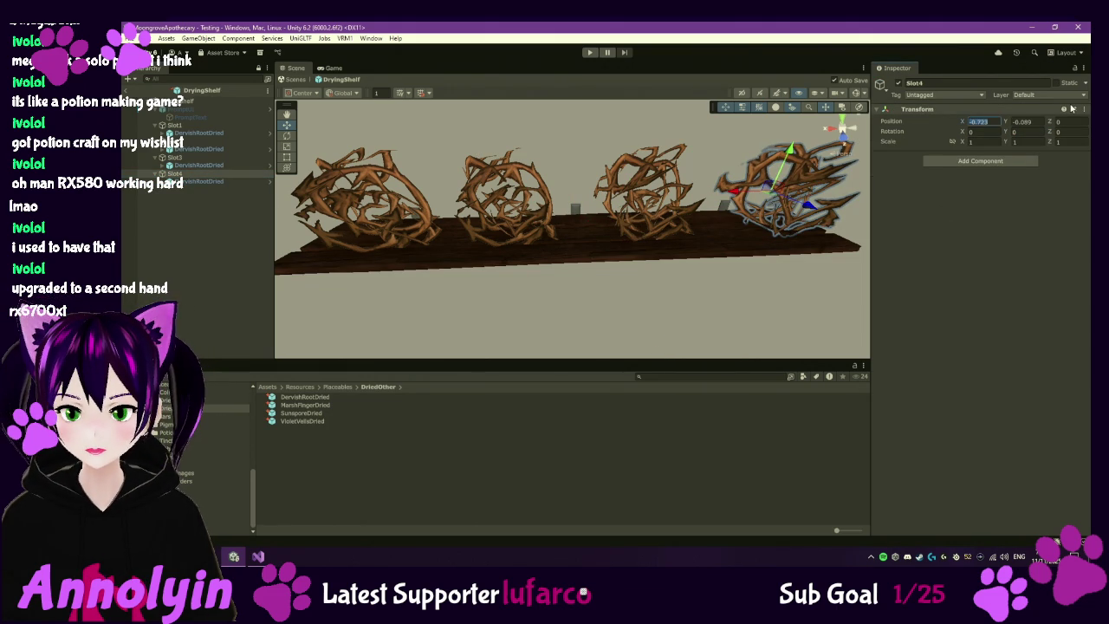
type("0")
key("Tab")
type("0")
mouse_move(746, 194)
left_mouse_down()
mouse_move(695, 205)
mouse_move(686, 256)
mouse_move(572, 240)
left_mouse_up()
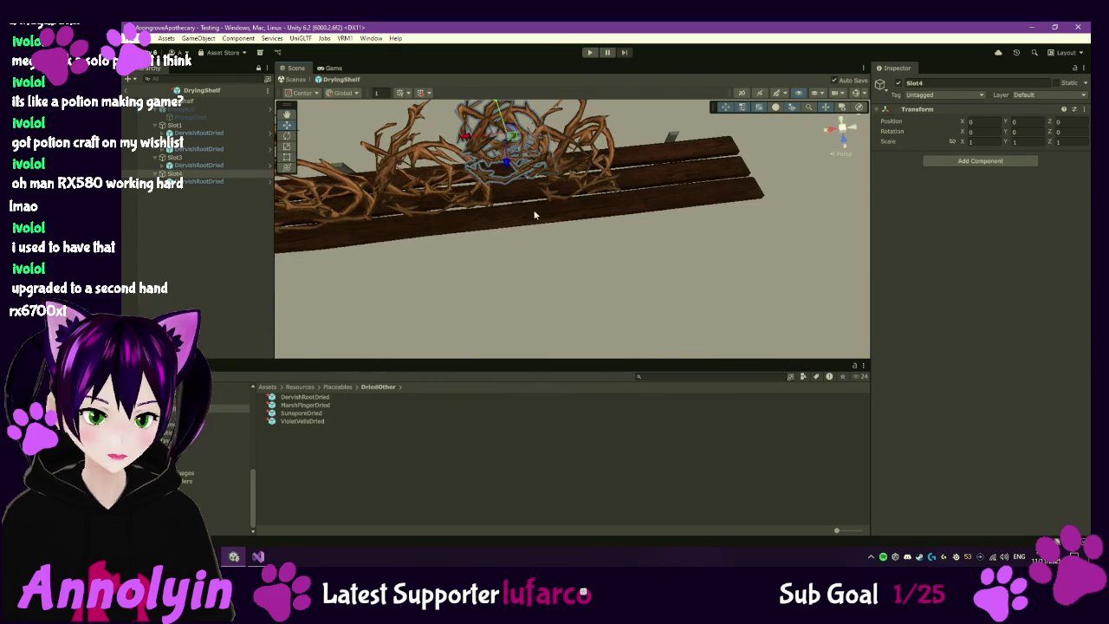
mouse_move(480, 146)
left_mouse_down()
mouse_move(643, 159)
mouse_move(572, 182)
left_mouse_up()
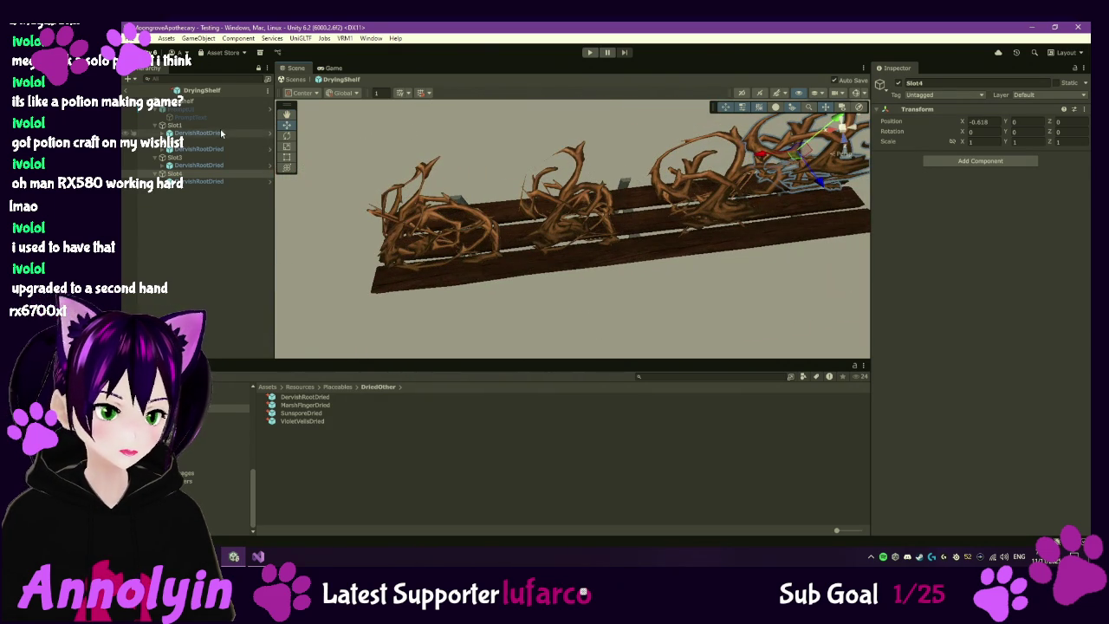
left_click(175, 125)
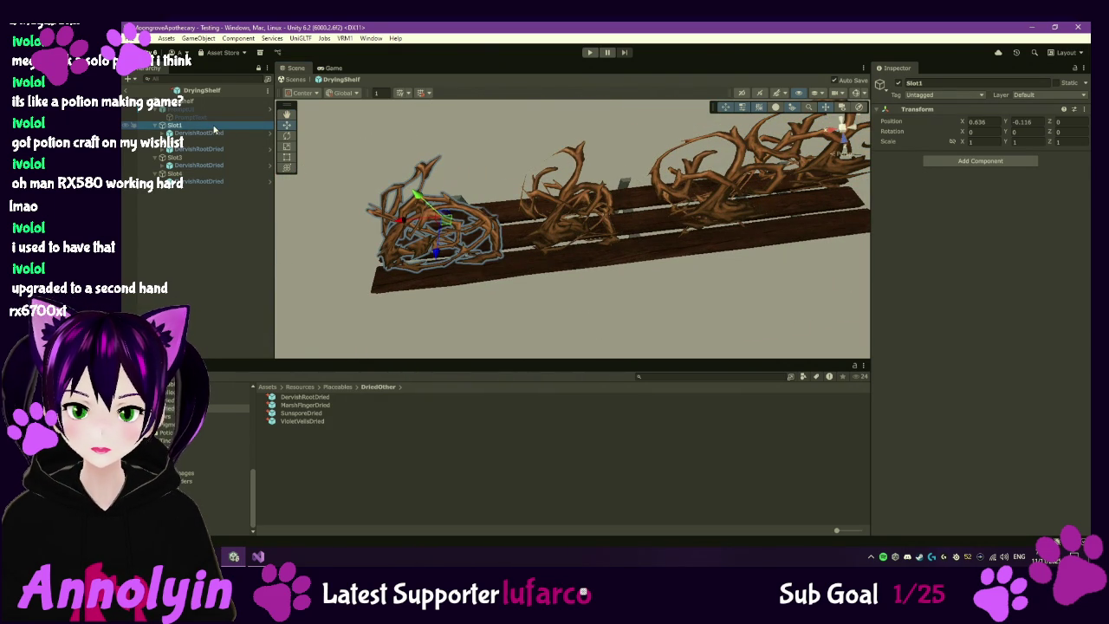
left_click(186, 141)
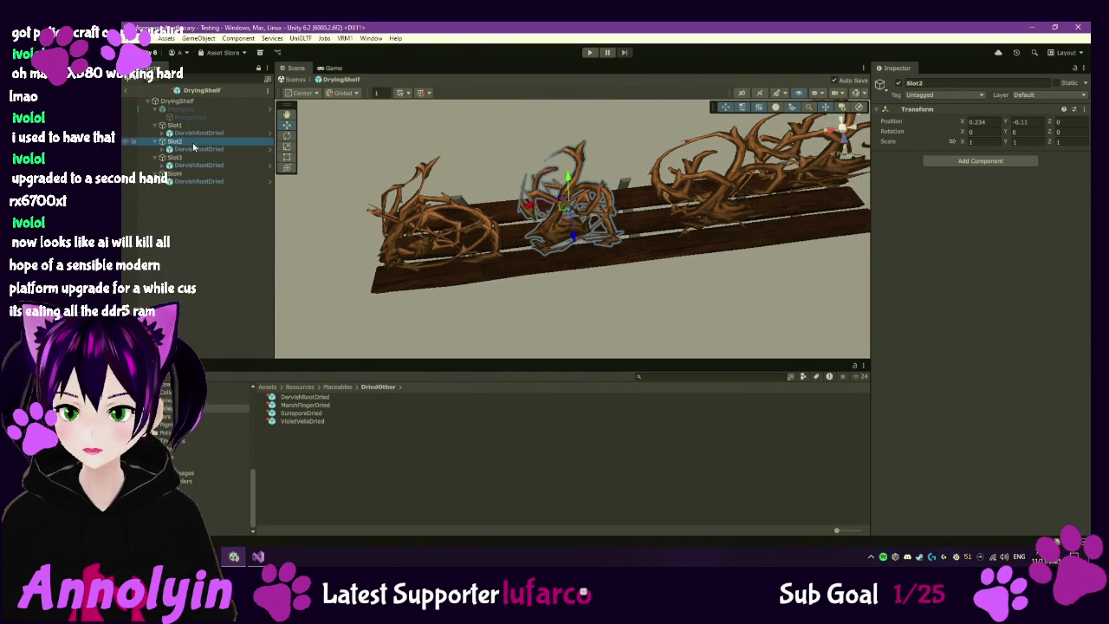
left_click(197, 160)
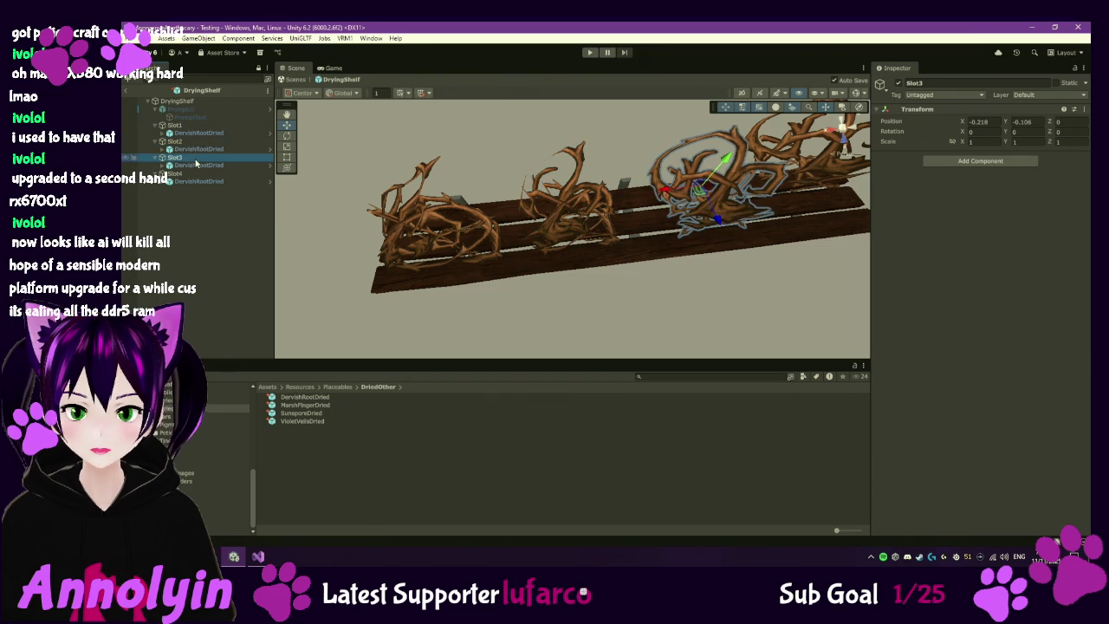
left_click(198, 174)
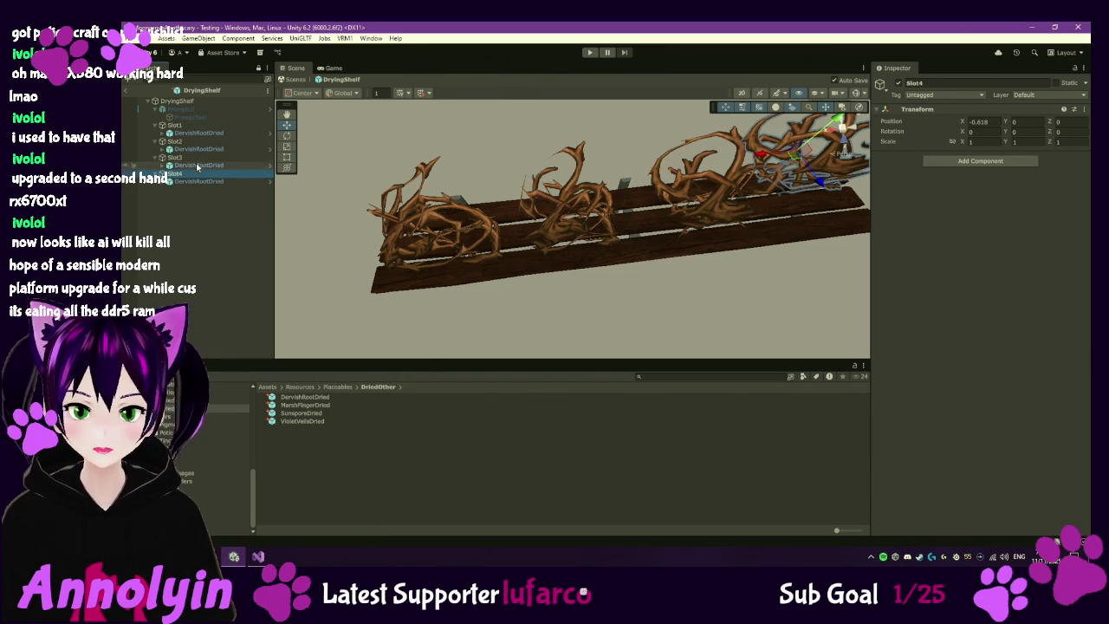
left_click(197, 158, "ctrl")
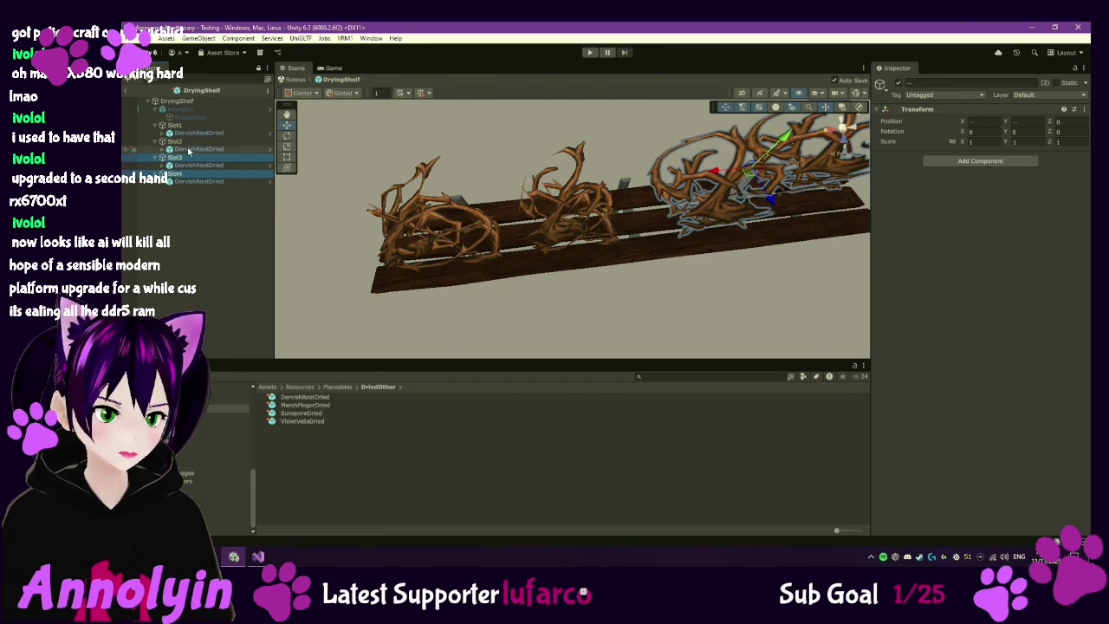
- Select Slot1 to Slot4, set their Y position to -0.1, and zoom out to view the whole shelf
left_click(186, 141, "ctrl")
left_click(177, 126, "ctrl")
left_click(1031, 121)
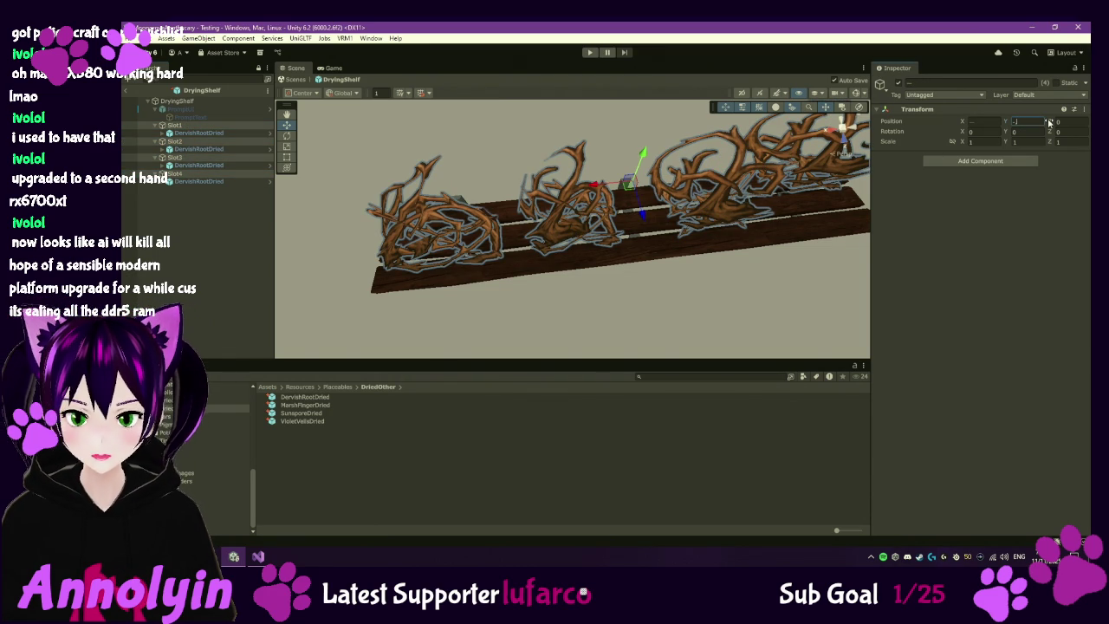
type(".1")
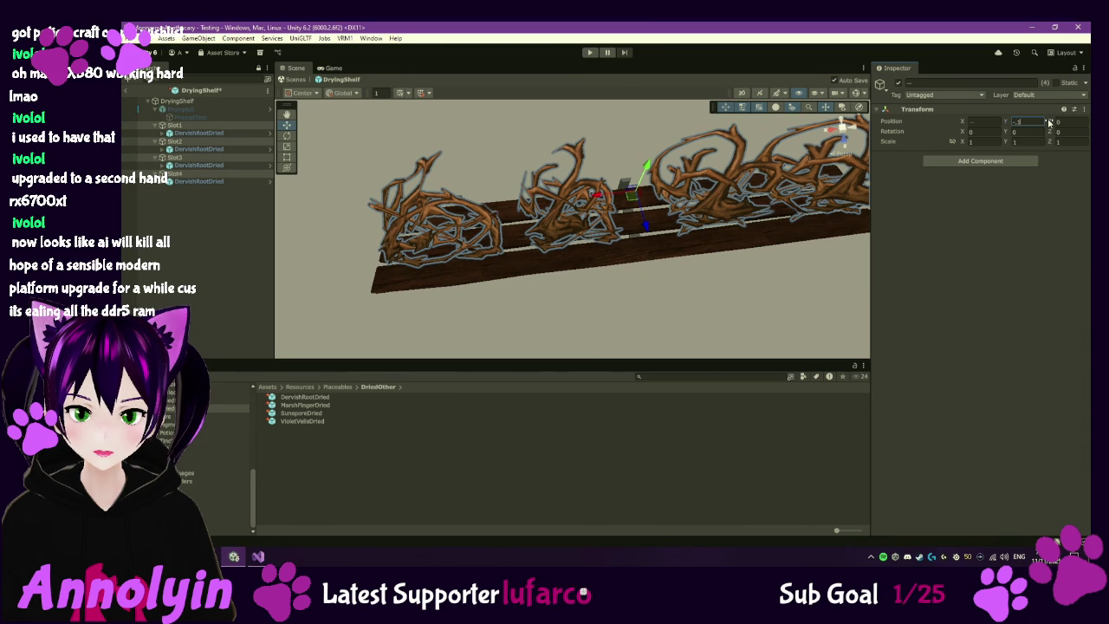
left_click_drag(783, 216, 751, 234)
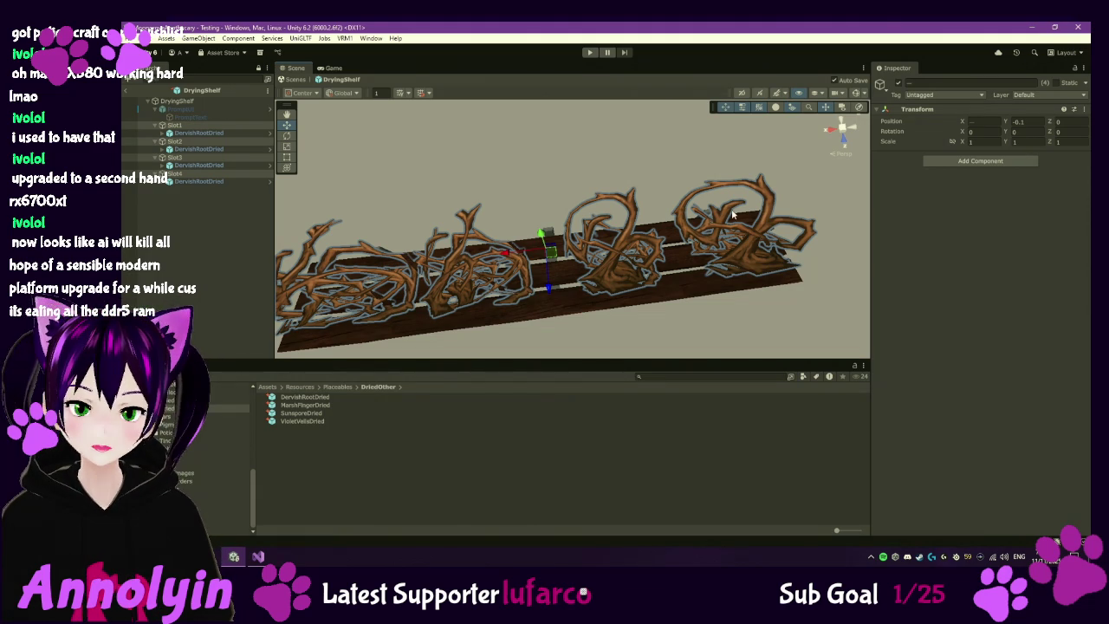
scroll(673, 234, "down", 5)
mouse_move(650, 210)
left_mouse_down()
mouse_move(678, 136)
mouse_move(726, 152)
mouse_move(721, 144)
mouse_move(715, 178)
mouse_move(665, 249)
mouse_move(686, 184)
mouse_move(636, 241)
mouse_move(633, 273)
mouse_move(624, 235)
left_mouse_up()
scroll(615, 234, "down", 2)
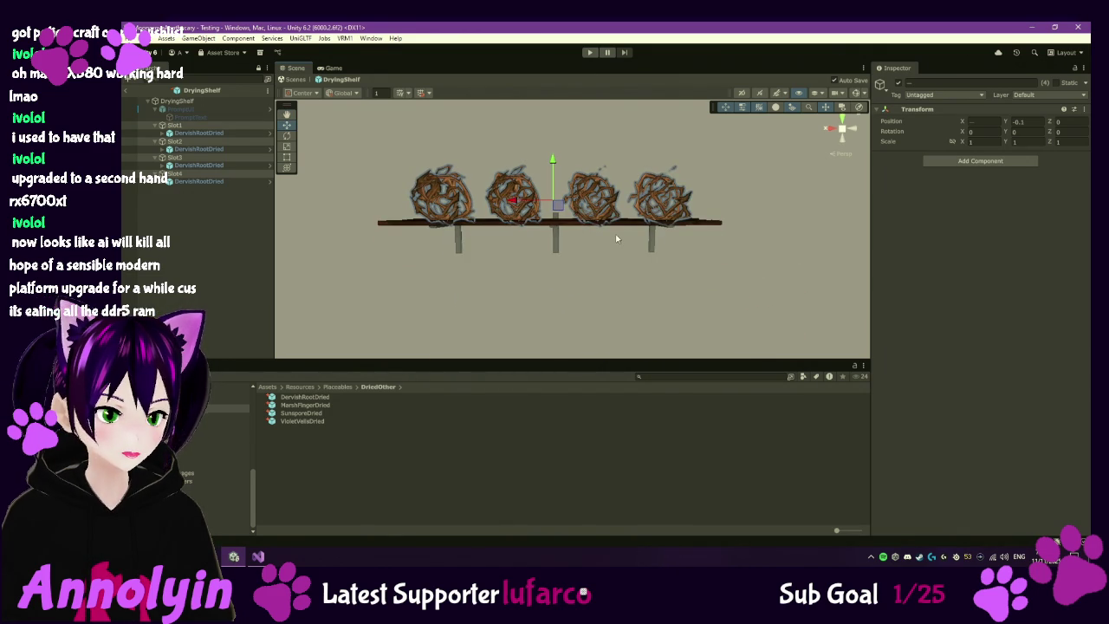
scroll(632, 242, "down", 3)
mouse_move(564, 251)
left_mouse_down()
mouse_move(592, 248)
mouse_move(588, 288)
mouse_move(562, 293)
left_mouse_up()
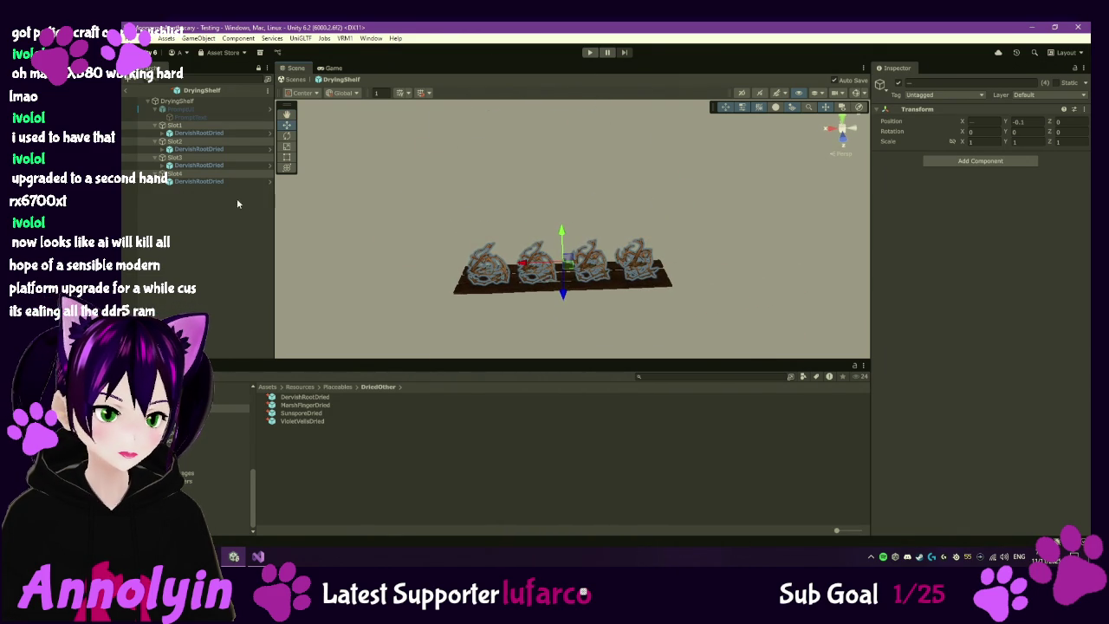
- Delete all four DervishRootDried roots and select Slot1 at X 0.636, Y -0.1, Z 0
left_click(212, 181)
left_click(214, 164)
left_click(219, 179, "ctrl")
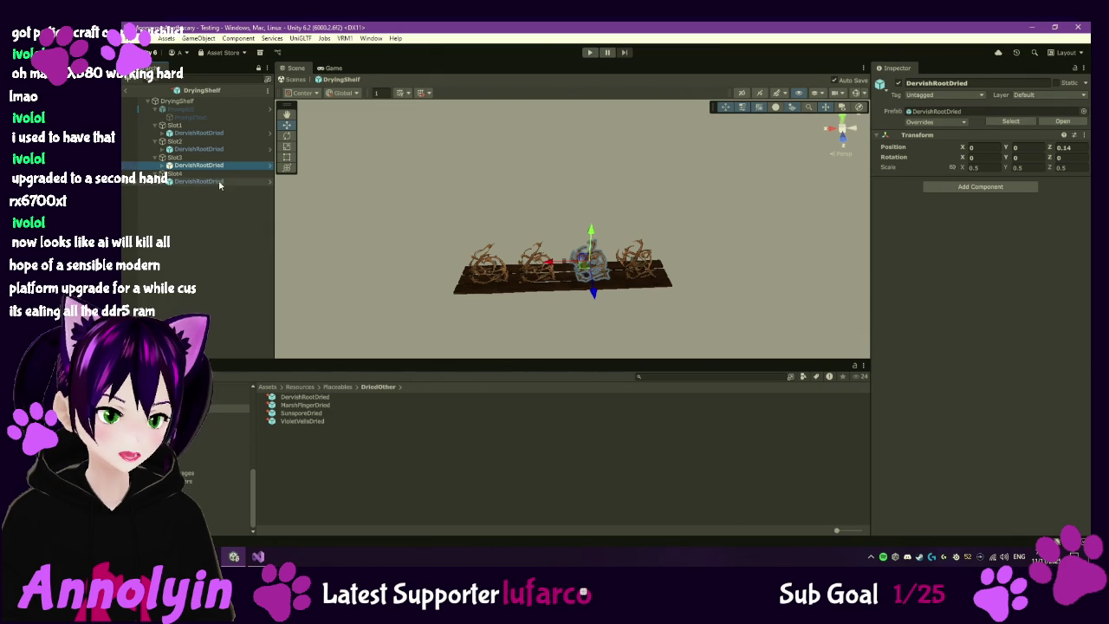
left_click(213, 149, "ctrl")
left_click(224, 134, "ctrl")
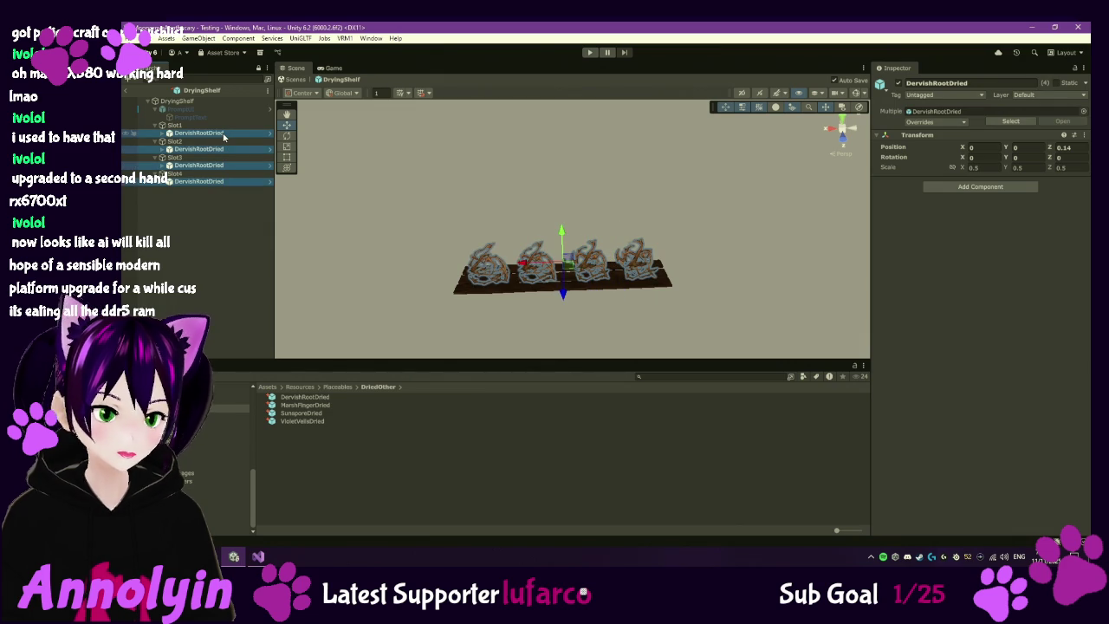
key("Delete")
left_click(212, 127)
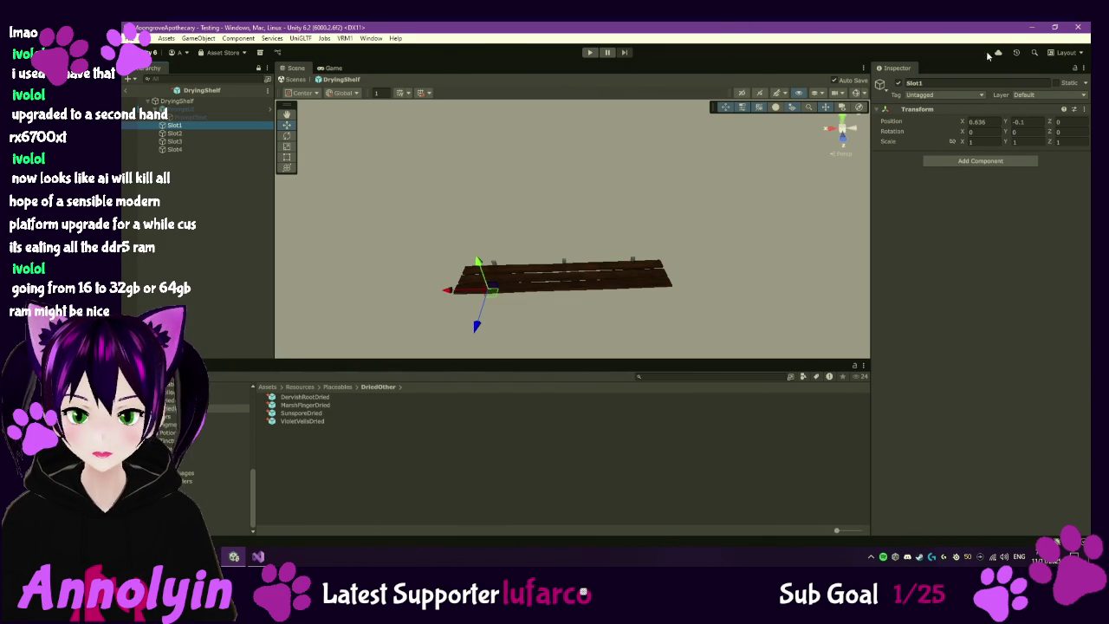
- Minimise the Unity, Visual Studio, browser and file explorer windows
left_click(1030, 28)
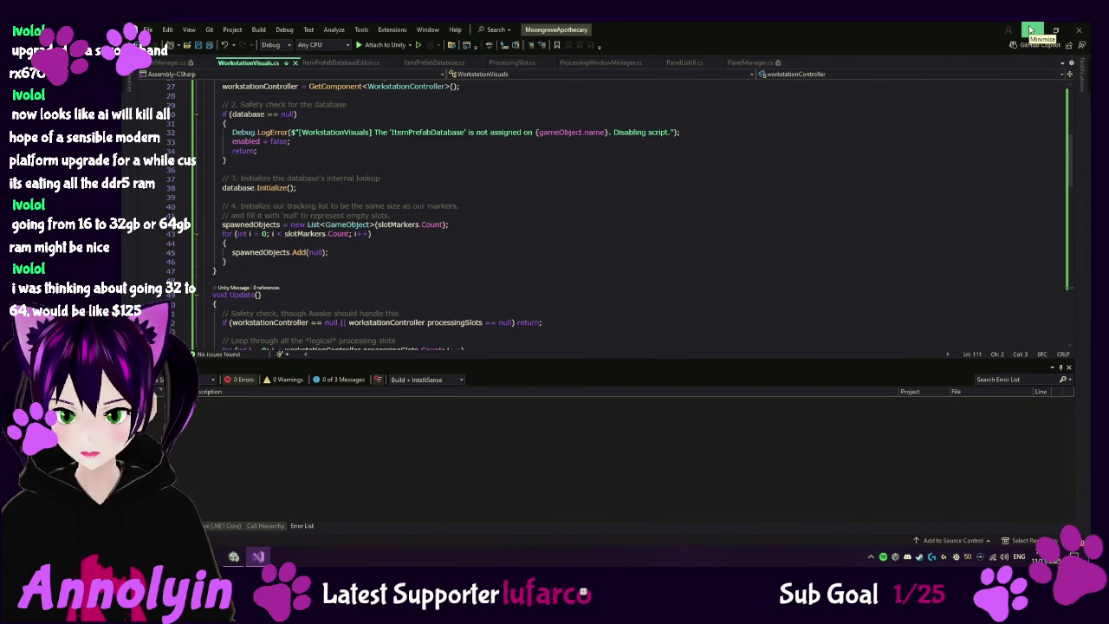
left_click(1030, 30)
left_click(1031, 28)
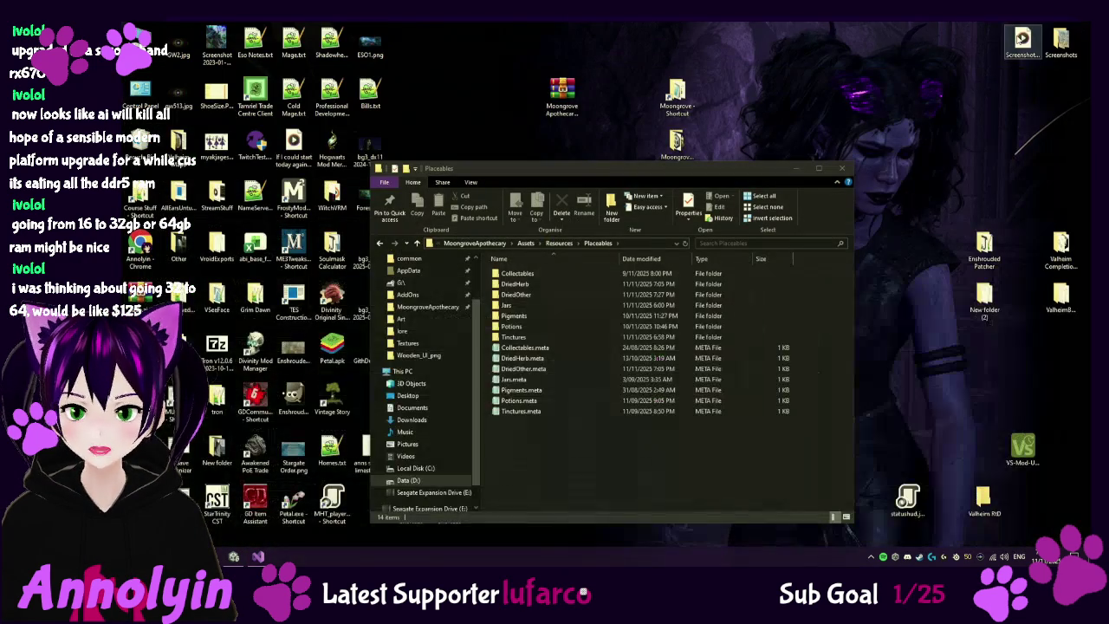
left_click(797, 168)
- Launch Task Manager from the taskbar to check memory usage
right_click(796, 173)
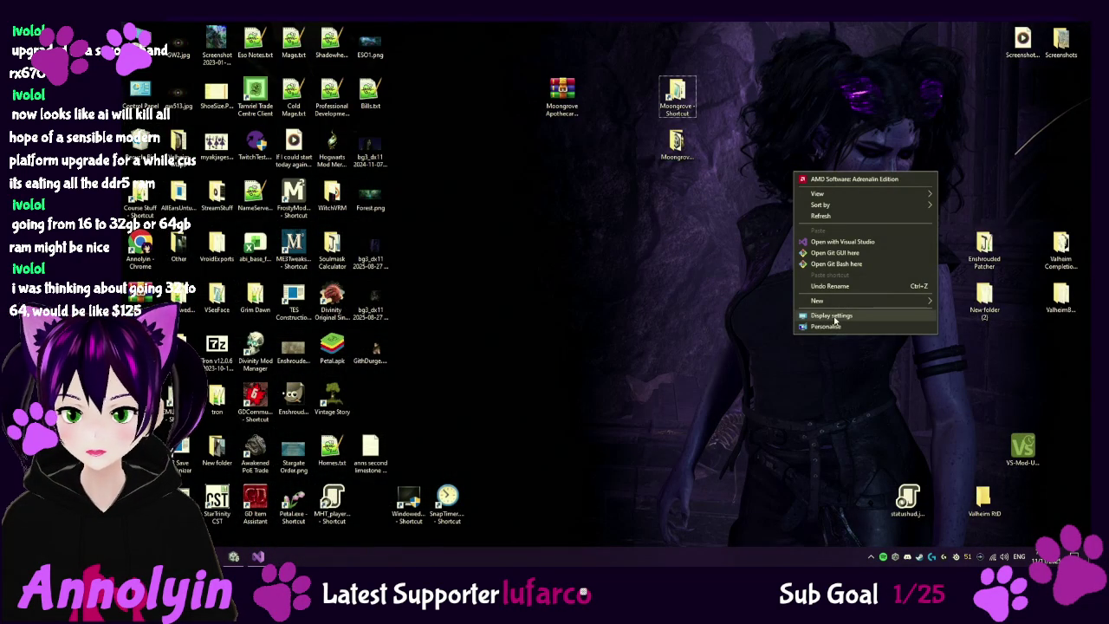
left_click(760, 525)
right_click(771, 557)
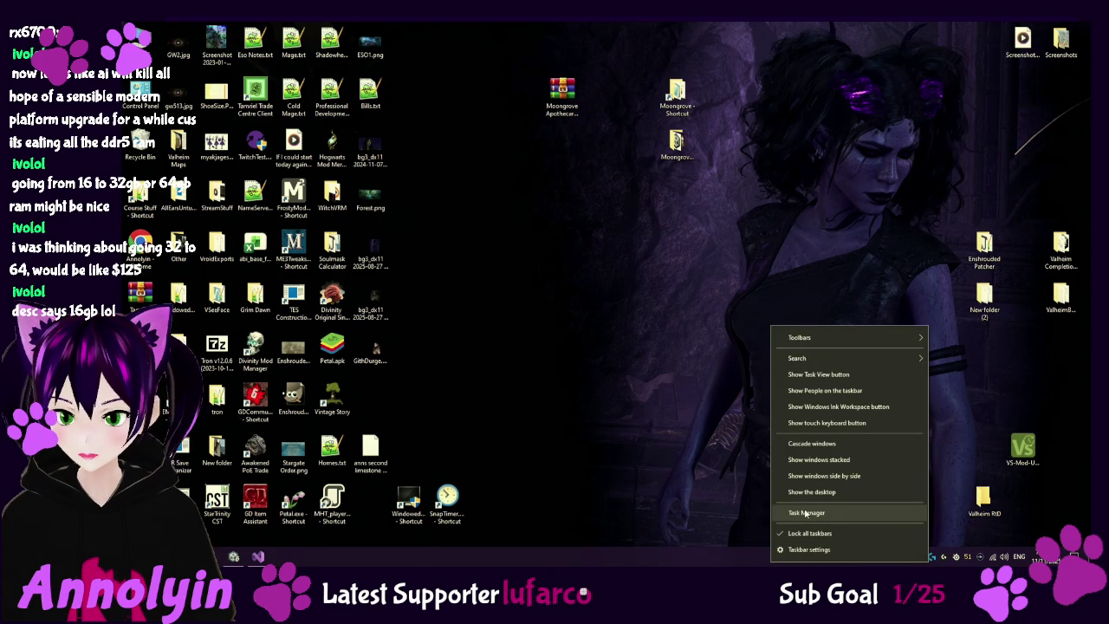
left_click(806, 513)
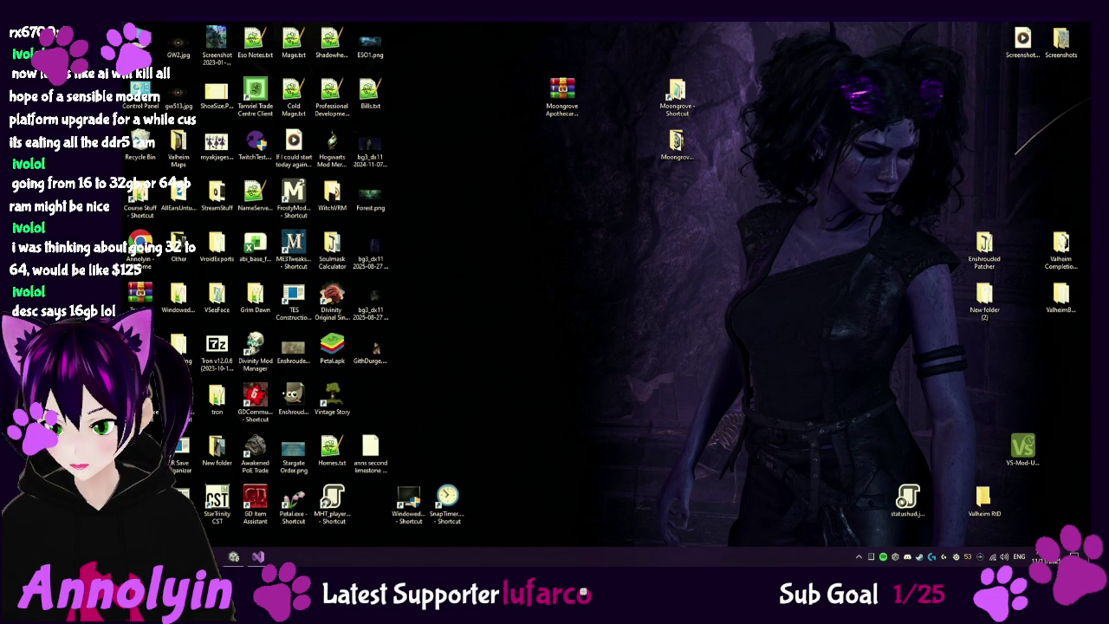
key("ctrl+shift+Escape")
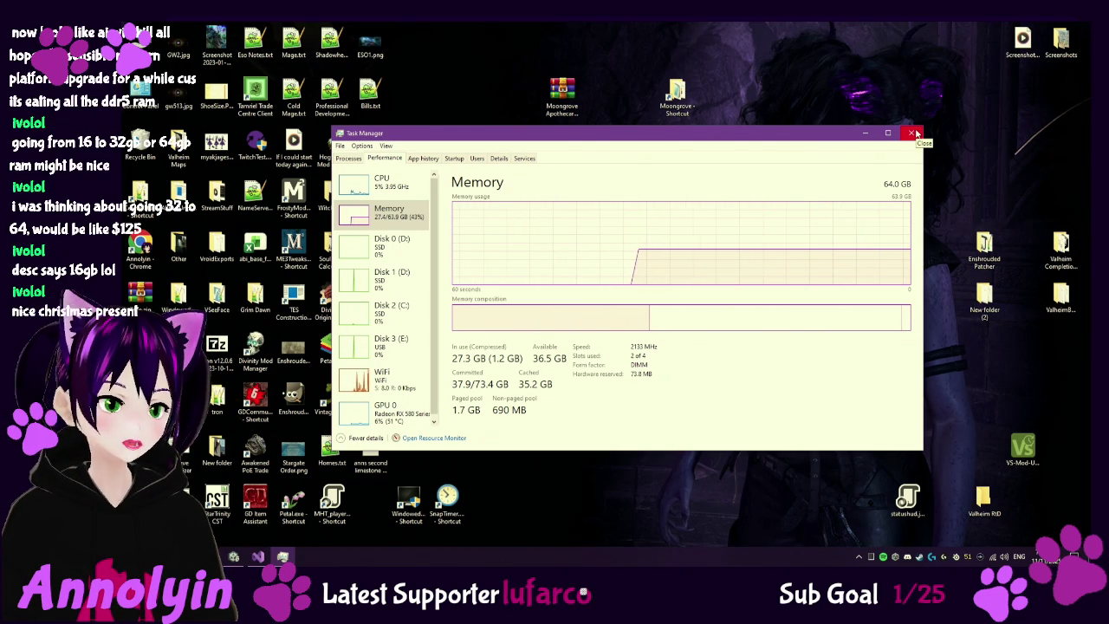
left_click(914, 133)
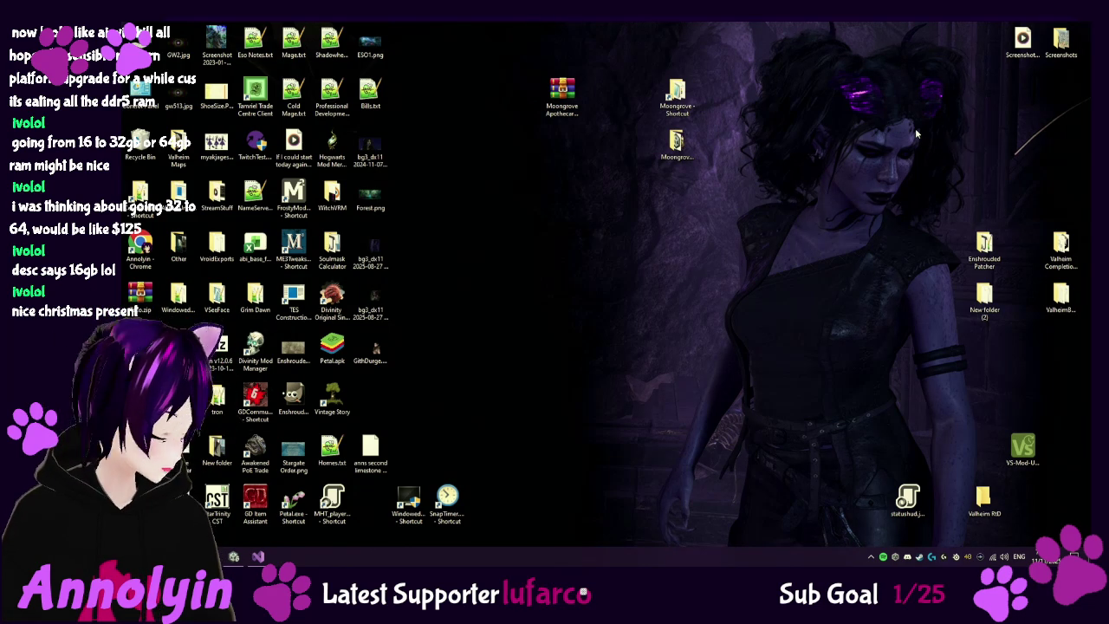
left_click(245, 558)
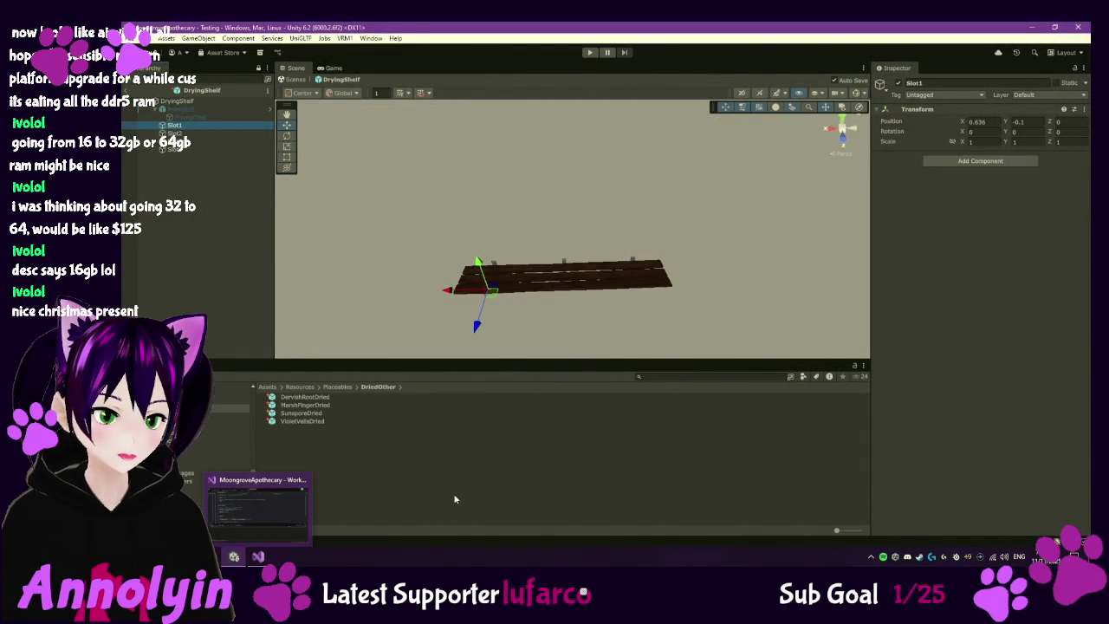
- Add a MarshFingerDried instance under DryingShelf and set its position to 0, 0, 0
left_click(388, 451)
left_click(305, 405)
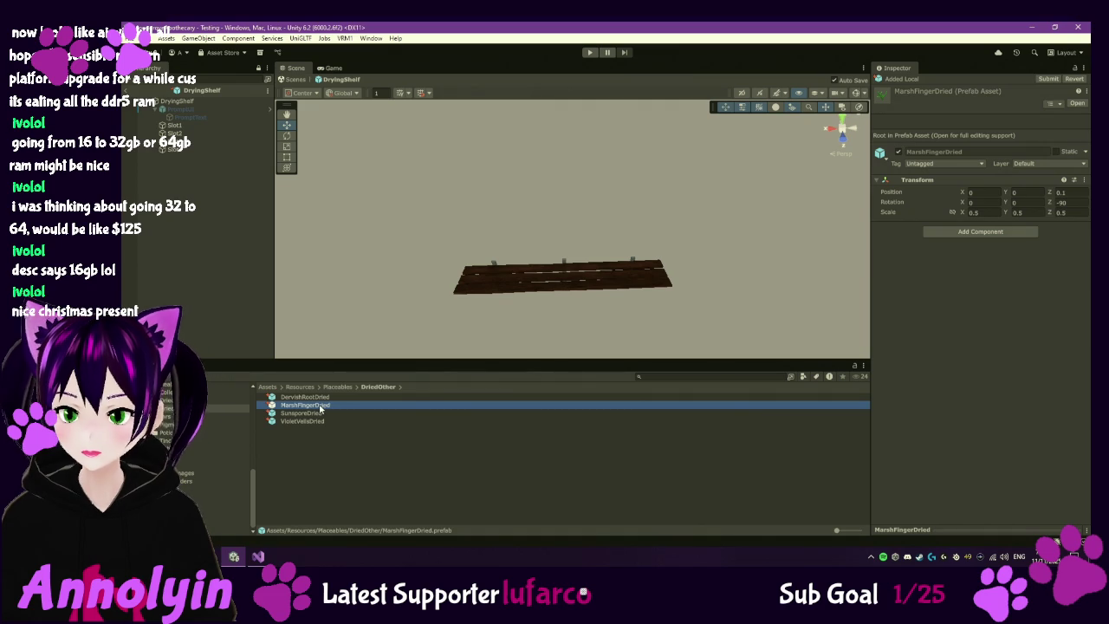
mouse_move(316, 410)
left_mouse_down()
mouse_move(204, 166)
mouse_move(187, 153)
left_mouse_up()
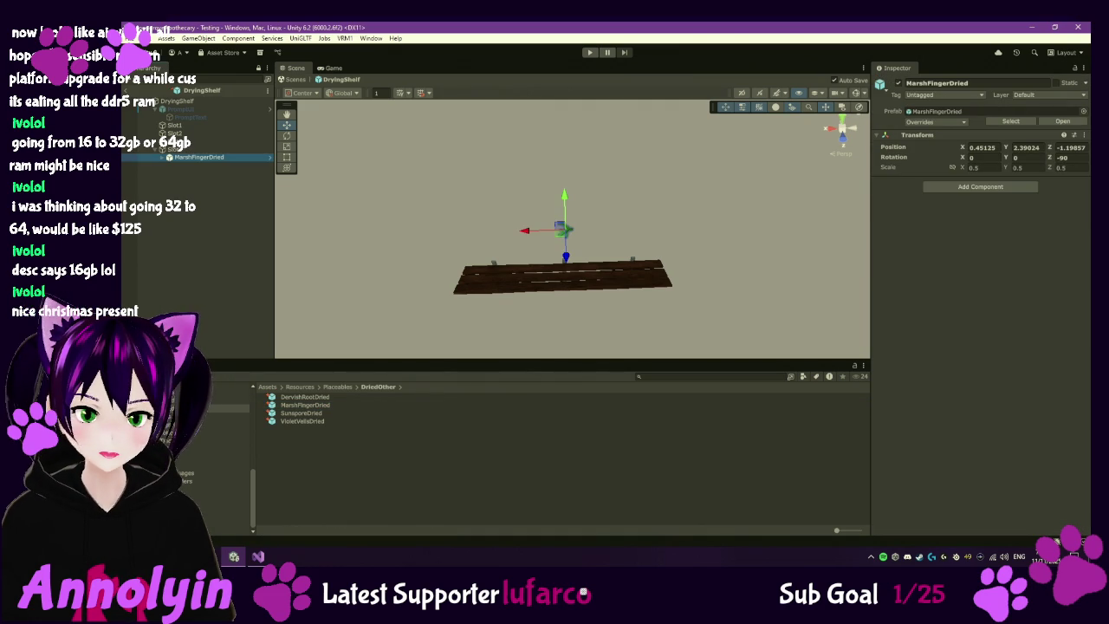
left_click(974, 148)
type("0")
key("Tab")
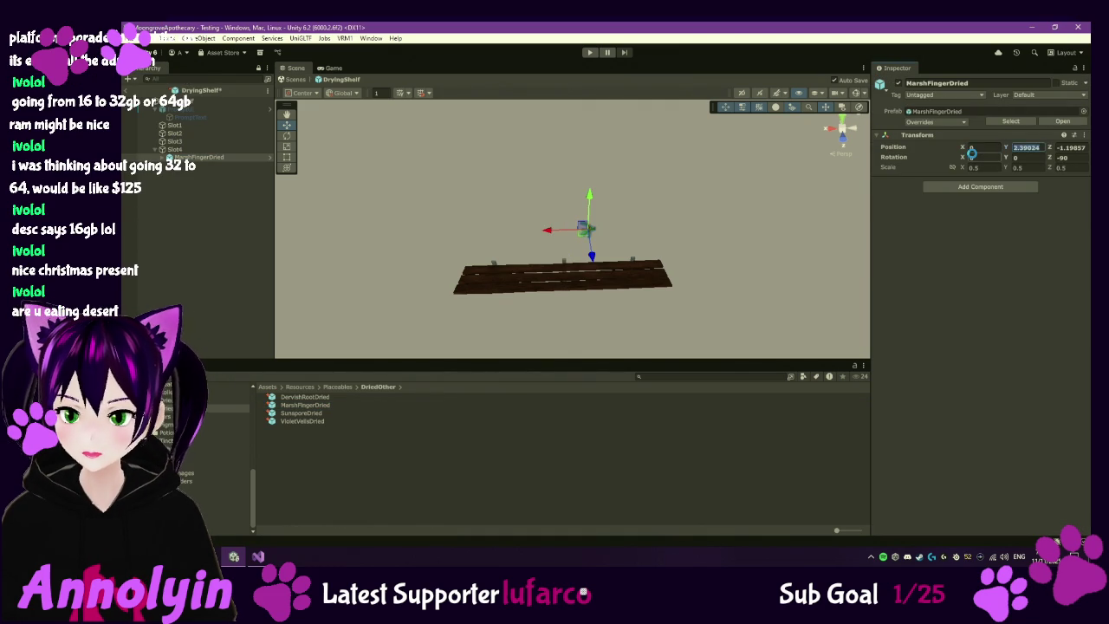
type("0")
key("Tab")
type("0")
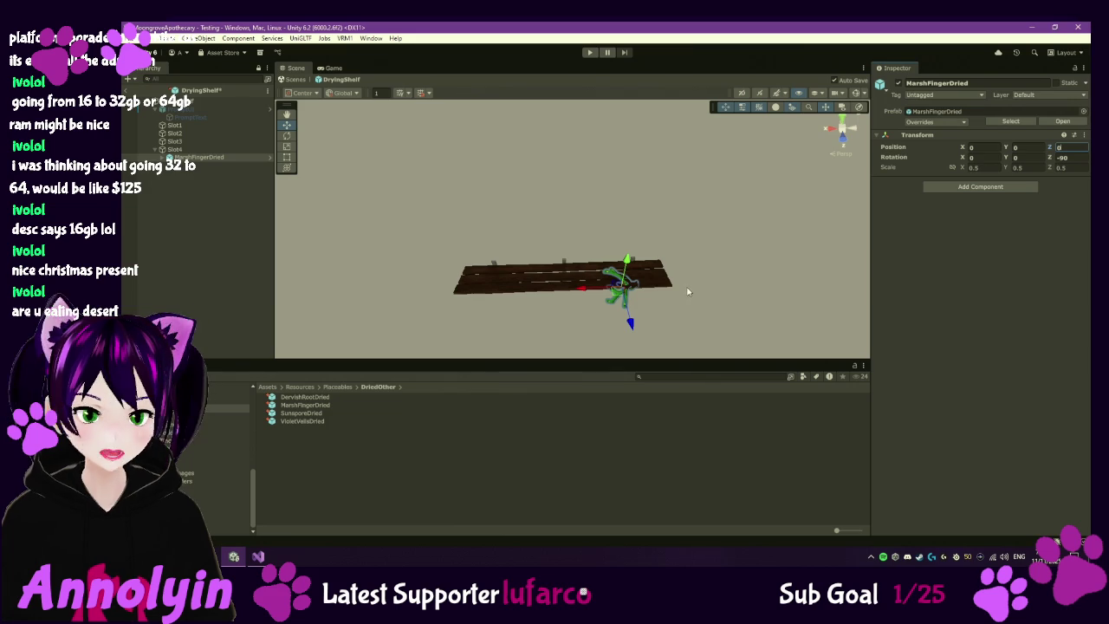
- Raise the MarshFingerDried herb to Z 0.146 and view the shelf from the front
mouse_move(667, 301)
left_mouse_down()
mouse_move(694, 330)
mouse_move(711, 263)
mouse_move(649, 277)
mouse_move(661, 277)
left_mouse_up()
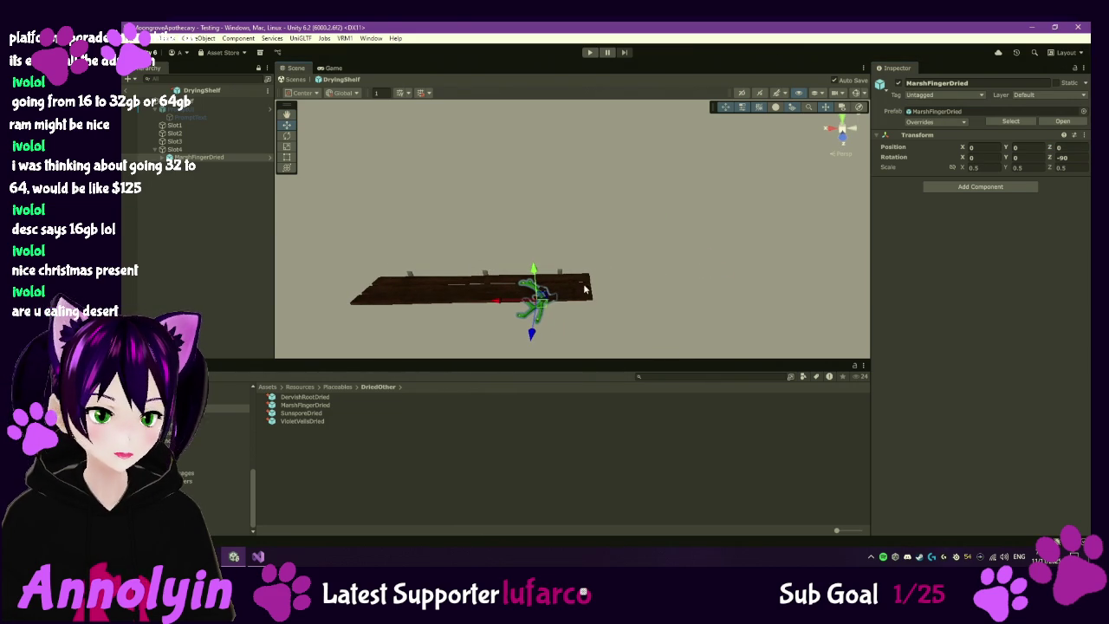
left_click_drag(536, 269, 547, 261)
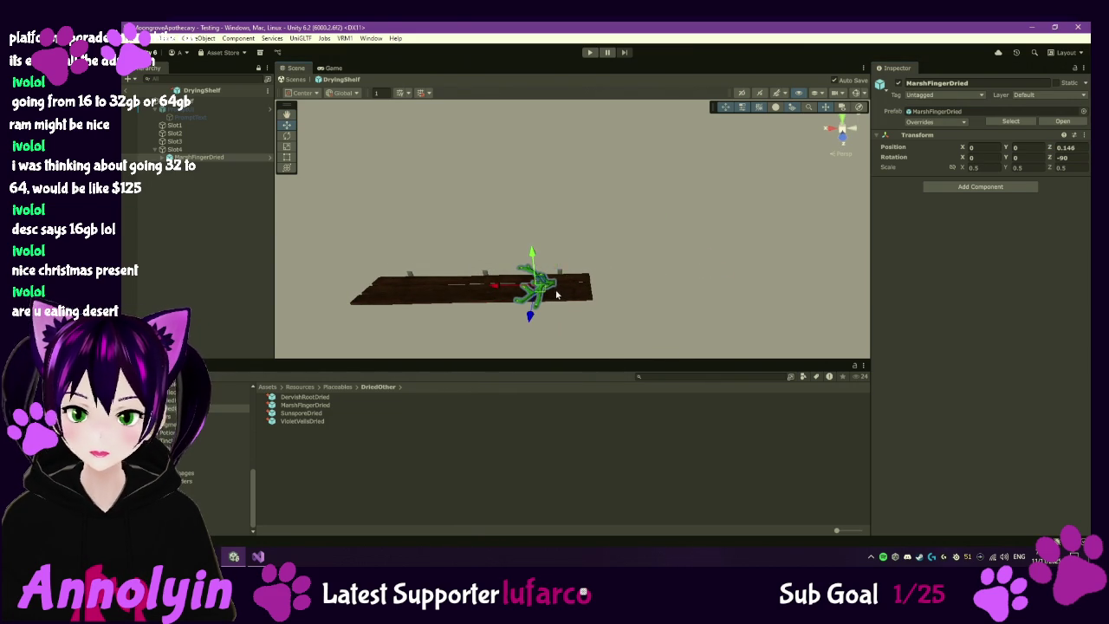
scroll(537, 295, "up", 5)
mouse_move(532, 317)
left_mouse_down()
mouse_move(563, 273)
mouse_move(552, 257)
left_mouse_up()
mouse_move(835, 139)
left_mouse_down()
mouse_move(629, 189)
mouse_move(663, 274)
mouse_move(659, 310)
mouse_move(701, 241)
left_mouse_up()
scroll(659, 311, "up", 3)
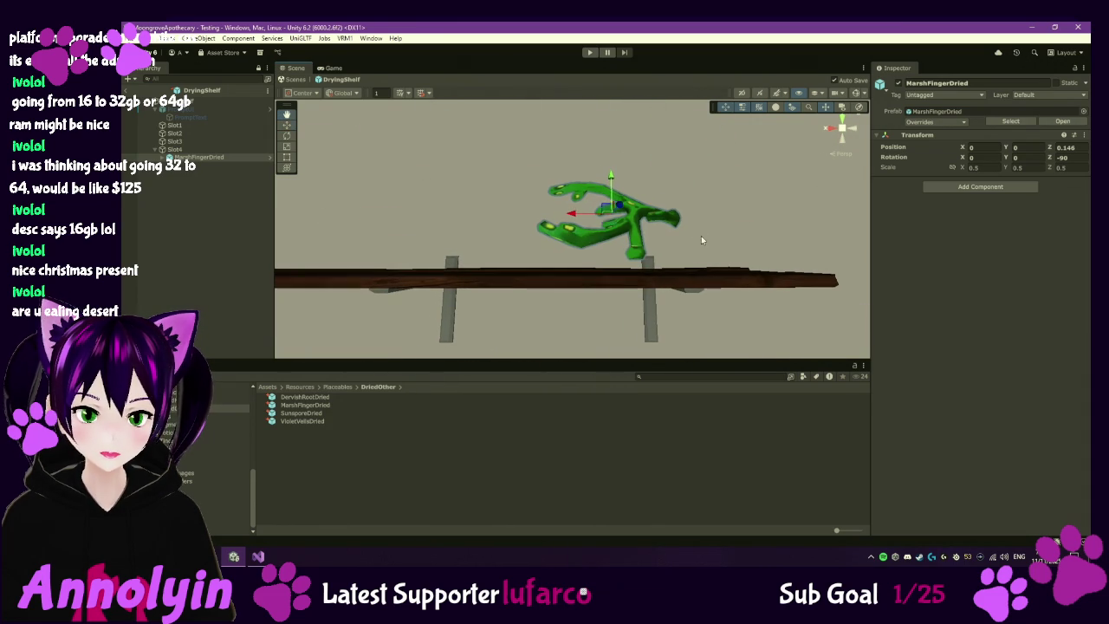
- Lower the MarshFingerDried herb onto the drying shelf and save the scene
key("w")
mouse_move(614, 177)
left_mouse_down()
mouse_move(652, 221)
mouse_move(655, 271)
mouse_move(624, 307)
mouse_move(531, 297)
mouse_move(402, 237)
mouse_move(513, 290)
mouse_move(637, 294)
mouse_move(606, 278)
left_mouse_up()
key("ctrl+s")
- Turn the herb about its vertical axis and raise it back up onto the shelf
key("e")
left_click_drag(544, 227, 580, 246)
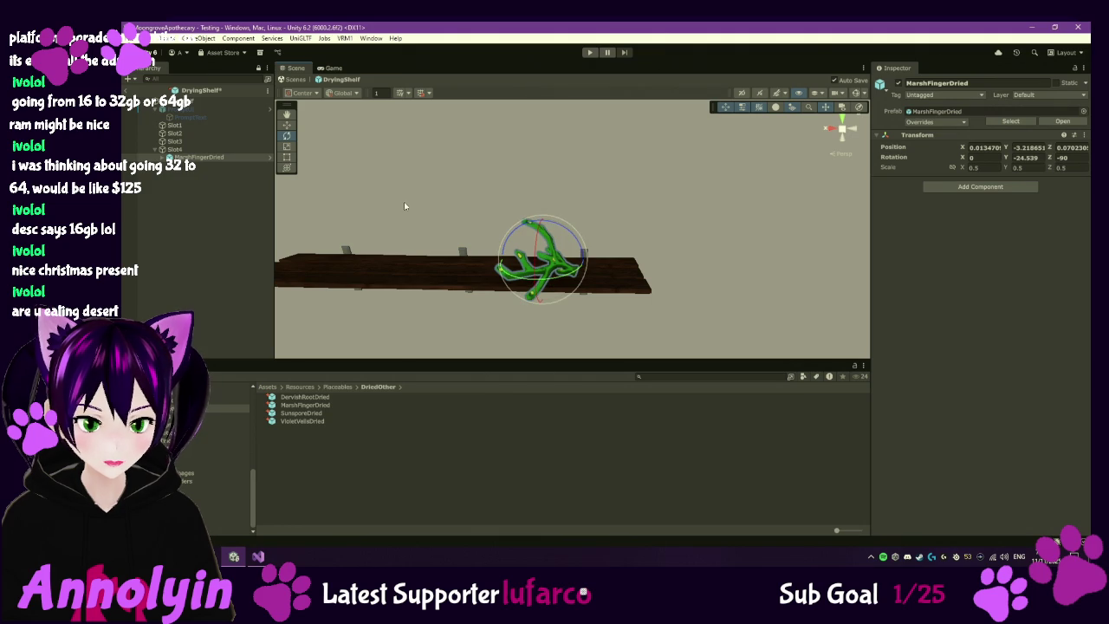
left_click_drag(539, 231, 532, 298)
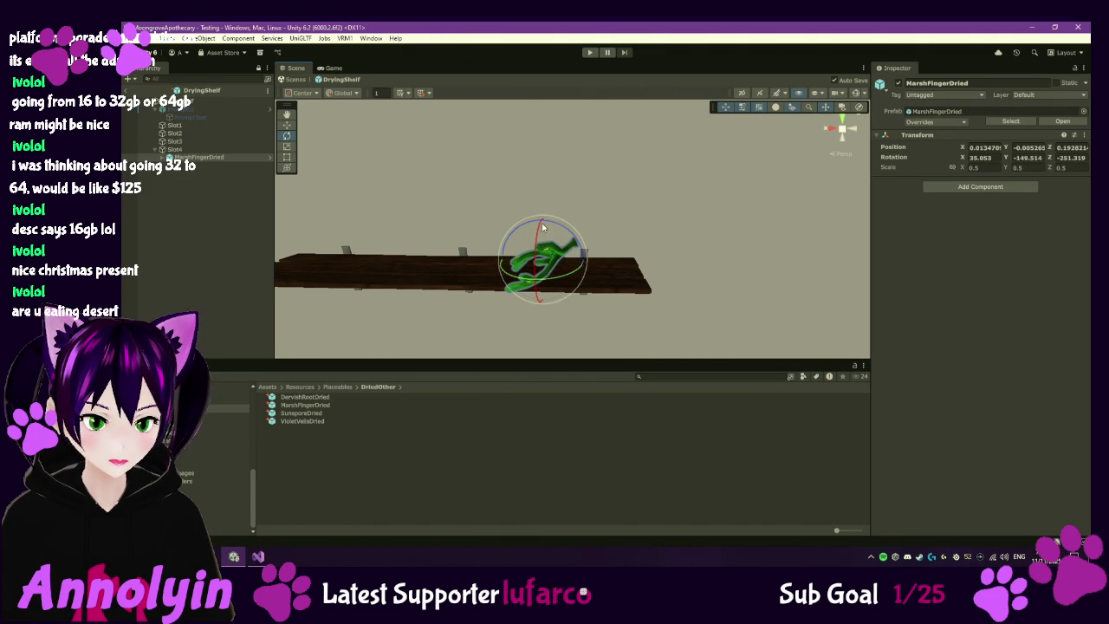
left_click_drag(549, 224, 604, 262)
mouse_move(574, 309)
left_mouse_down()
mouse_move(564, 310)
mouse_move(564, 259)
left_mouse_up()
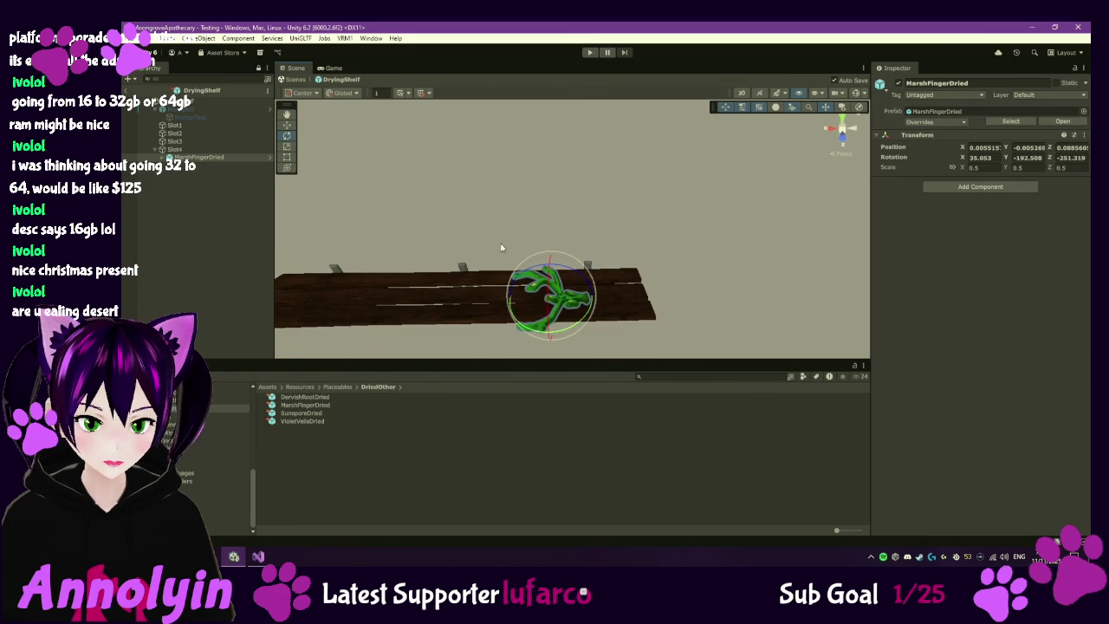
left_click(287, 125)
mouse_move(549, 321)
left_mouse_down()
mouse_move(560, 316)
mouse_move(527, 292)
mouse_move(536, 295)
left_mouse_up()
- Tilt the herb to lie along the shelf, nudge its position, and fine-tune its rotation
left_click(287, 135)
mouse_move(611, 298)
left_mouse_down()
mouse_move(632, 316)
mouse_move(656, 222)
mouse_move(464, 150)
left_mouse_up()
left_click(287, 125)
left_click_drag(589, 154, 606, 243)
left_click(287, 135)
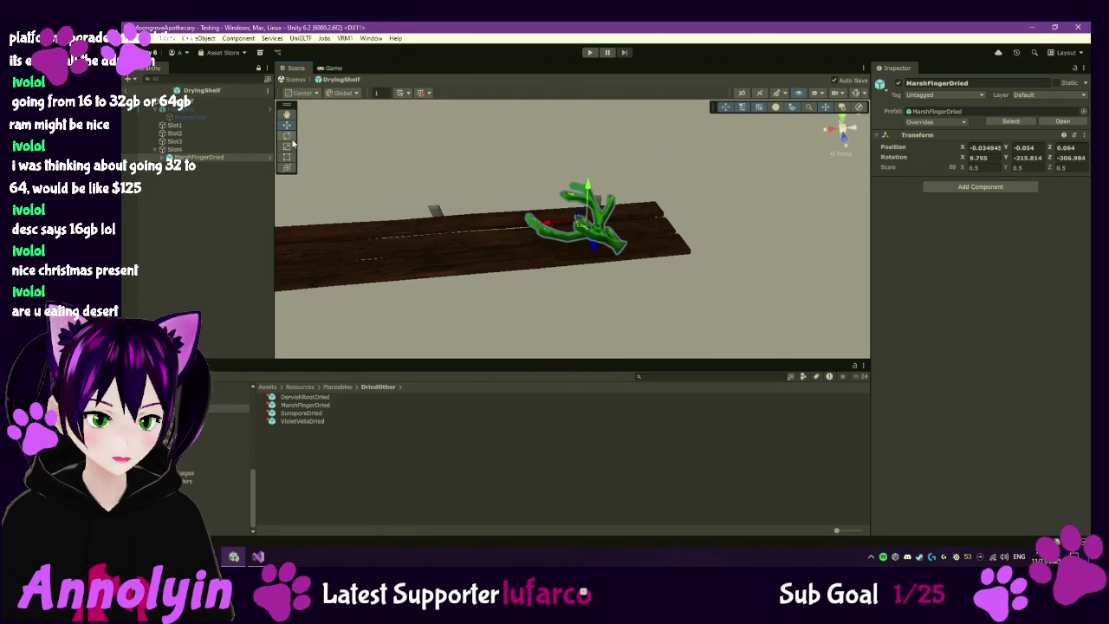
mouse_move(579, 248)
left_mouse_down()
mouse_move(603, 255)
mouse_move(630, 298)
mouse_move(592, 278)
mouse_move(618, 242)
mouse_move(626, 277)
mouse_move(606, 295)
mouse_move(611, 270)
mouse_move(566, 259)
mouse_move(567, 275)
mouse_move(572, 262)
mouse_move(549, 275)
left_mouse_up()
left_click(630, 297)
- Snip the herb's Transform values (rotation 20.747, -211.283, -289.955), then select its prefab asset
key("e")
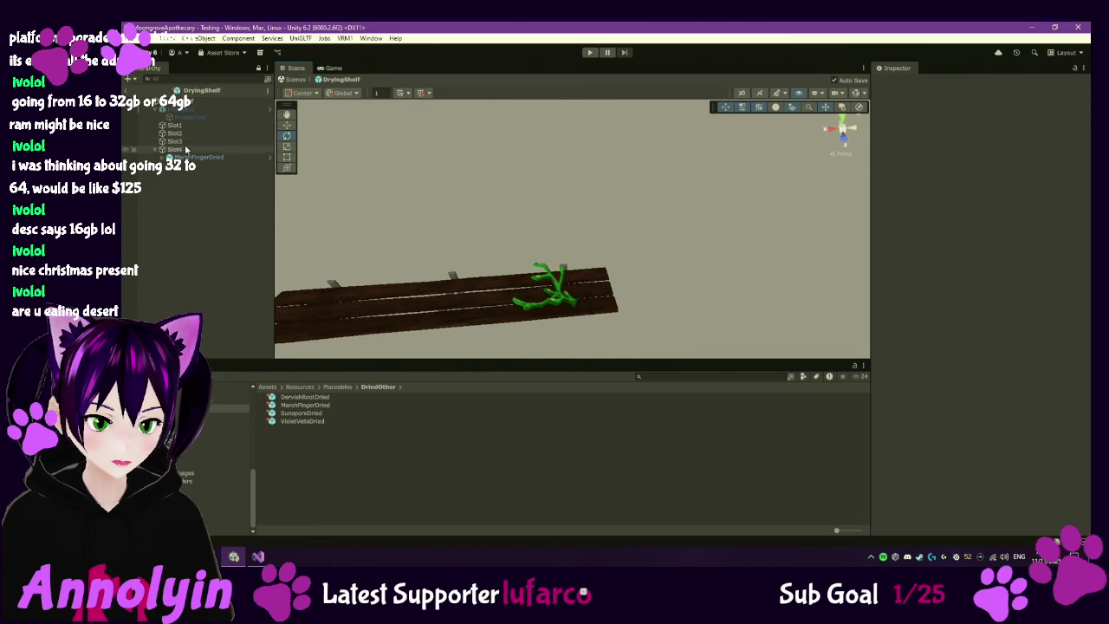
left_click(200, 157)
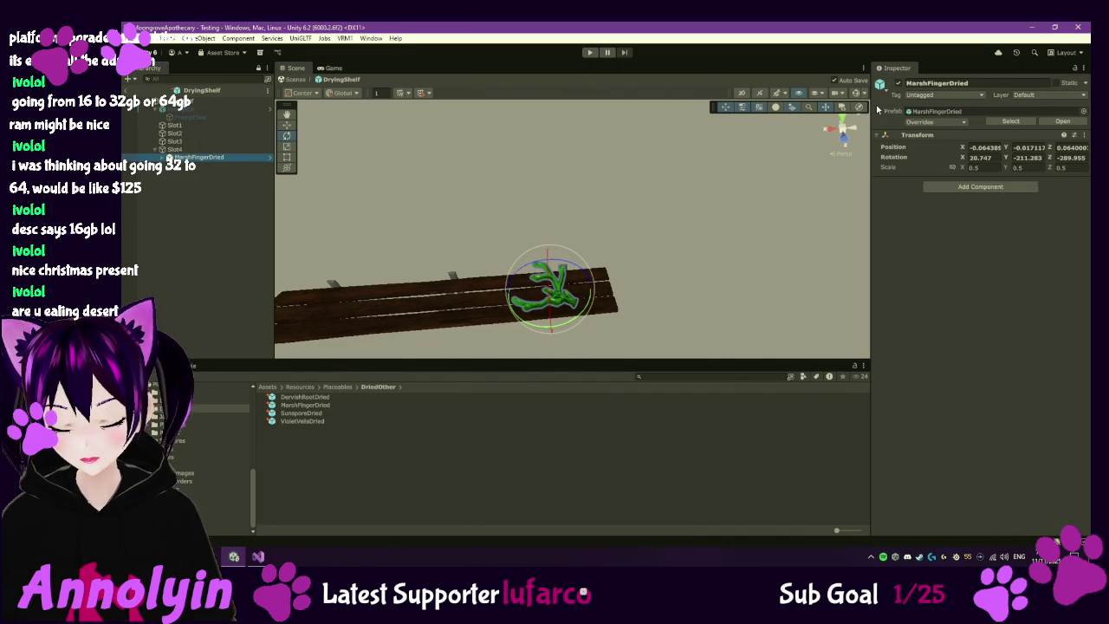
key("ctrl+Print")
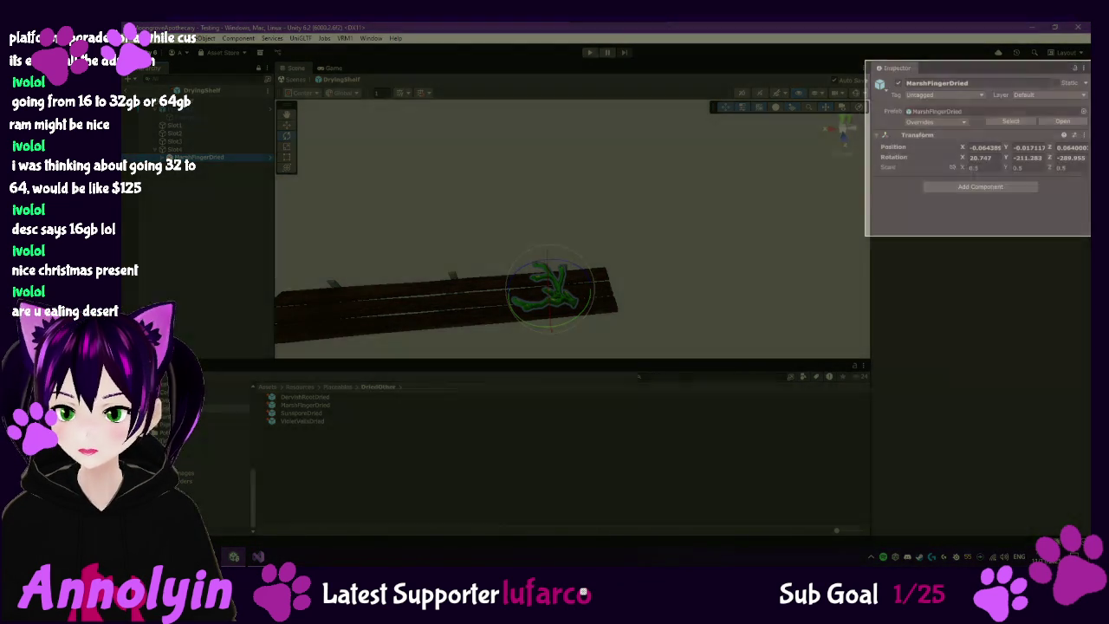
left_click_drag(865, 61, 1090, 235)
key("super+a")
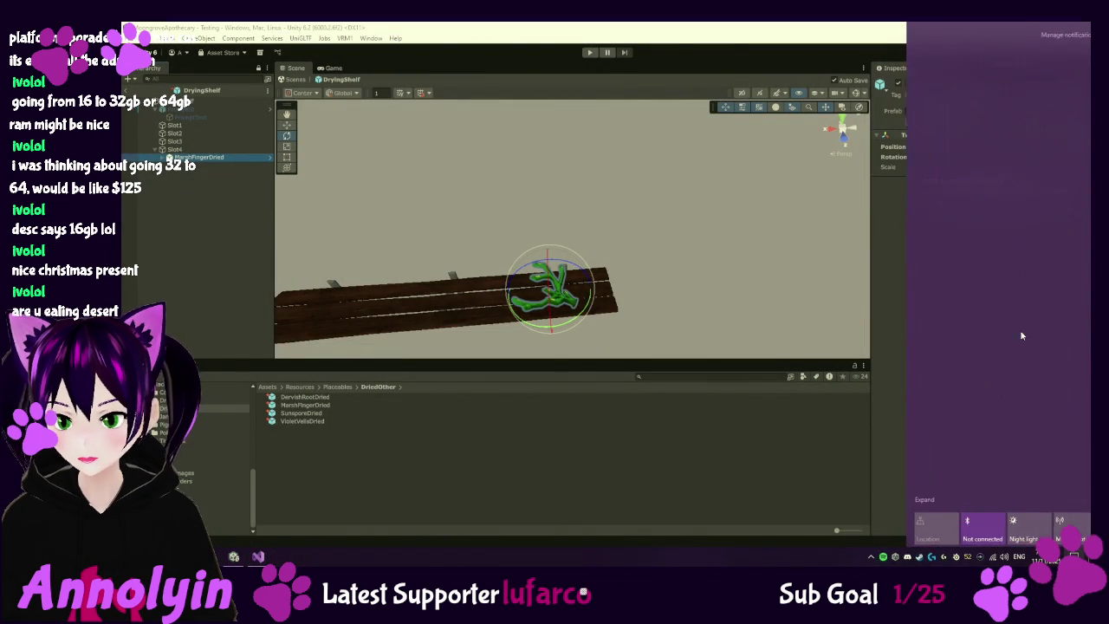
left_click(319, 409)
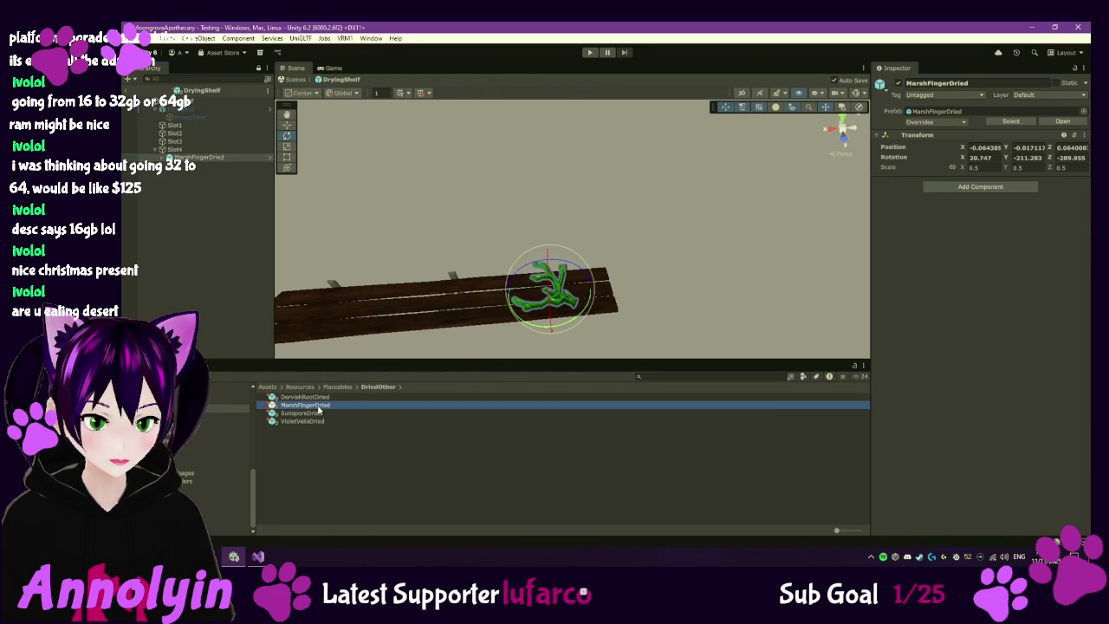
- Focus the Position X field of the MarshFingerDried prefab asset in the Inspector
left_click(973, 192)
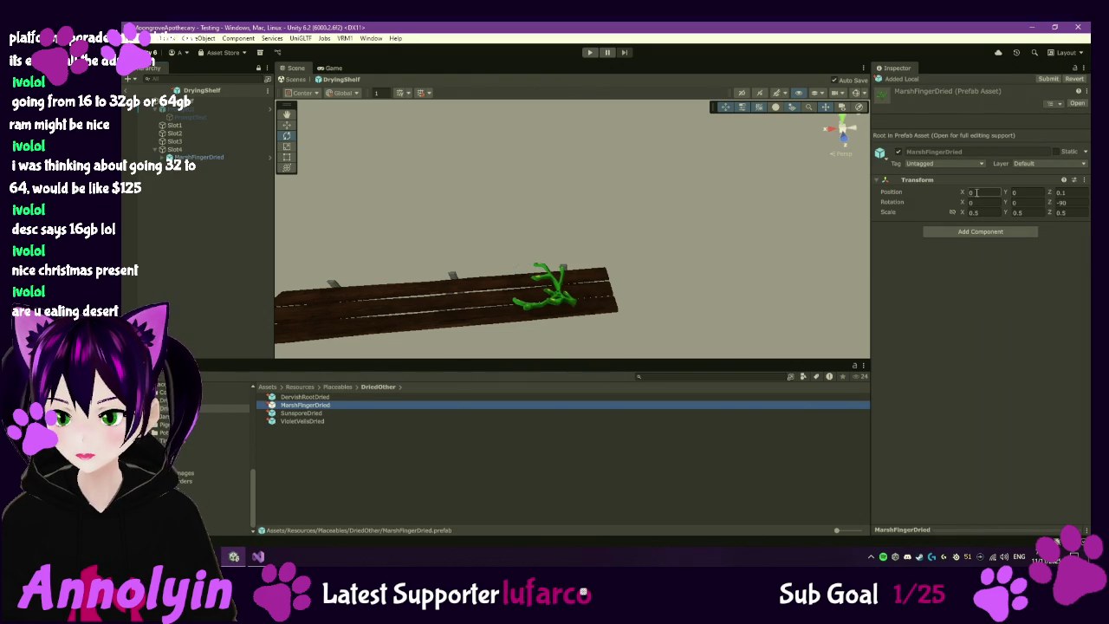
left_click(977, 193)
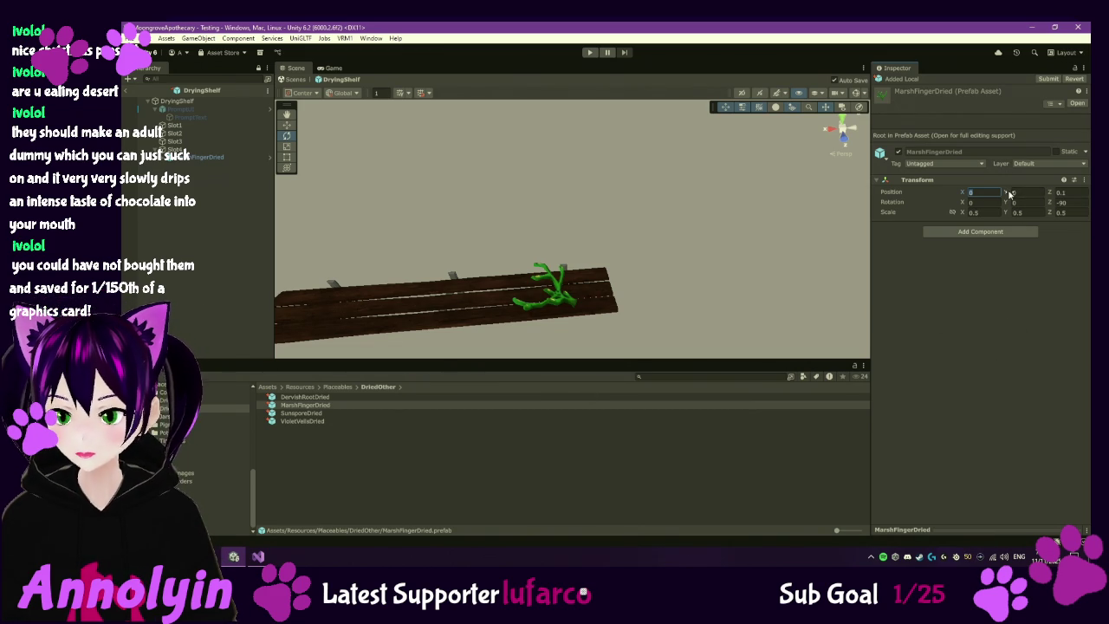
- Enter Position Z 0.064 and Rotation X 20, Y -211, Z -290 on the MarshFingerDried prefab
left_click(1074, 192)
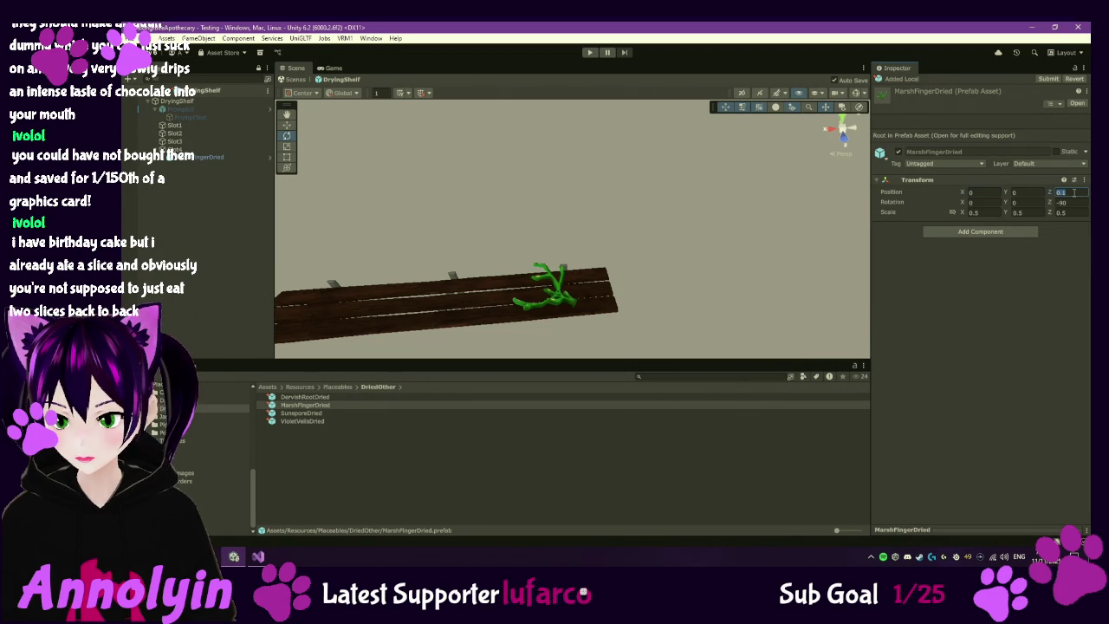
key("BackSpace")
type("4")
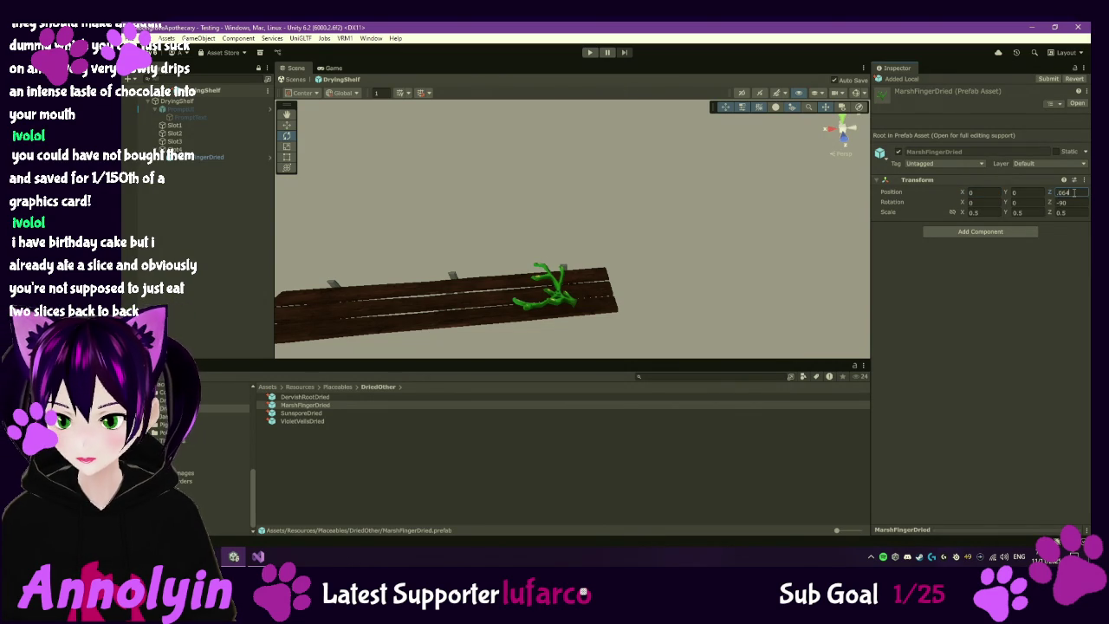
left_click(988, 201)
type("20")
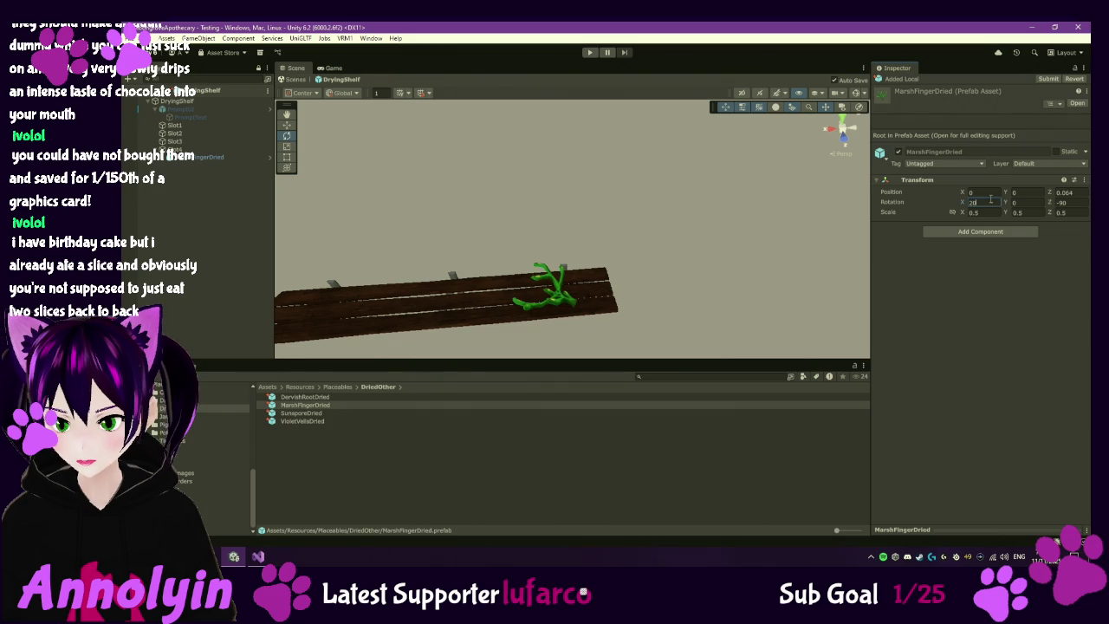
key("Tab")
type("11")
key("Tab")
type("-290")
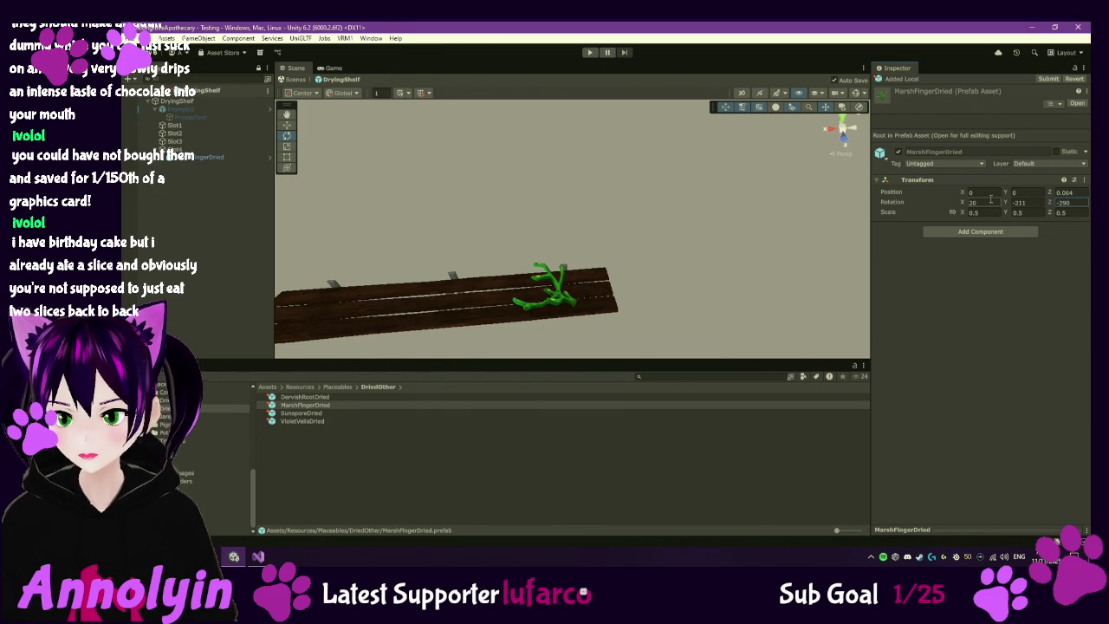
left_click(1010, 286)
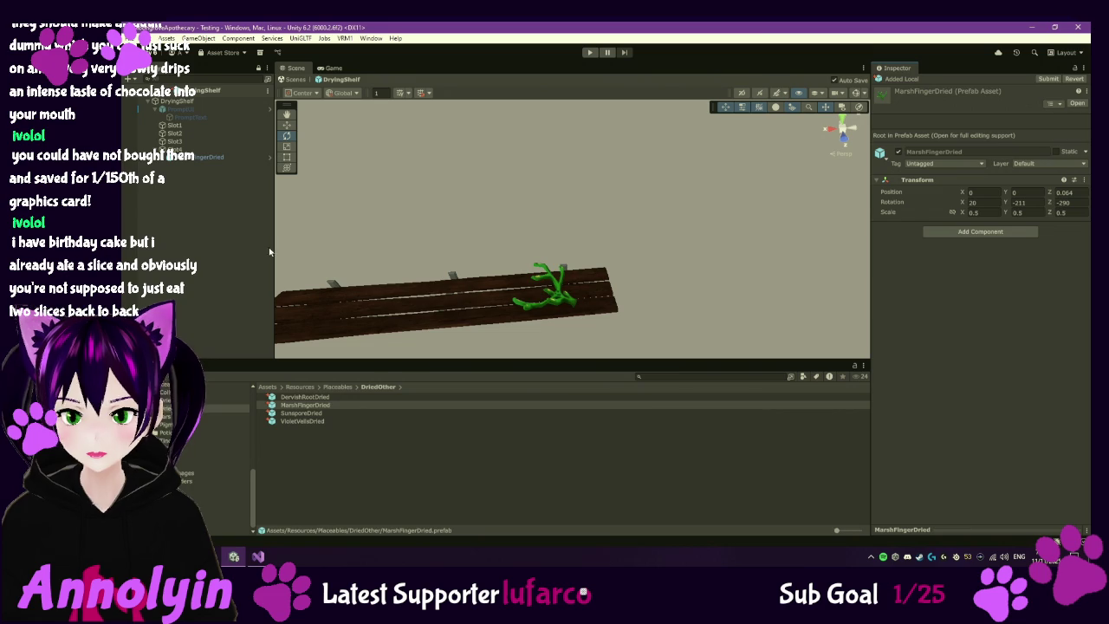
left_click(198, 158)
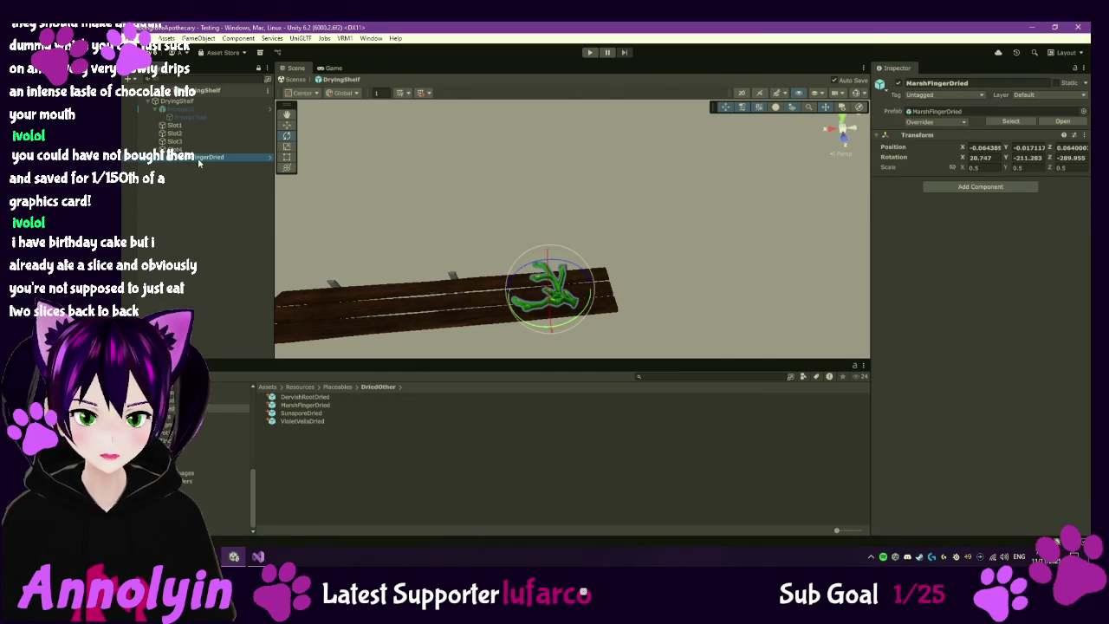
- Preview MarshFingerDried in Prefab Mode, return to the scene, then open the DryingShelf prefab
double_click(302, 405)
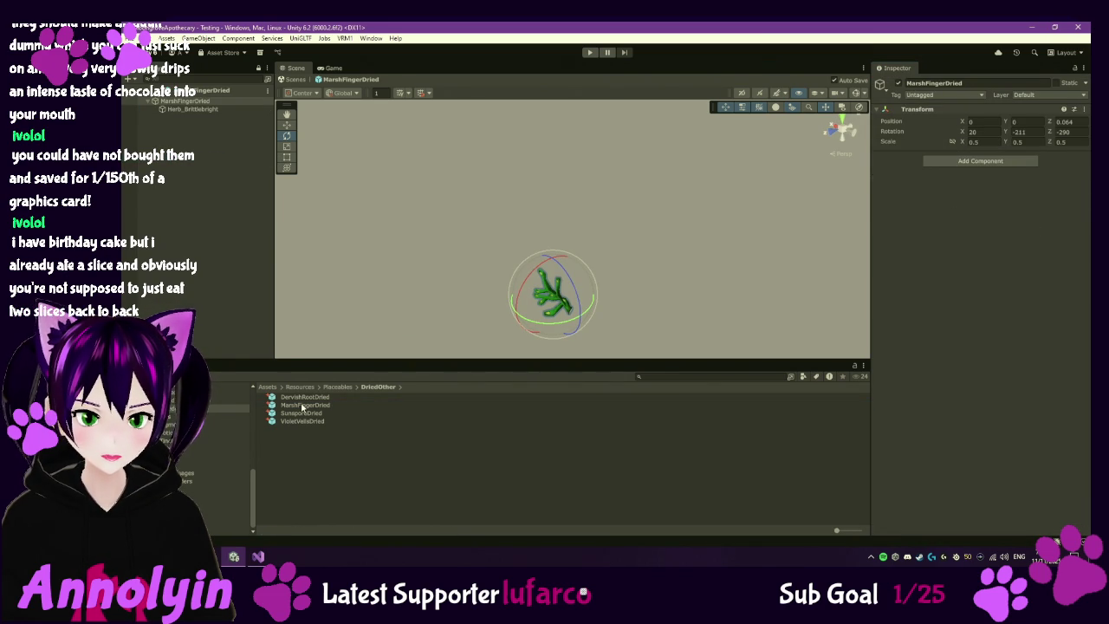
left_click(167, 230)
left_click(150, 90)
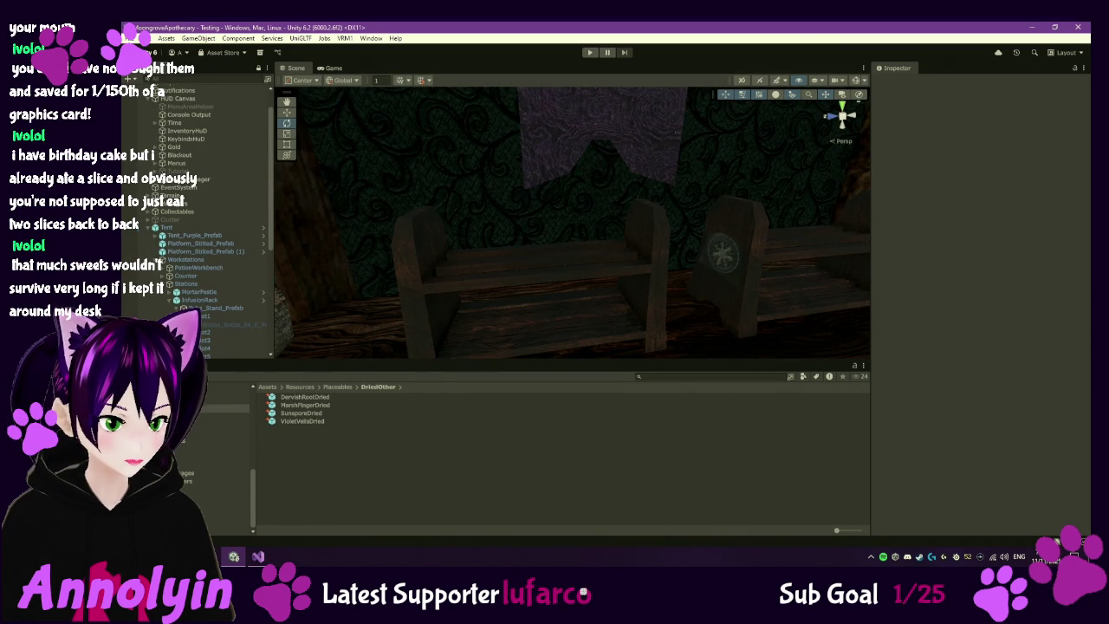
left_click(221, 449)
double_click(298, 445)
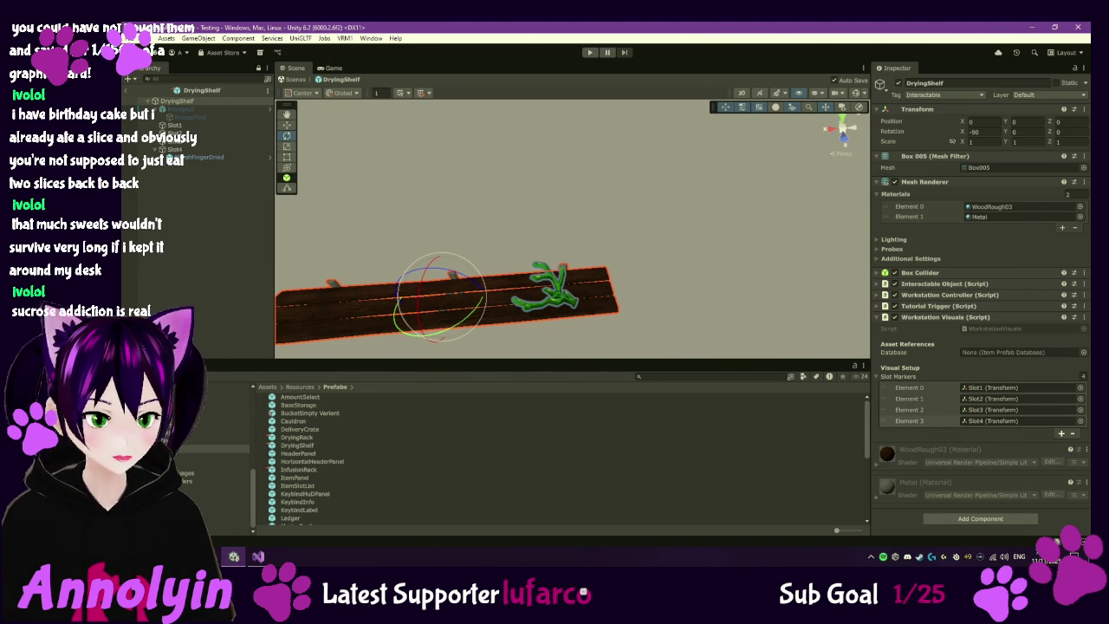
- Delete MarshFingerDried from the shelf and drag SunsporeDried from DriedOther into Slot4
left_click(225, 160)
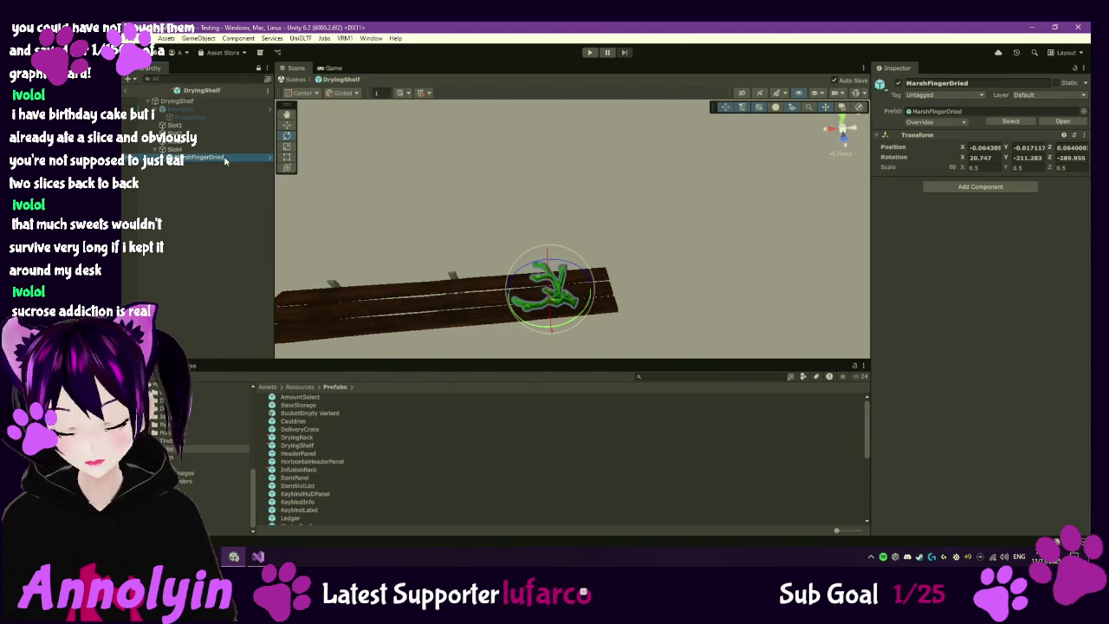
key("Delete")
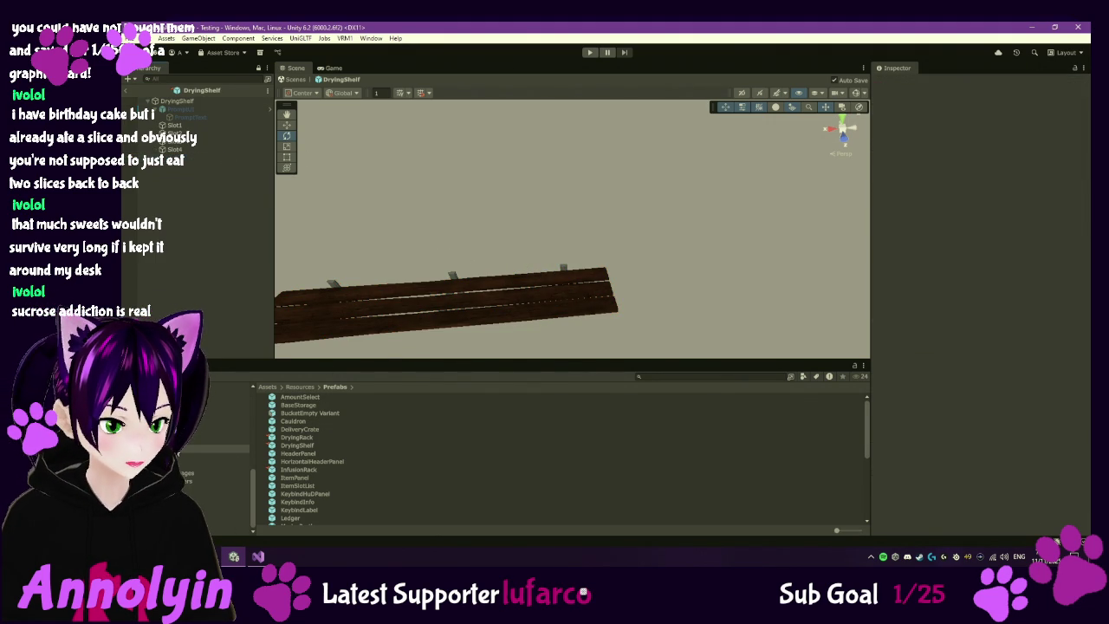
left_click(216, 406)
left_click(299, 413)
mouse_move(297, 416)
left_mouse_down()
mouse_move(234, 199)
mouse_move(184, 154)
left_mouse_up()
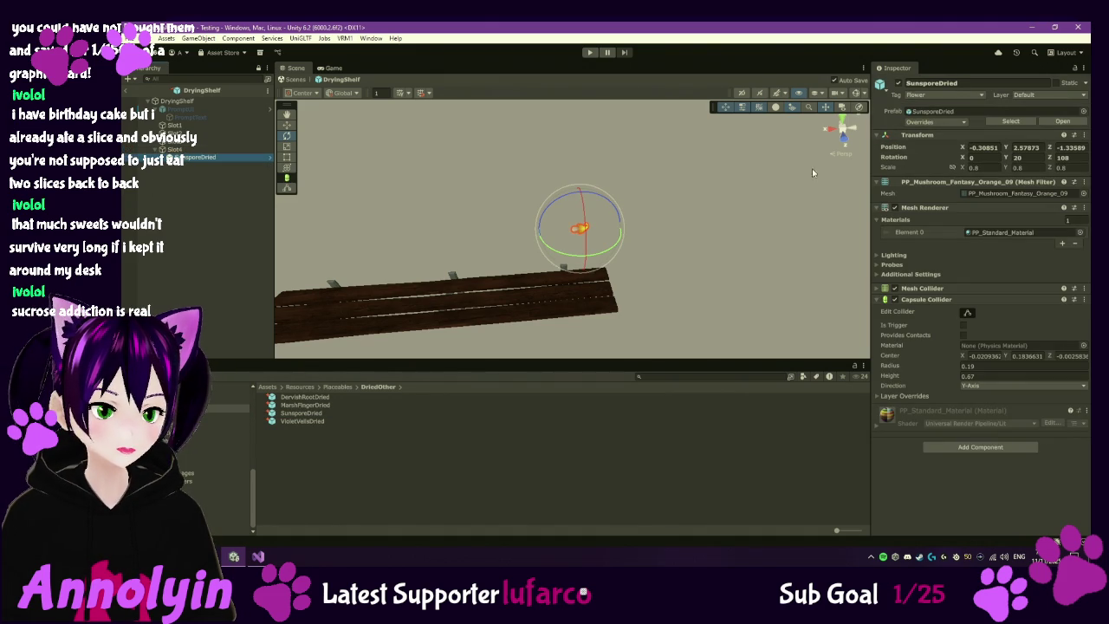
- Reset the SunsporeDried mushroom's position to 0, 0, 0 and reselect it
left_click(982, 147)
type("0")
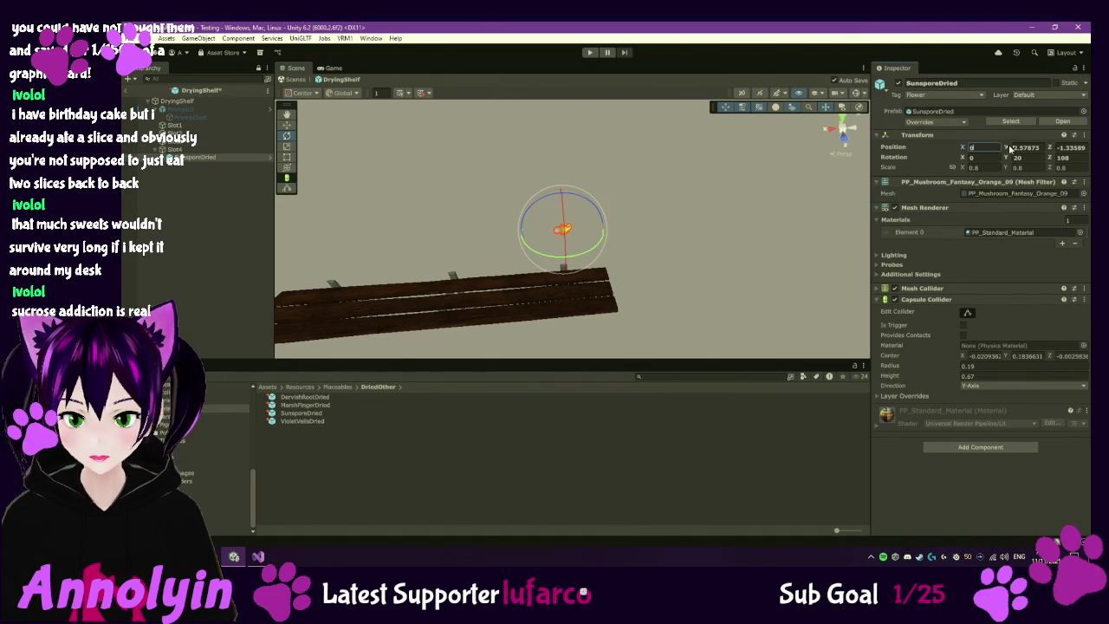
key("Tab")
type("0")
key("Tab")
type("0")
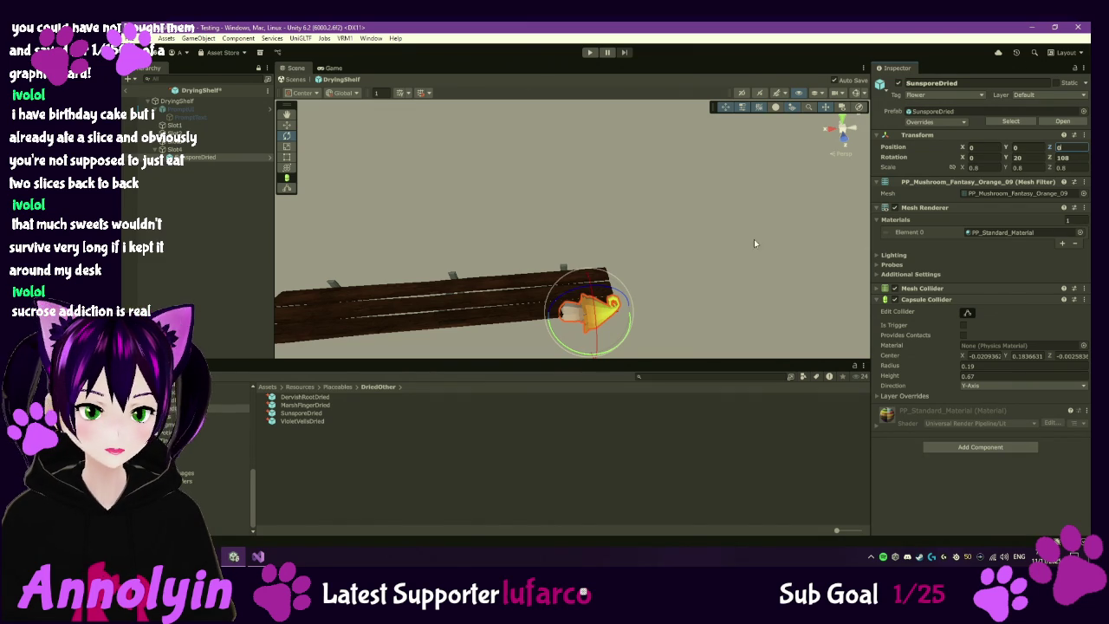
key("Return")
mouse_move(673, 292)
left_mouse_down()
mouse_move(670, 217)
mouse_move(681, 278)
left_mouse_up()
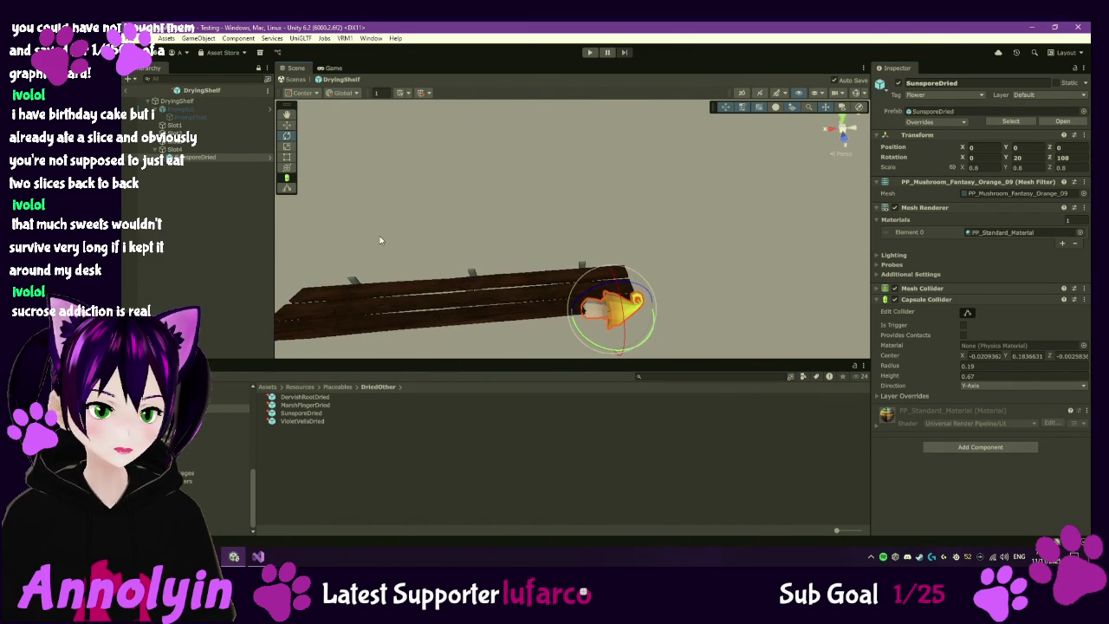
left_click(229, 151)
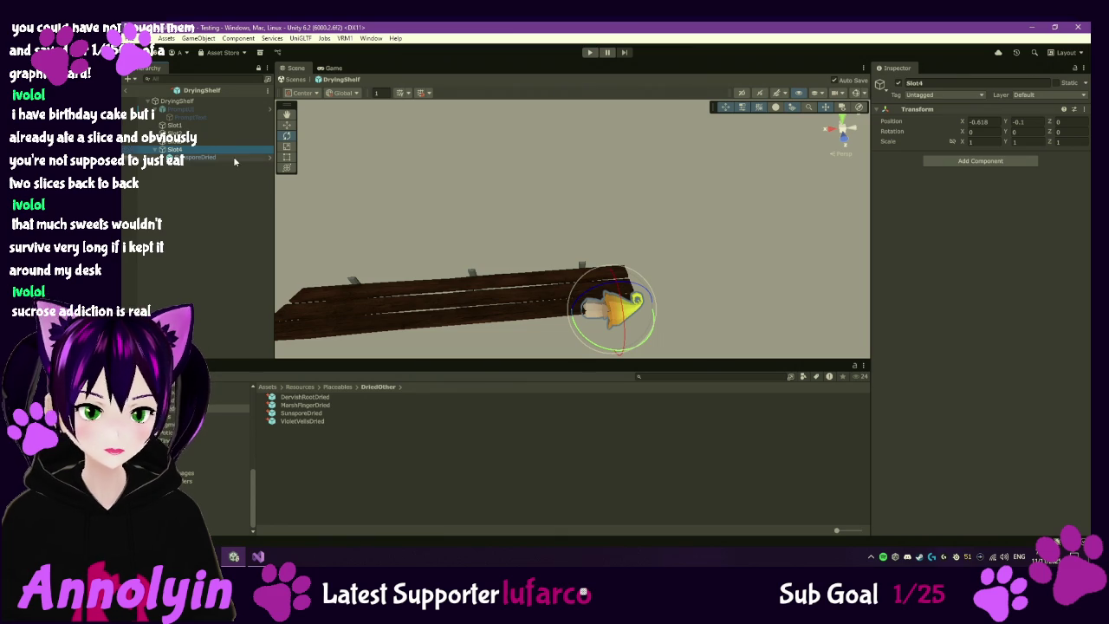
left_click(233, 157)
- Move the mushroom with the gizmo to rest on the shelf at 0.046, 0.201, 0.023
left_click(287, 125)
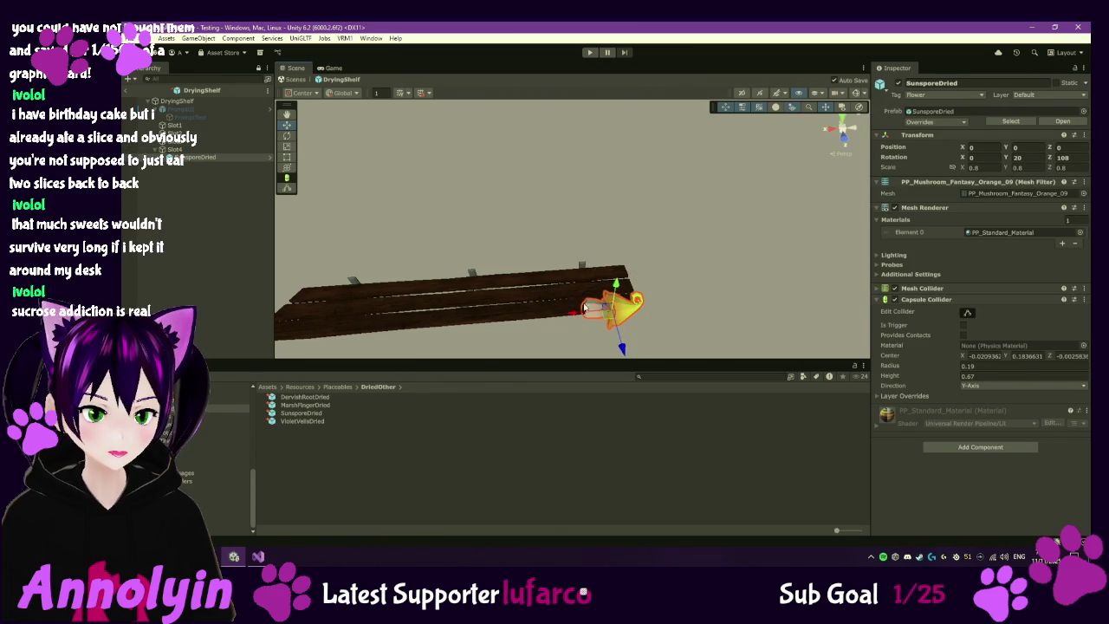
left_click_drag(623, 349, 605, 319)
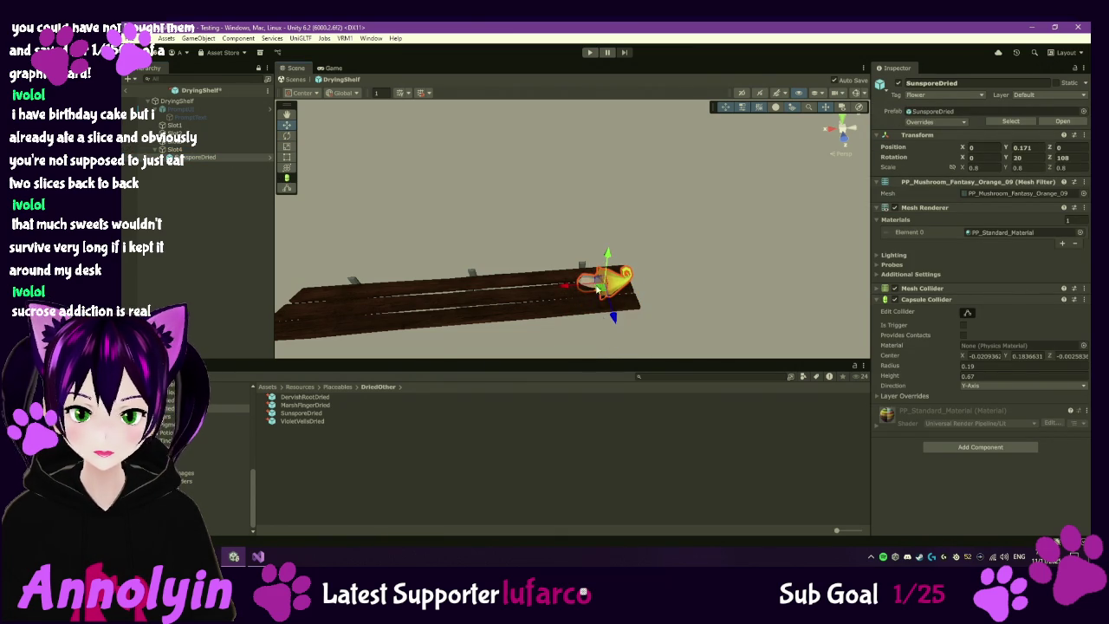
left_click_drag(608, 256, 608, 251)
left_click_drag(565, 288, 558, 287)
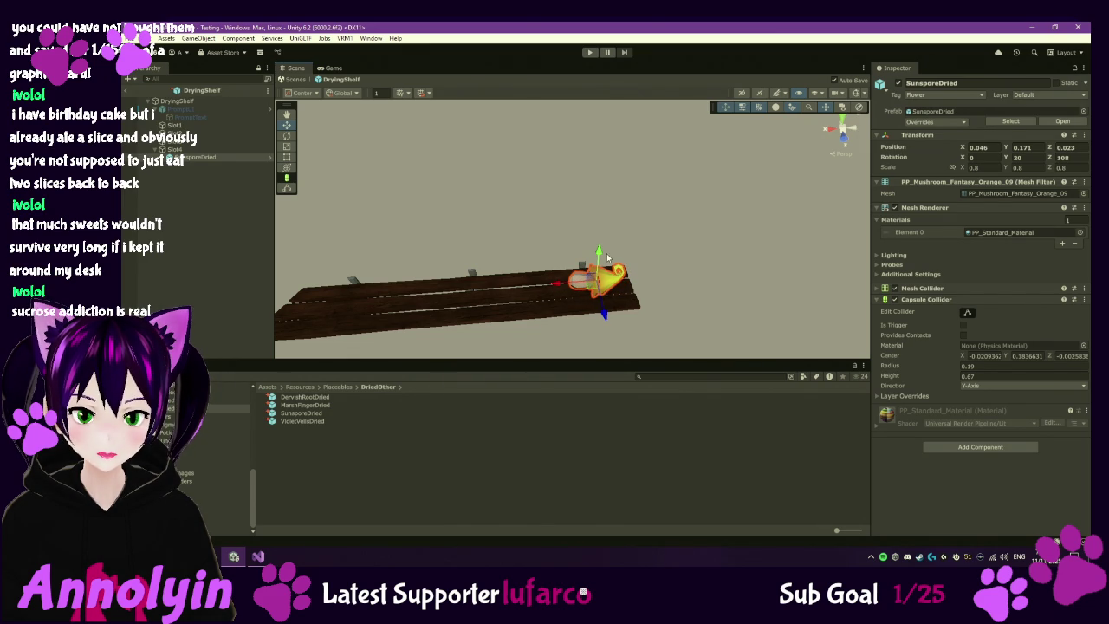
mouse_move(606, 318)
left_mouse_down()
mouse_move(610, 201)
mouse_move(608, 240)
left_mouse_up()
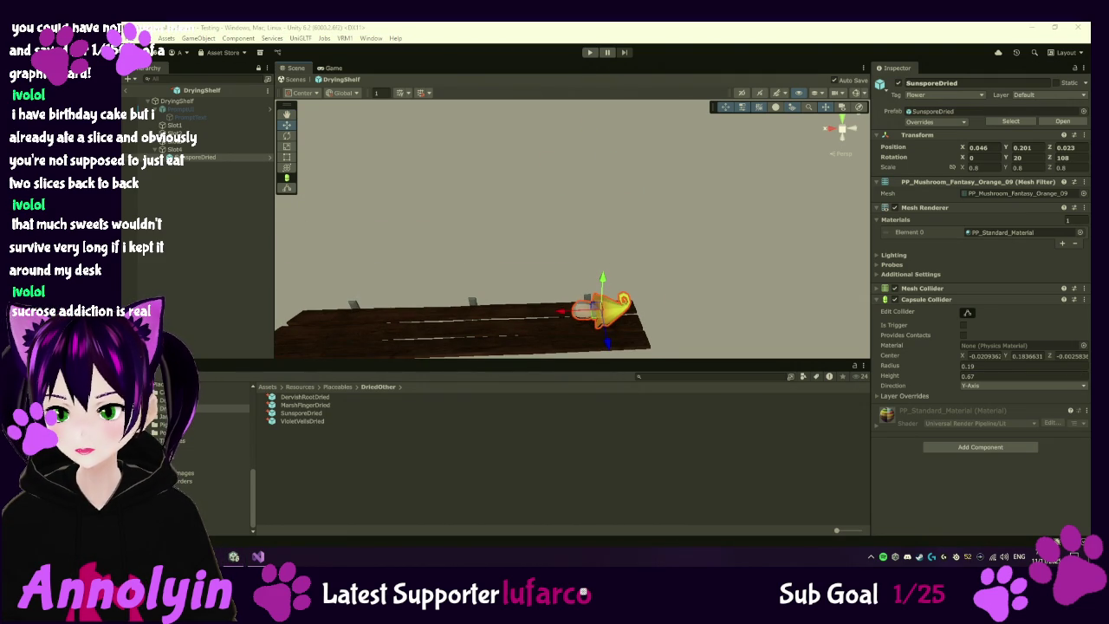
- Snip the mushroom's Transform values to the clipboard, then select the SunsporeDried prefab asset
left_click(989, 472)
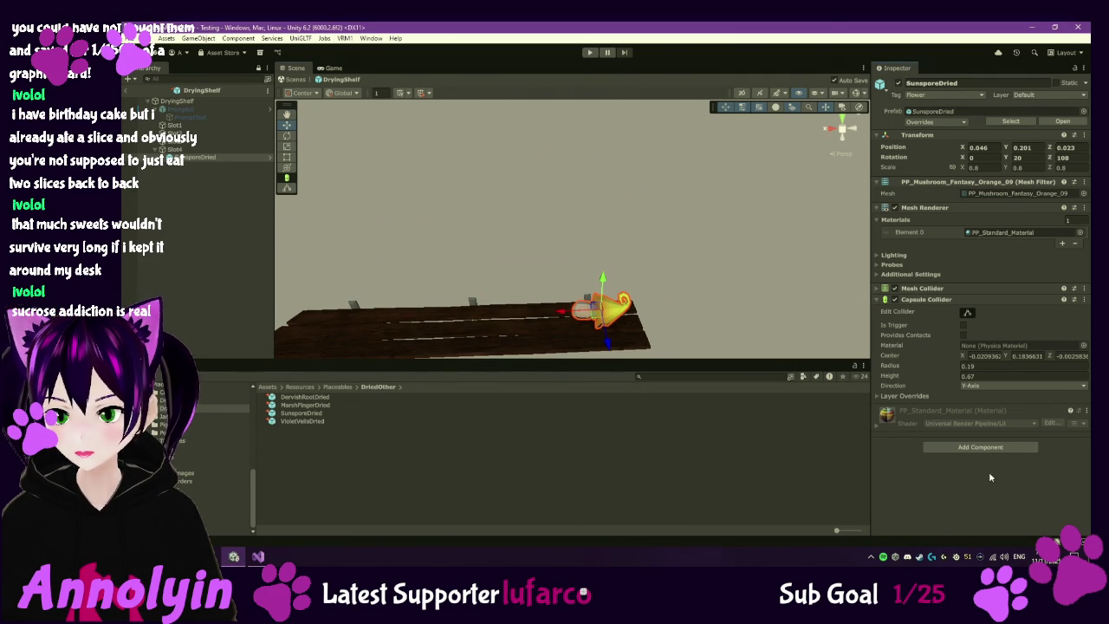
key("super+shift+s")
left_click_drag(875, 78, 1090, 276)
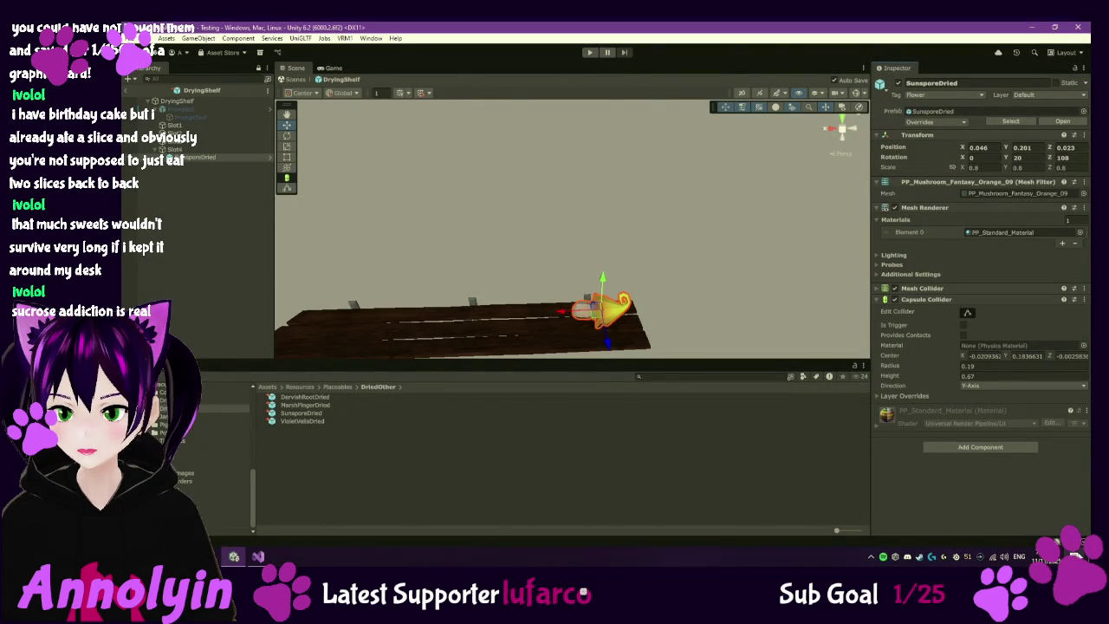
left_click(1079, 556)
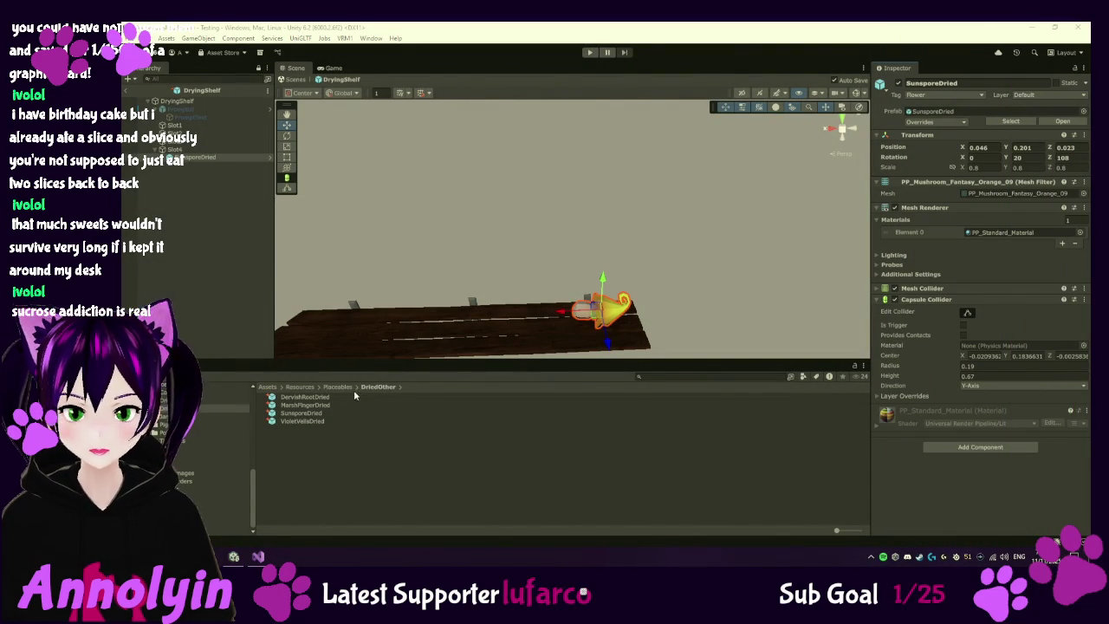
left_click(304, 413)
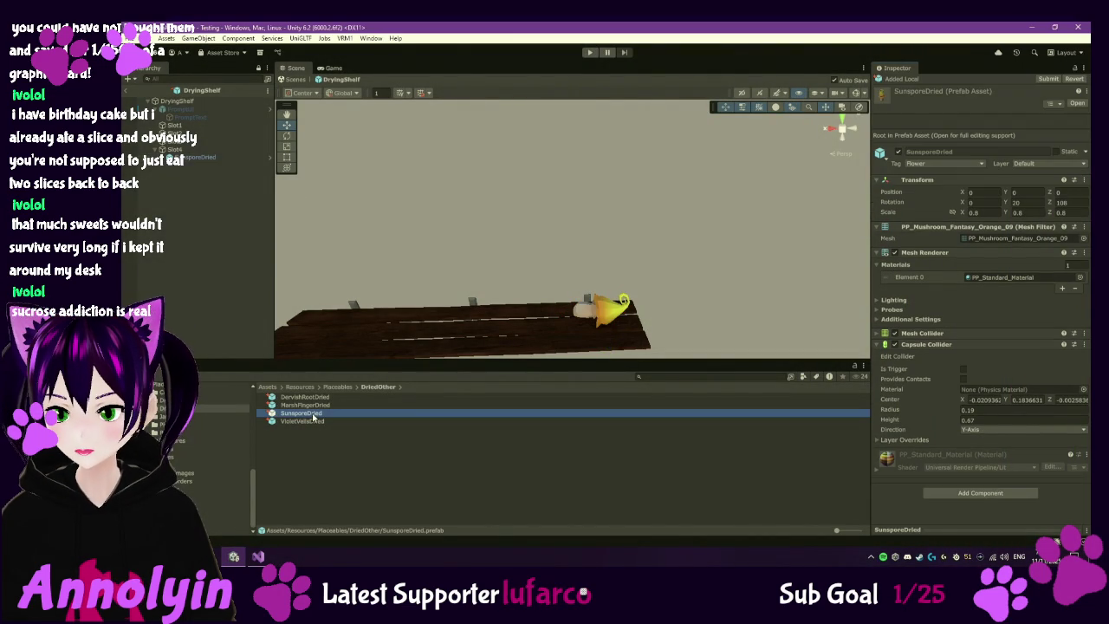
- Enter position X 0.046 and Z 0.023 on the SunsporeDried prefab, then reselect its instance
left_click(991, 195)
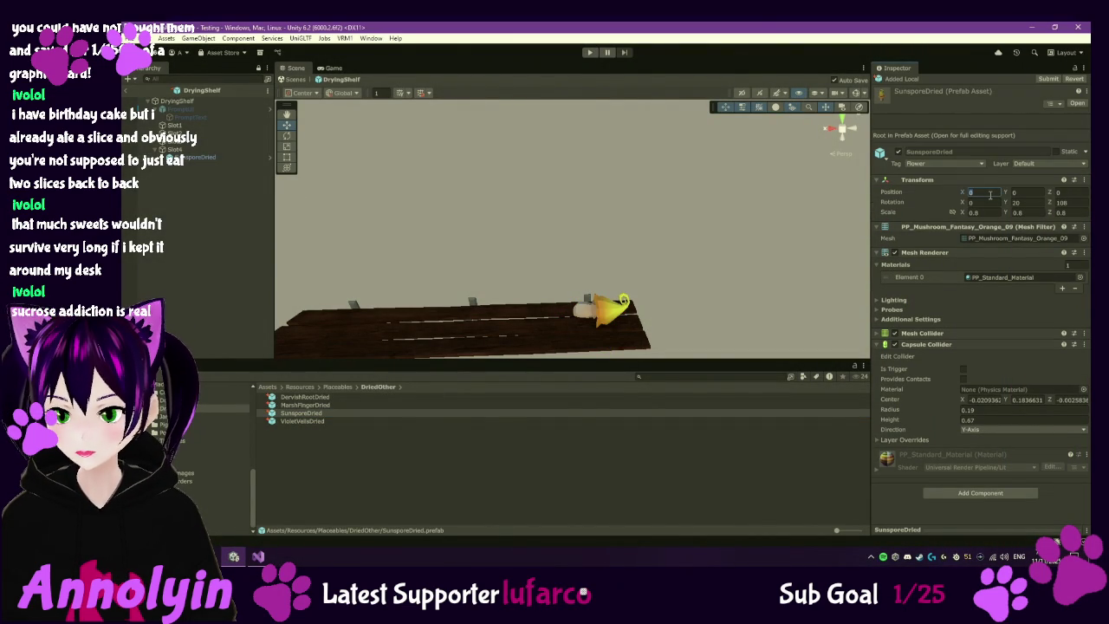
type("-.048")
key("Tab")
type("2")
key("Tab")
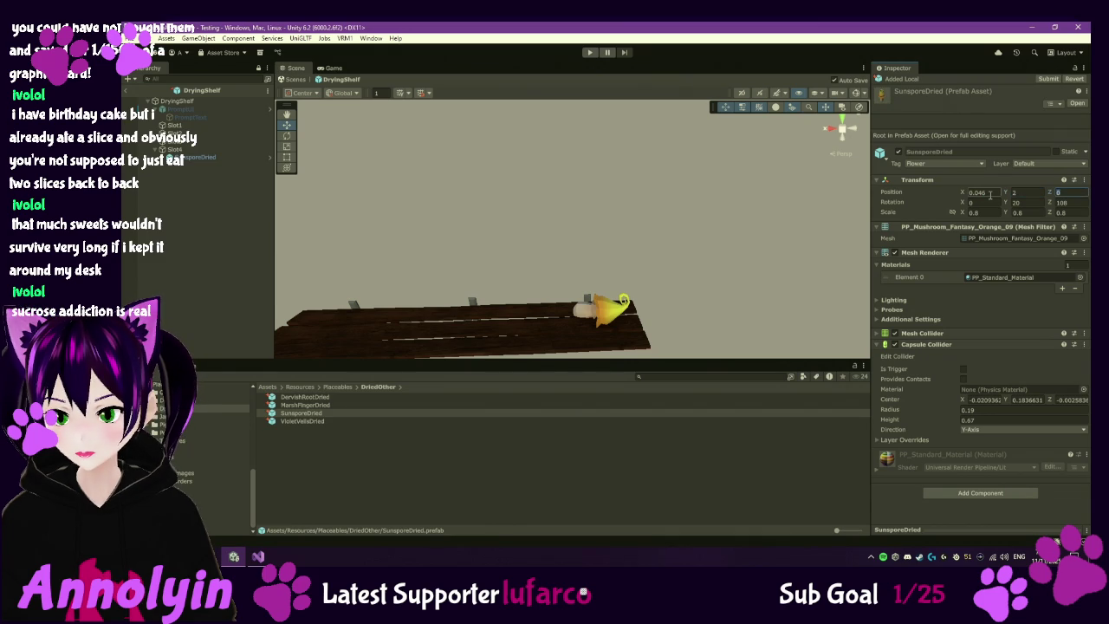
type(".023")
key("Tab")
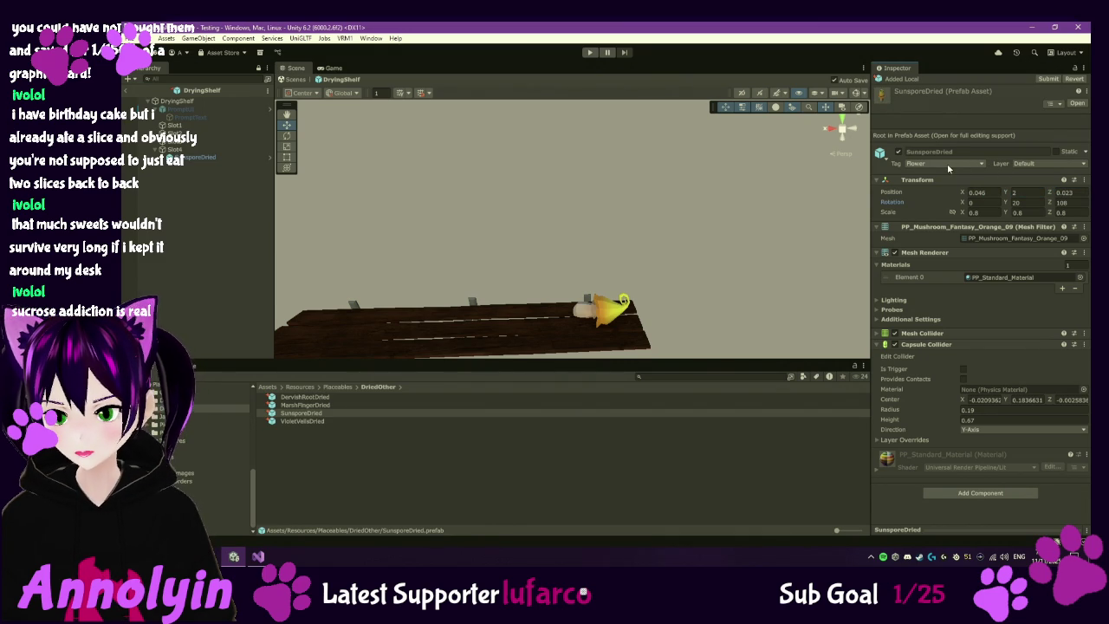
left_click(210, 159)
- Delete the SunsporeDried instance and place a VioletVeilsDried prefab under Slot4
key("Delete")
left_click(313, 421)
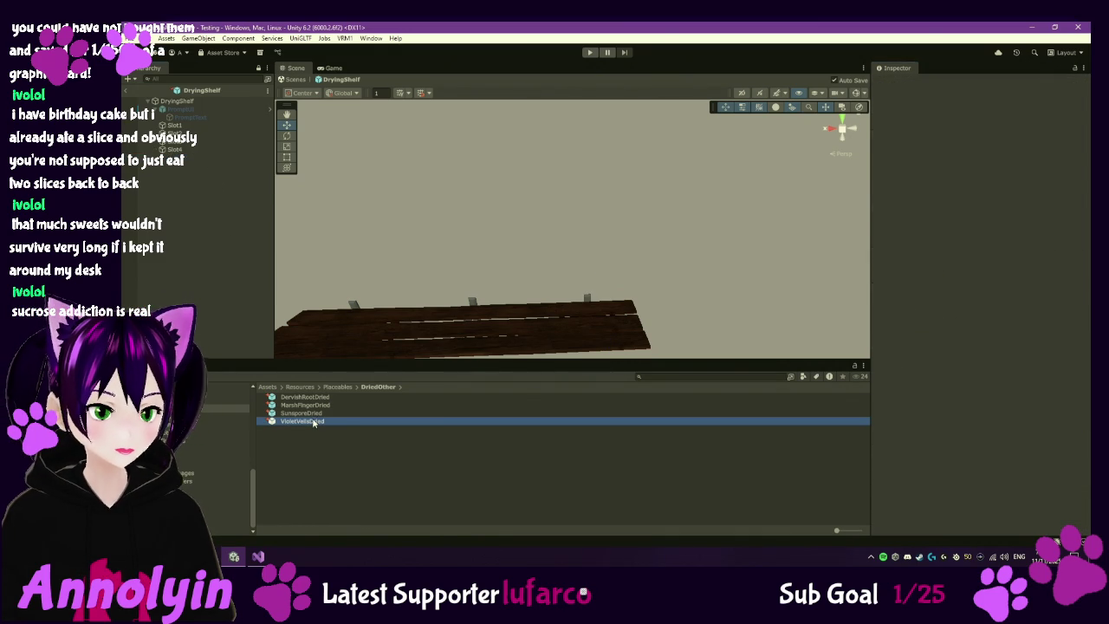
left_click_drag(305, 424, 187, 153)
- Set the VioletVeilsDried position to 0, 0, 0 and its scale to 0.6 on all axes
left_click(984, 147)
type("0")
key("Tab")
type("0")
key("Tab")
type("0")
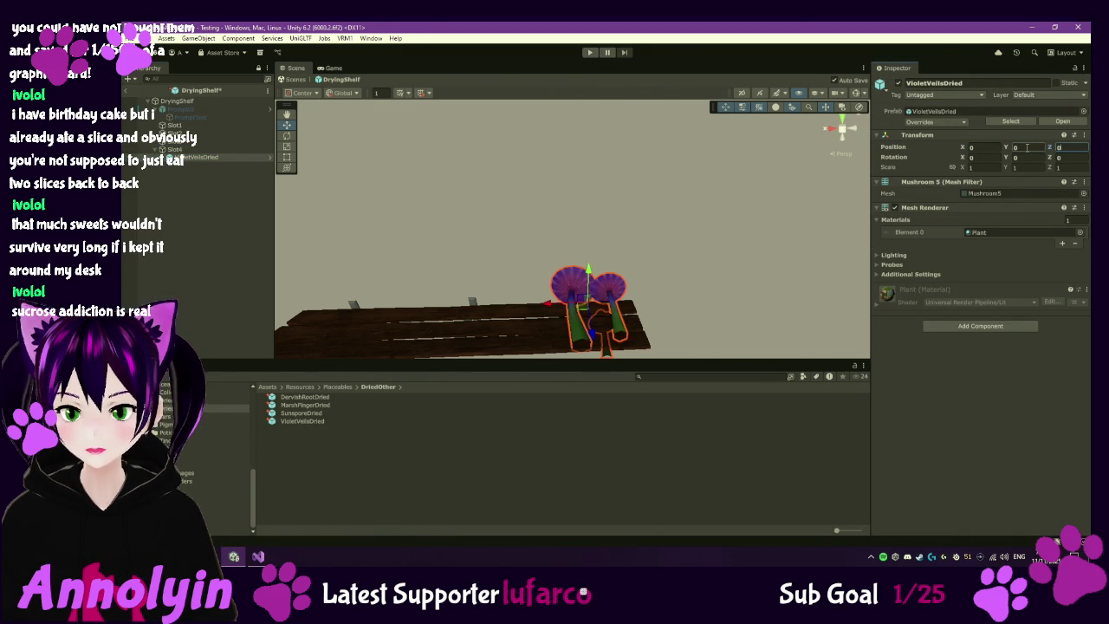
left_click(981, 167)
type("0.6")
key("Tab")
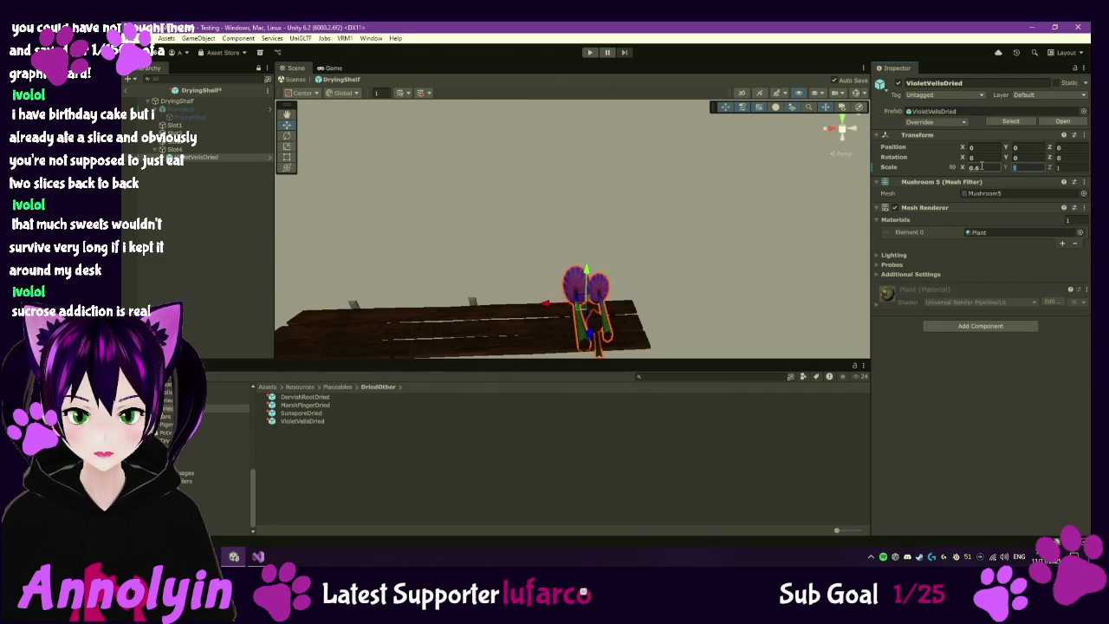
type("0.6")
key("Tab")
type("0.6")
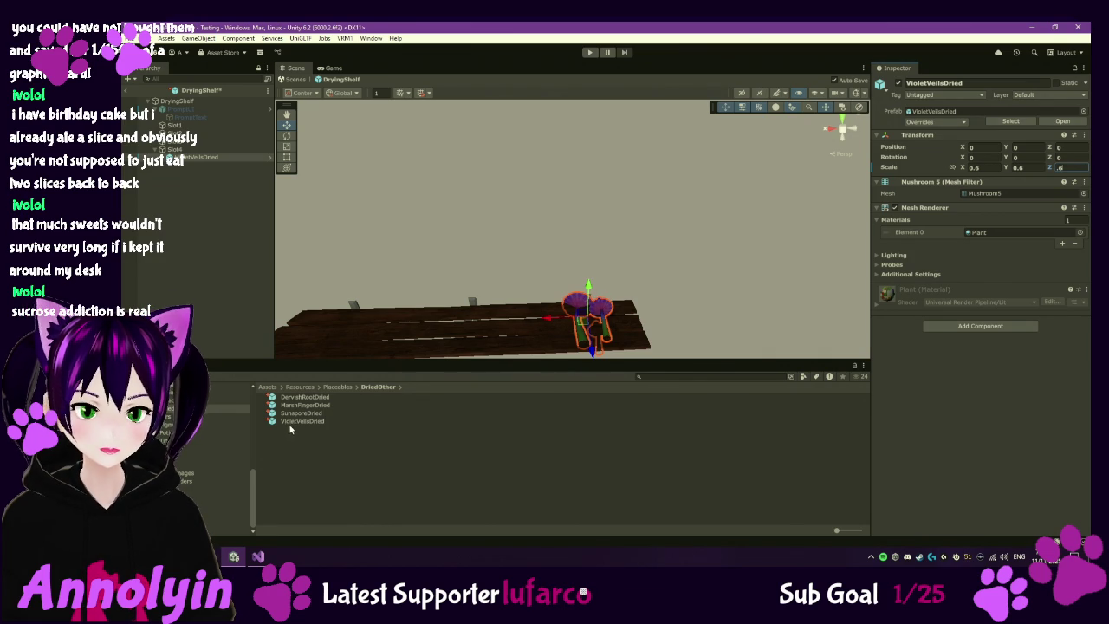
- Locate the Mushroom5 mesh asset and show it in File Explorer
left_click(983, 194)
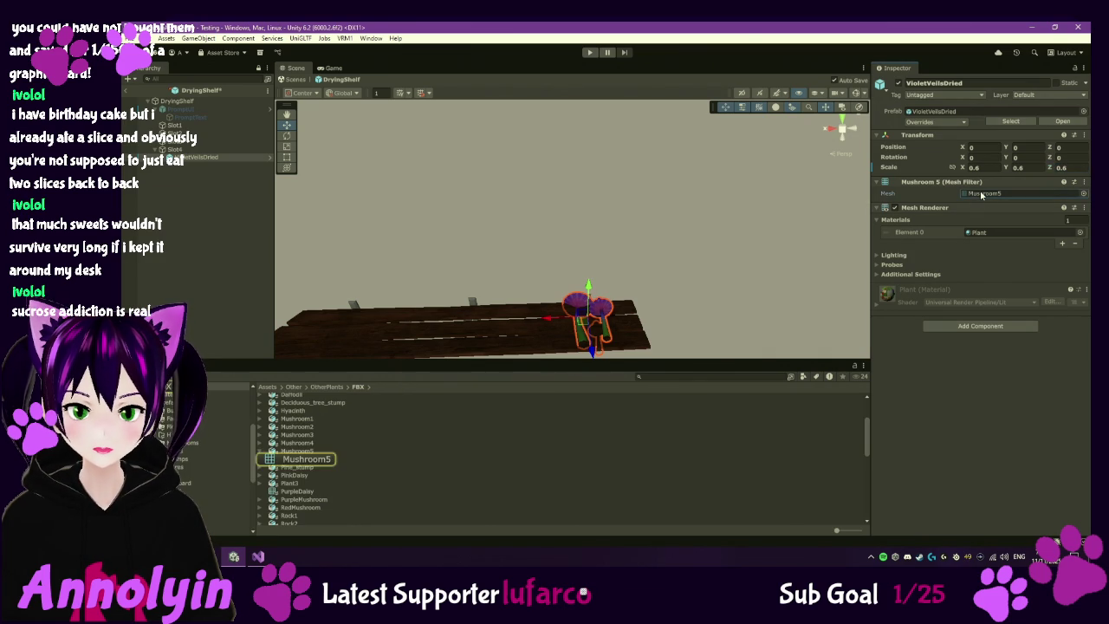
left_click(310, 463)
right_click(310, 462)
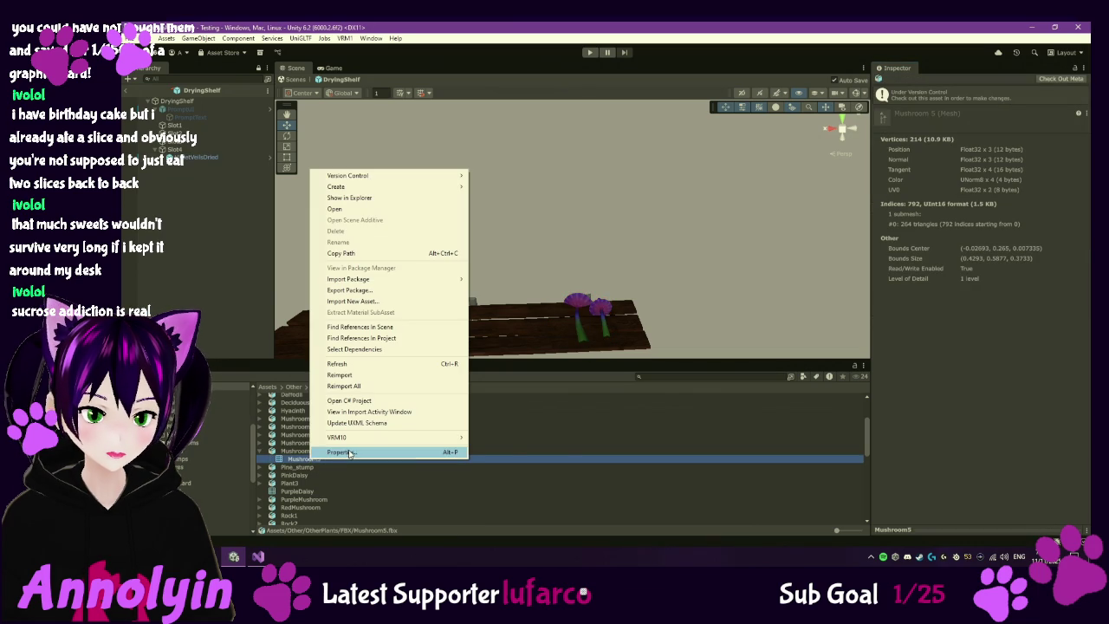
left_click(362, 199)
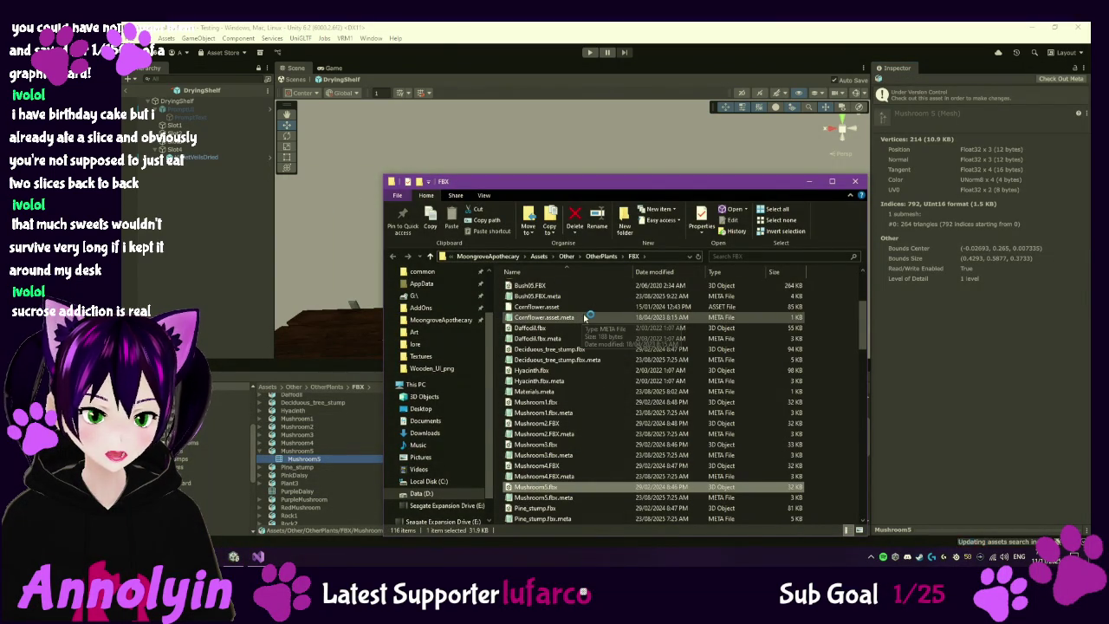
- Duplicate Mushroom5.fbx and rename the copy to 'Mushroom5 - Single.fbx'
scroll(621, 286, "down", 1)
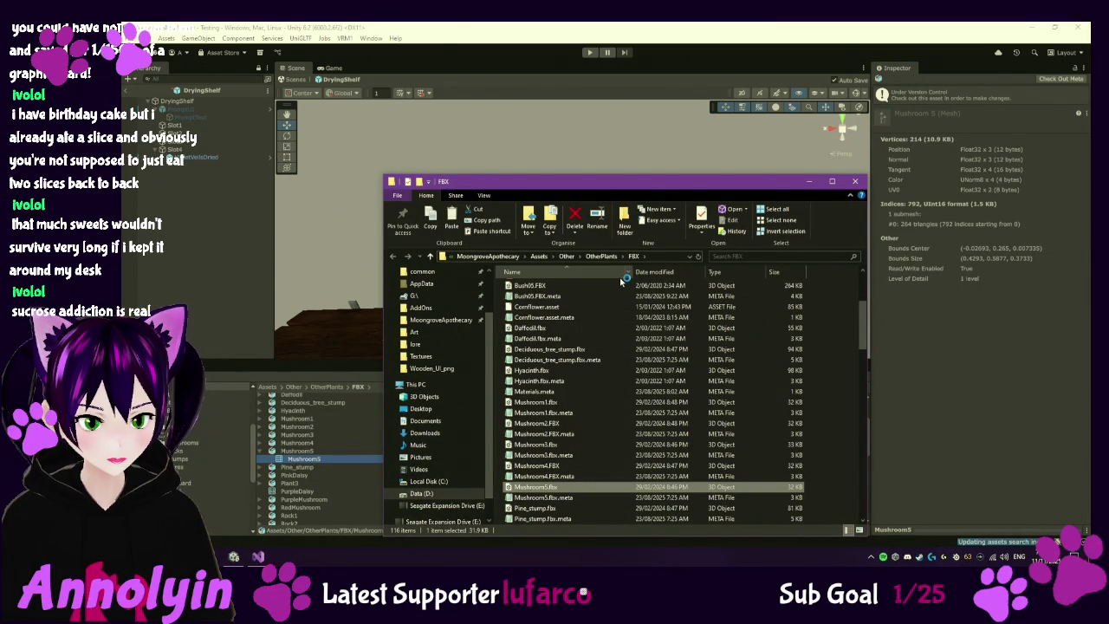
key("ctrl+c")
key("ctrl+v")
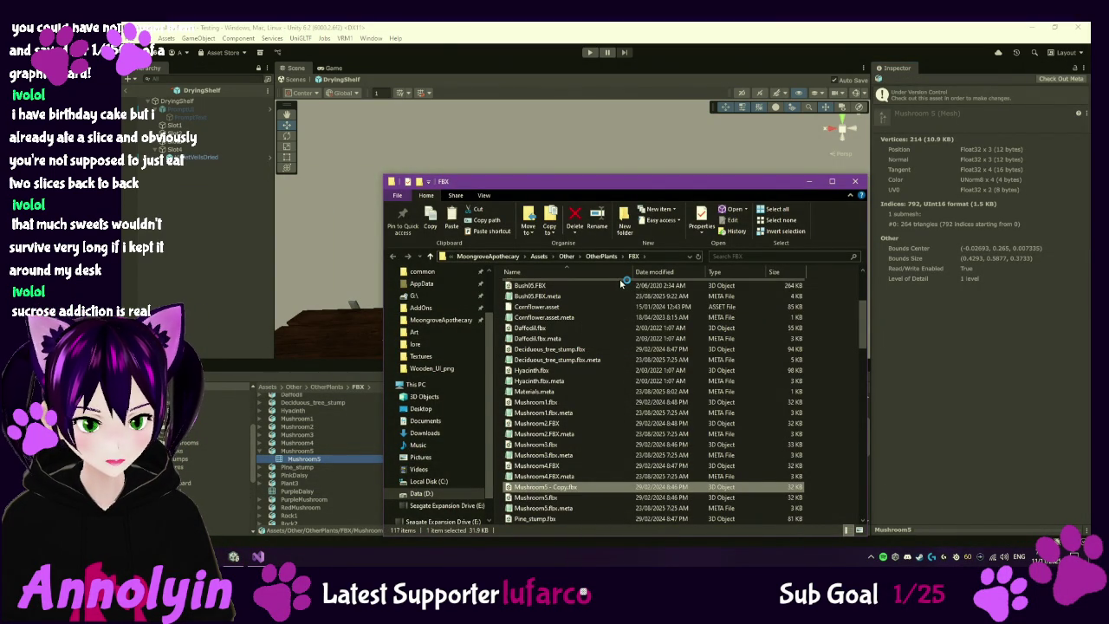
key("F2")
key("Right")
key("BackSpace")
key("BackSpace")
key("BackSpace")
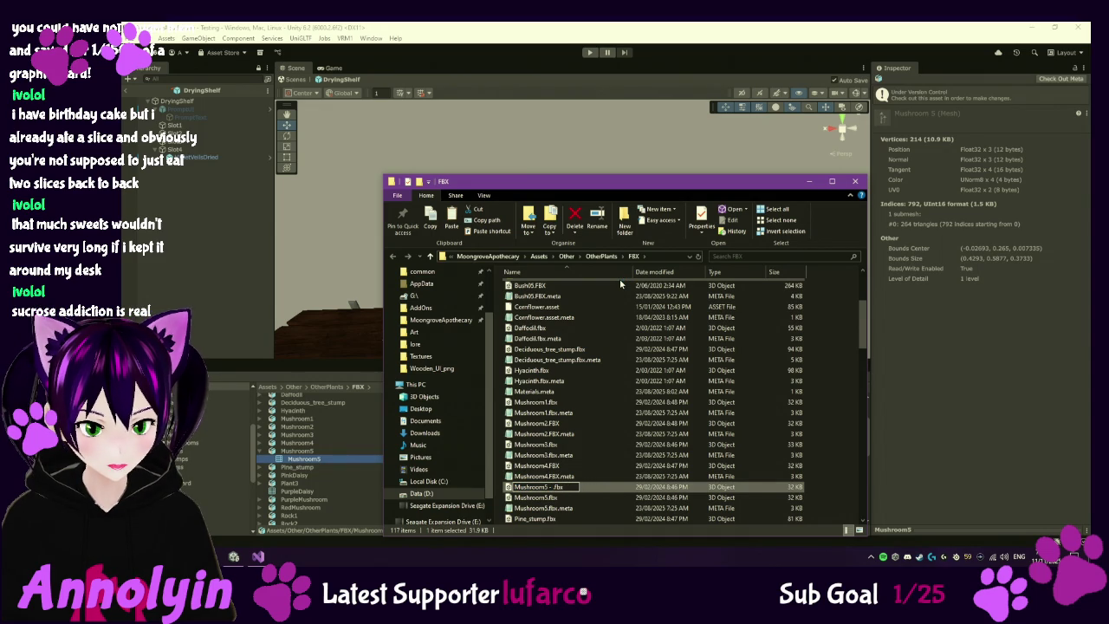
type("gle")
key("Return")
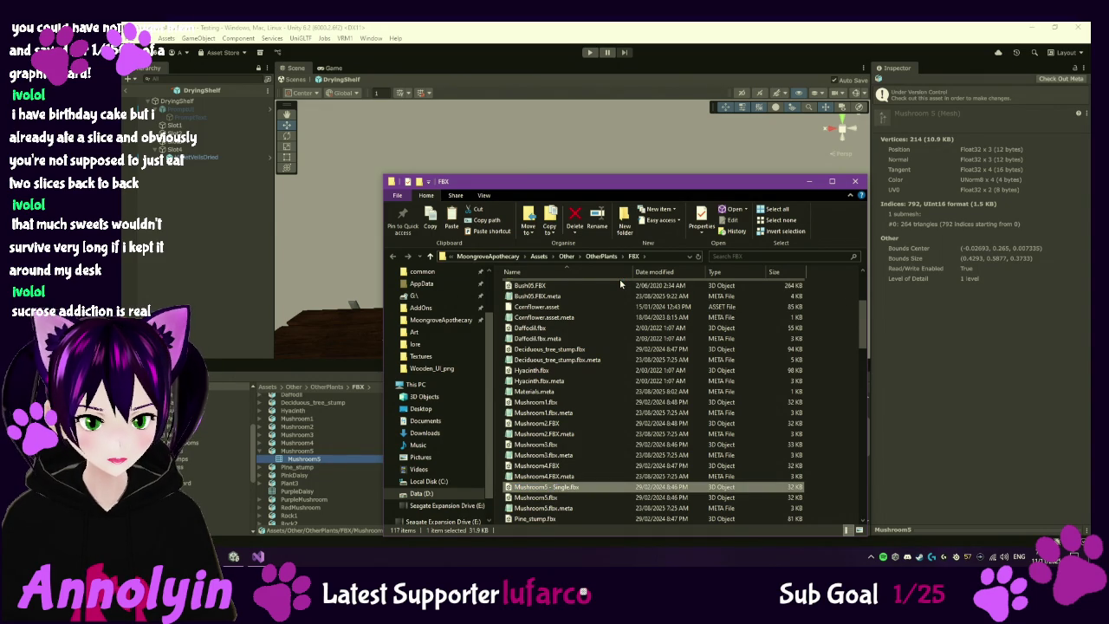
- Open Mushroom5 - Single.fbx with Blender, then look for Blender in the Start menu apps
right_click(561, 492)
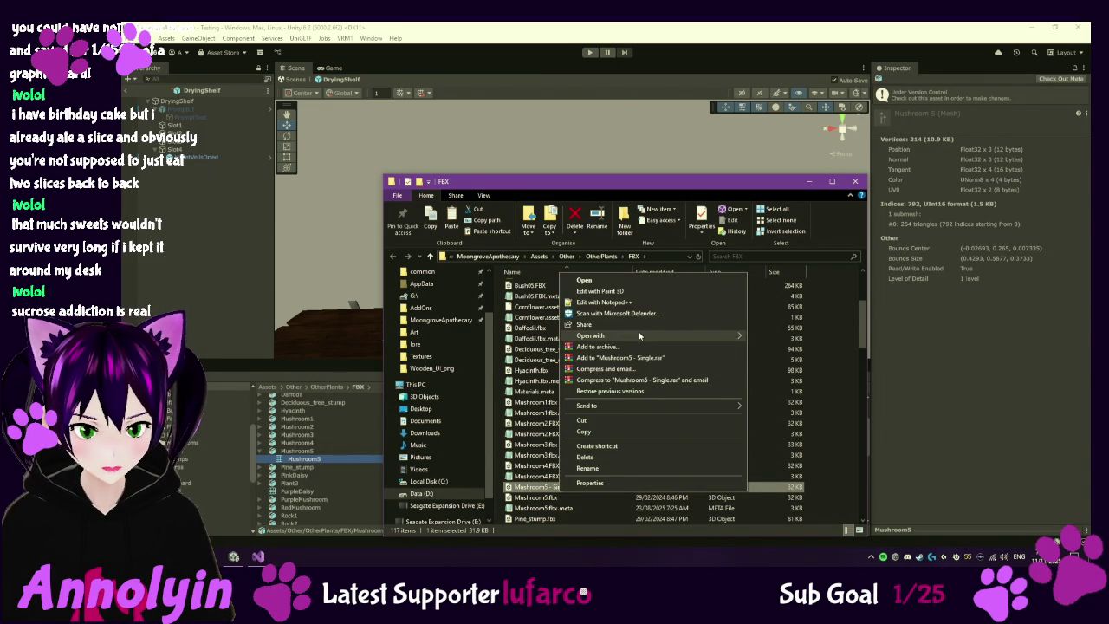
mouse_move(638, 333)
left_click(798, 348)
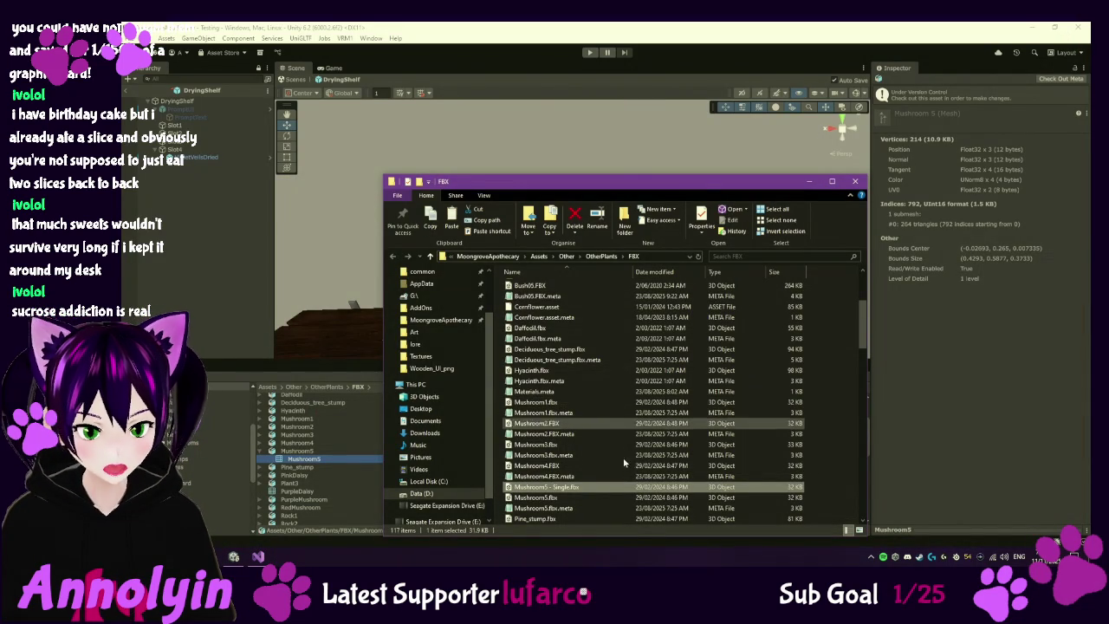
scroll(609, 486, "down", 1)
scroll(609, 485, "down", 4)
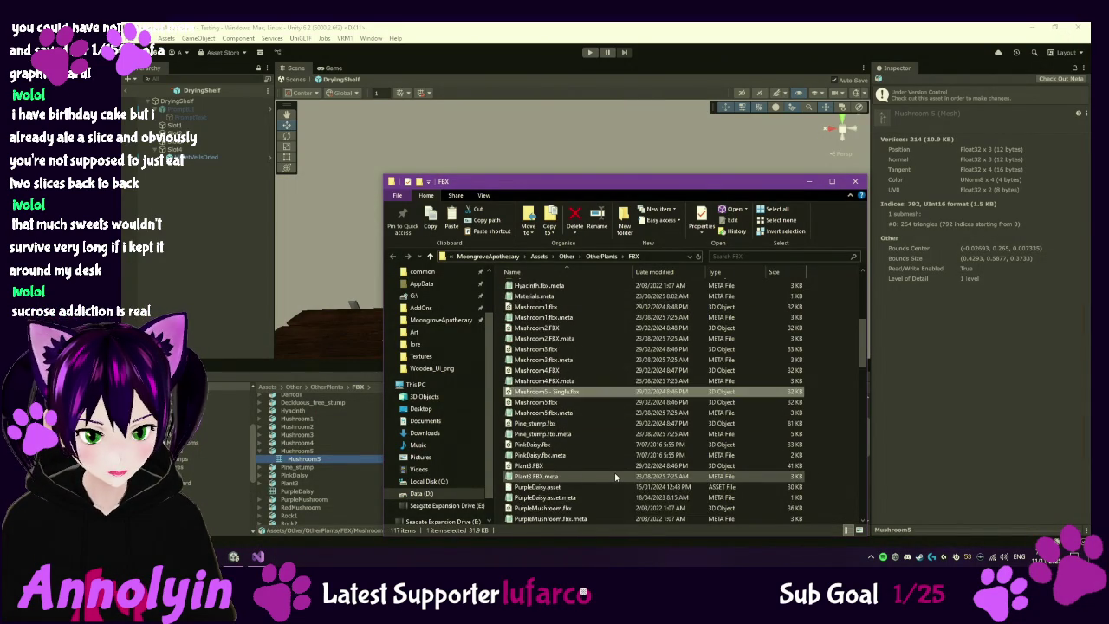
scroll(612, 474, "up", 3)
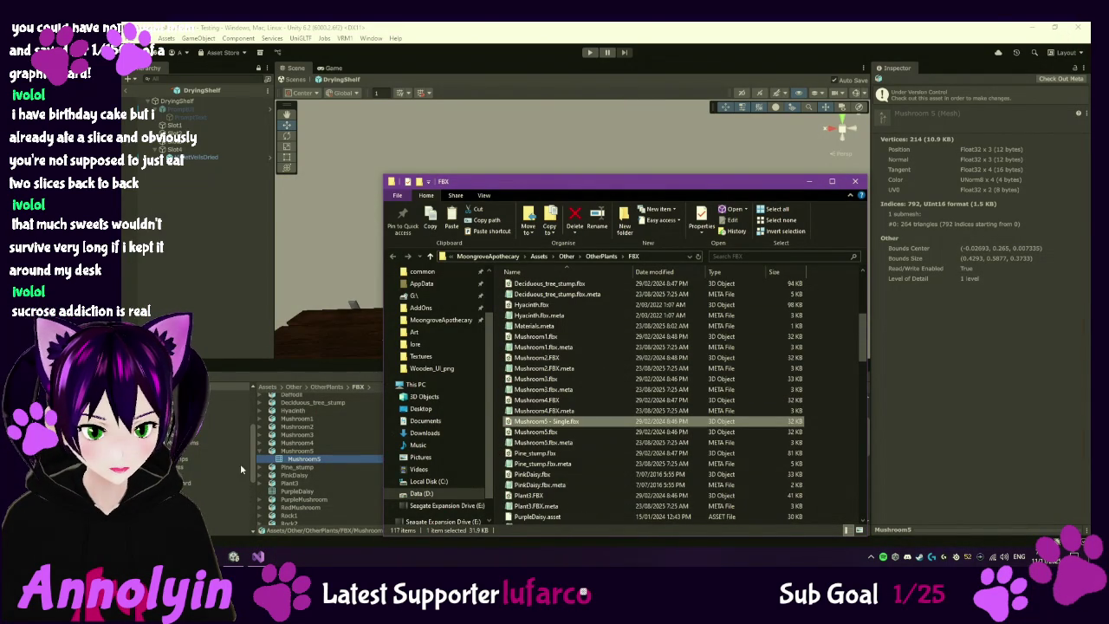
key("super")
scroll(246, 418, "down", 5)
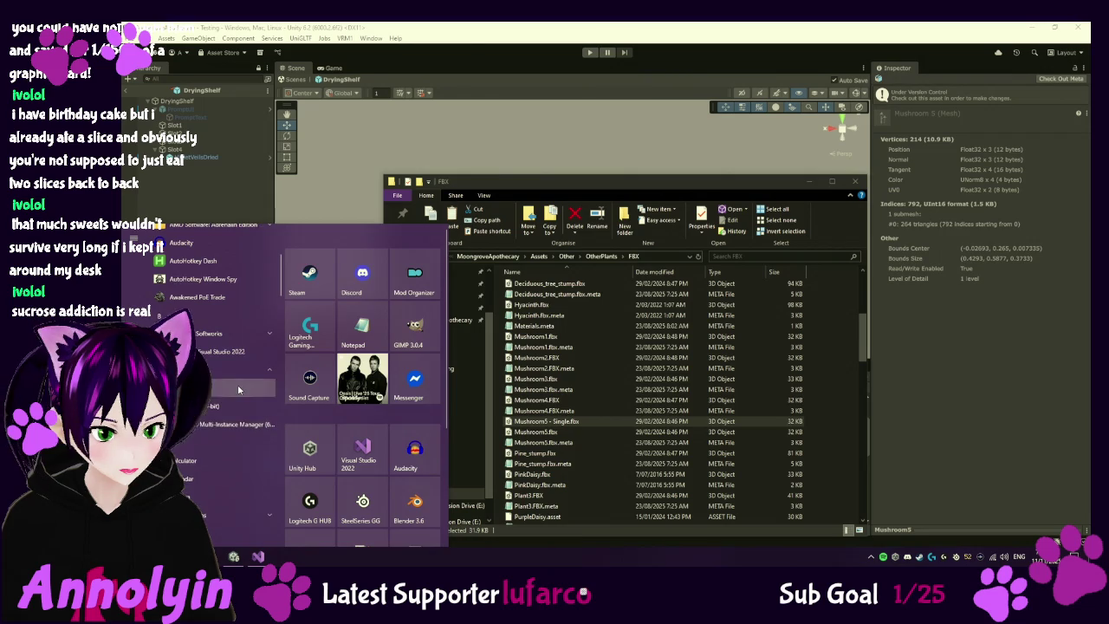
- Launch Blender 3.6, dismiss the splash screen, and choose File > Import > FBX
left_click(241, 389)
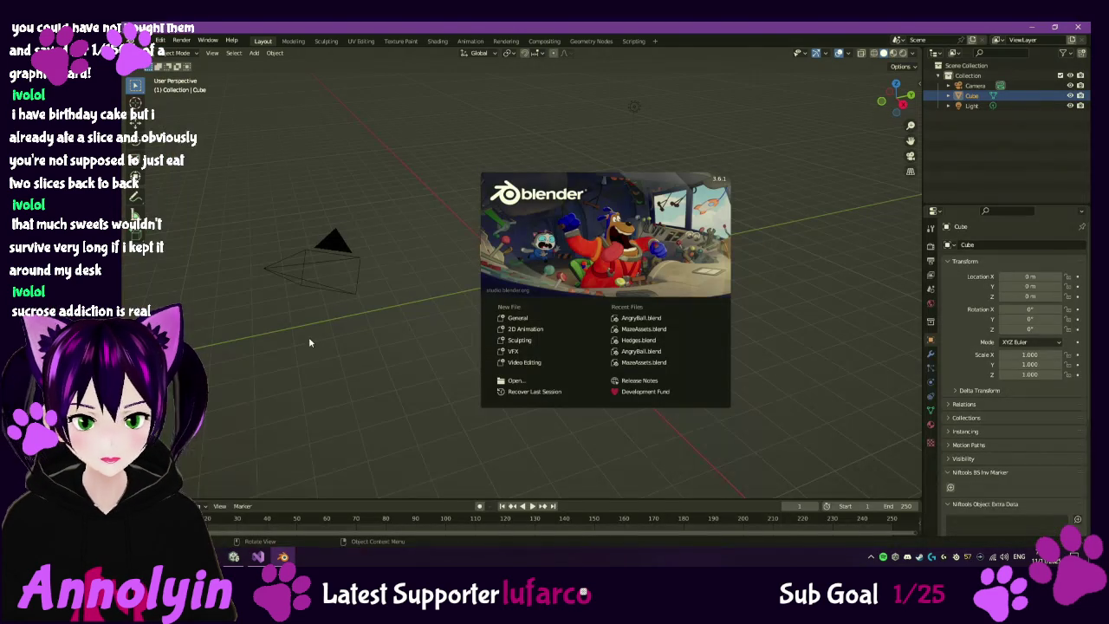
left_click(141, 40)
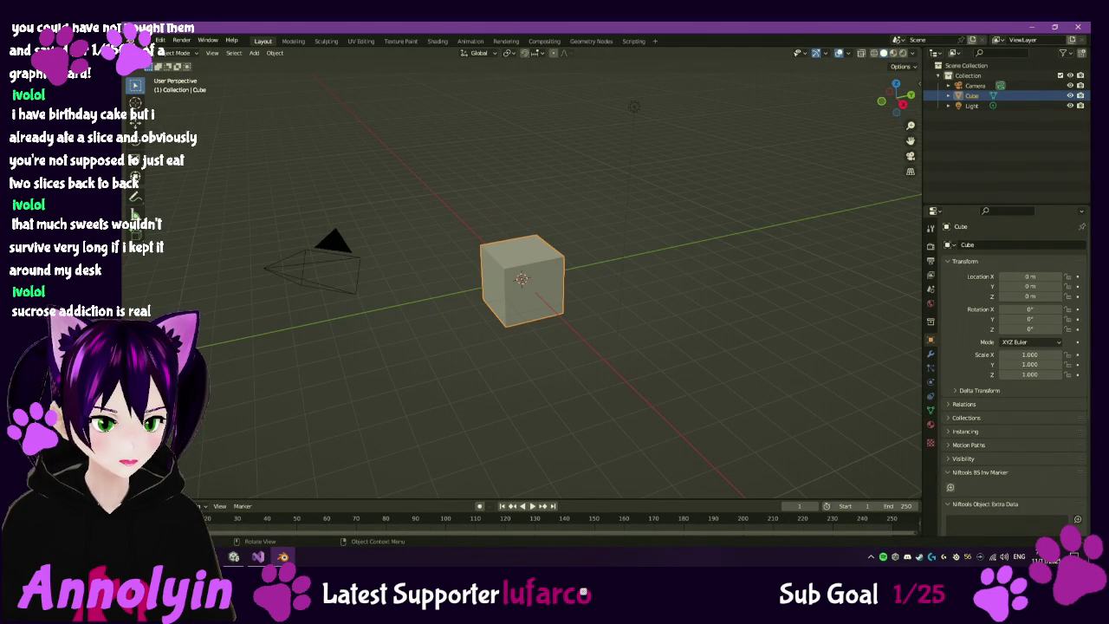
left_click(140, 40)
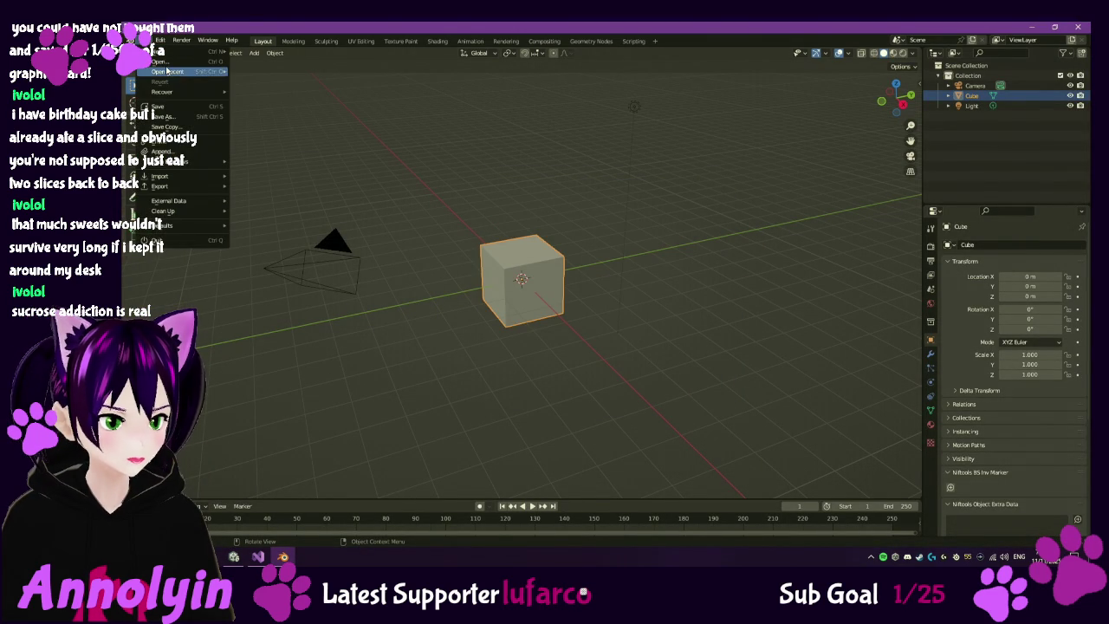
mouse_move(174, 74)
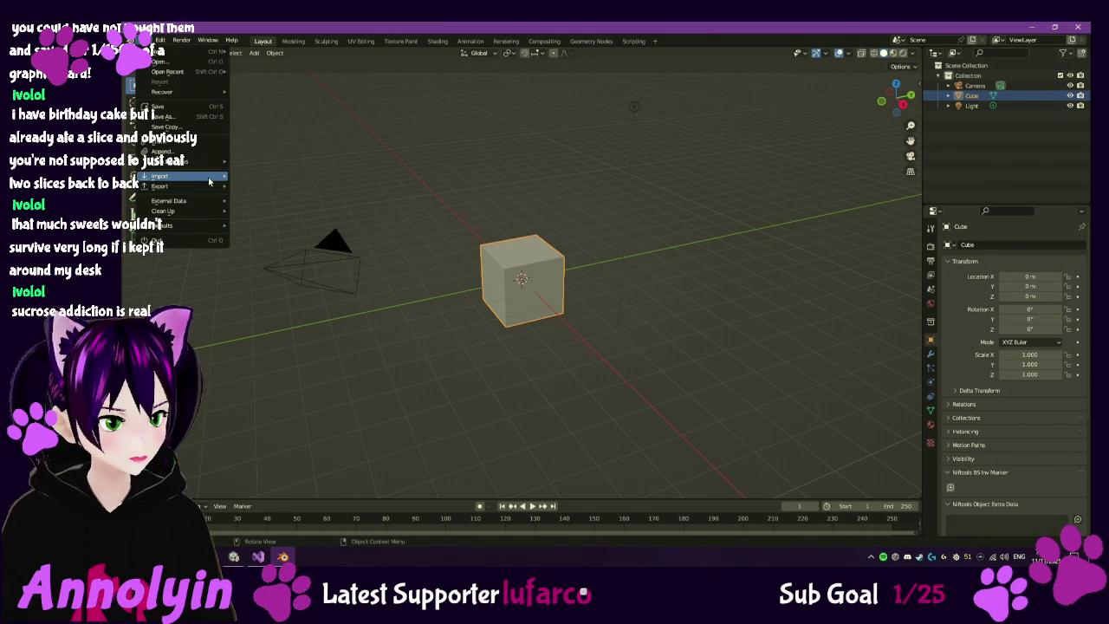
mouse_move(209, 179)
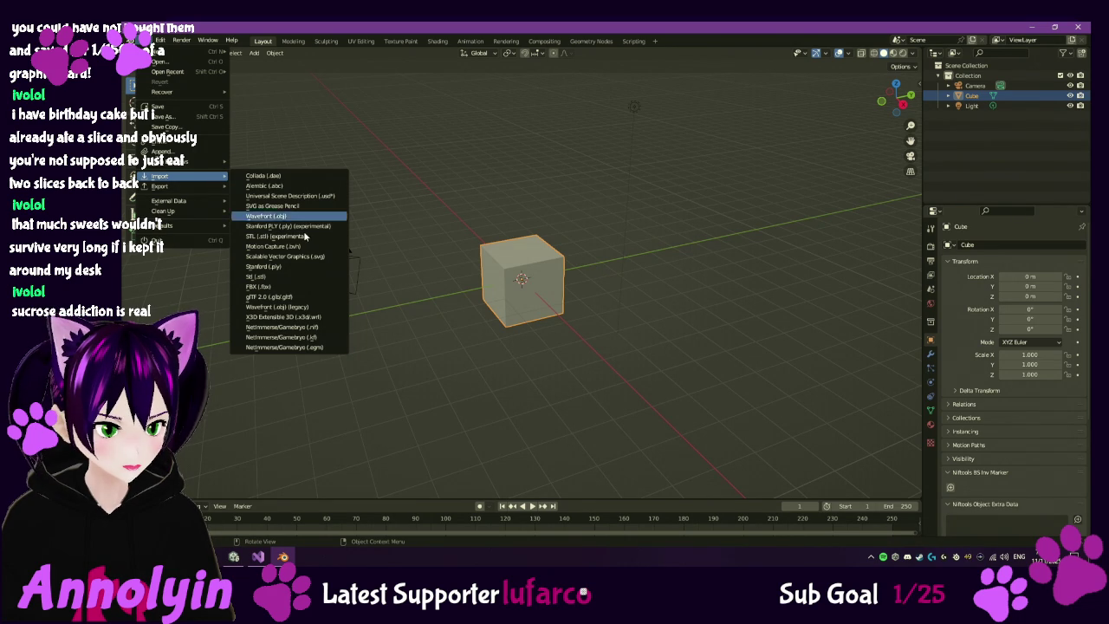
left_click(275, 287)
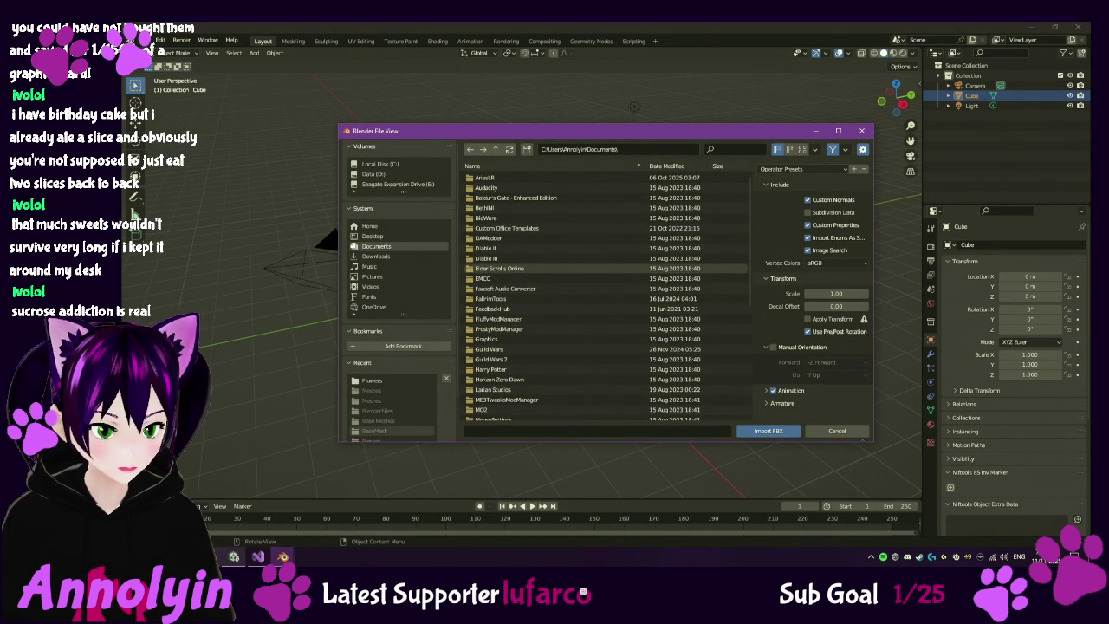
- Copy the FBX folder's full path from the File Explorer address bar
mouse_move(234, 557)
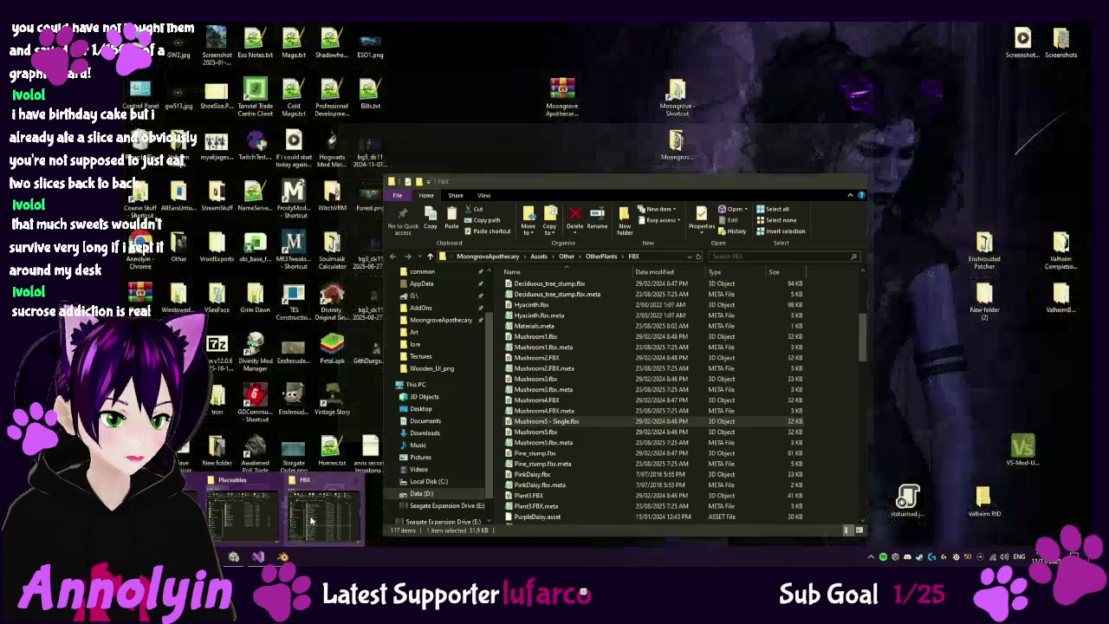
left_click(293, 510)
left_click(655, 256)
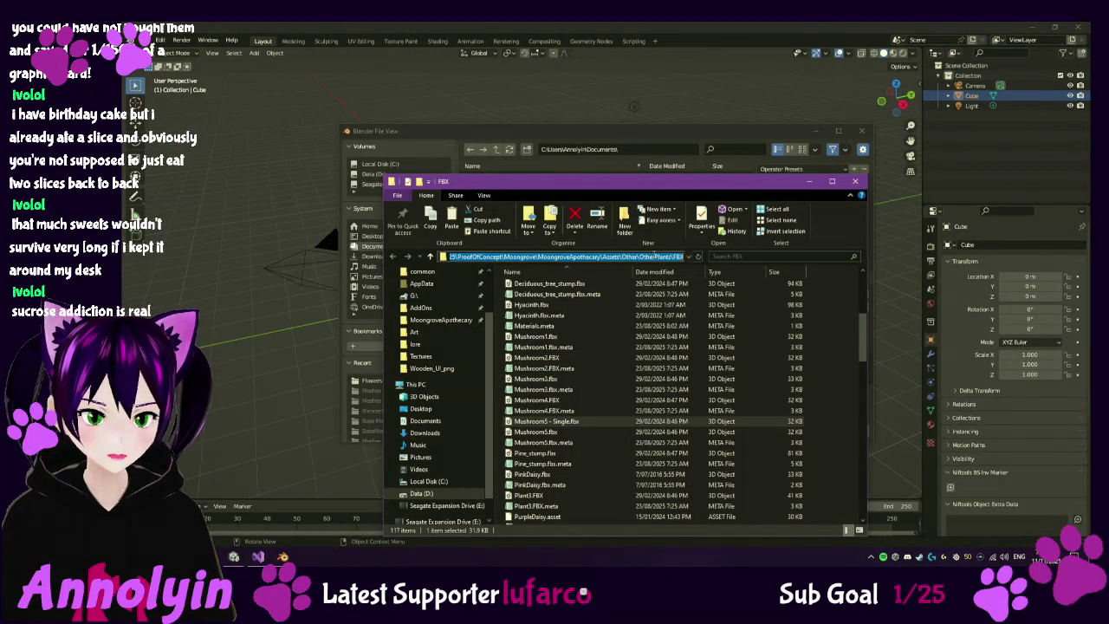
- Paste that path into Blender's import browser and import Mushroom5 - Single.fbx
left_click(636, 155)
left_click(640, 150)
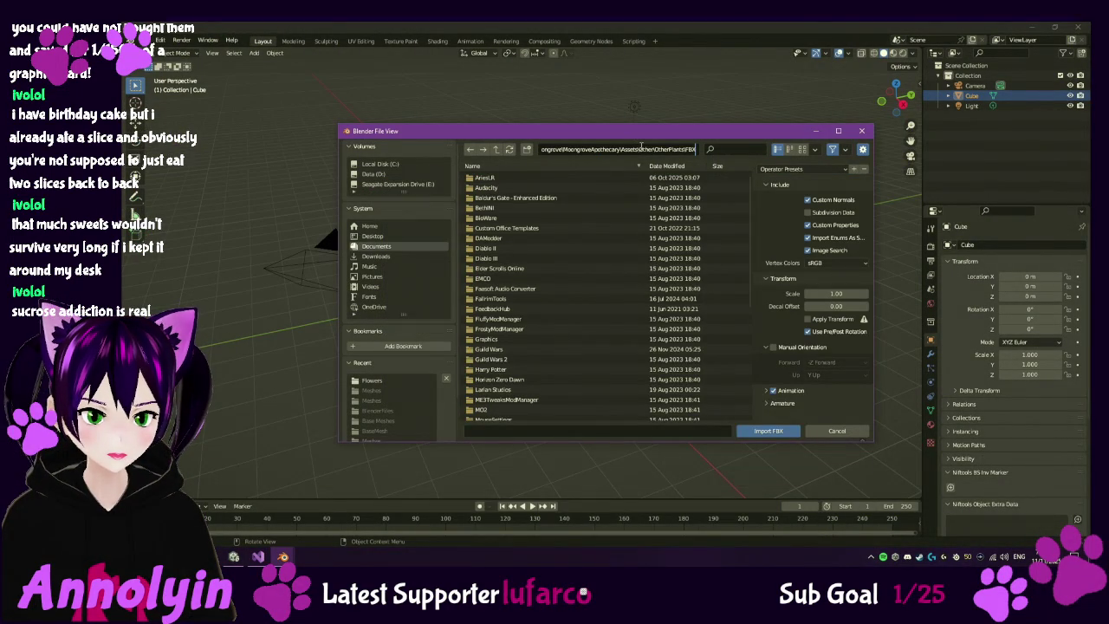
key("ctrl+v")
key("Return")
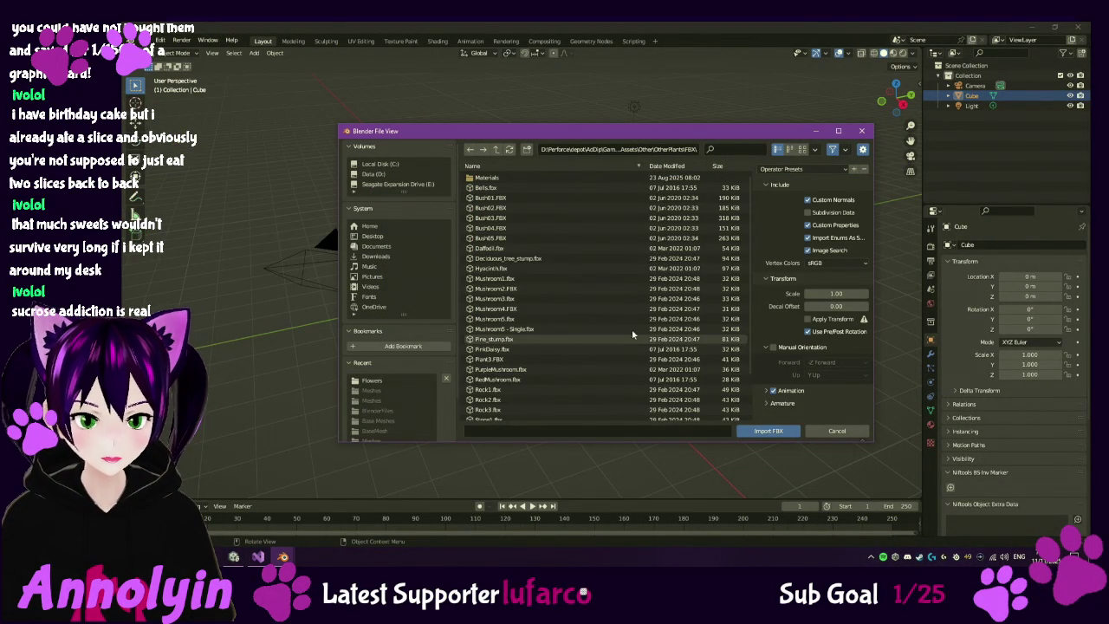
left_click(557, 328)
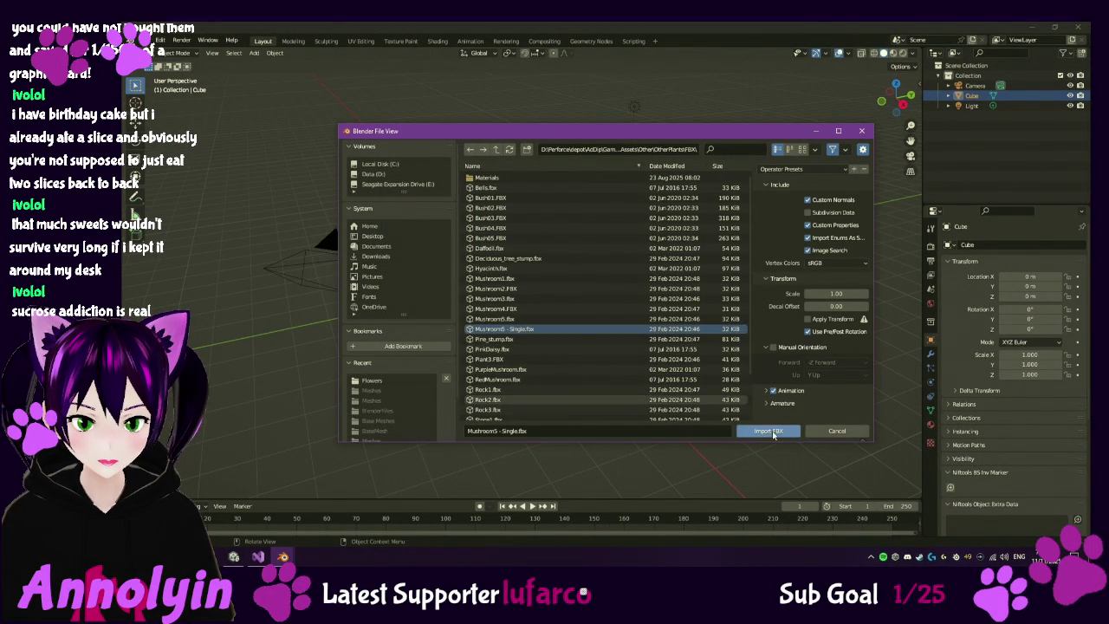
left_click(768, 431)
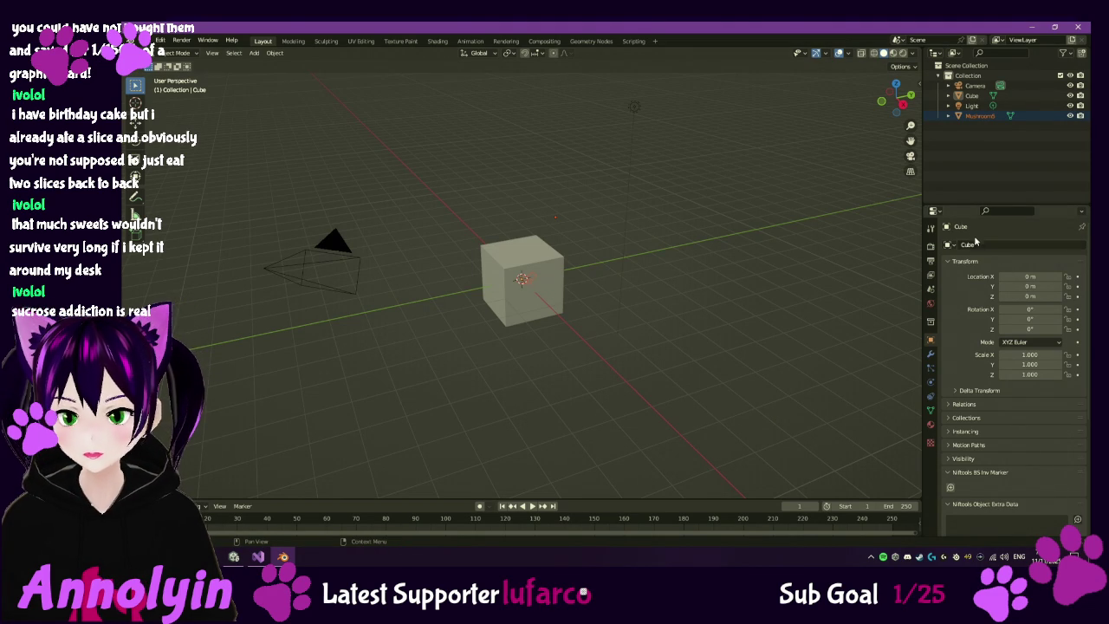
- Delete the default Cube, select Mushroom5, and orbit to inspect the mushrooms from below
left_click(1021, 97)
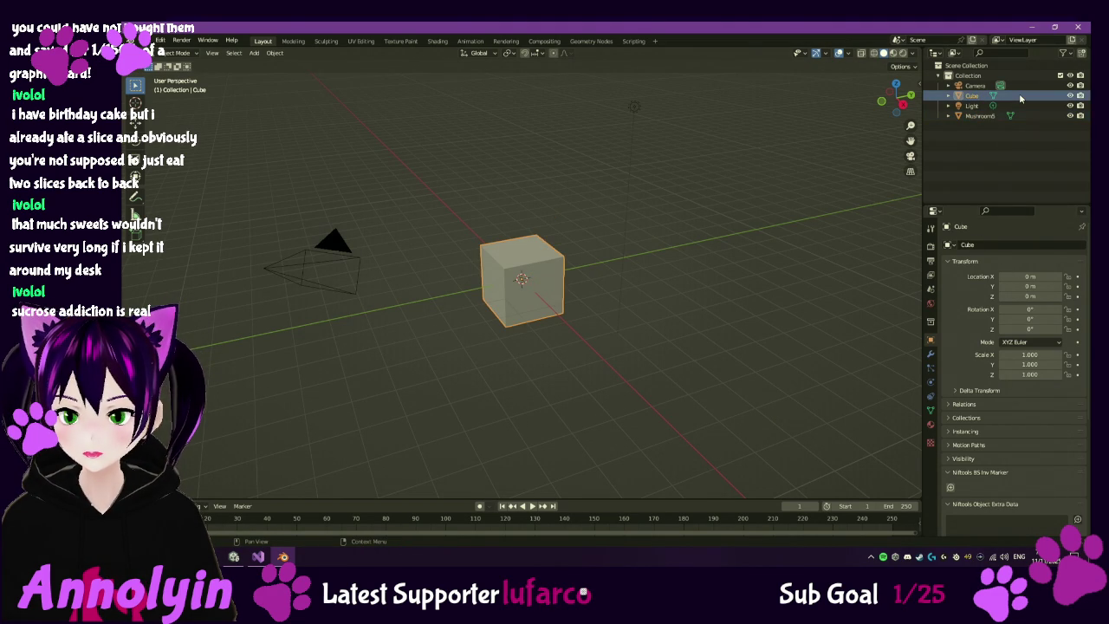
key("Delete")
left_click(1028, 104)
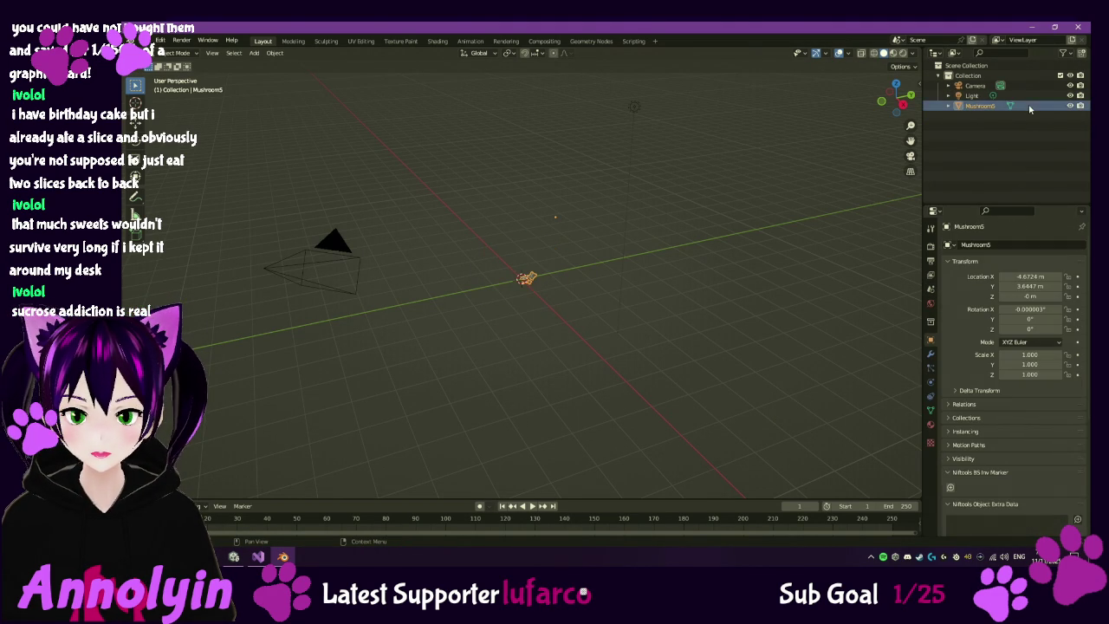
scroll(520, 321, "up", 10)
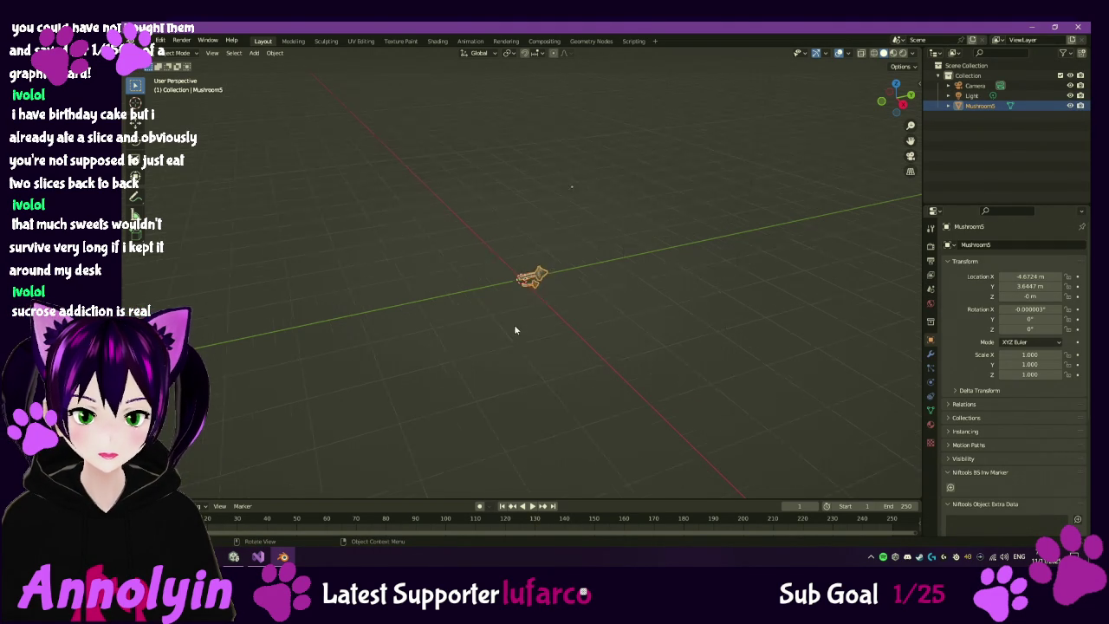
scroll(548, 310, "up", 3)
right_click(546, 288)
right_click(577, 267)
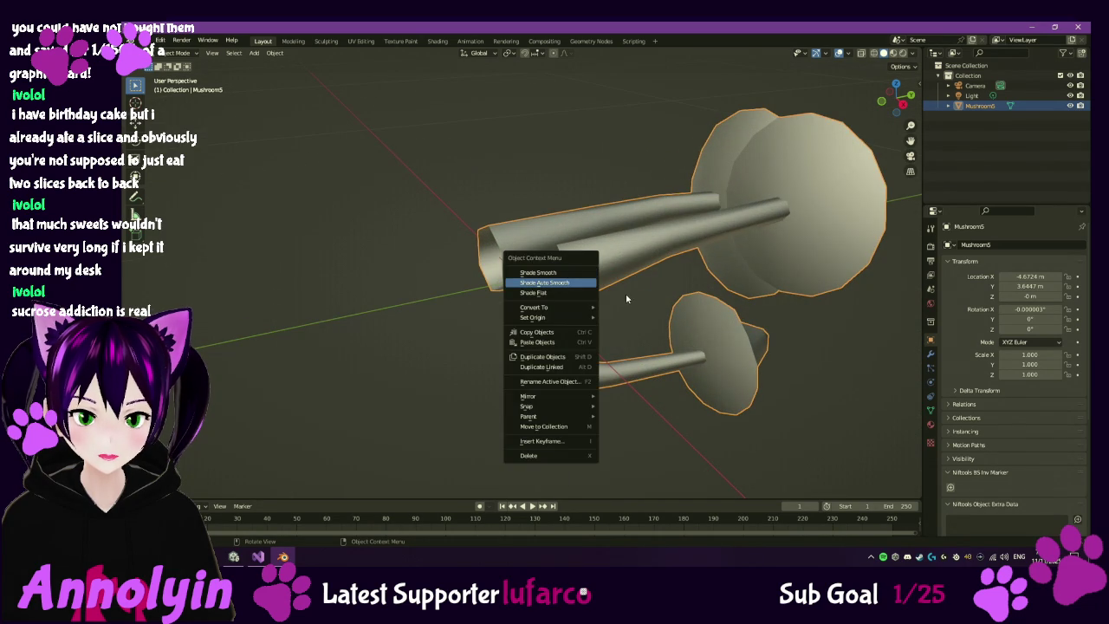
left_click(581, 206)
mouse_move(581, 205)
left_mouse_down()
mouse_move(659, 268)
mouse_move(687, 223)
mouse_move(669, 219)
left_mouse_up()
scroll(658, 219, "down", 4)
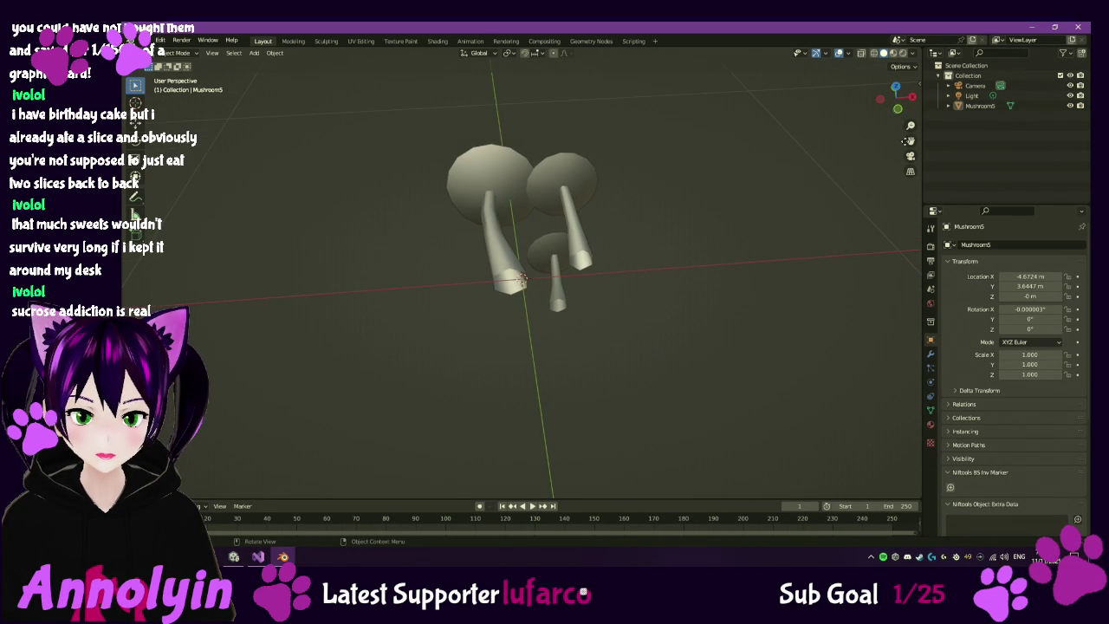
- Expand Mushroom5 to its 05 - Default material, then switch to the Modeling workspace
left_click(948, 106)
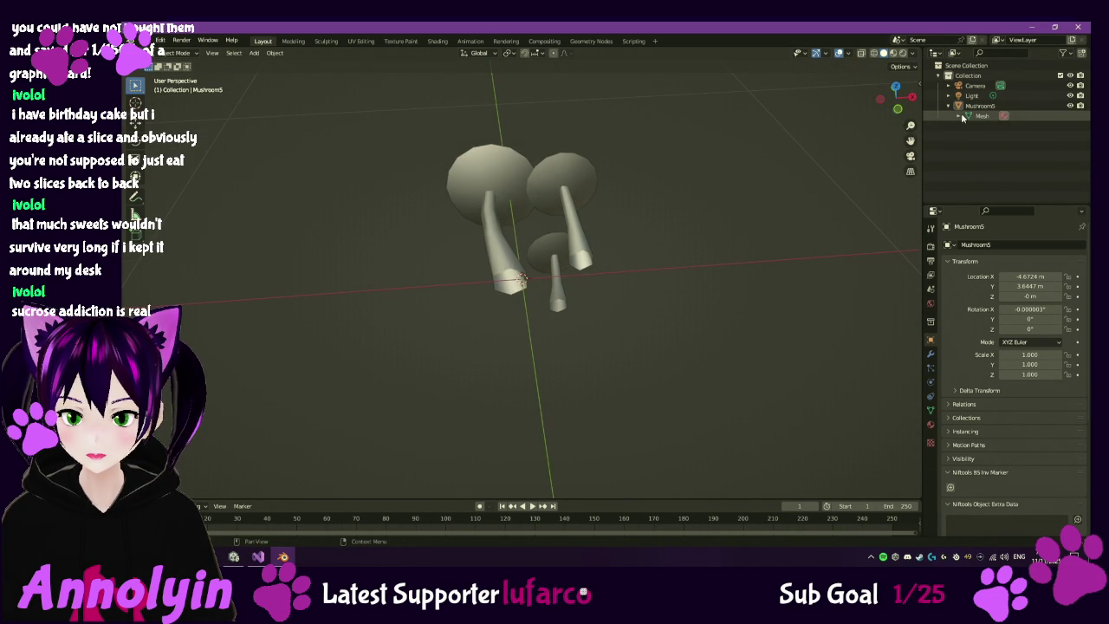
left_click(959, 115)
left_click(1001, 128)
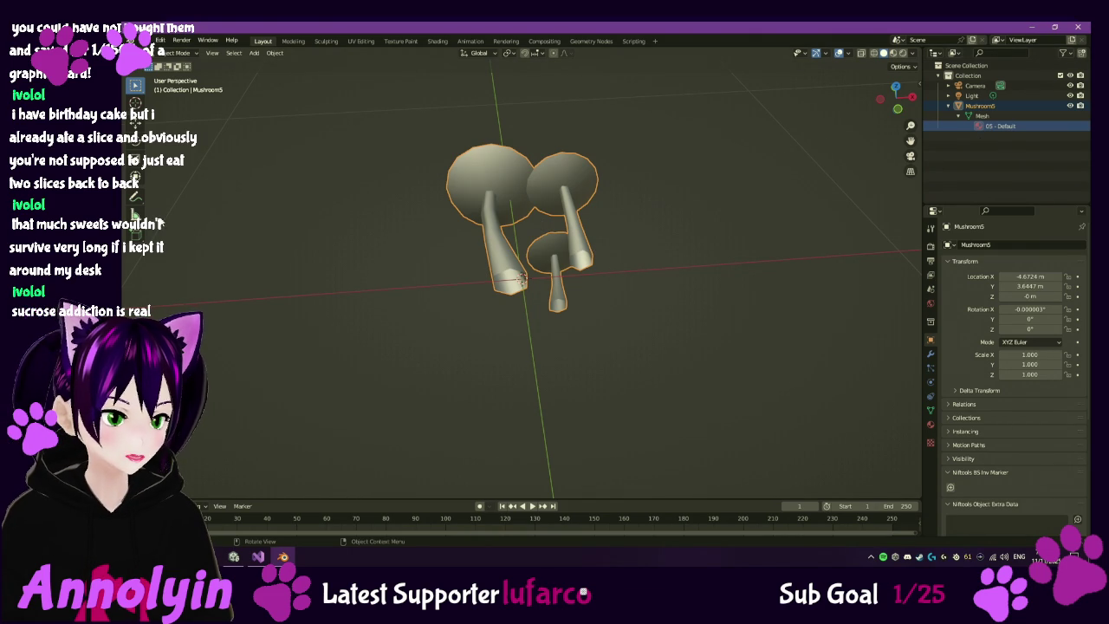
right_click(524, 210)
left_click(565, 171)
mouse_move(594, 161)
left_mouse_down()
mouse_move(535, 262)
mouse_move(579, 250)
left_mouse_up()
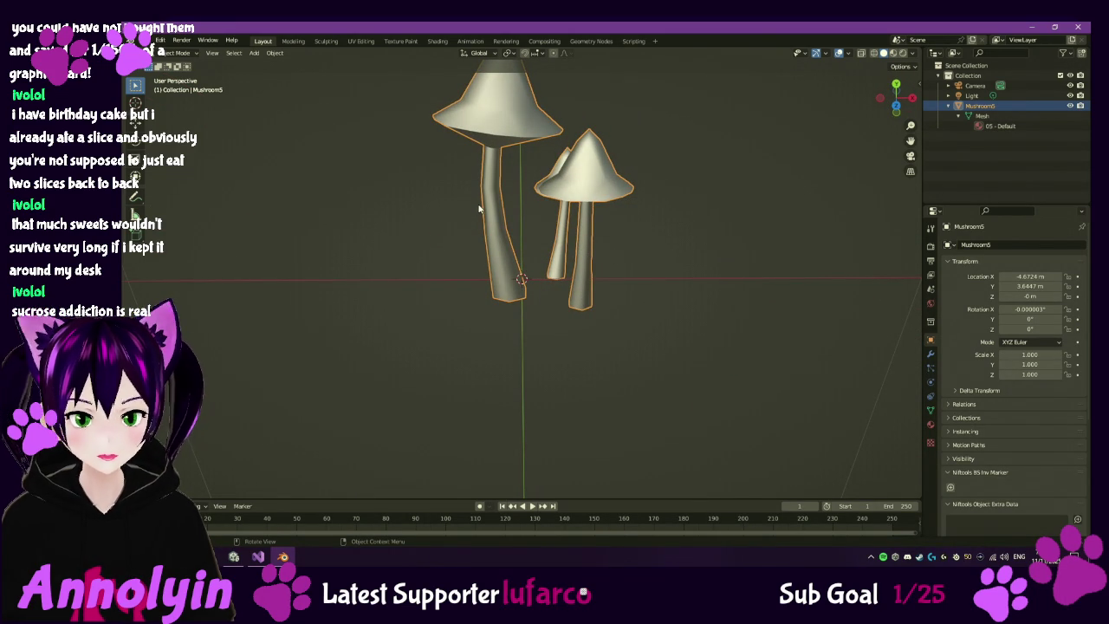
left_click(298, 41)
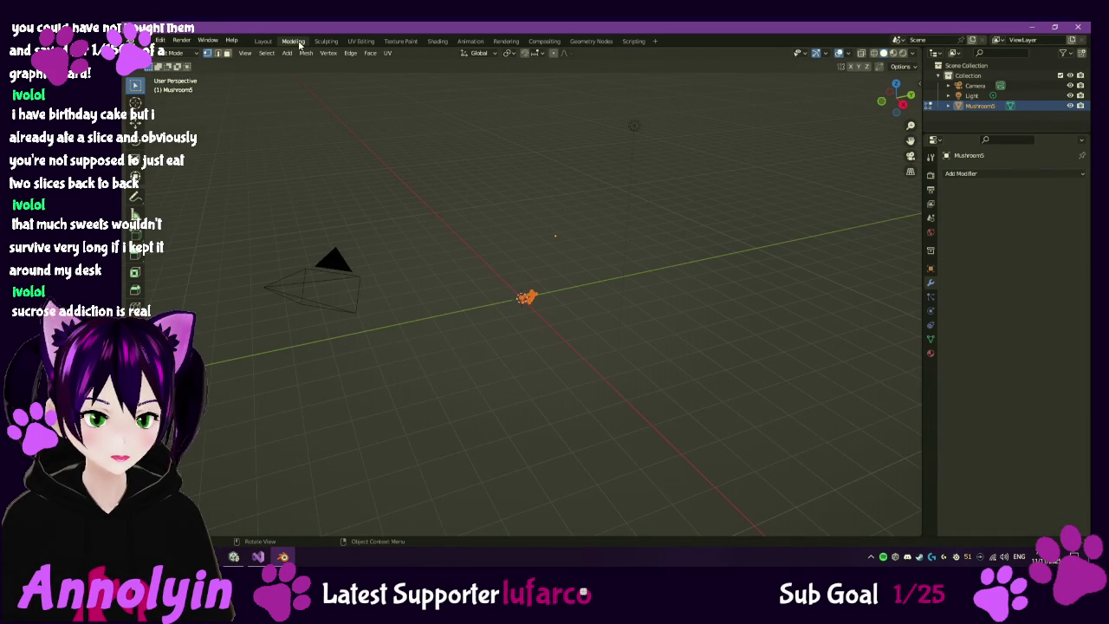
- Expand Mushroom5 and its Mesh in the outliner and select the 05 - Default material
left_click(949, 106)
left_click(959, 115)
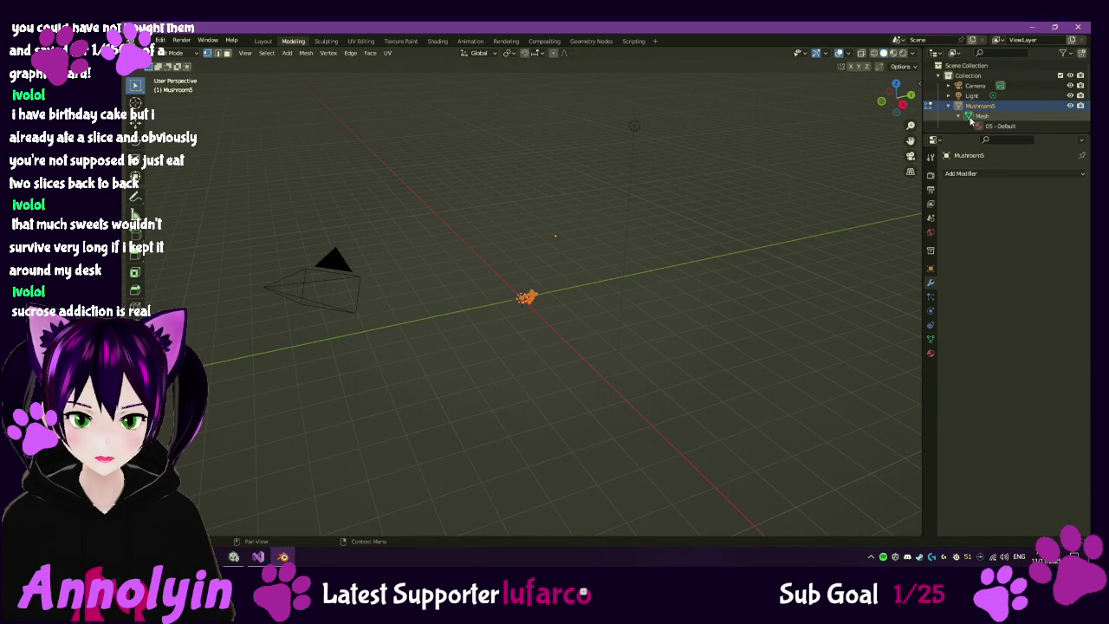
left_click(993, 127)
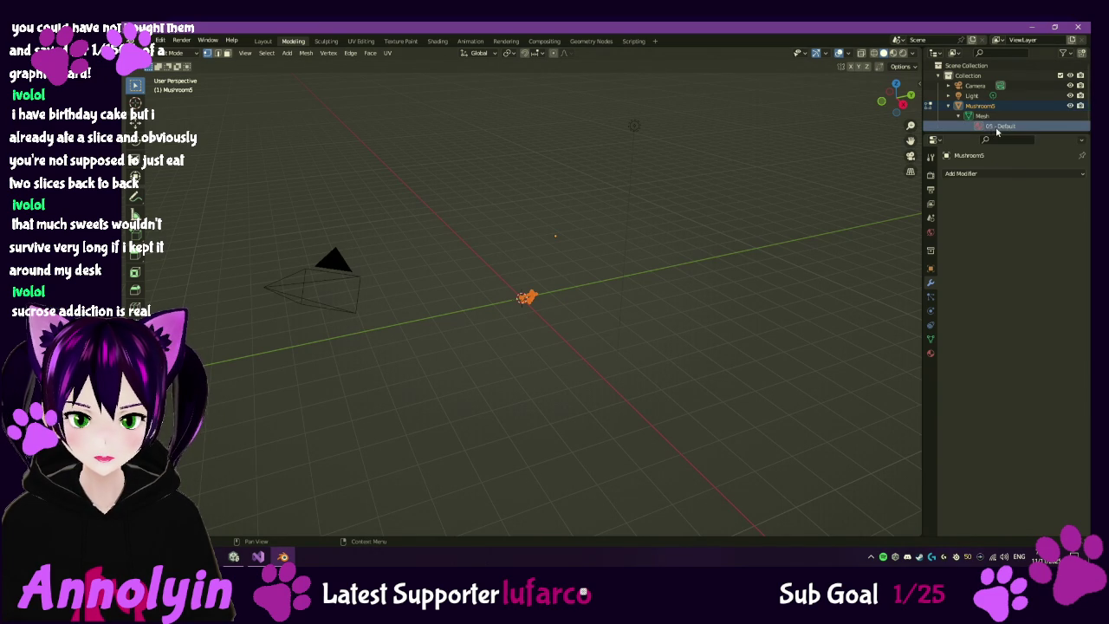
- Zoom and orbit to a front view of all three mushrooms, tilted down onto the caps
scroll(546, 331, "up", 10)
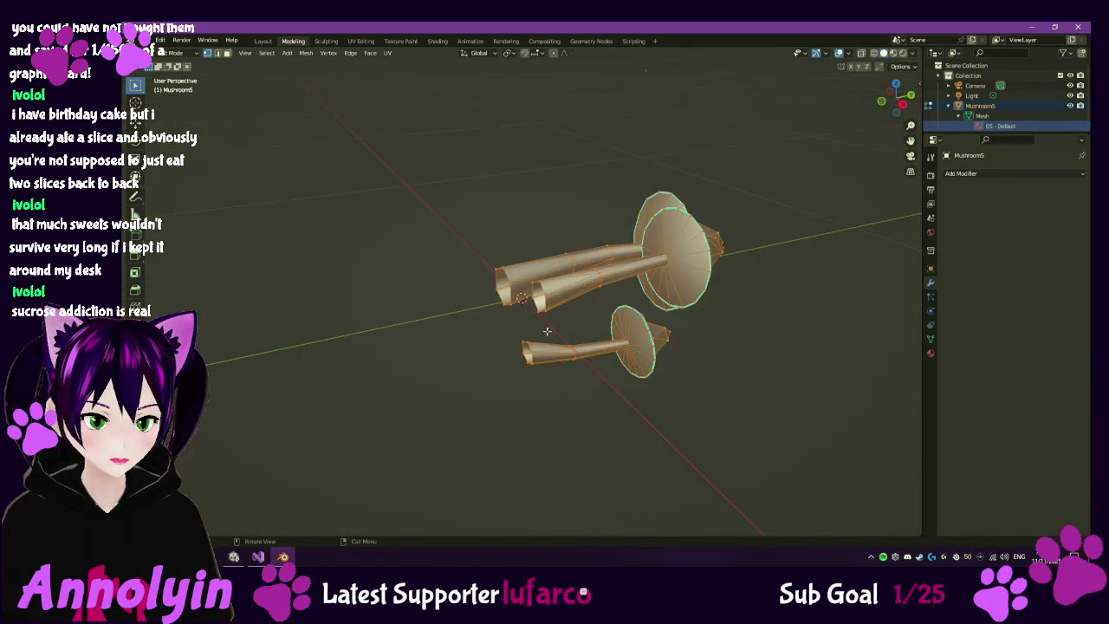
scroll(546, 331, "up", 3)
right_click(498, 279)
key("Escape")
left_click_drag(637, 250, 685, 294)
scroll(676, 261, "down", 4)
left_click_drag(596, 246, 595, 268)
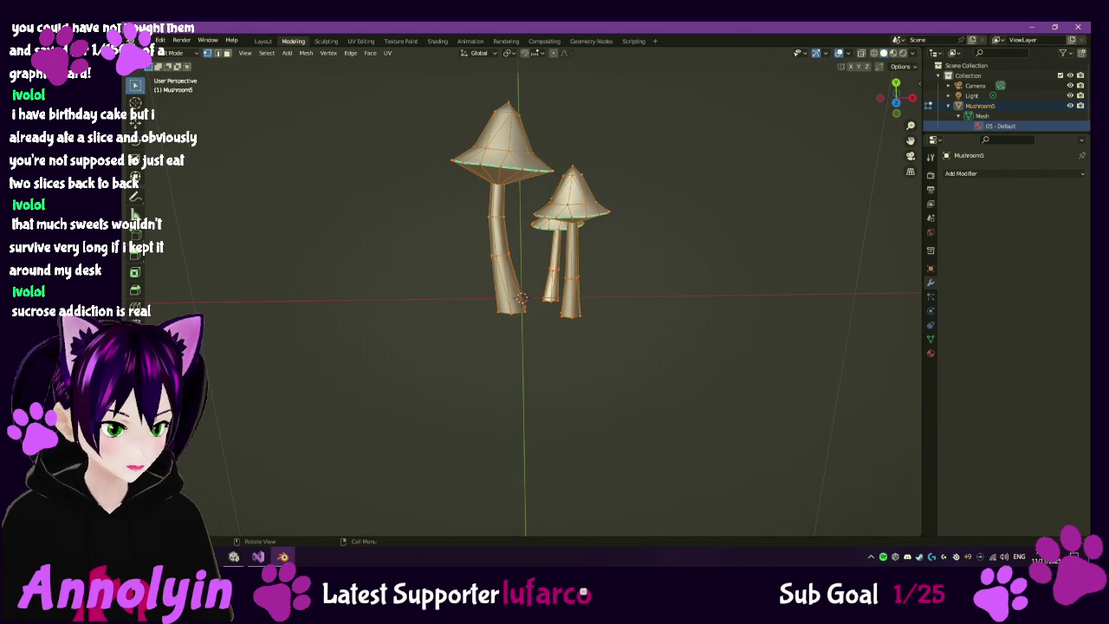